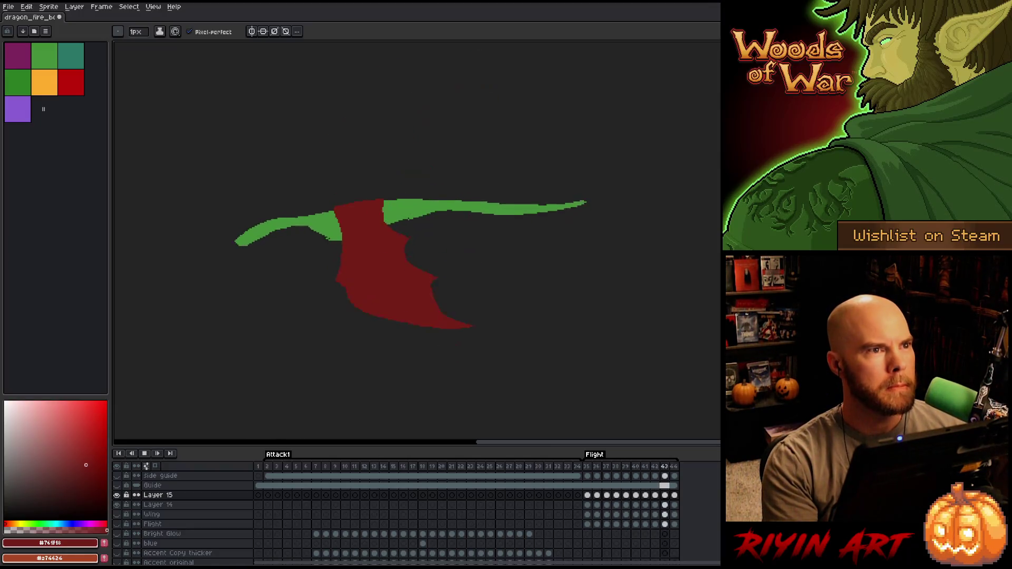
Stop the wingbeat playback and lasso-select the wing's inner gap along its inner edge
{"action": "key", "text": "Return"}
{"action": "key", "text": "Return"}
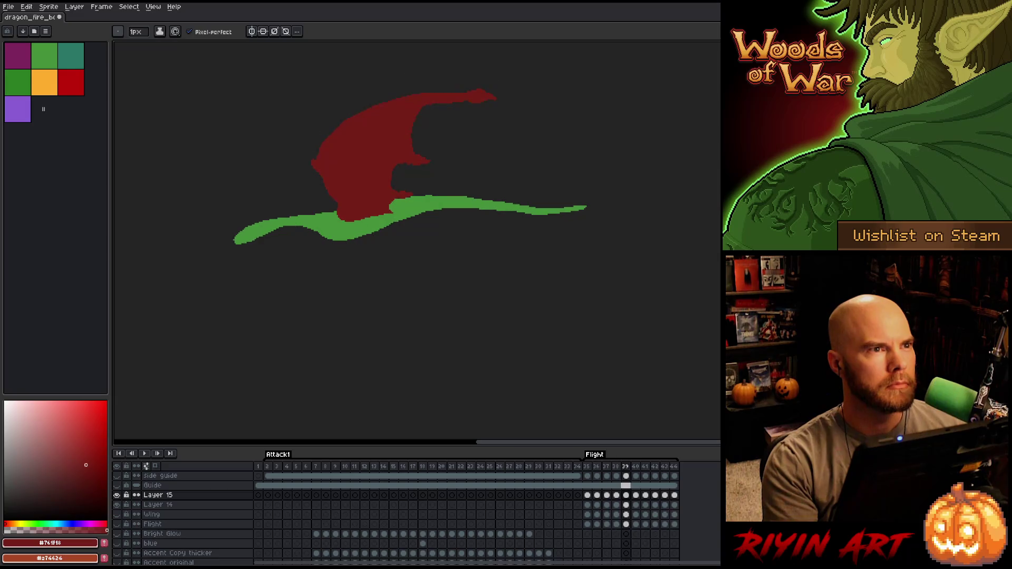
{"action": "key", "text": "m"}
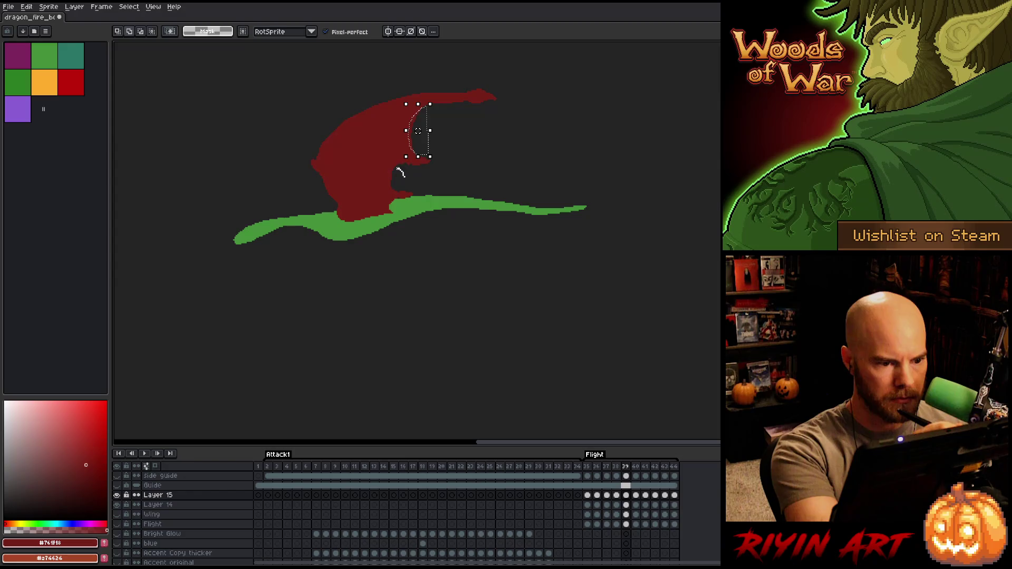
{"action": "left_click_drag", "start_coordinate": [415, 187], "coordinate": [397, 180]}
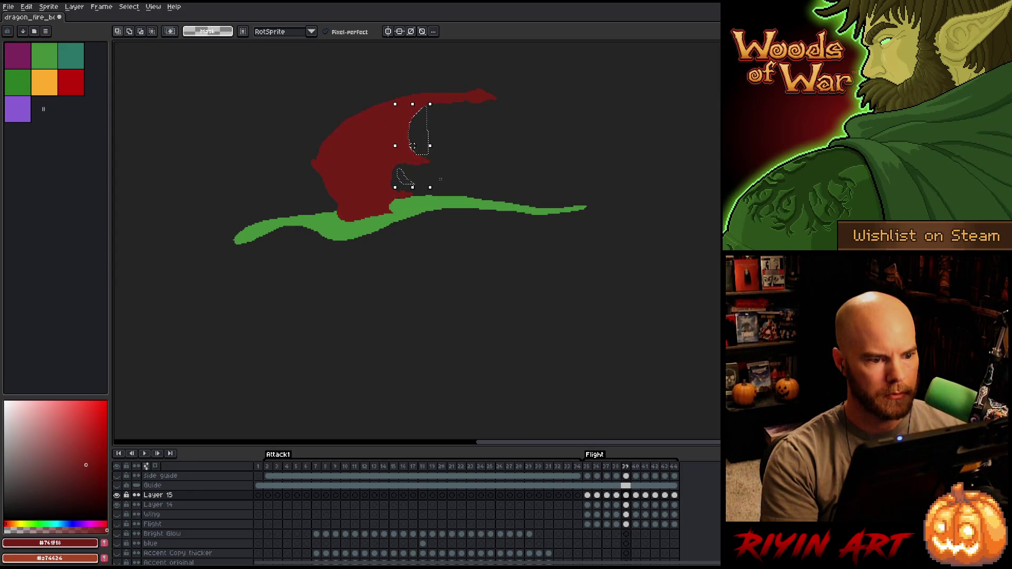
{"action": "mouse_move", "coordinate": [420, 166]}
{"action": "left_mouse_down"}
{"action": "mouse_move", "coordinate": [391, 171]}
{"action": "mouse_move", "coordinate": [390, 186]}
{"action": "left_mouse_up"}
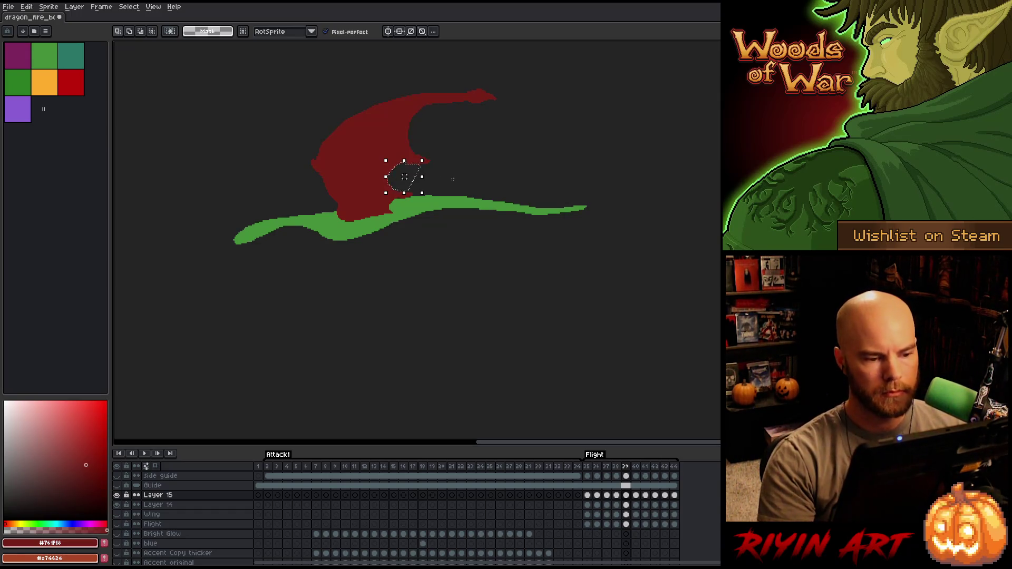
Flip between frames 36–40 and replay the Flight animation to compare the wing poses
{"action": "key", "text": "comma"}
{"action": "key", "text": "period"}
{"action": "key", "text": "period"}
{"action": "key", "text": "comma"}
{"action": "key", "text": "period"}
{"action": "key", "text": "comma"}
{"action": "key", "text": "period"}
{"action": "key", "text": "comma"}
{"action": "key", "text": "Return"}
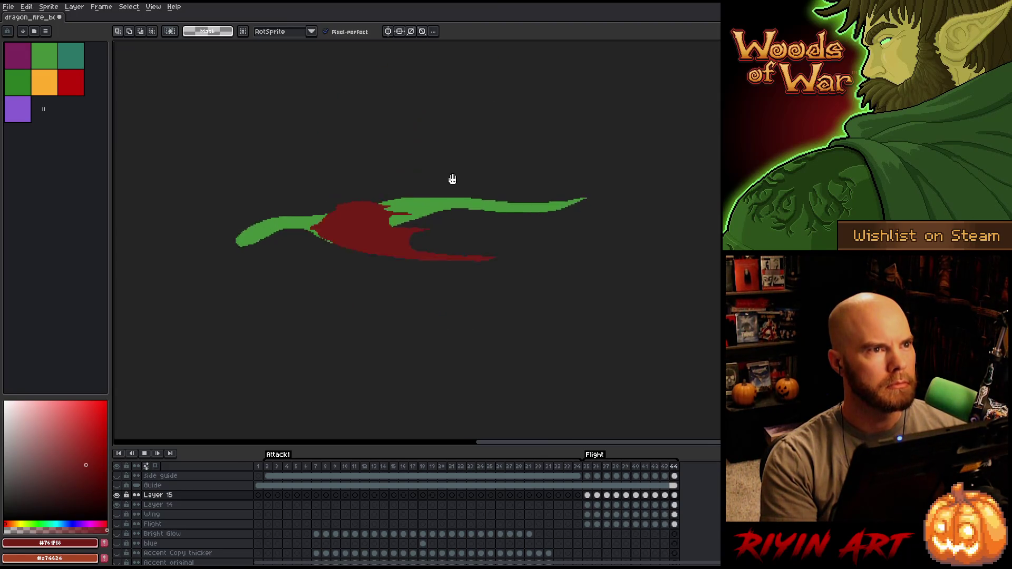
{"action": "key", "text": "Return"}
{"action": "key", "text": "Return"}
{"action": "key", "text": "Return"}
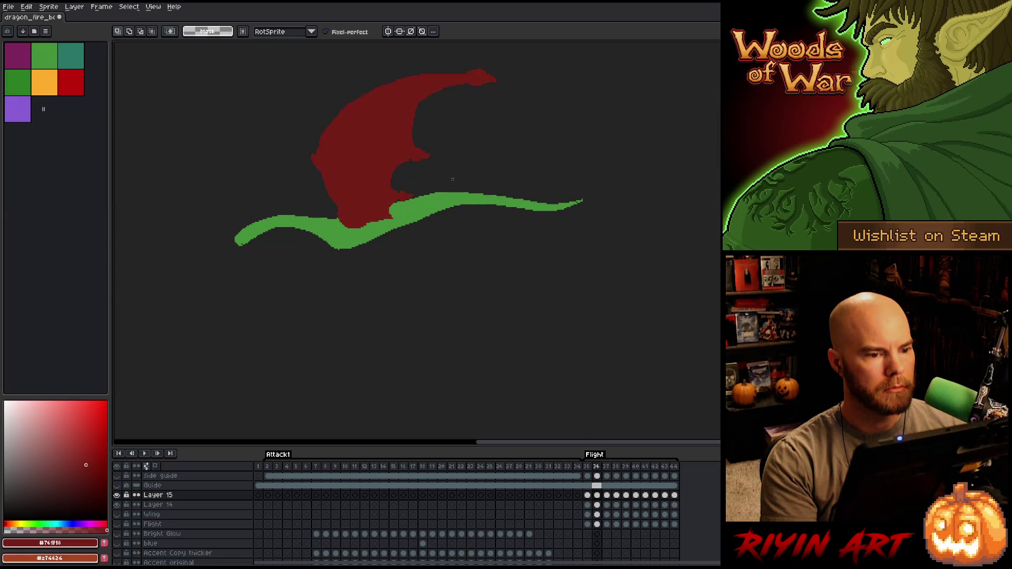
{"action": "key", "text": "Right"}
{"action": "key", "text": "Left"}
{"action": "key", "text": "Right"}
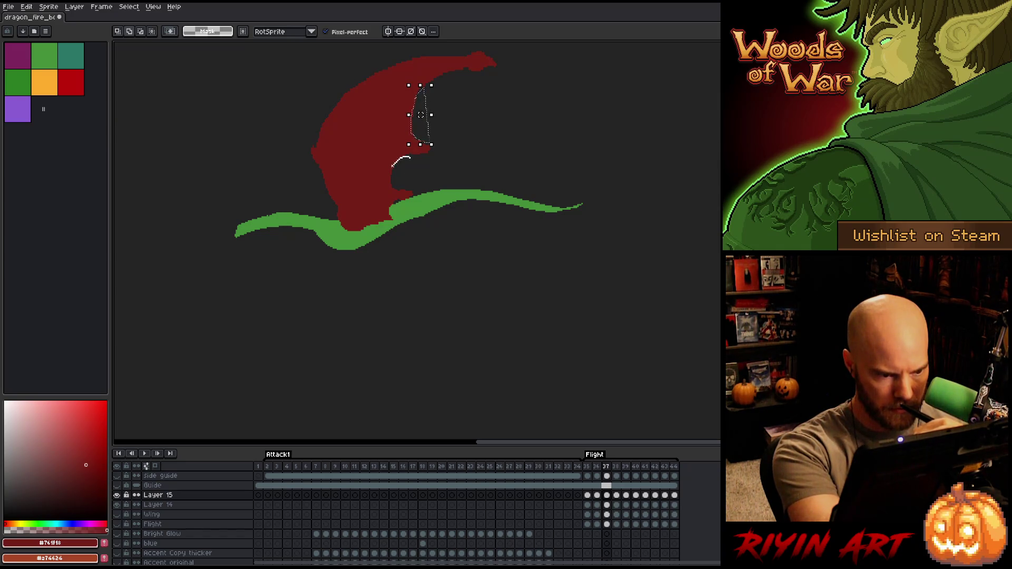
Clear the selection, recheck the raised-wing frame, and magic-wand select the whole red wing
{"action": "key", "text": "ctrl+d"}
{"action": "key", "text": "Right"}
{"action": "key", "text": "Right"}
{"action": "key", "text": "Right"}
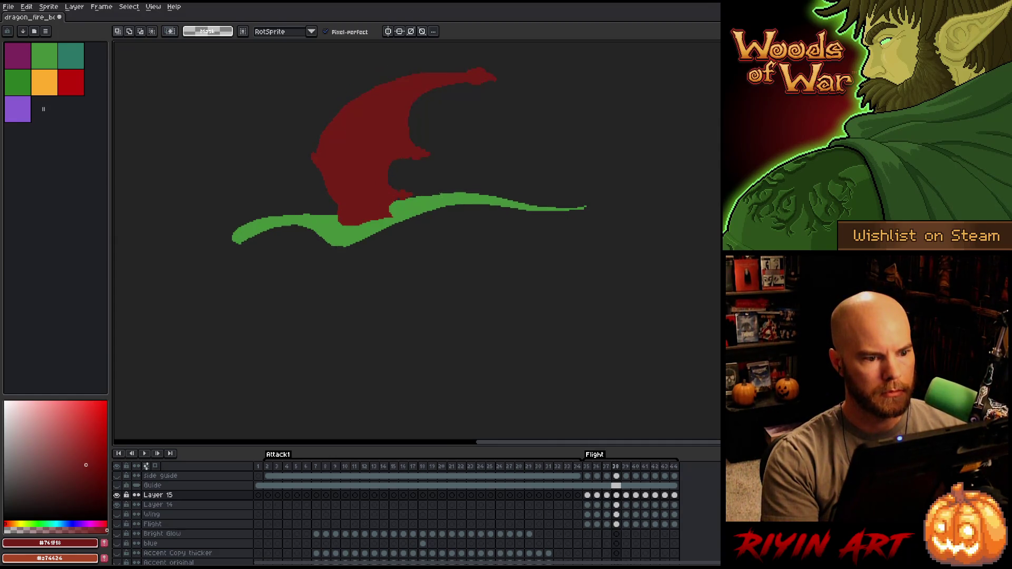
{"action": "key", "text": "Left"}
{"action": "key", "text": "Left"}
{"action": "key", "text": "Left"}
{"action": "key", "text": "Right"}
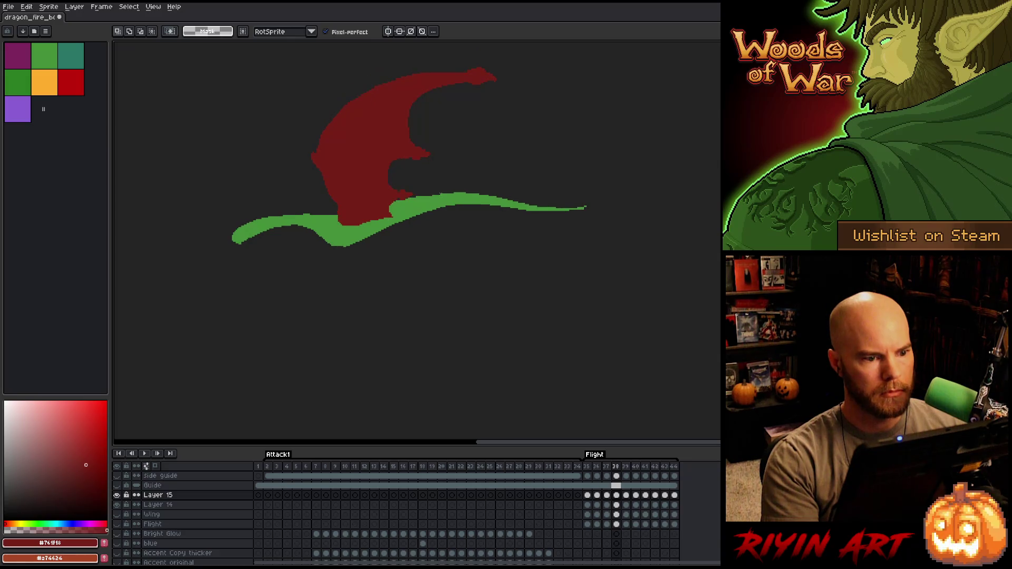
{"action": "key", "text": "w"}
{"action": "left_click", "coordinate": [392, 138]}
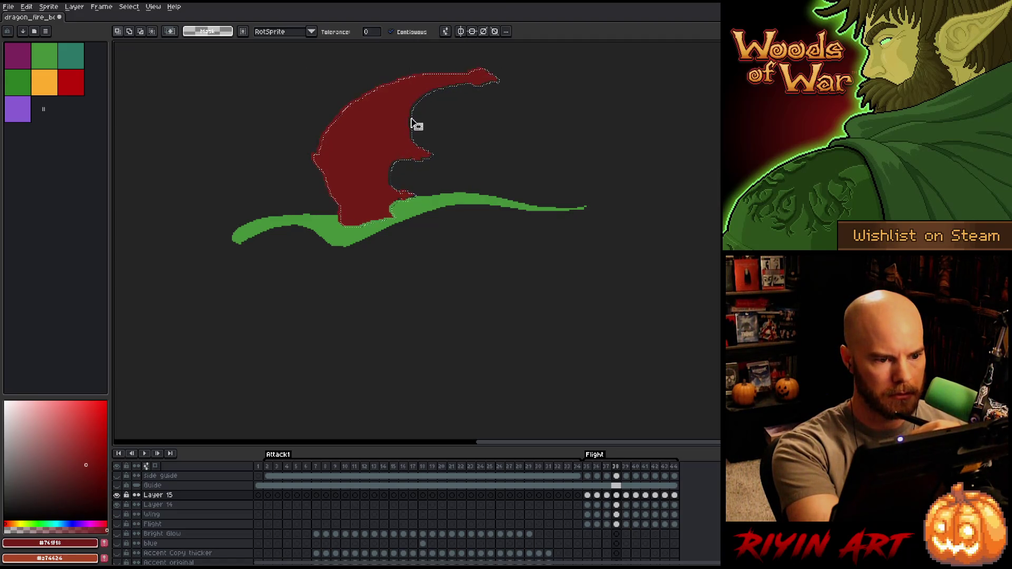
Touch up the selected red wing with the pencil, then deselect and play the animation
{"action": "key", "text": "b"}
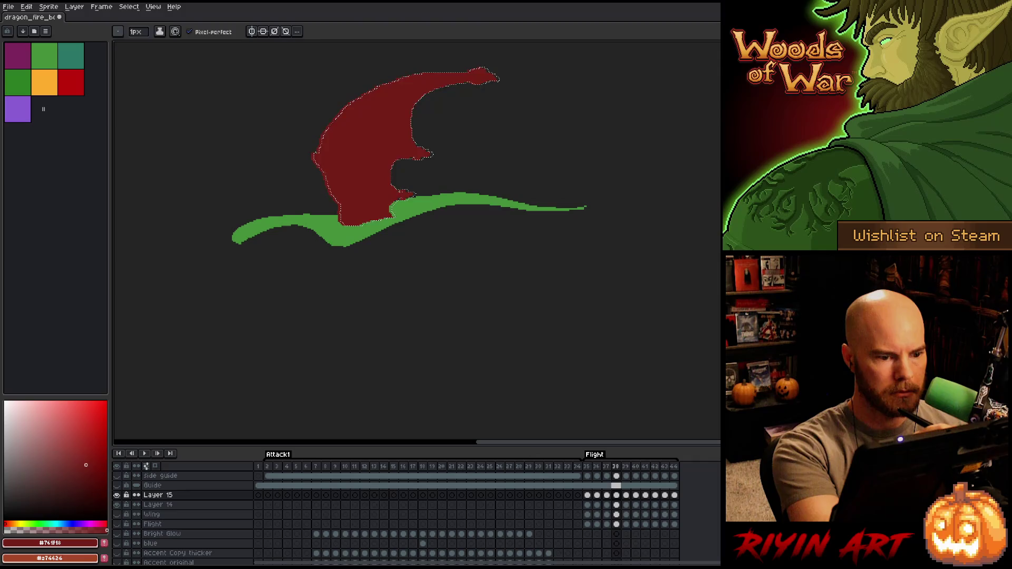
{"action": "key", "text": "ctrl+d"}
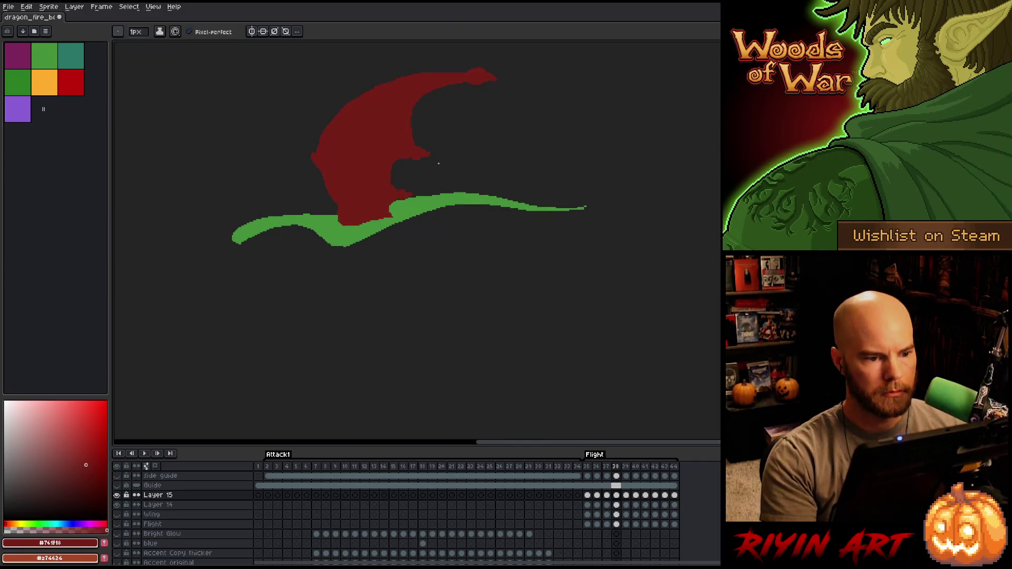
{"action": "key", "text": "Return"}
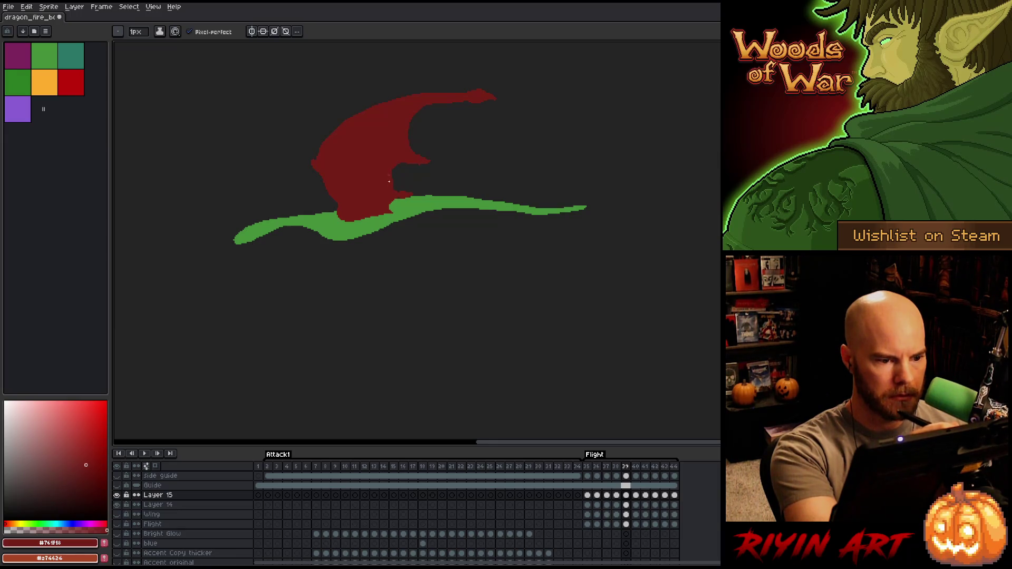
Erase and redraw the wing's edge pixels, return to frame 37, and replay the animation
{"action": "key", "text": "e"}
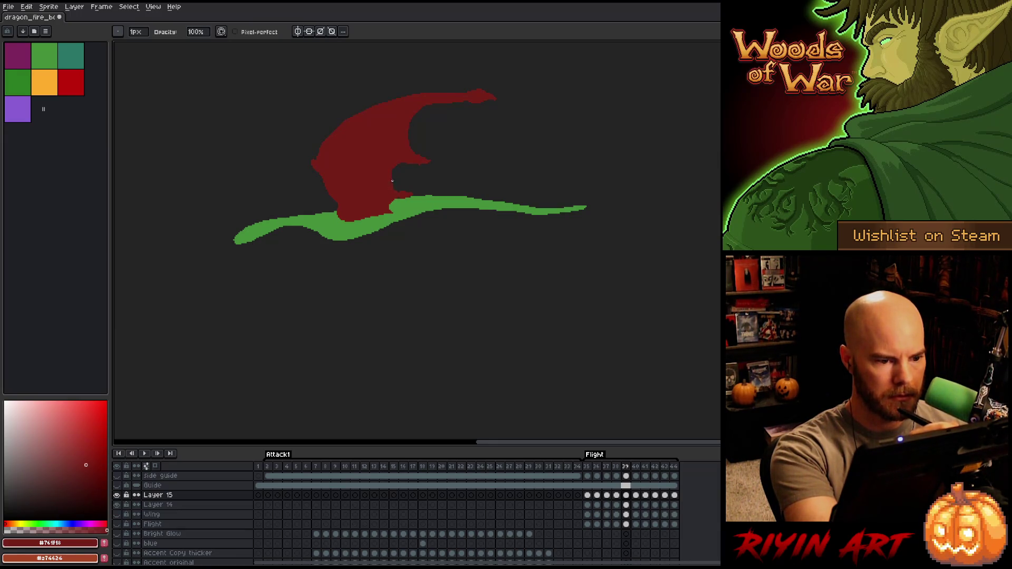
{"action": "key", "text": "b"}
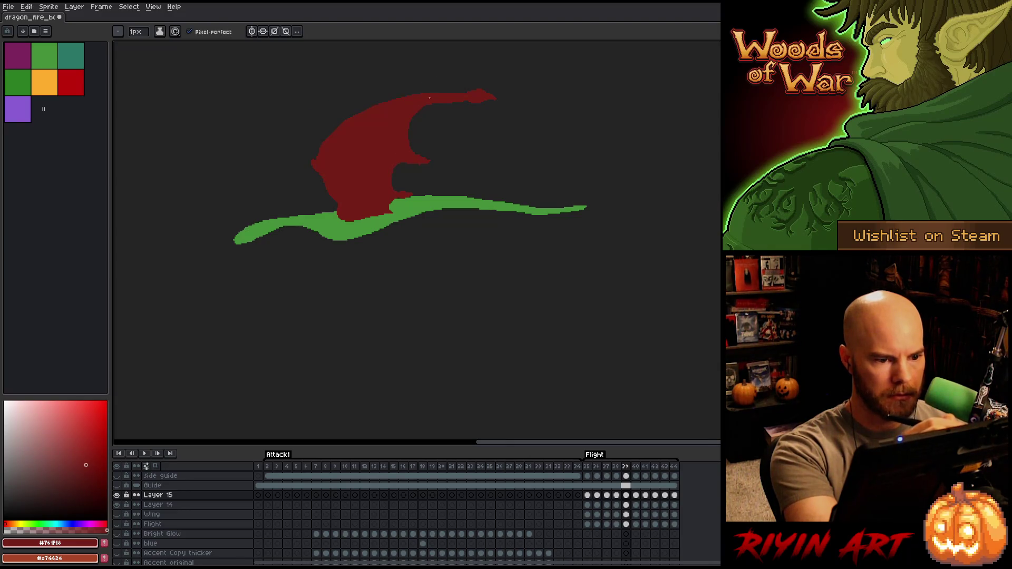
{"action": "key", "text": "Left"}
{"action": "key", "text": "Right"}
{"action": "key", "text": "Left"}
{"action": "key", "text": "Right"}
{"action": "key", "text": "Right"}
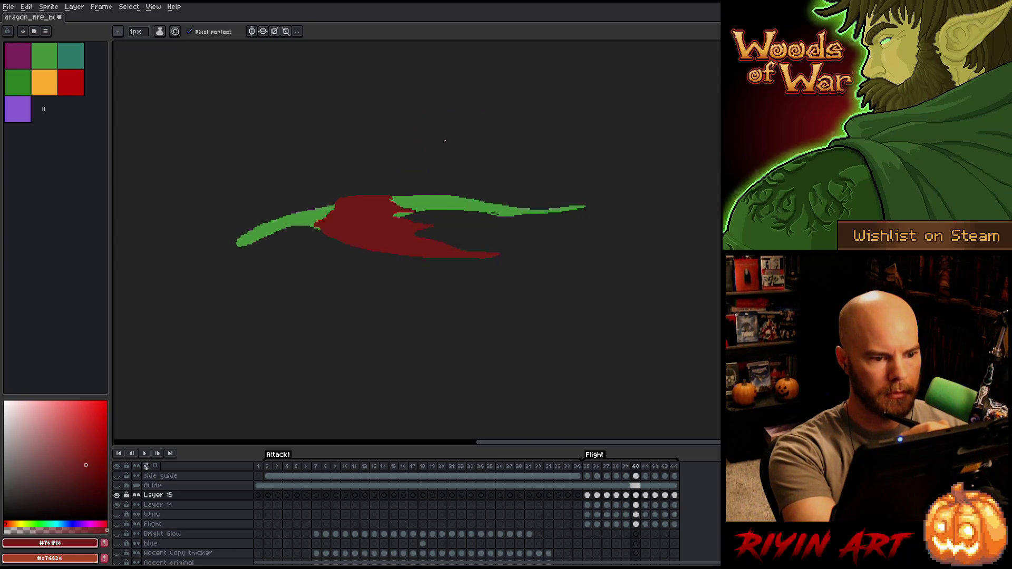
{"action": "key", "text": "Left"}
{"action": "key", "text": "Left"}
{"action": "key", "text": "Left"}
{"action": "key", "text": "Return"}
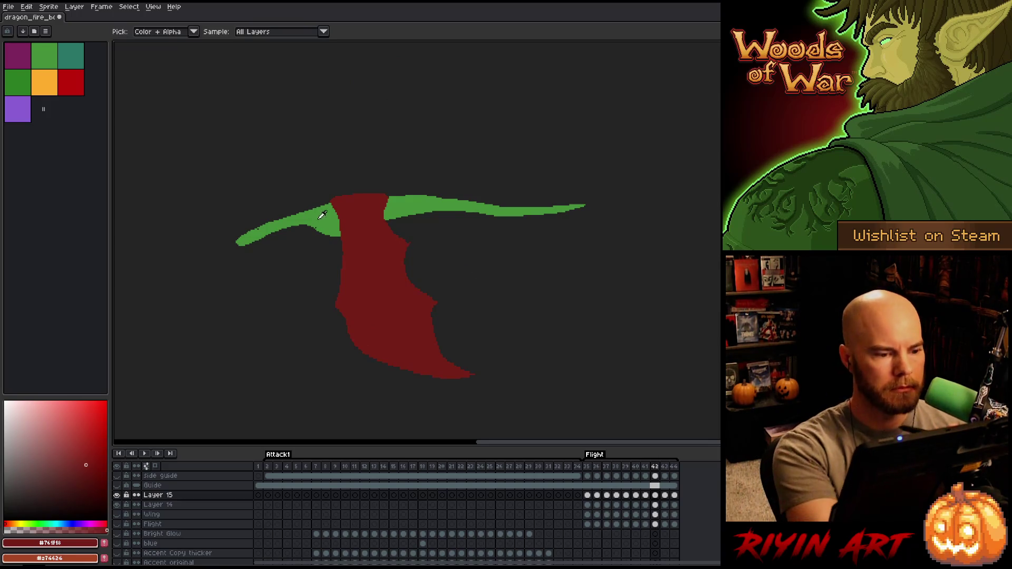
Pick the body's green as drawing colour, stop playback, and compare frames 36 and 37
{"action": "left_click", "coordinate": [348, 197], "text": "alt"}
{"action": "left_click", "coordinate": [596, 467]}
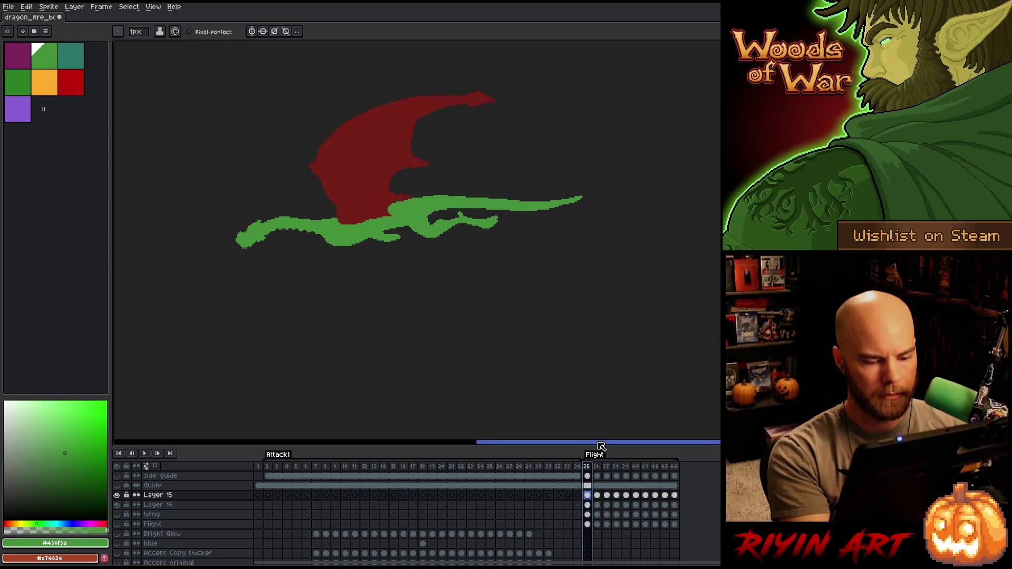
{"action": "key", "text": "Left"}
{"action": "key", "text": "Right"}
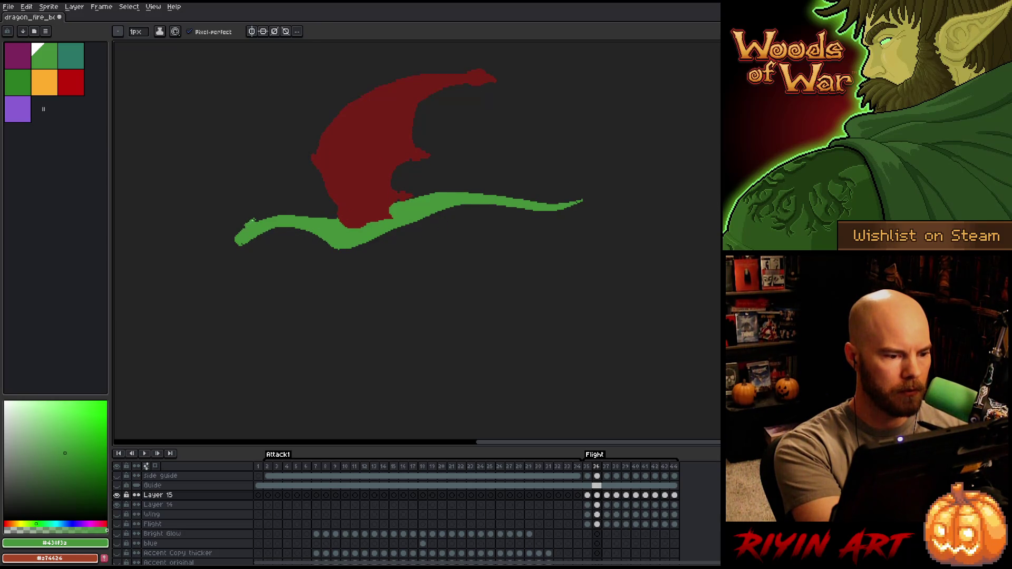
{"action": "key", "text": "Left"}
{"action": "key", "text": "Right"}
{"action": "key", "text": "Left"}
{"action": "key", "text": "Right"}
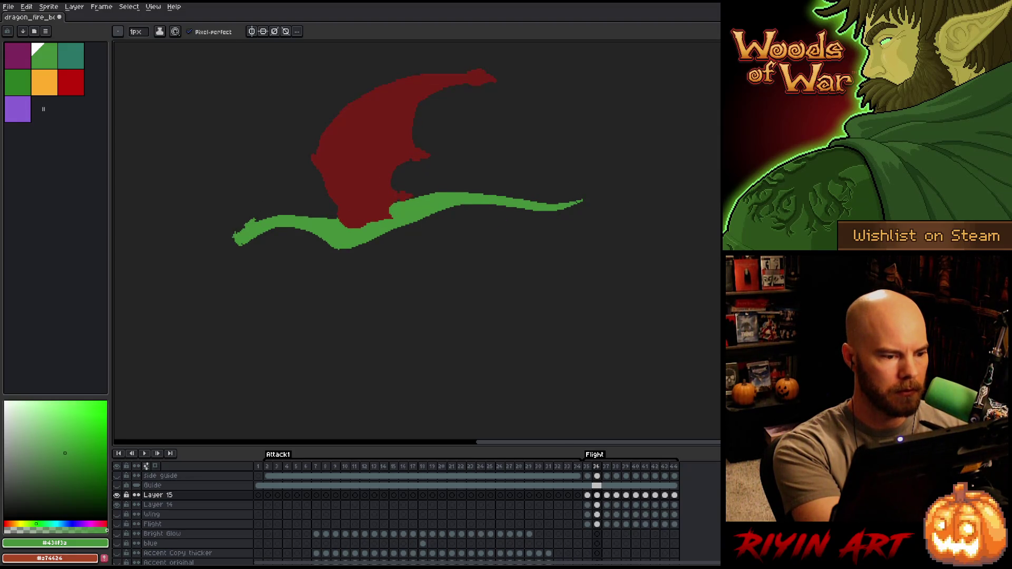
{"action": "key", "text": "Left"}
{"action": "key", "text": "Right"}
{"action": "key", "text": "Right"}
{"action": "key", "text": "Left"}
{"action": "key", "text": "Right"}
{"action": "key", "text": "Right"}
{"action": "key", "text": "Left"}
{"action": "key", "text": "Left"}
{"action": "key", "text": "Right"}
{"action": "key", "text": "Right"}
{"action": "key", "text": "Left"}
{"action": "key", "text": "Left"}
{"action": "key", "text": "Right"}
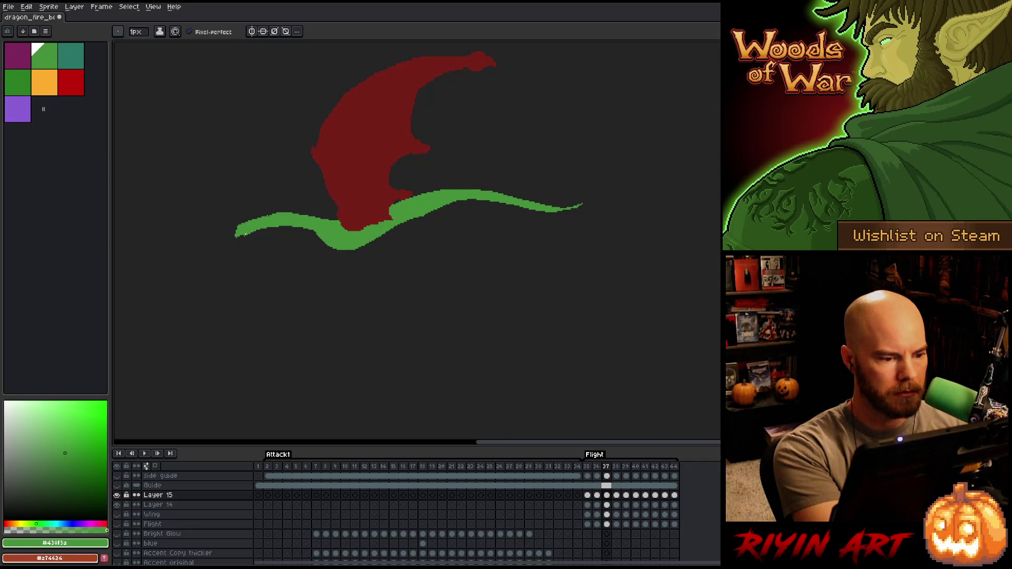
Recheck frame 37 against its neighbour, switch to the eraser, and hide the red wing layer
{"action": "key", "text": "Right"}
{"action": "key", "text": "Left"}
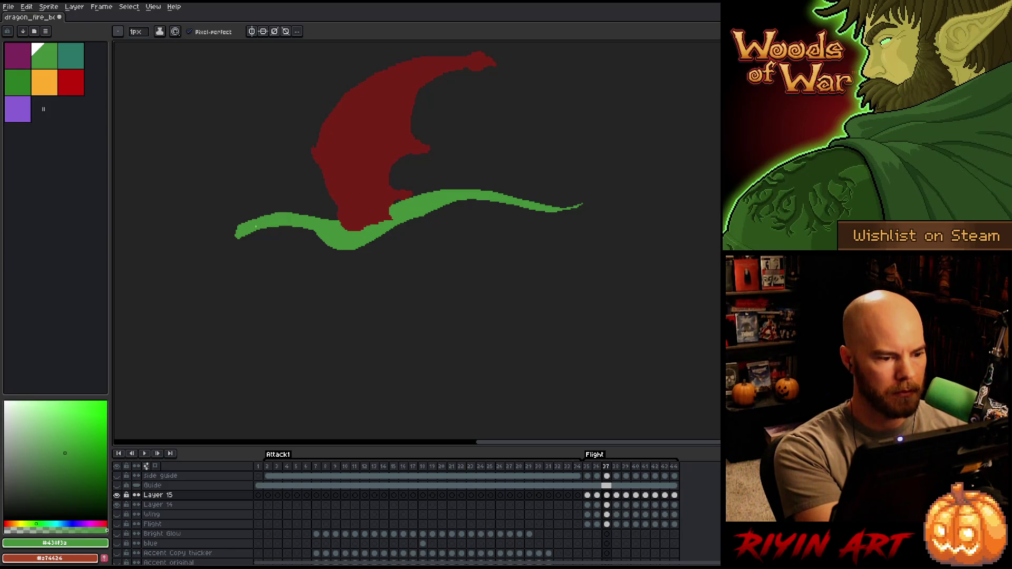
{"action": "key", "text": "Right"}
{"action": "key", "text": "Left"}
{"action": "key", "text": "Right"}
{"action": "key", "text": "Left"}
{"action": "key", "text": "e"}
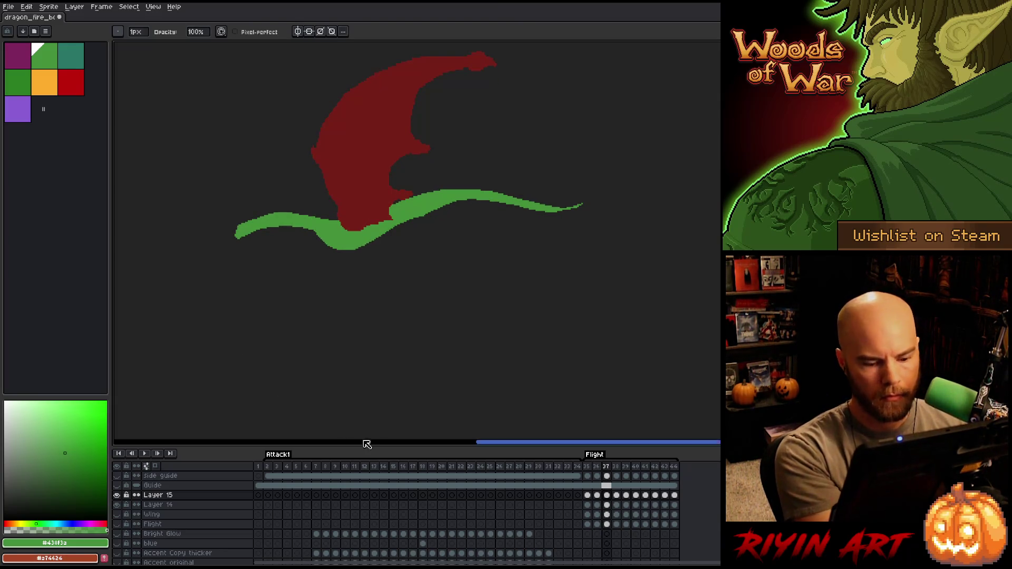
{"action": "left_click", "coordinate": [117, 495]}
Show the red wing layer again and lasso the tail's left end on Layer 14
{"action": "left_click", "coordinate": [117, 495]}
{"action": "key", "text": "q"}
{"action": "mouse_move", "coordinate": [297, 267]}
{"action": "left_mouse_down"}
{"action": "mouse_move", "coordinate": [299, 206]}
{"action": "mouse_move", "coordinate": [295, 267]}
{"action": "left_mouse_up"}
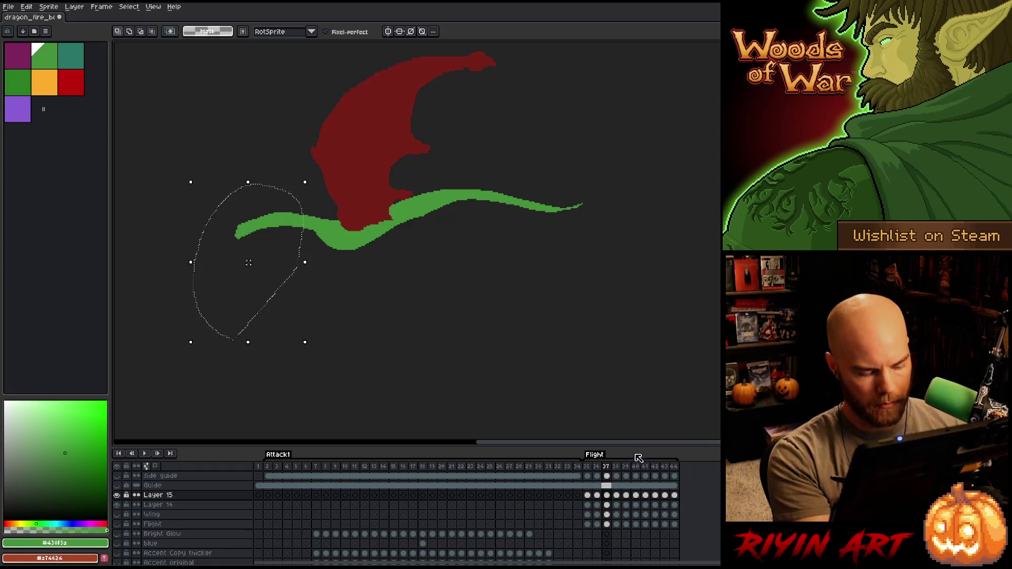
{"action": "key", "text": "ctrl+d"}
{"action": "left_click", "coordinate": [610, 505]}
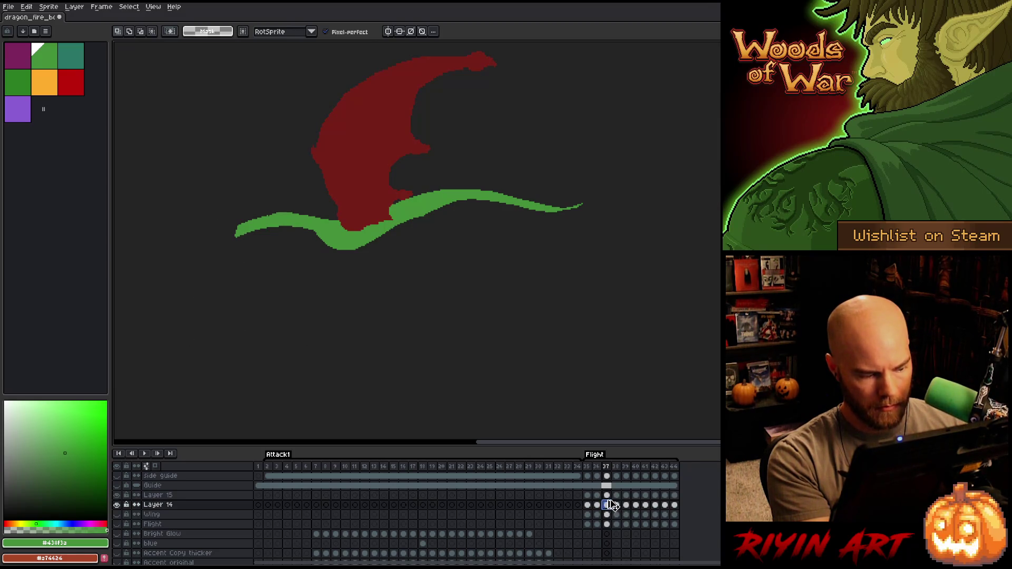
{"action": "key", "text": "ctrl+shift+d"}
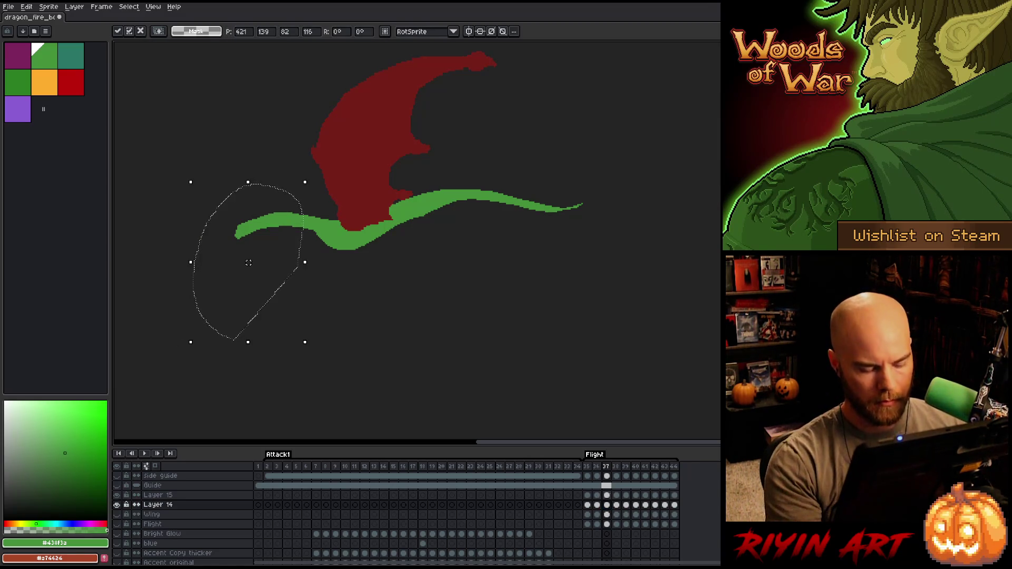
On frame 36, delete the selected tail end, then undo the deletion
{"action": "key", "text": "comma"}
{"action": "key", "text": "Delete"}
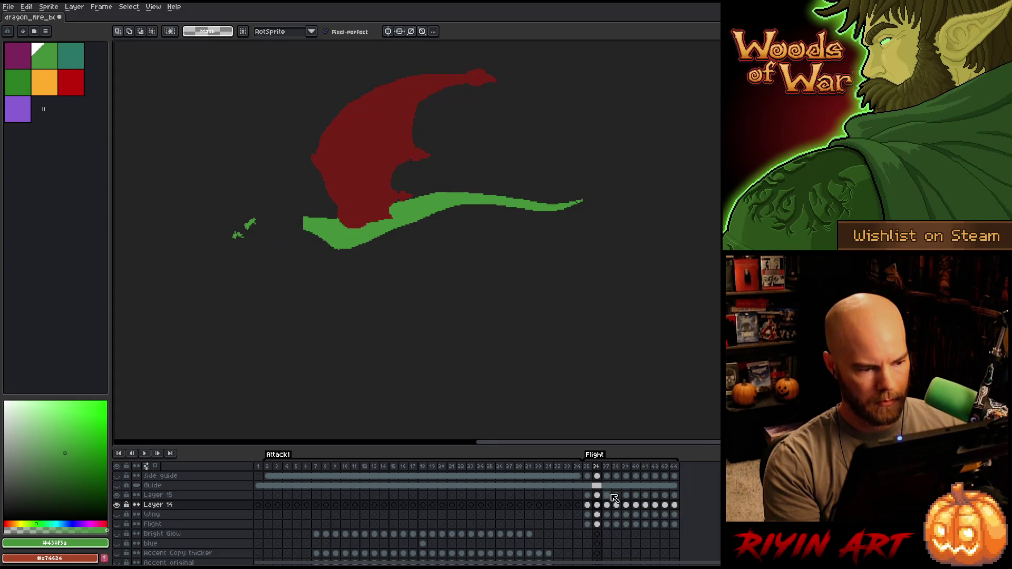
{"action": "key", "text": "ctrl+z"}
Move between Layers 15 and 14, reselect the tail end, and compare neighbouring frames' tails
{"action": "left_click", "coordinate": [597, 495]}
{"action": "key", "text": "ctrl+d"}
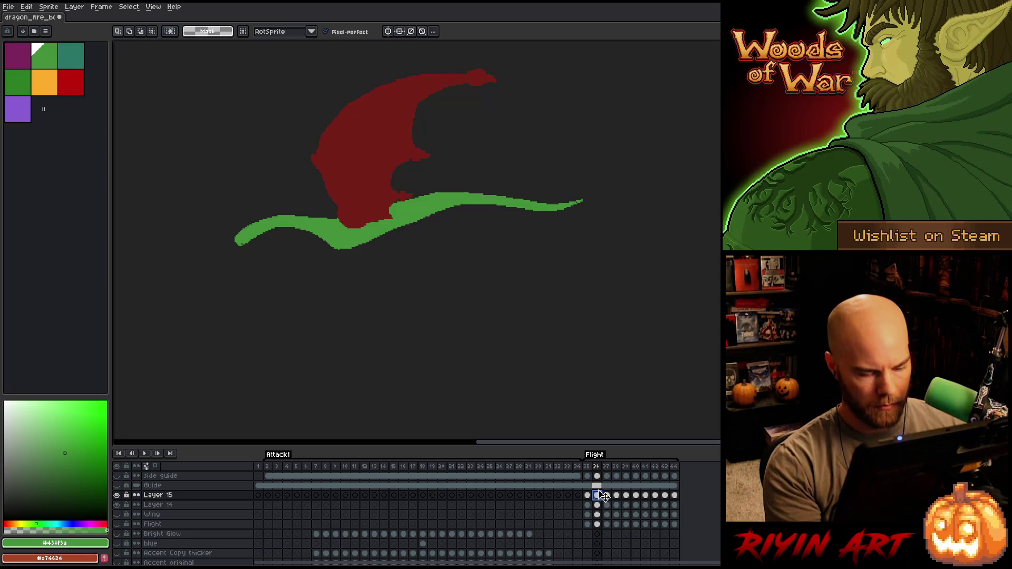
{"action": "left_click", "coordinate": [600, 505]}
{"action": "key", "text": "ctrl+shift+d"}
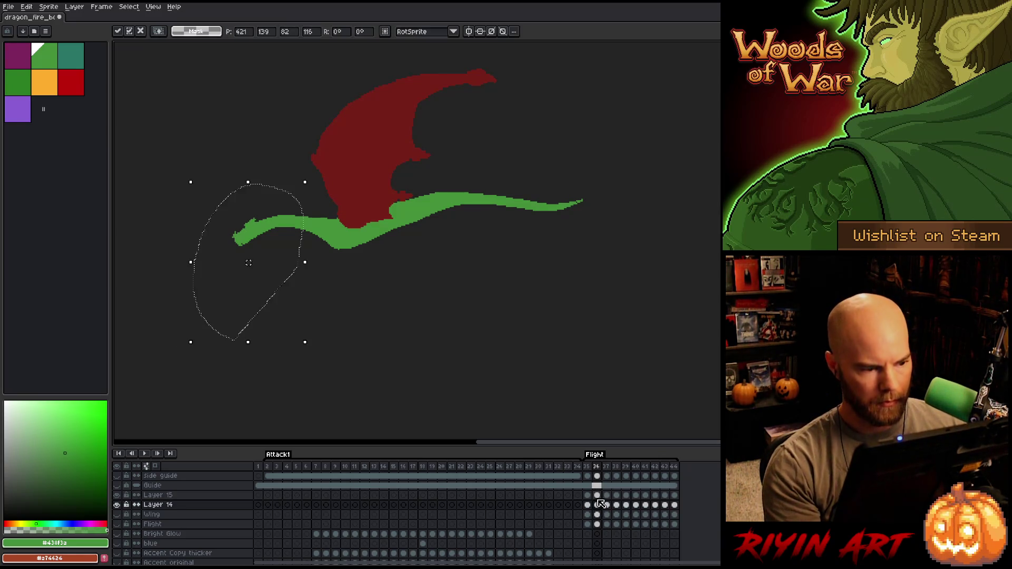
{"action": "key", "text": "Right"}
{"action": "key", "text": "Left"}
{"action": "key", "text": "Right"}
{"action": "key", "text": "Left"}
{"action": "key", "text": "Left"}
{"action": "key", "text": "Right"}
Clear the tail-end selection and flip between neighbouring frames
{"action": "key", "text": "ctrl+d"}
{"action": "key", "text": "Right"}
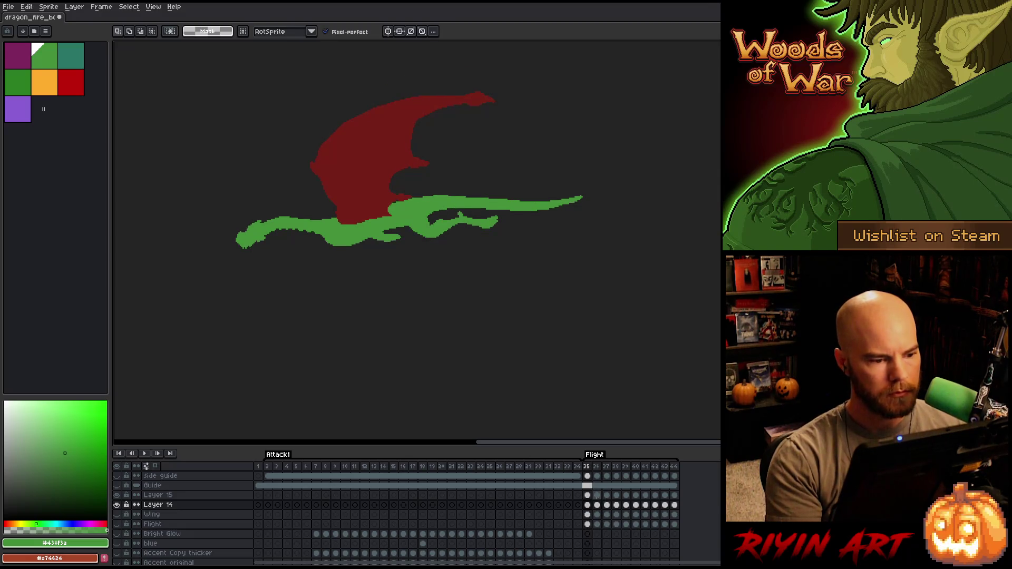
{"action": "key", "text": "Left"}
{"action": "key", "text": "b"}
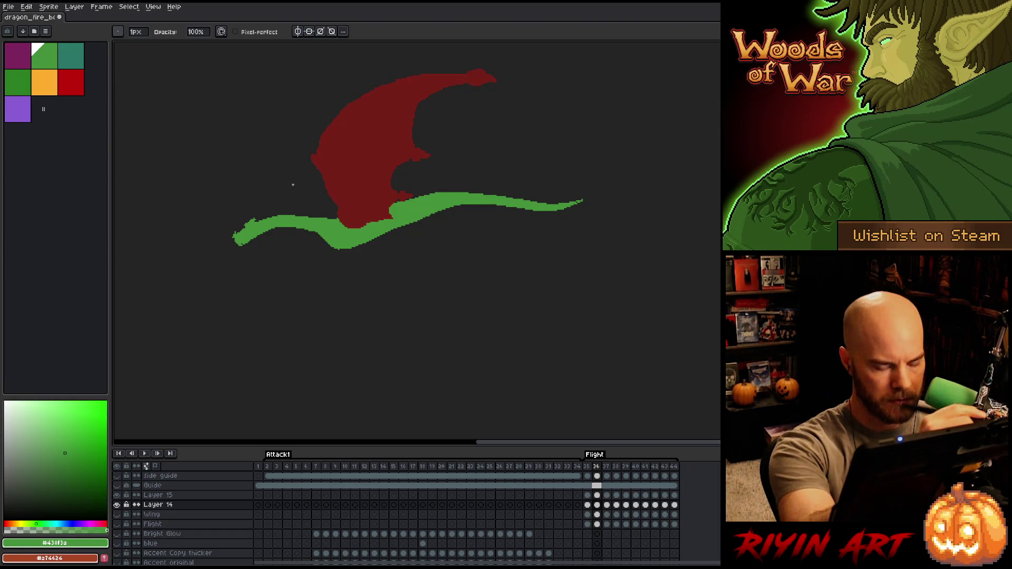
Flip between frame 36 and its neighbour to compare the wing poses, ending on frame 36
{"action": "key", "text": "Right"}
{"action": "key", "text": "Right"}
{"action": "key", "text": "Left"}
{"action": "key", "text": "Left"}
{"action": "key", "text": "Right"}
{"action": "key", "text": "Left"}
{"action": "key", "text": "Right"}
{"action": "key", "text": "Left"}
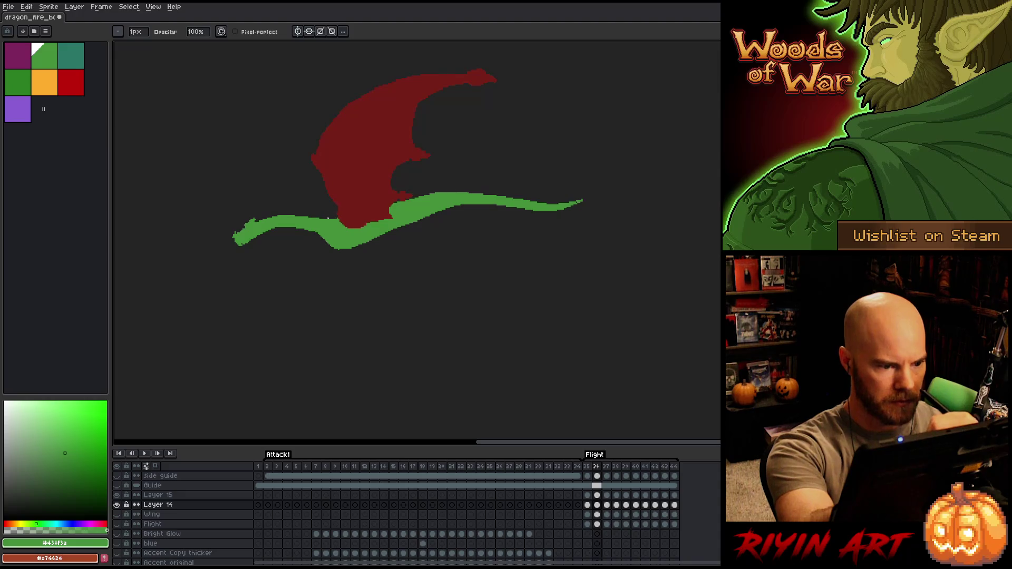
{"action": "key", "text": "Right"}
{"action": "key", "text": "Left"}
{"action": "key", "text": "Right"}
{"action": "key", "text": "Left"}
{"action": "key", "text": "Right"}
{"action": "key", "text": "Left"}
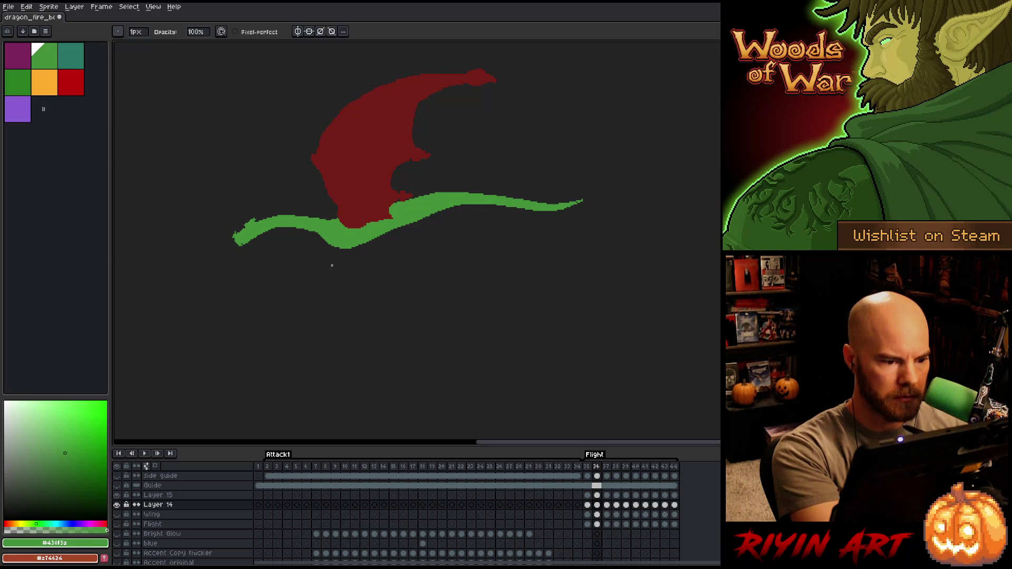
Advance to frame 37 and compare it repeatedly against frame 36
{"action": "key", "text": "Right"}
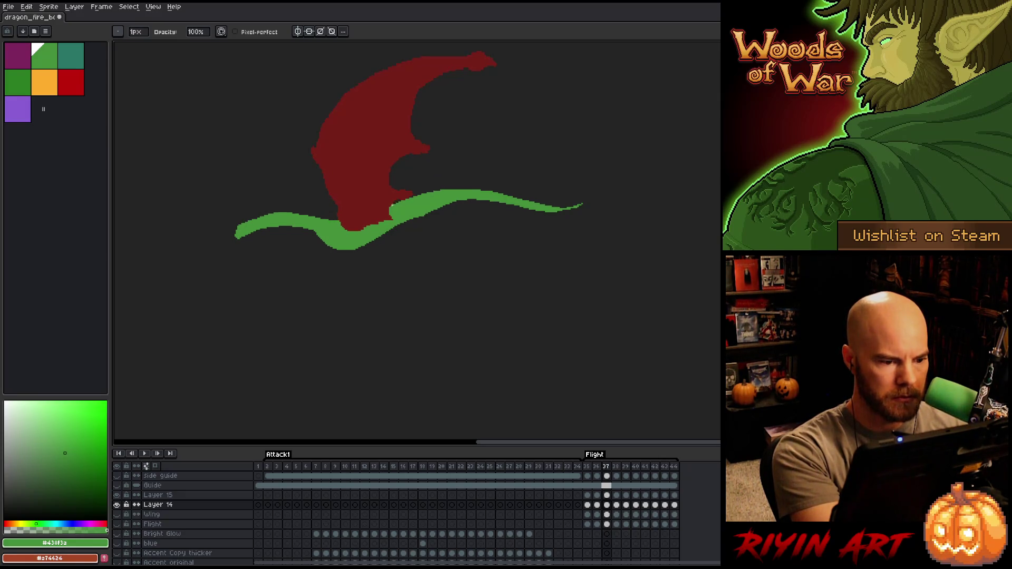
{"action": "key", "text": "Right"}
{"action": "key", "text": "Left"}
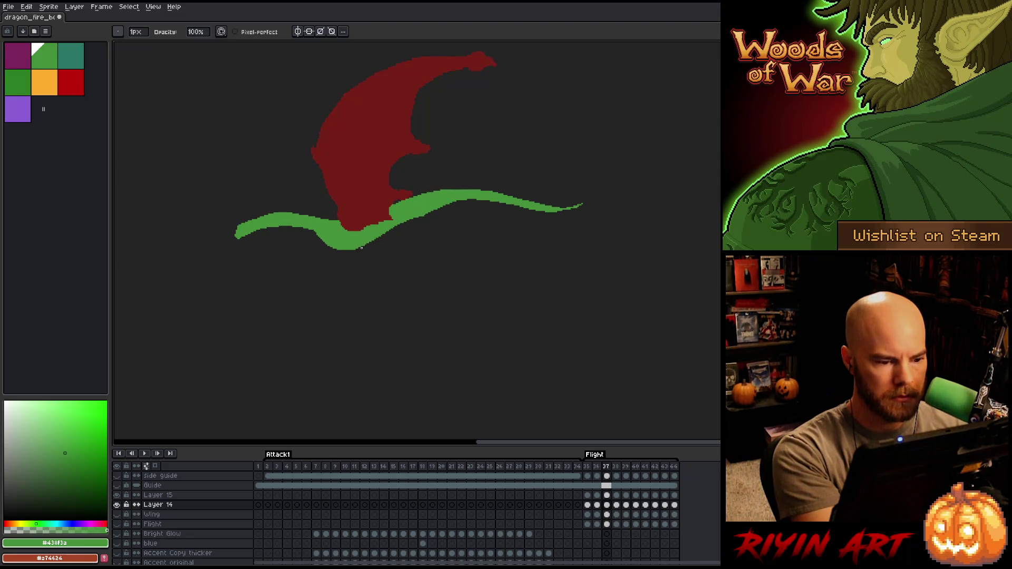
{"action": "key", "text": "Left"}
{"action": "key", "text": "Right"}
{"action": "key", "text": "Left"}
{"action": "key", "text": "Right"}
{"action": "key", "text": "e"}
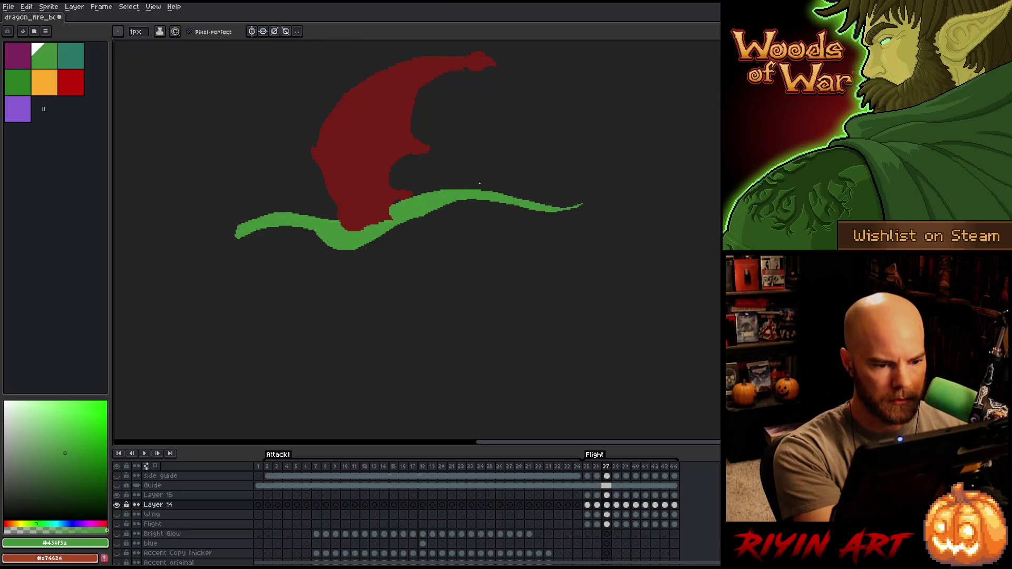
{"action": "key", "text": "Left"}
{"action": "key", "text": "Right"}
{"action": "key", "text": "Left"}
{"action": "key", "text": "Right"}
{"action": "key", "text": "Left"}
{"action": "key", "text": "Right"}
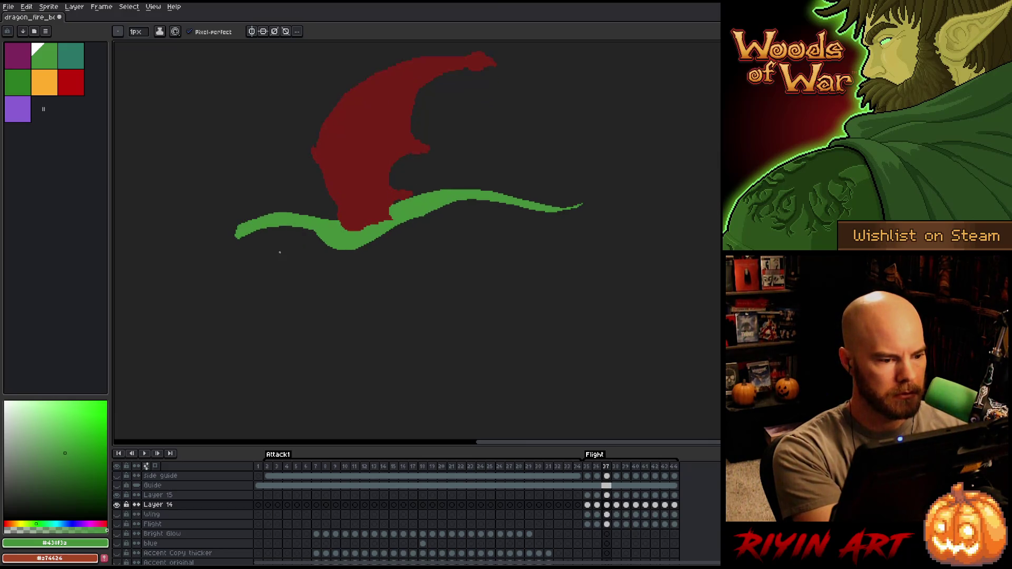
{"action": "key", "text": "b"}
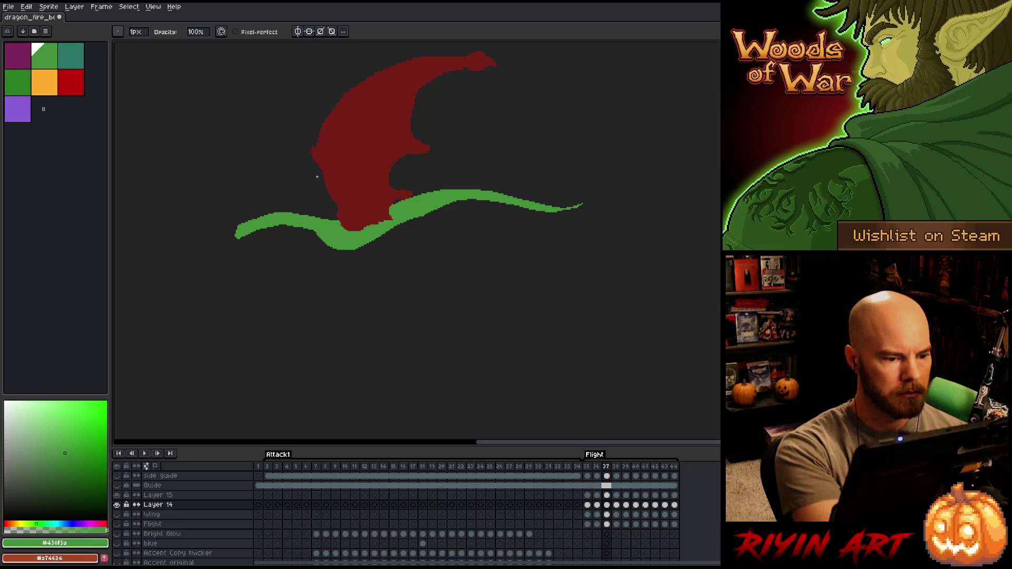
Check the motion around frame 37, then select and deselect the green body's left end
{"action": "key", "text": "i"}
{"action": "key", "text": "e"}
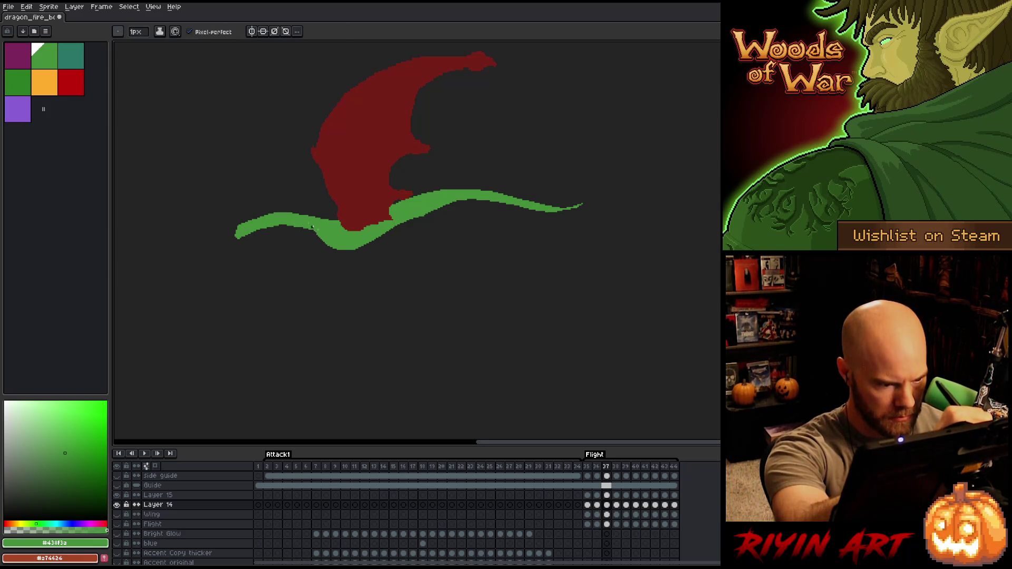
{"action": "key", "text": "Left"}
{"action": "key", "text": "Left"}
{"action": "key", "text": "Right"}
{"action": "key", "text": "Right"}
{"action": "key", "text": "Left"}
{"action": "key", "text": "Left"}
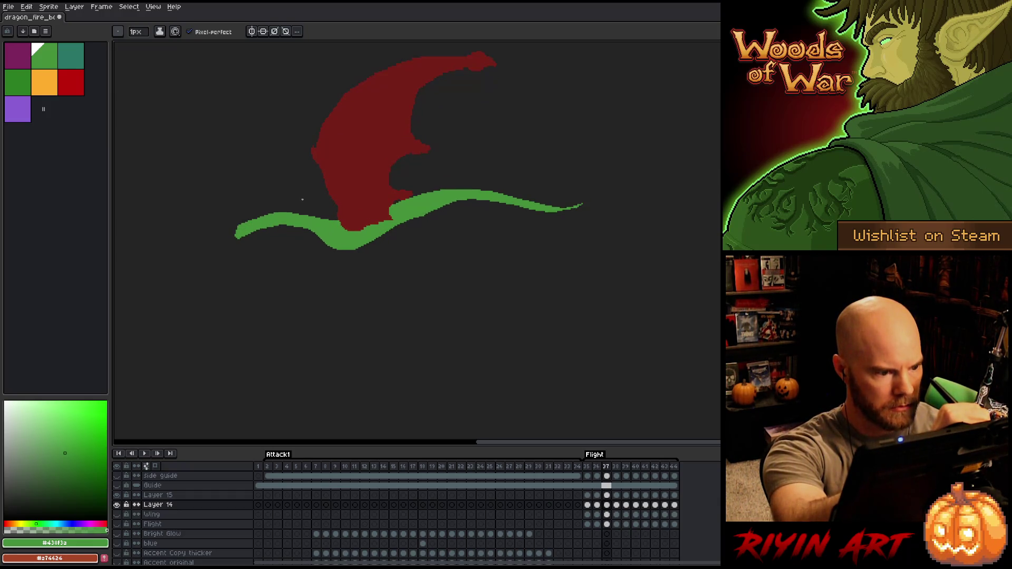
{"action": "key", "text": "Right"}
{"action": "key", "text": "Right"}
{"action": "key", "text": "m"}
{"action": "left_click_drag", "start_coordinate": [281, 221], "coordinate": [220, 280]}
{"action": "key", "text": "ctrl+d"}
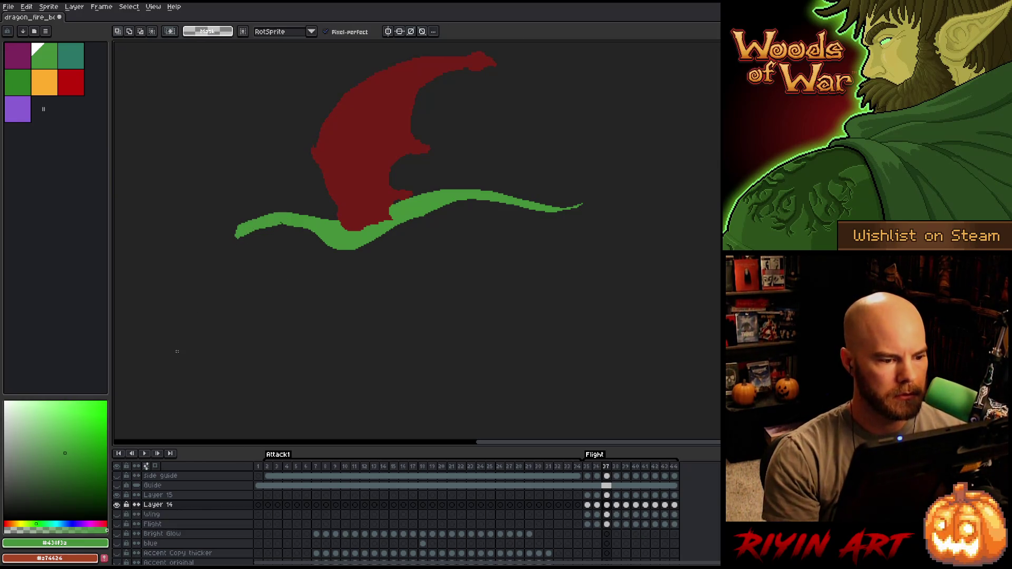
{"action": "key", "text": "e"}
{"action": "key", "text": "b"}
In frame 38, draw a green strip thickening the body's upper edge toward the tail
{"action": "key", "text": "Left"}
{"action": "key", "text": "Right"}
{"action": "key", "text": "Left"}
{"action": "key", "text": "Right"}
{"action": "key", "text": "Right"}
{"action": "key", "text": "Left"}
{"action": "key", "text": "b"}
{"action": "key", "text": "Right"}
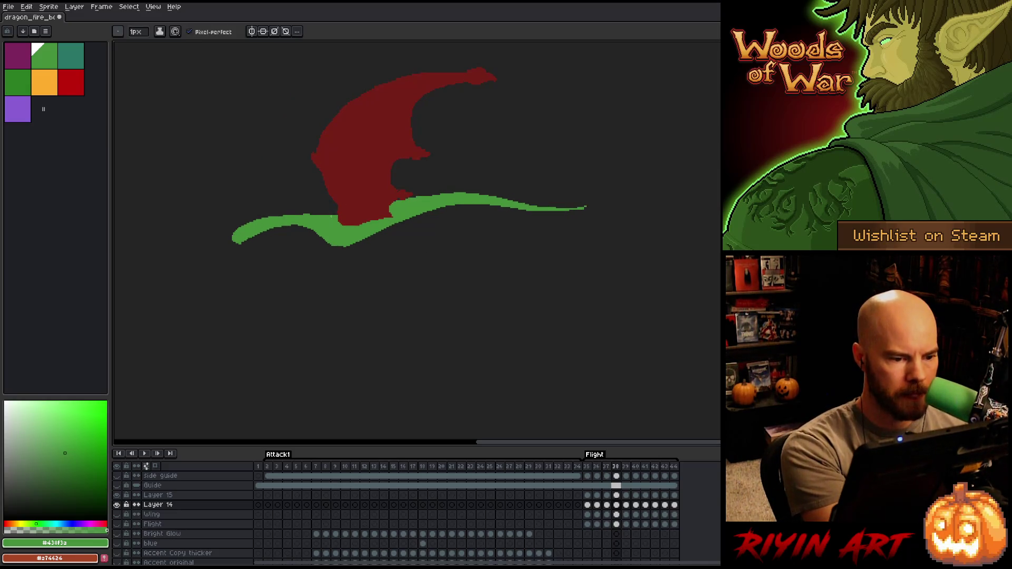
{"action": "left_click_drag", "start_coordinate": [296, 214], "coordinate": [285, 213]}
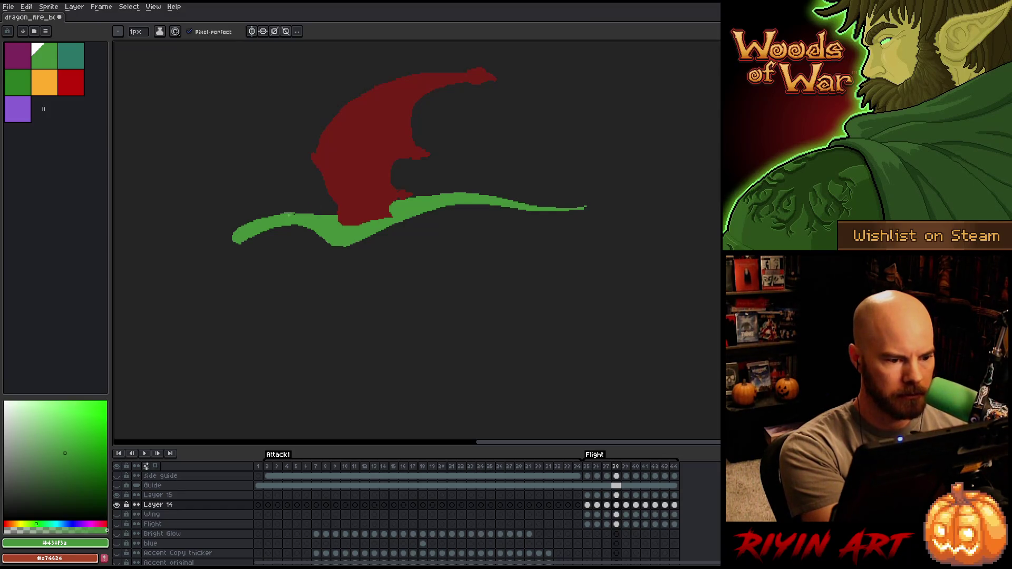
{"action": "key", "text": "e"}
{"action": "key", "text": "b"}
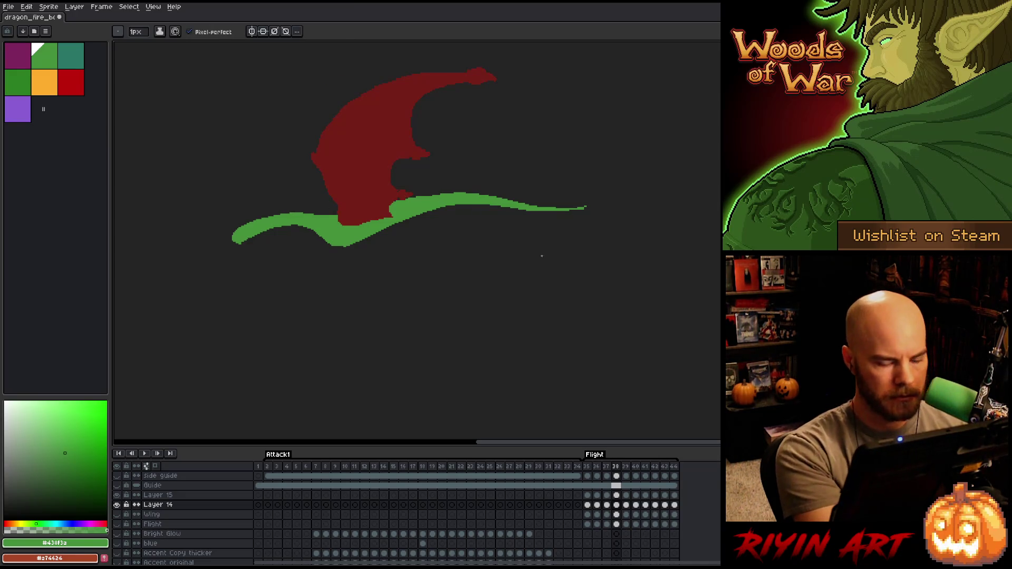
Compare frame 38 against frame 37, then move on to frame 39
{"action": "key", "text": "Right"}
{"action": "key", "text": "Right"}
{"action": "key", "text": "Left"}
{"action": "key", "text": "Left"}
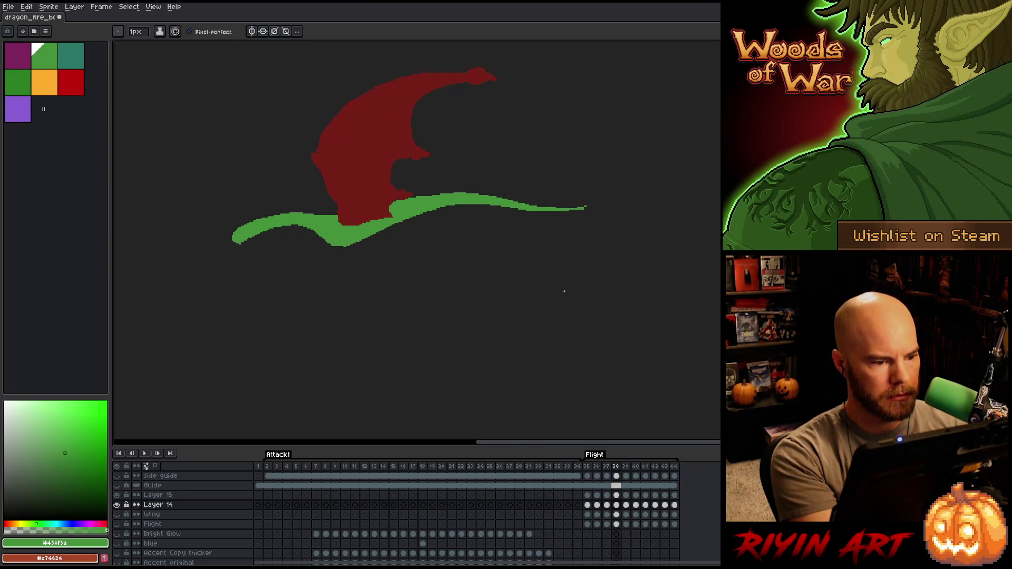
{"action": "key", "text": "Left"}
{"action": "key", "text": "Right"}
{"action": "key", "text": "Left"}
{"action": "key", "text": "Right"}
{"action": "key", "text": "Left"}
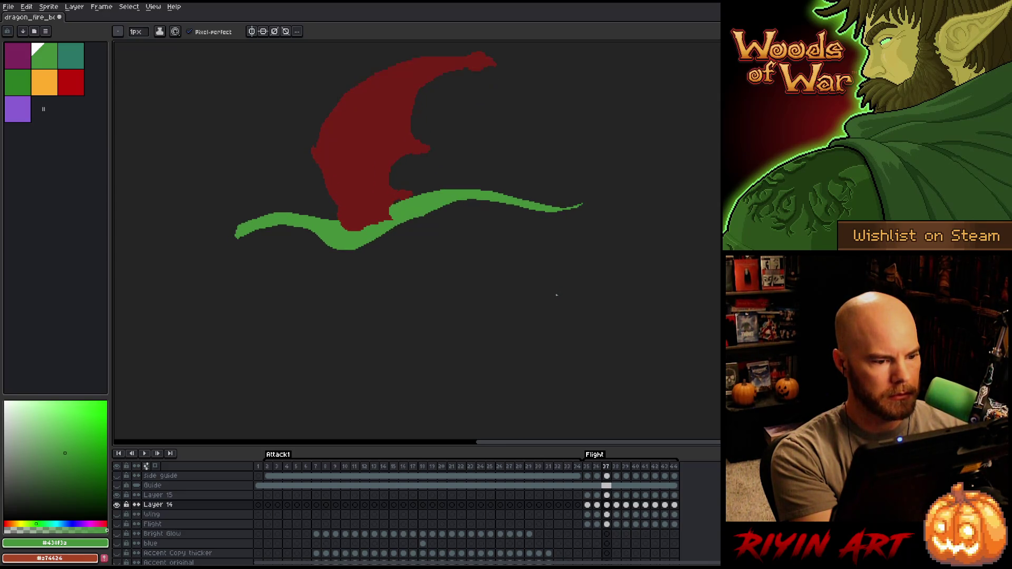
{"action": "key", "text": "Right"}
{"action": "key", "text": "Left"}
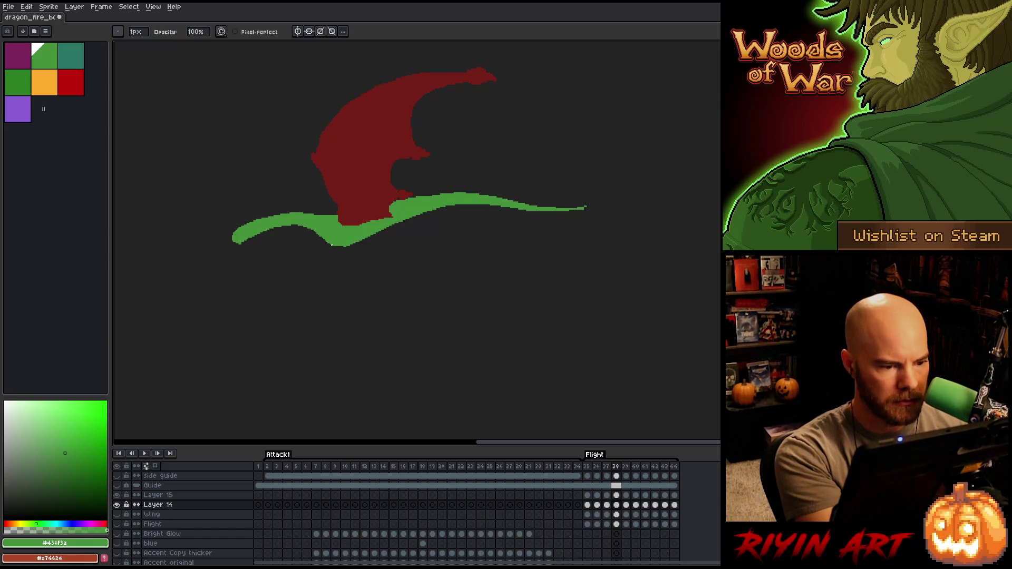
{"action": "key", "text": "Right"}
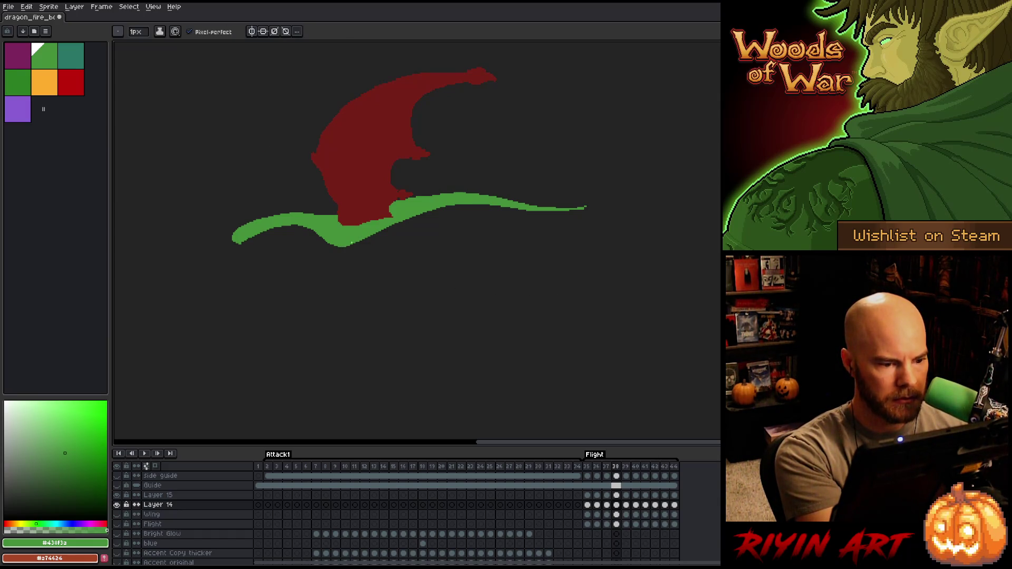
{"action": "key", "text": "Left"}
{"action": "key", "text": "Right"}
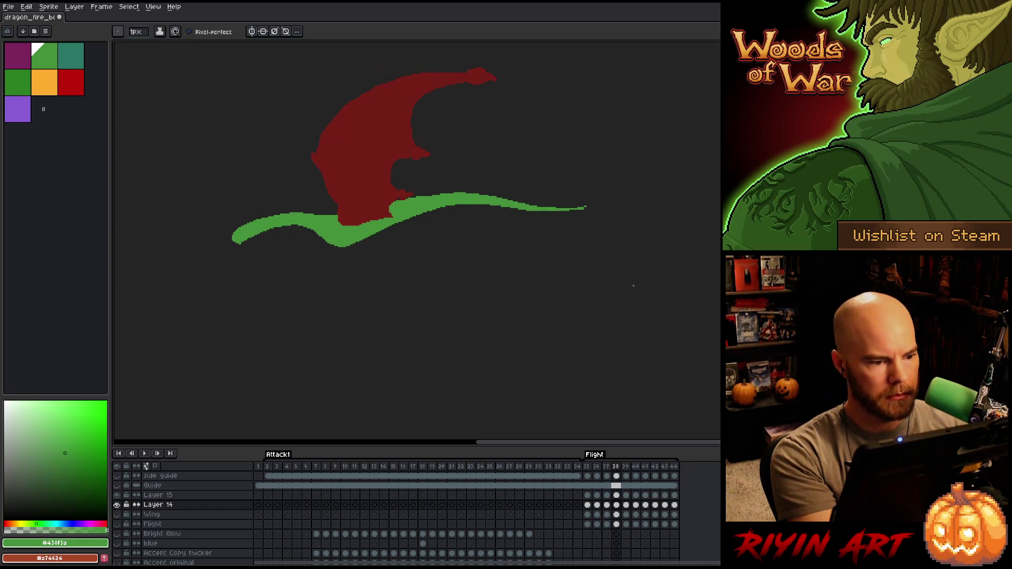
{"action": "key", "text": "Left"}
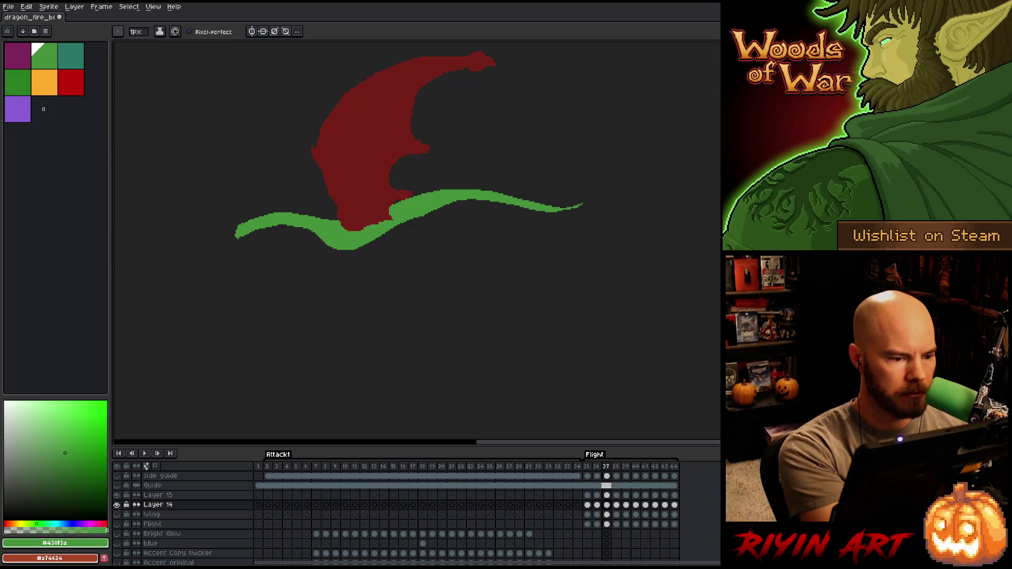
{"action": "key", "text": "Right"}
{"action": "key", "text": "Right"}
{"action": "key", "text": "Right"}
Pick the green from the drawing and extend the body's upper edge toward the tail
{"action": "key", "text": "Left"}
{"action": "key", "text": "i"}
{"action": "key", "text": "b"}
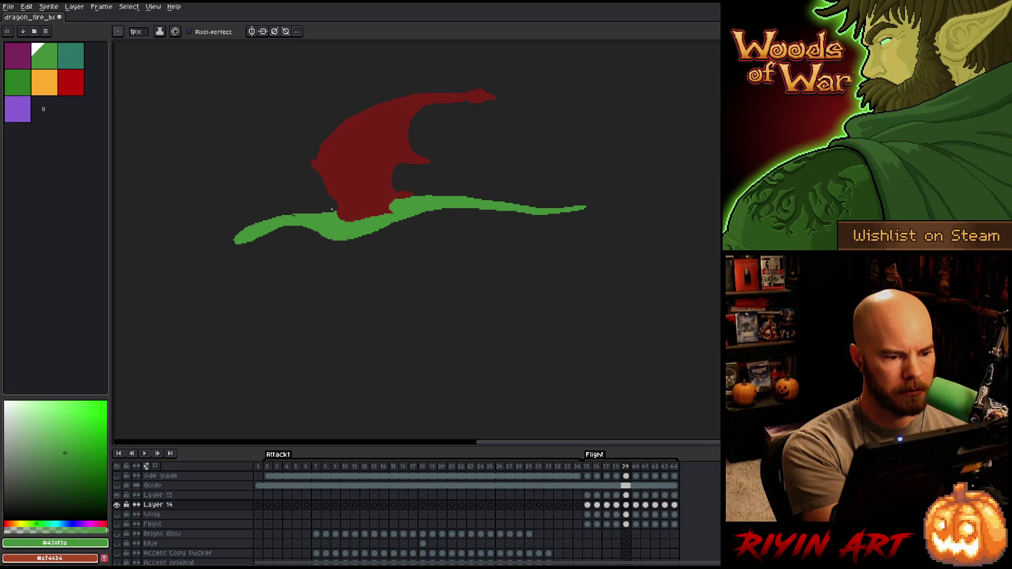
{"action": "left_click_drag", "start_coordinate": [321, 213], "coordinate": [294, 215]}
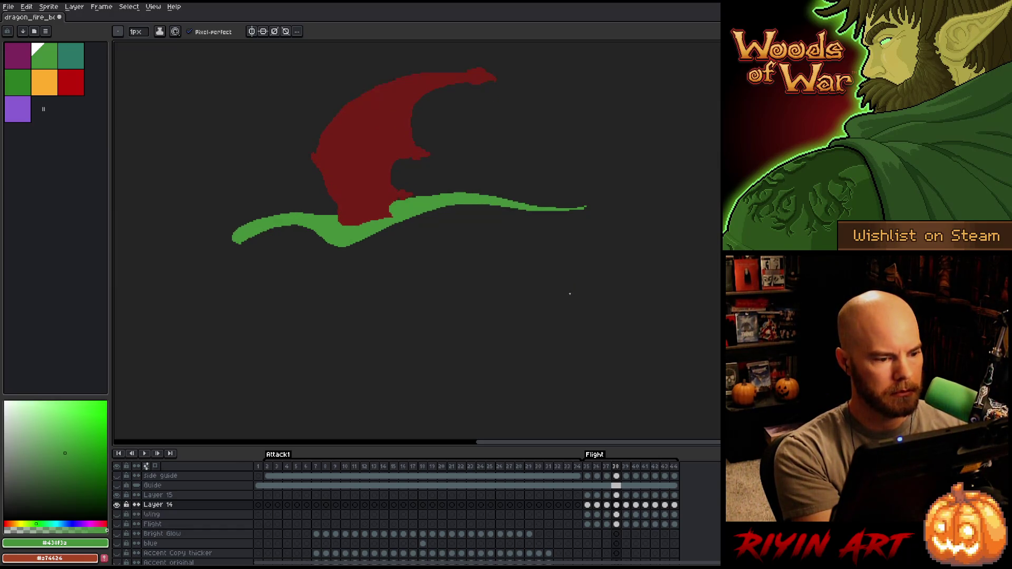
Erase green pixels from the body's upper edge and tail tip in frame 39, checking against frame 38
{"action": "key", "text": "comma"}
{"action": "key", "text": "period"}
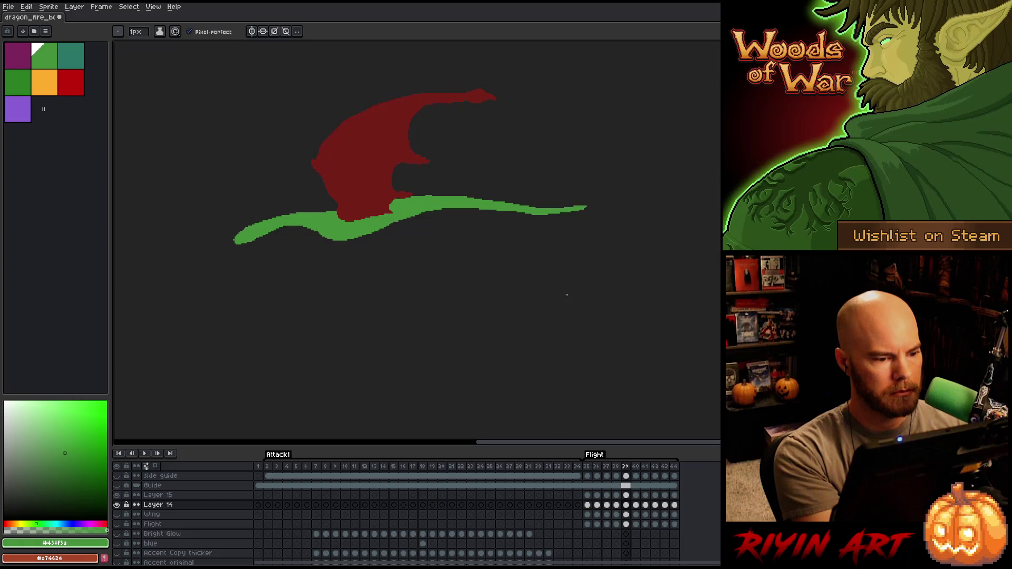
{"action": "key", "text": "e"}
{"action": "left_click_drag", "start_coordinate": [289, 225], "coordinate": [303, 225]}
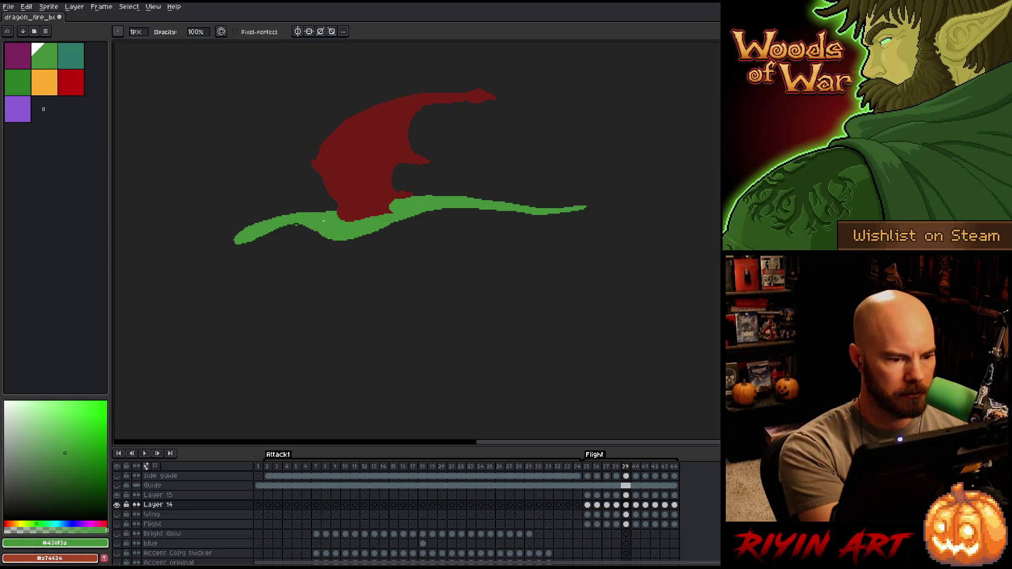
{"action": "key", "text": "comma"}
{"action": "key", "text": "period"}
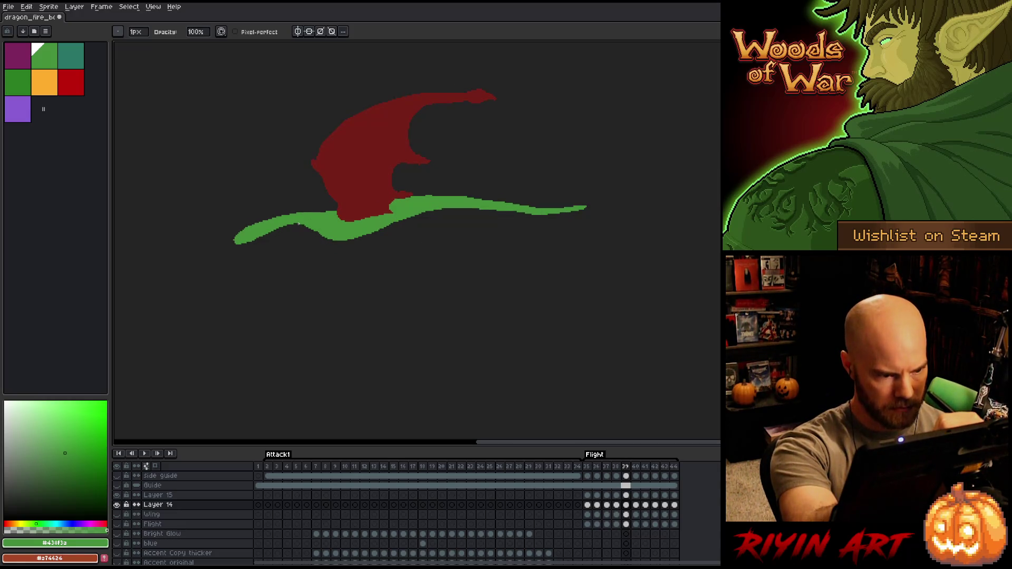
{"action": "left_click_drag", "start_coordinate": [302, 227], "coordinate": [317, 234]}
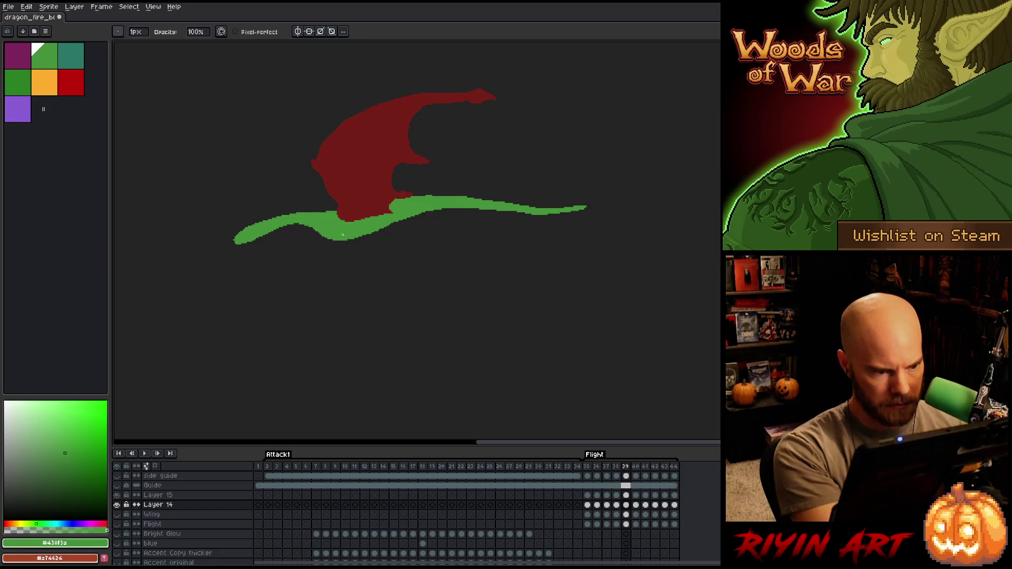
Redraw the tail tip's upper edge in green and advance to frame 40
{"action": "key", "text": "b"}
{"action": "left_click_drag", "start_coordinate": [309, 213], "coordinate": [335, 211]}
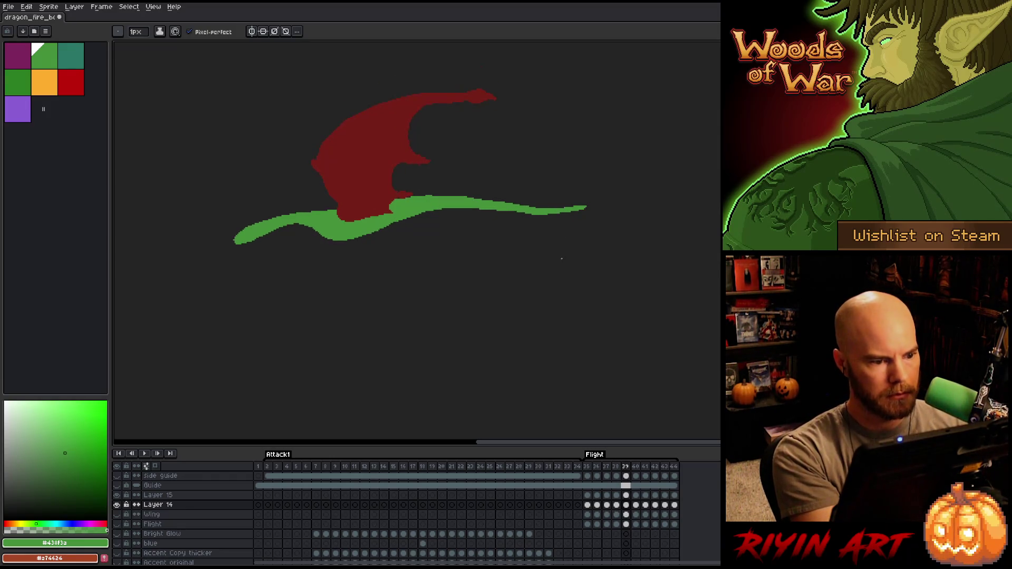
{"action": "key", "text": "e"}
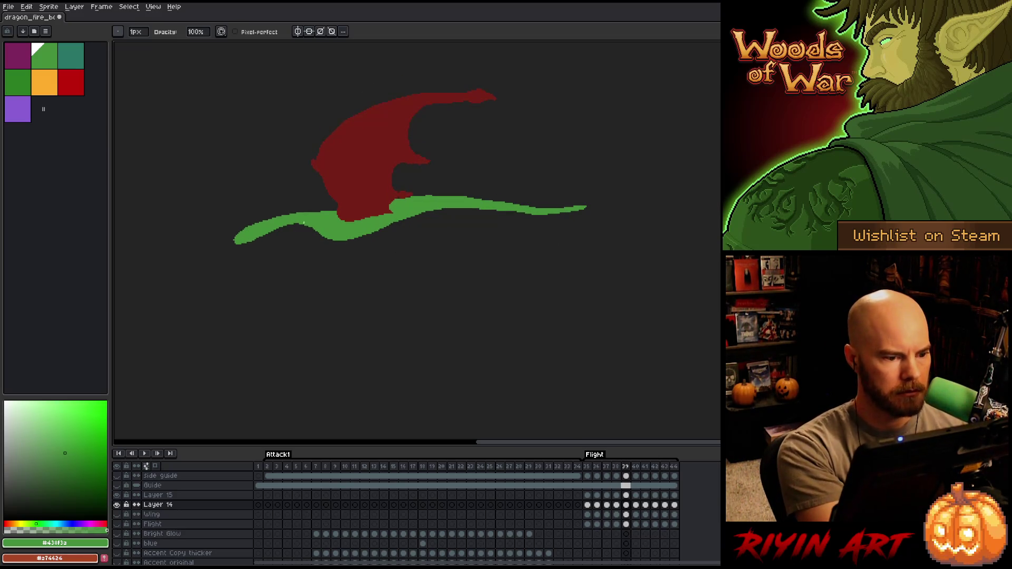
{"action": "key", "text": "e"}
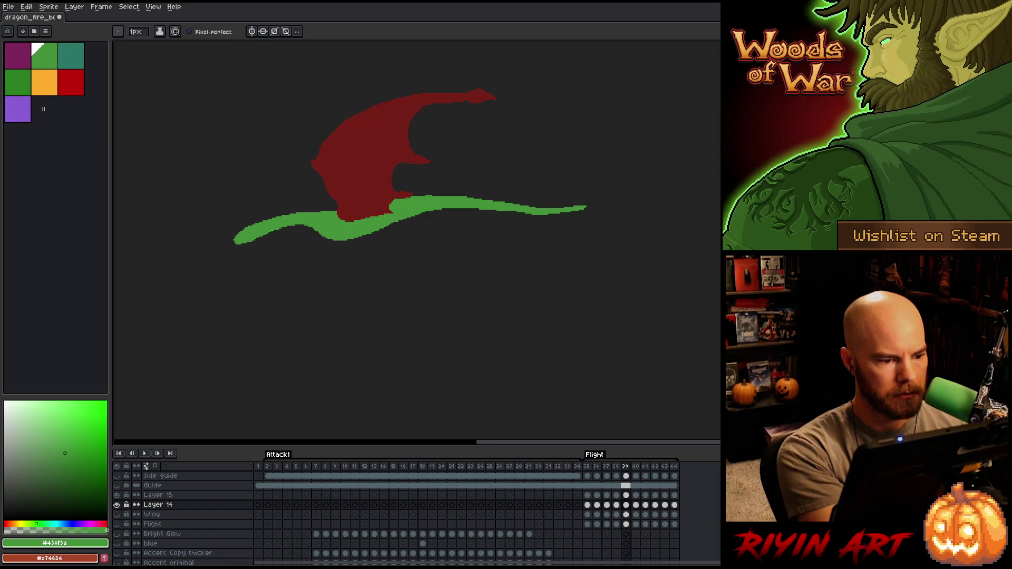
{"action": "key", "text": "b"}
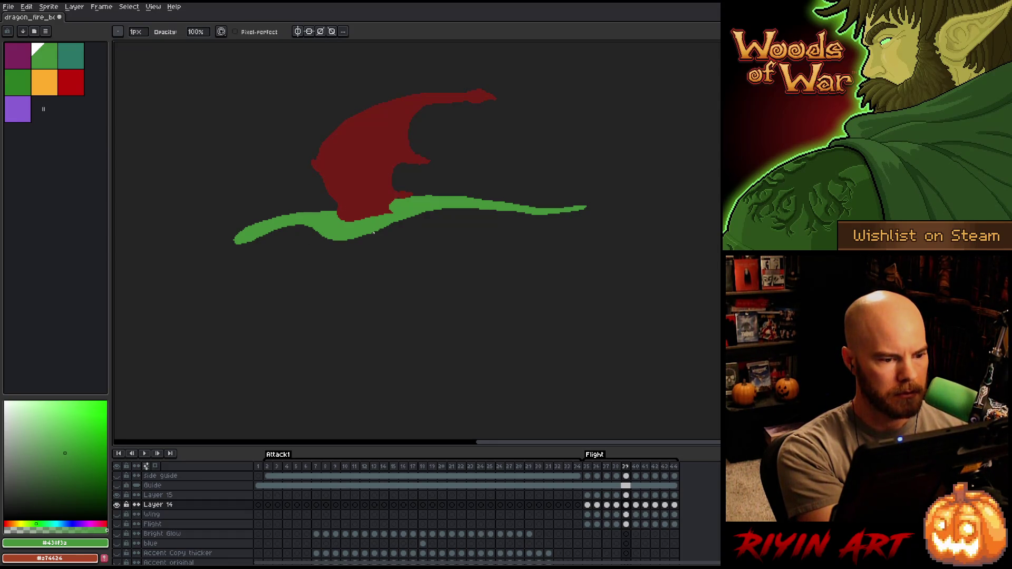
{"action": "key", "text": "Right"}
{"action": "key", "text": "Left"}
{"action": "key", "text": "Right"}
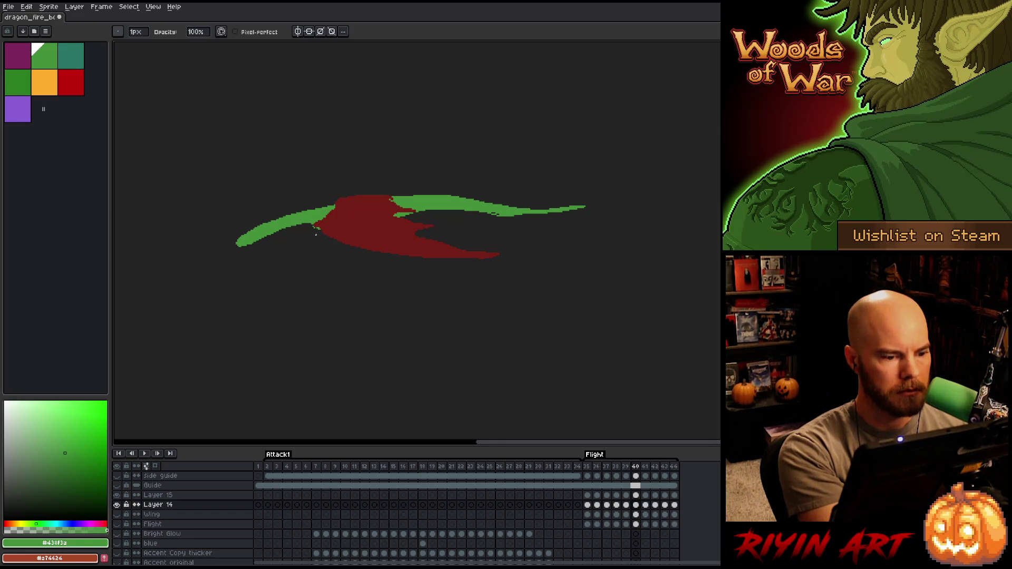
Compare frame 40 with frame 39, then fill in green where the body meets the wing
{"action": "key", "text": "e"}
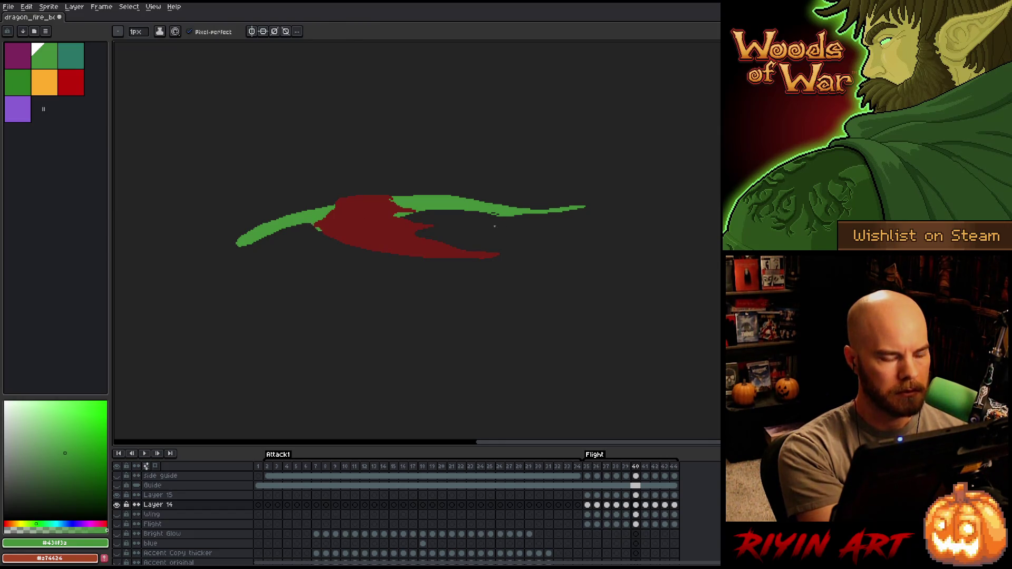
{"action": "key", "text": "Left"}
{"action": "key", "text": "Right"}
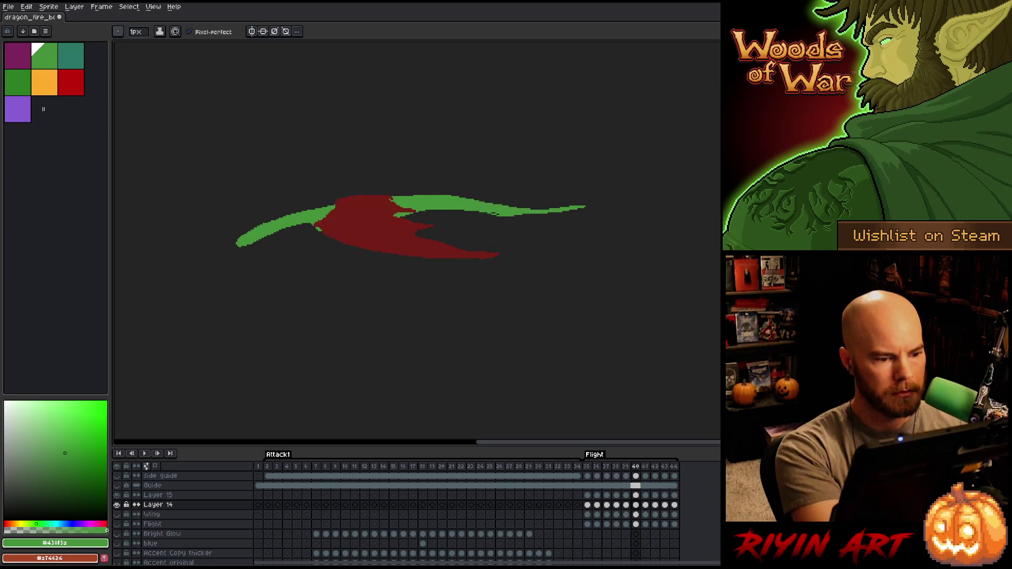
{"action": "key", "text": "b"}
{"action": "key", "text": "e"}
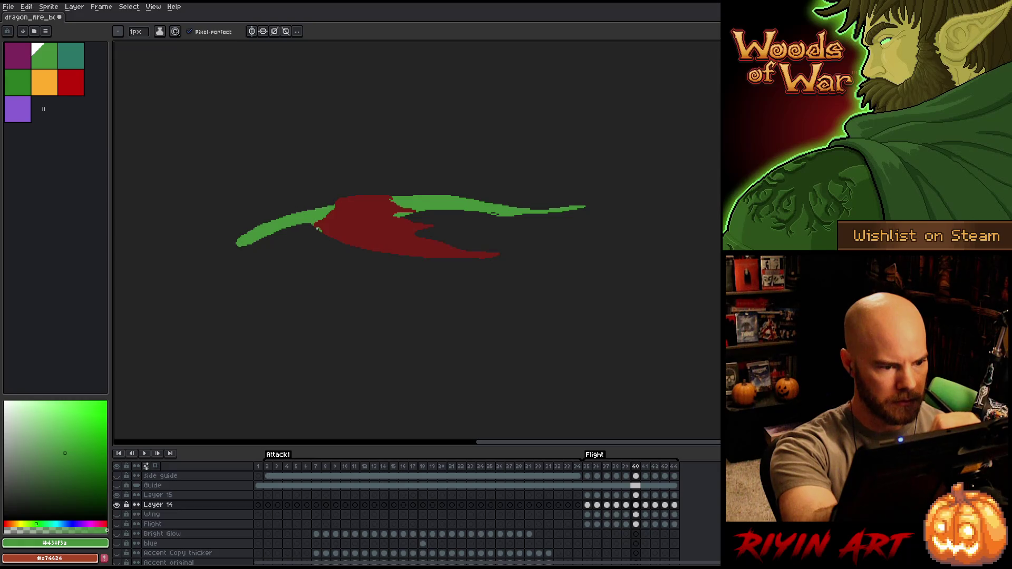
{"action": "key", "text": "Left"}
{"action": "key", "text": "Right"}
{"action": "key", "text": "Left"}
{"action": "key", "text": "Right"}
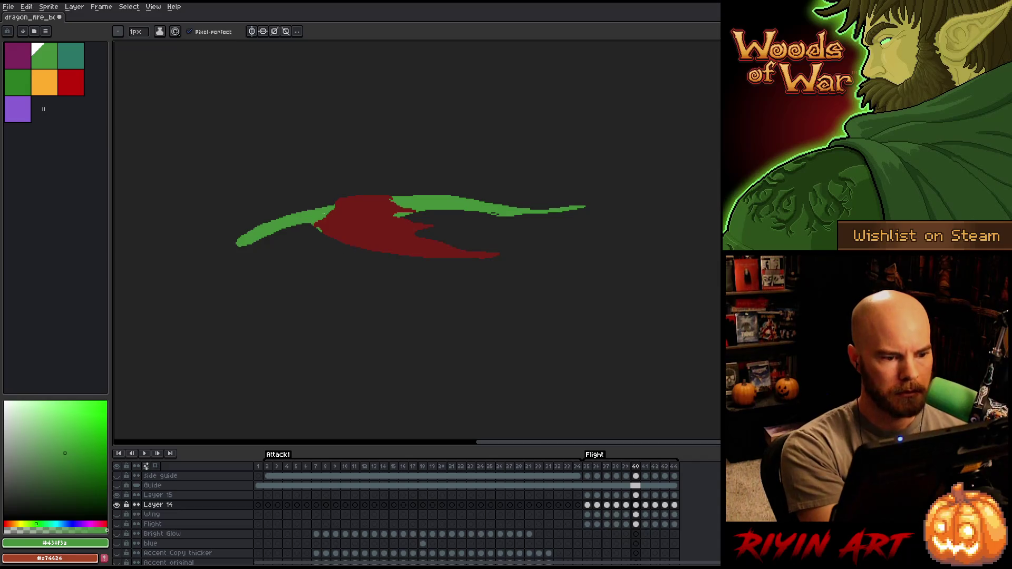
{"action": "left_click_drag", "start_coordinate": [318, 208], "coordinate": [336, 201]}
Check frame 40 against frame 39's raised wing, then thicken the green body's left tip
{"action": "key", "text": "Left"}
{"action": "key", "text": "Right"}
{"action": "key", "text": "Left"}
{"action": "key", "text": "Right"}
{"action": "key", "text": "e"}
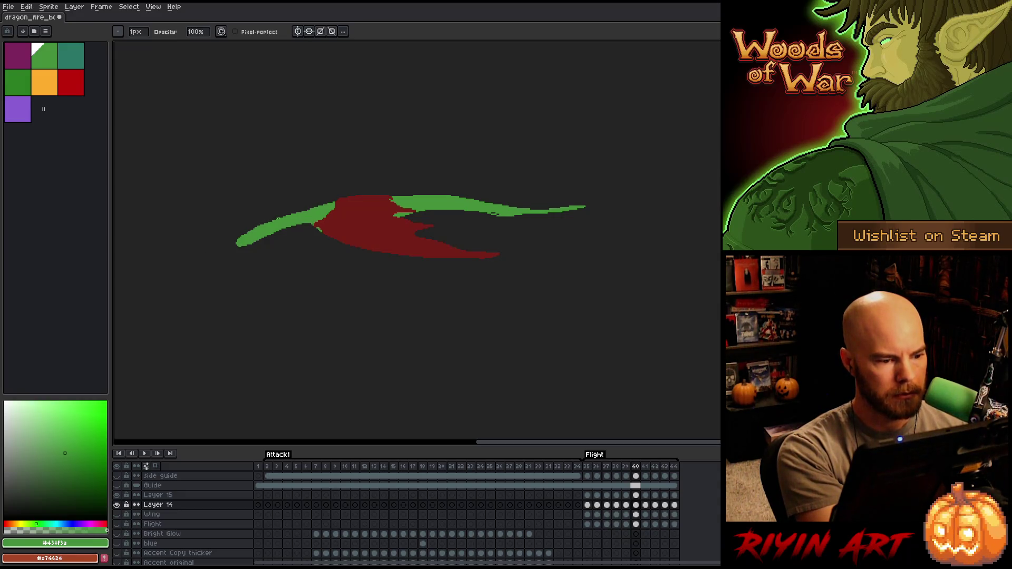
{"action": "key", "text": "Left"}
{"action": "key", "text": "Right"}
{"action": "key", "text": "Left"}
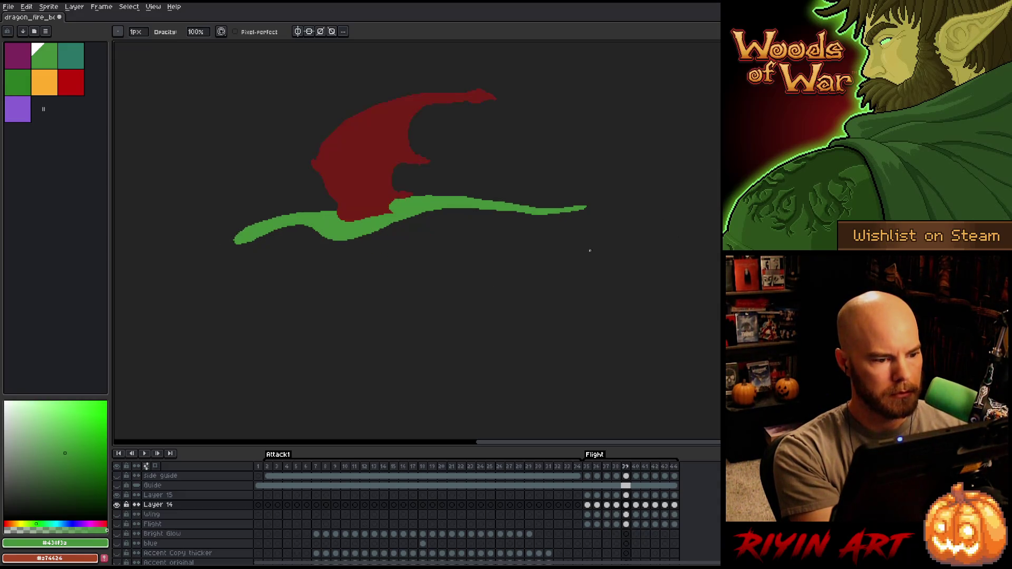
{"action": "key", "text": "Left"}
{"action": "key", "text": "Right"}
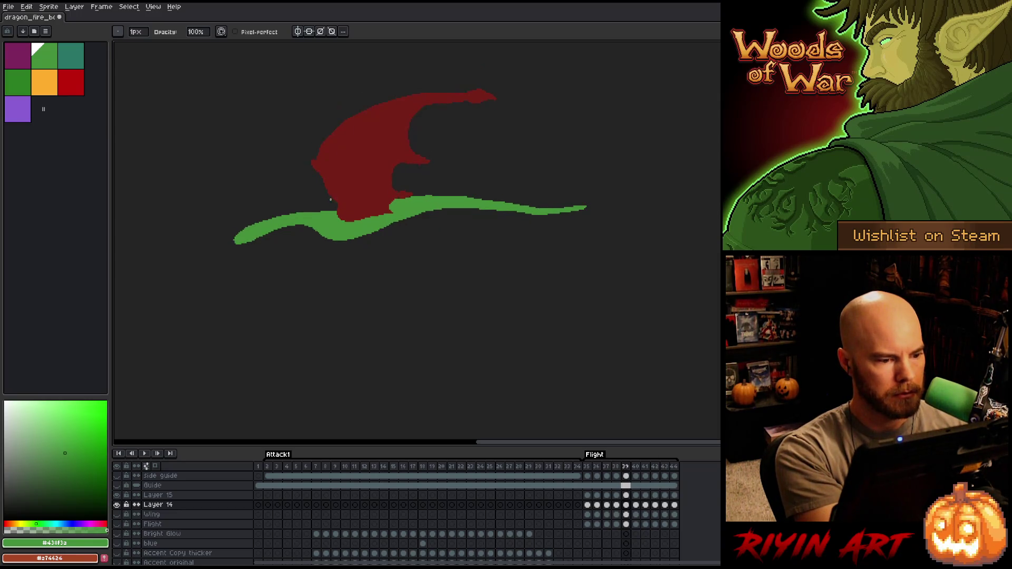
{"action": "key", "text": "Right"}
{"action": "key", "text": "b"}
{"action": "left_click_drag", "start_coordinate": [262, 225], "coordinate": [240, 238]}
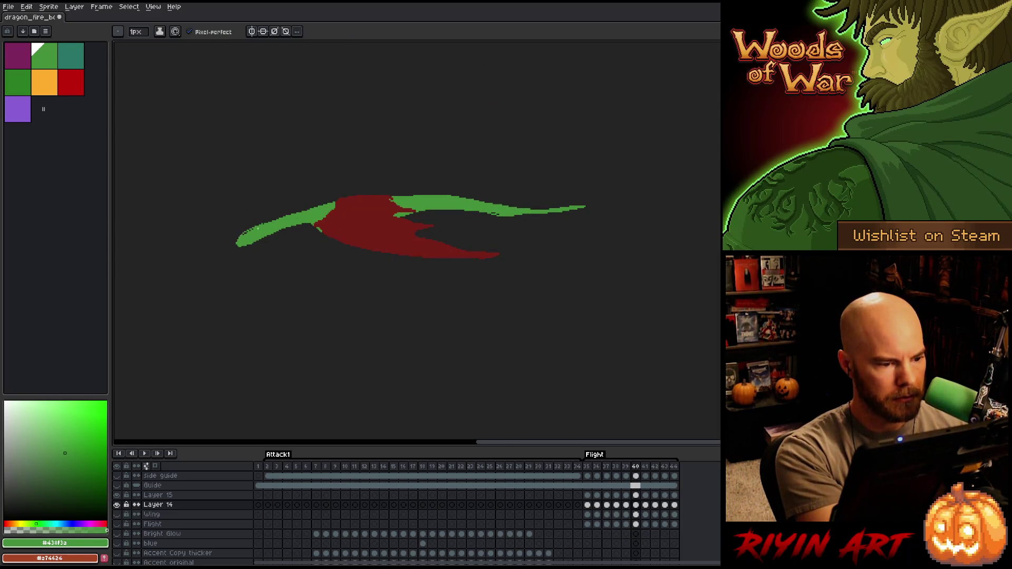
Finish touching up frame 40 and advance to frame 41
{"action": "key", "text": "e"}
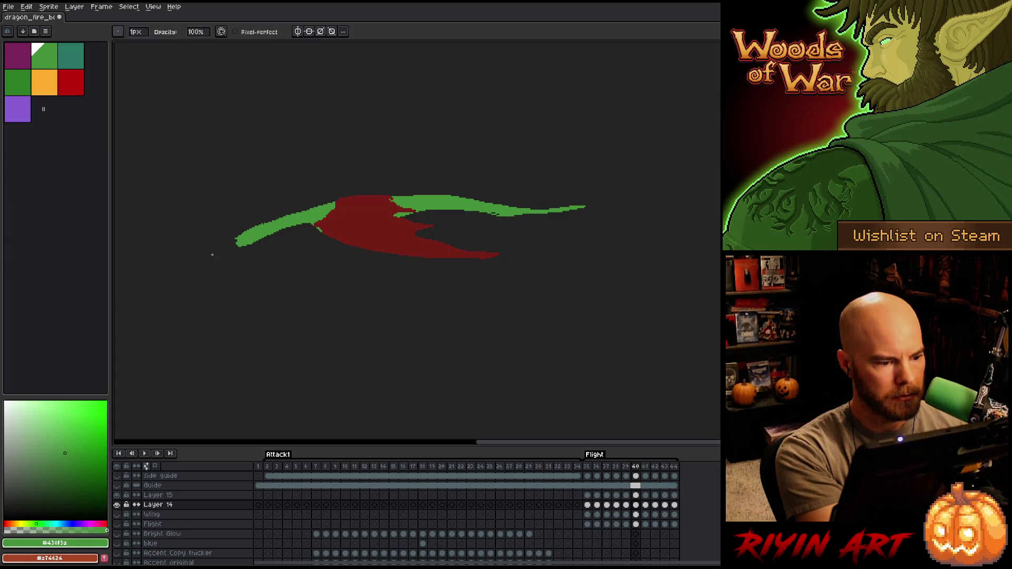
{"action": "key", "text": "b"}
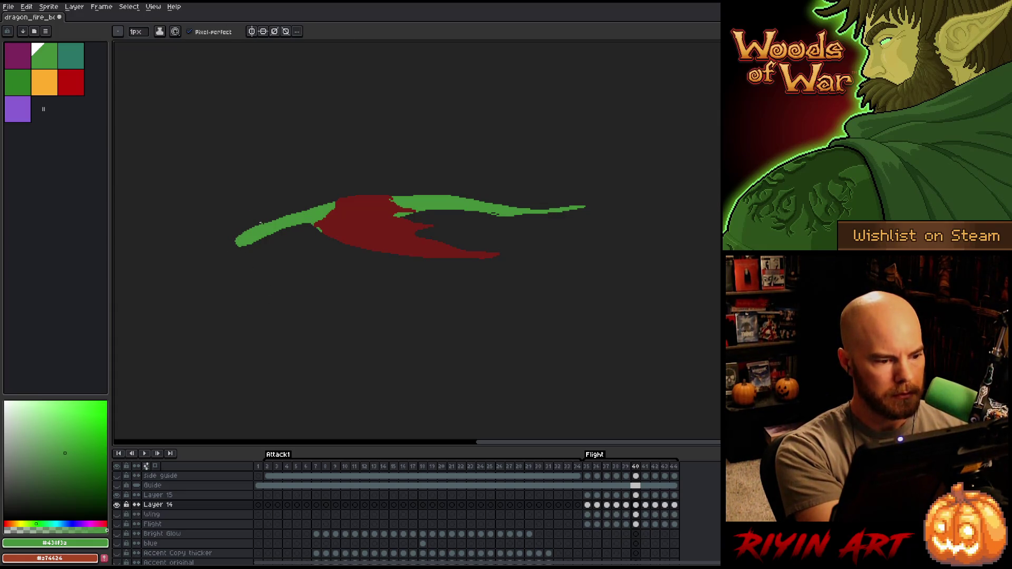
{"action": "key", "text": "e"}
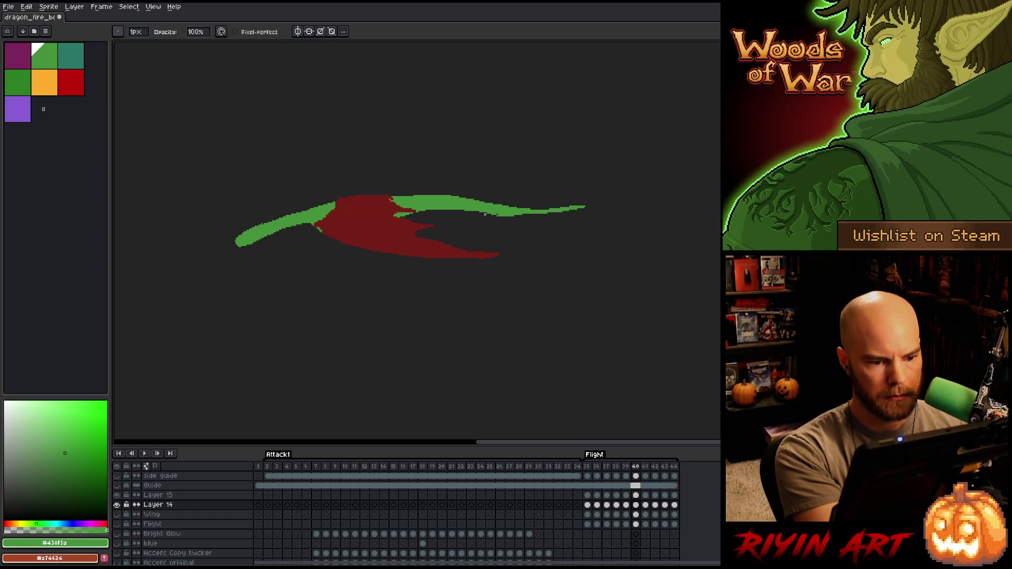
{"action": "key", "text": "b"}
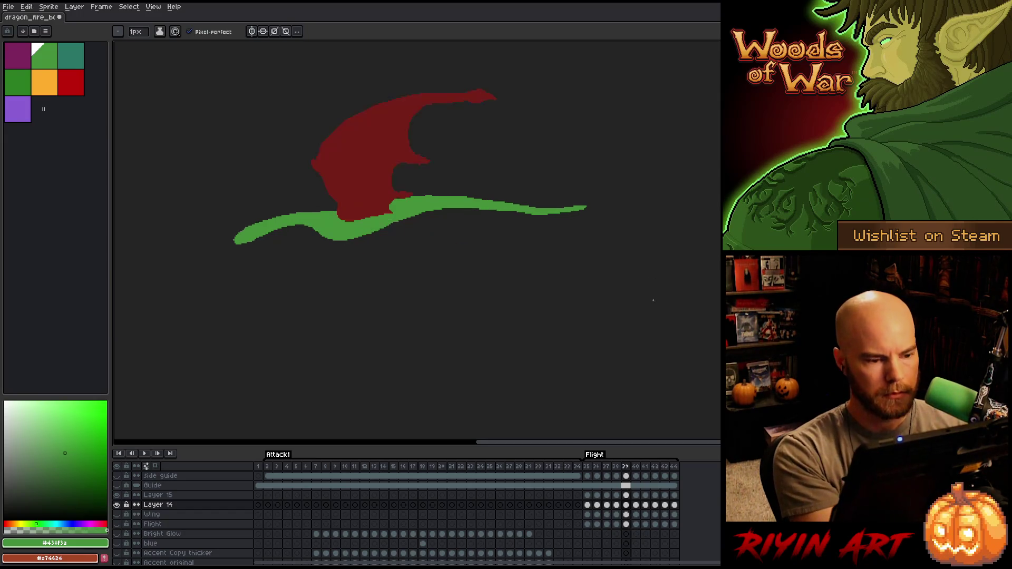
{"action": "key", "text": "period"}
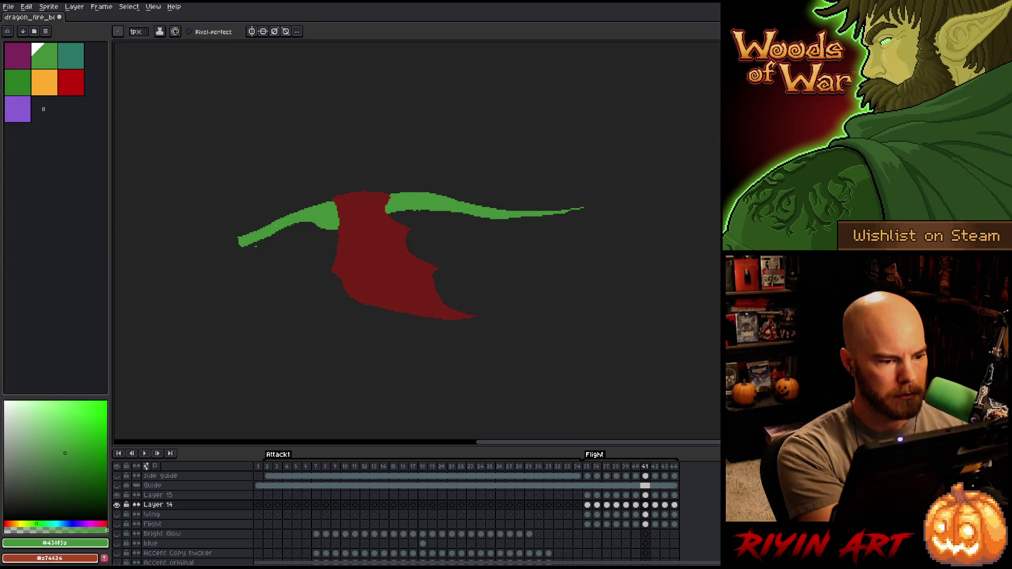
Paint over the green body's left tip in frame 41 to thicken it, checking against frame 40
{"action": "key", "text": "comma"}
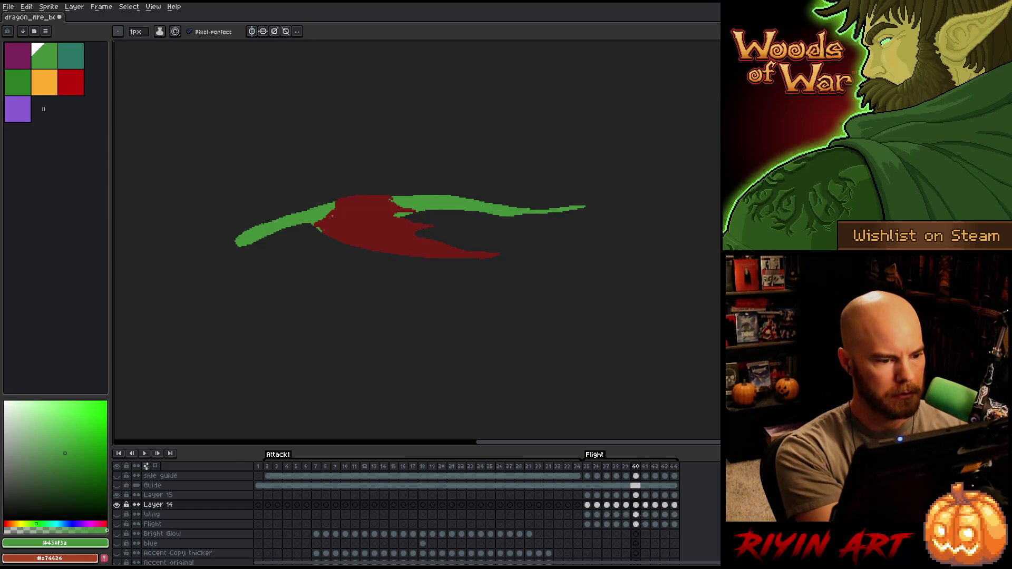
{"action": "key", "text": "period"}
{"action": "left_click_drag", "start_coordinate": [242, 248], "coordinate": [333, 201]}
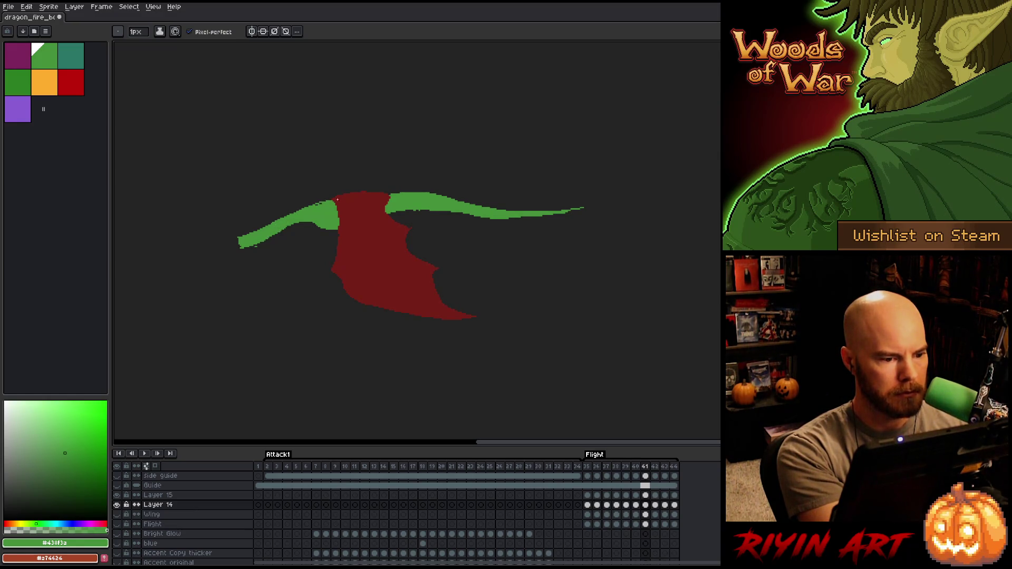
{"action": "key", "text": "comma"}
{"action": "key", "text": "period"}
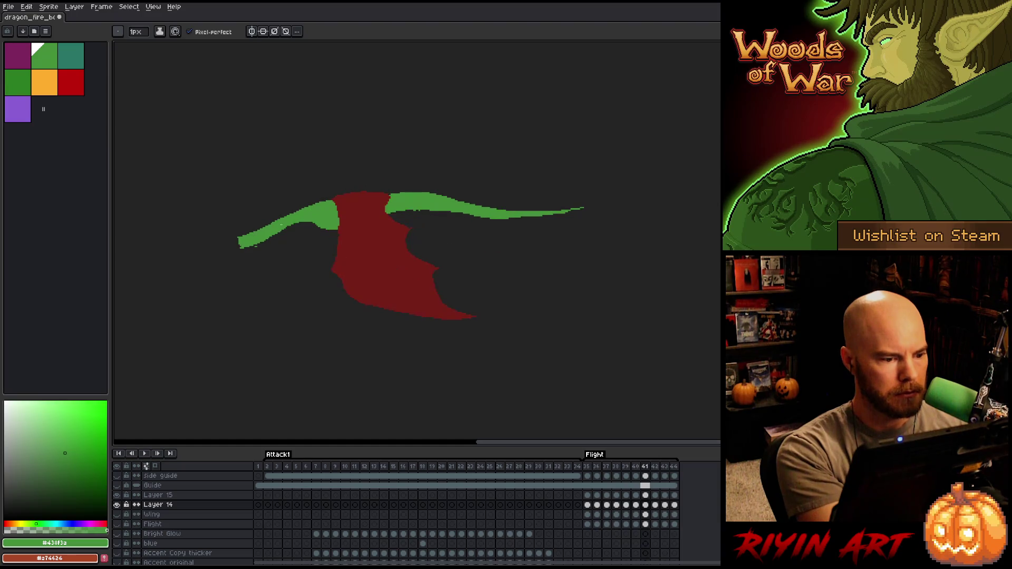
Flip through the surrounding wing poses, then advance to frame 42
{"action": "key", "text": "comma"}
{"action": "key", "text": "e"}
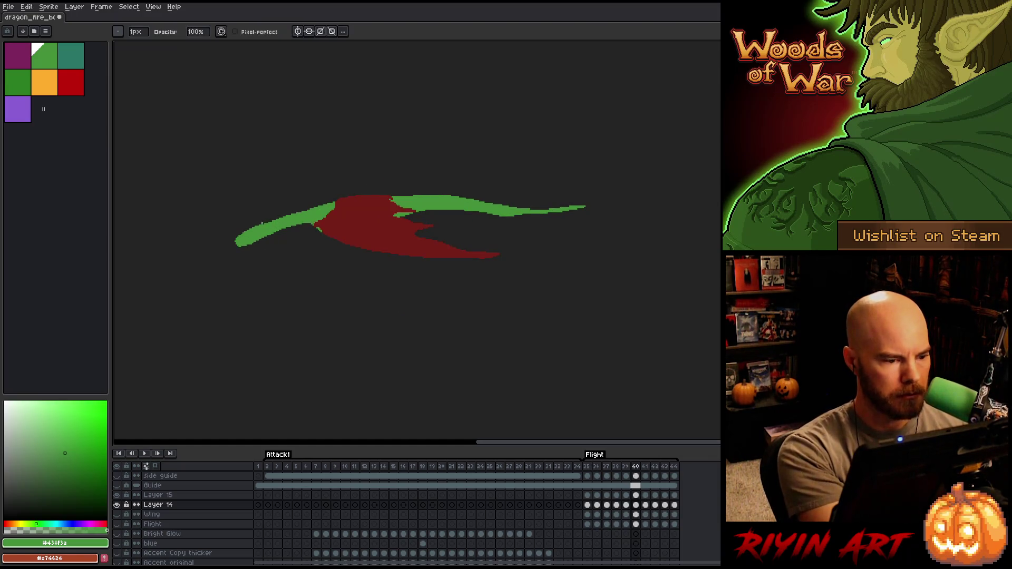
{"action": "key", "text": "comma"}
{"action": "key", "text": "period"}
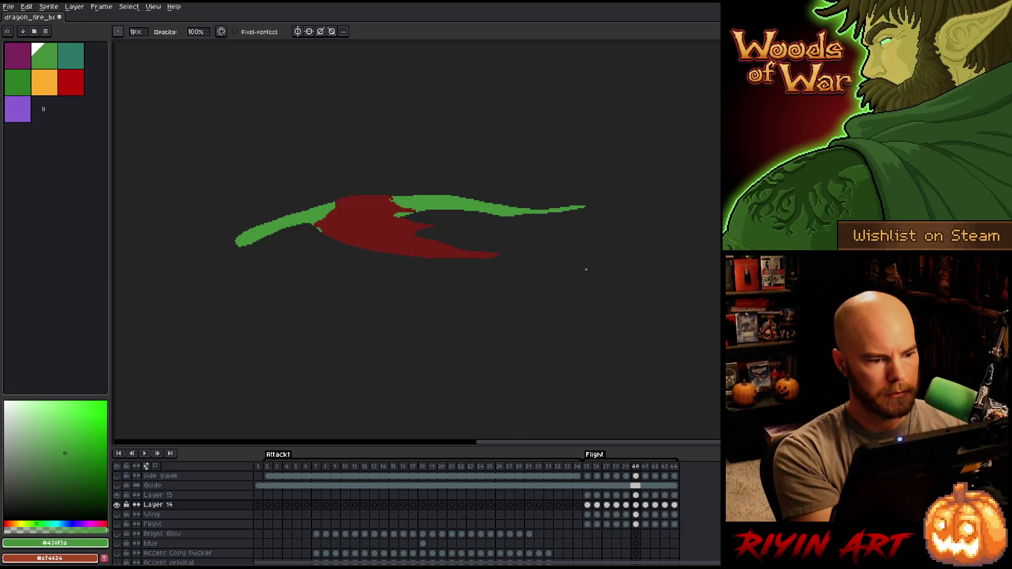
{"action": "key", "text": "period"}
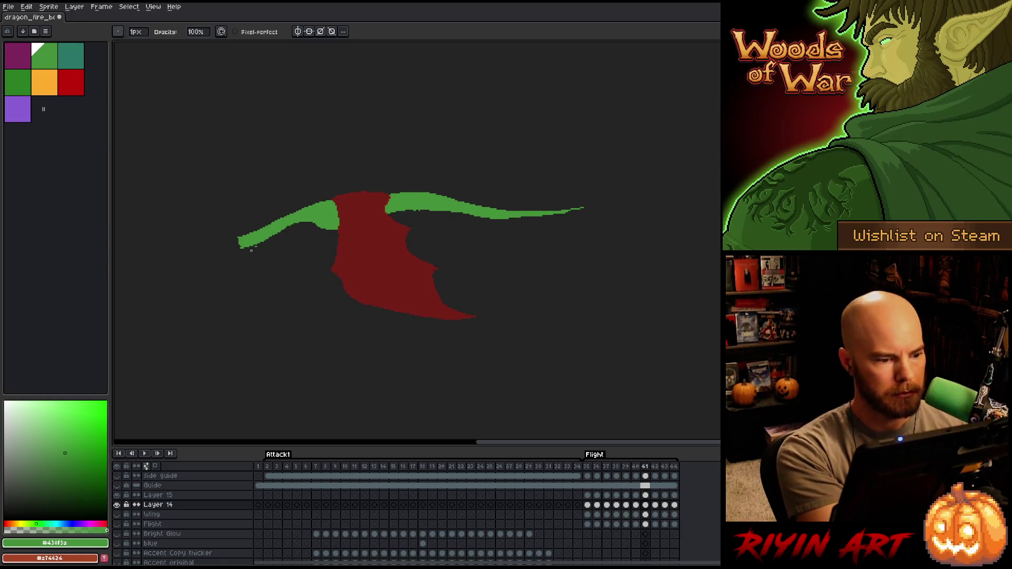
{"action": "key", "text": "comma"}
{"action": "key", "text": "comma"}
{"action": "key", "text": "comma"}
{"action": "key", "text": "period"}
{"action": "key", "text": "period"}
{"action": "key", "text": "period"}
{"action": "key", "text": "period"}
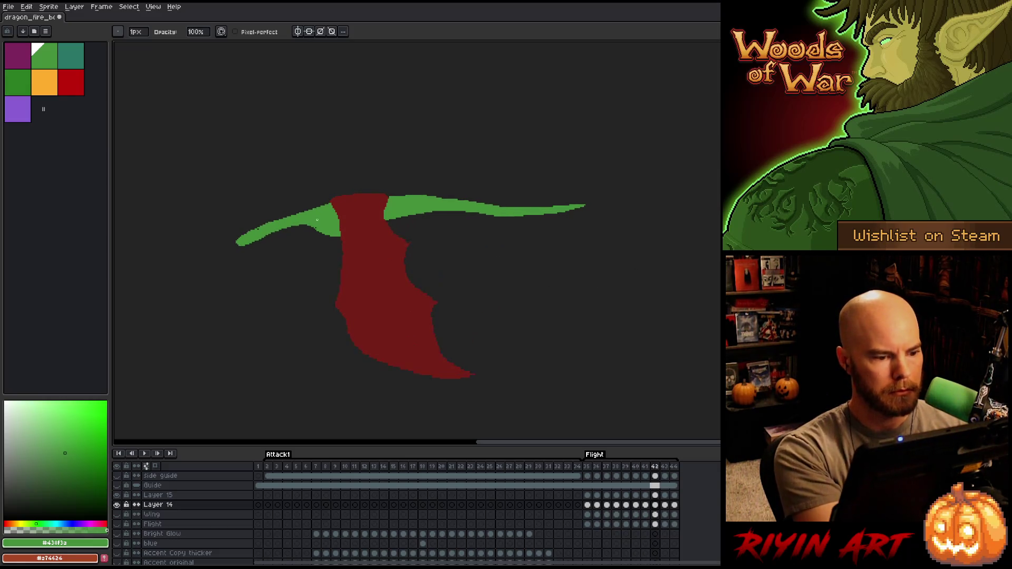
With the Eraser active, compare frame 42 against its neighbouring frames, then advance to frame 43
{"action": "key", "text": "e"}
{"action": "key", "text": "comma"}
{"action": "key", "text": "period"}
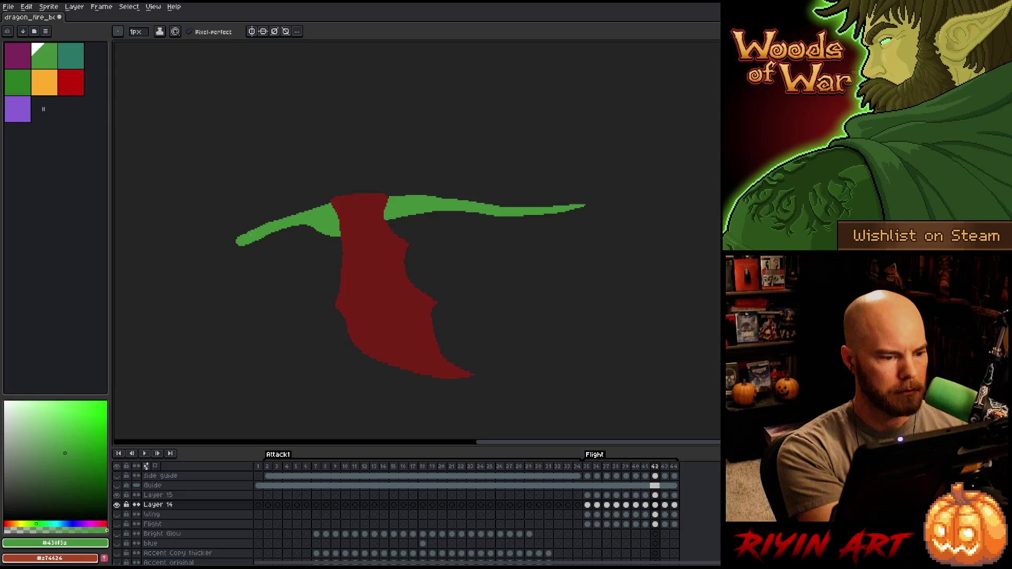
{"action": "key", "text": "comma"}
{"action": "key", "text": "period"}
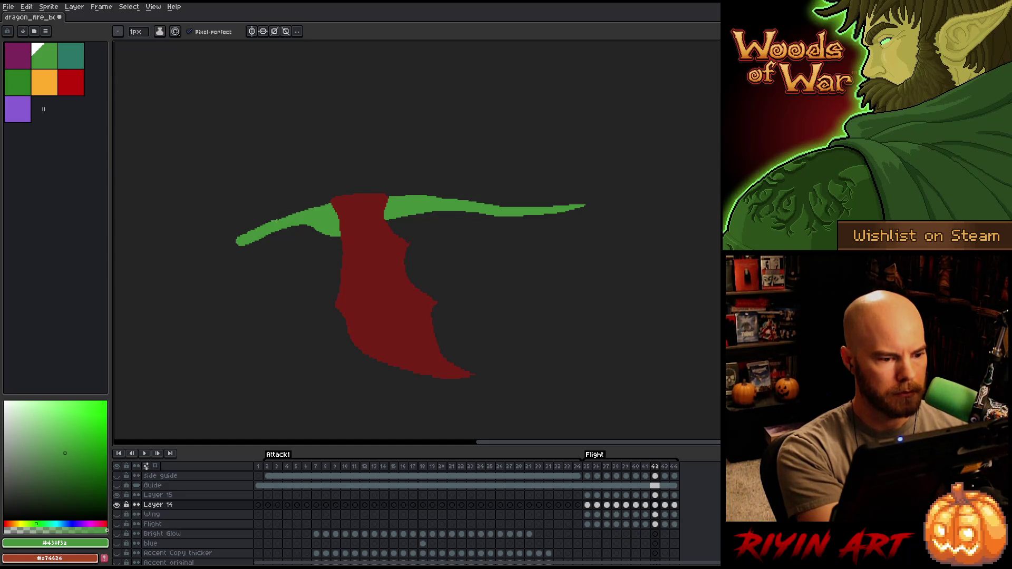
{"action": "key", "text": "comma"}
{"action": "key", "text": "period"}
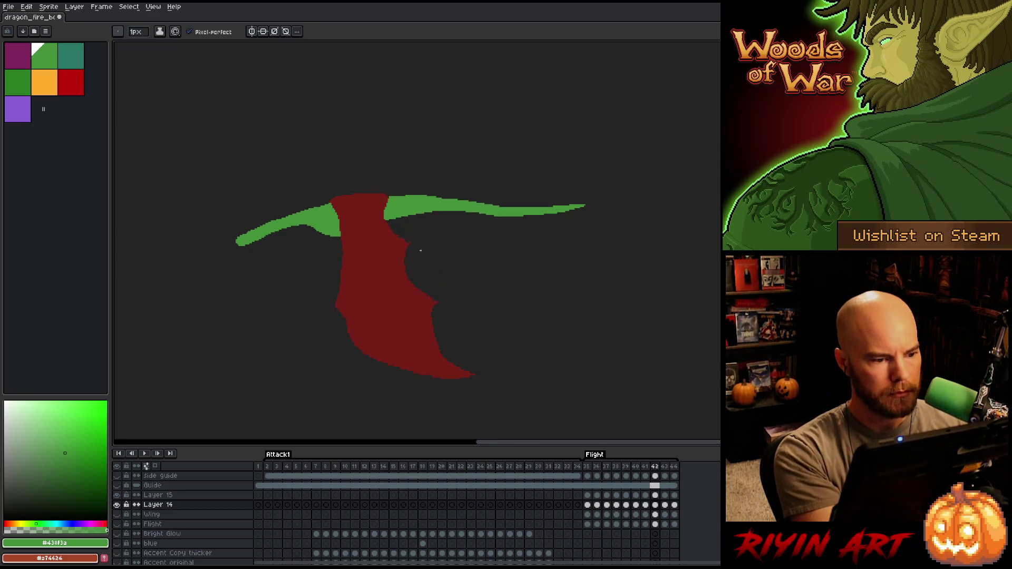
{"action": "key", "text": "e"}
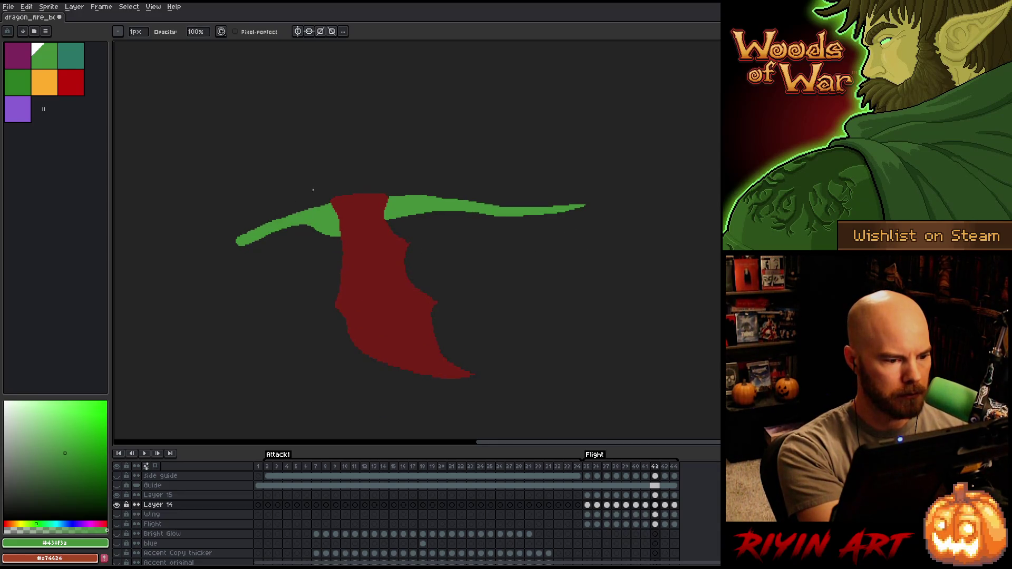
{"action": "key", "text": "comma"}
{"action": "key", "text": "period"}
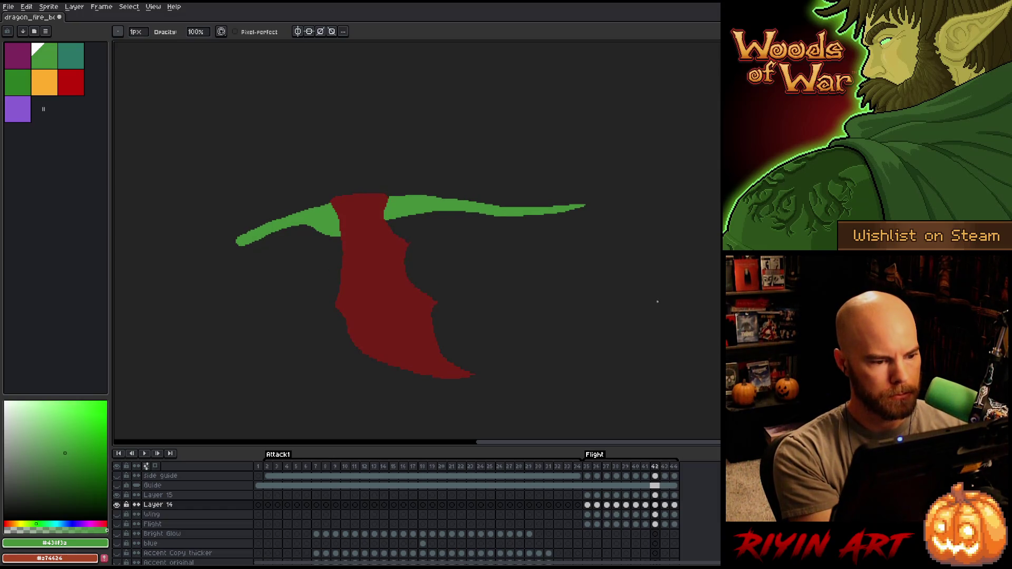
{"action": "key", "text": "comma"}
{"action": "key", "text": "period"}
{"action": "key", "text": "period"}
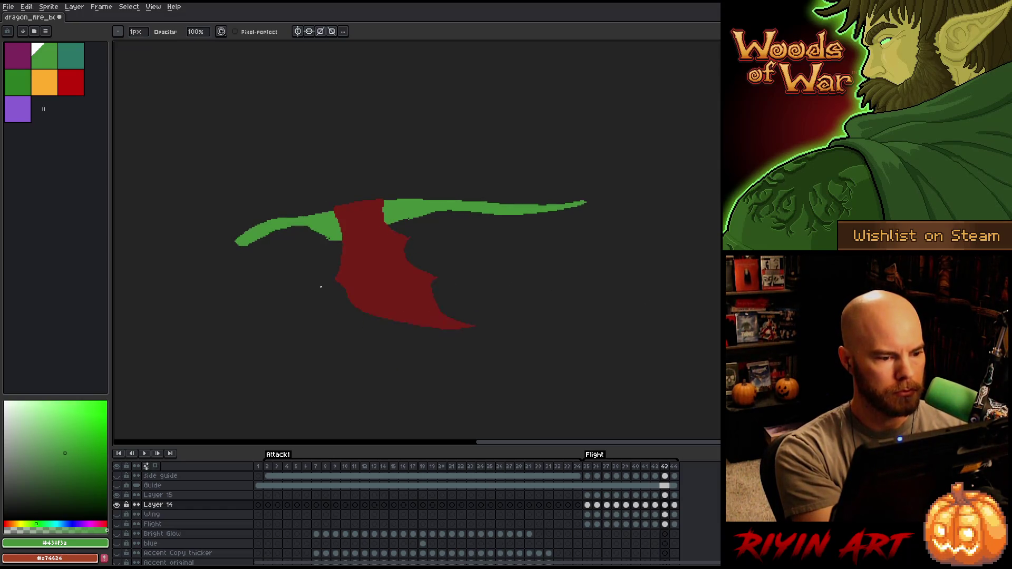
Alternate between Pencil and Eraser while cleaning stray green pixels on frame 43
{"action": "key", "text": "e"}
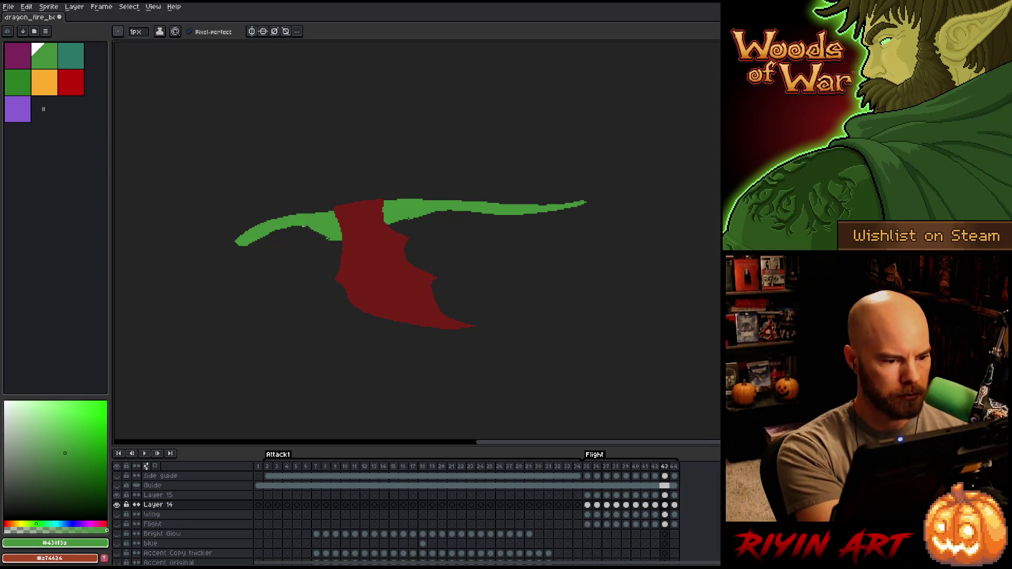
{"action": "key", "text": "b"}
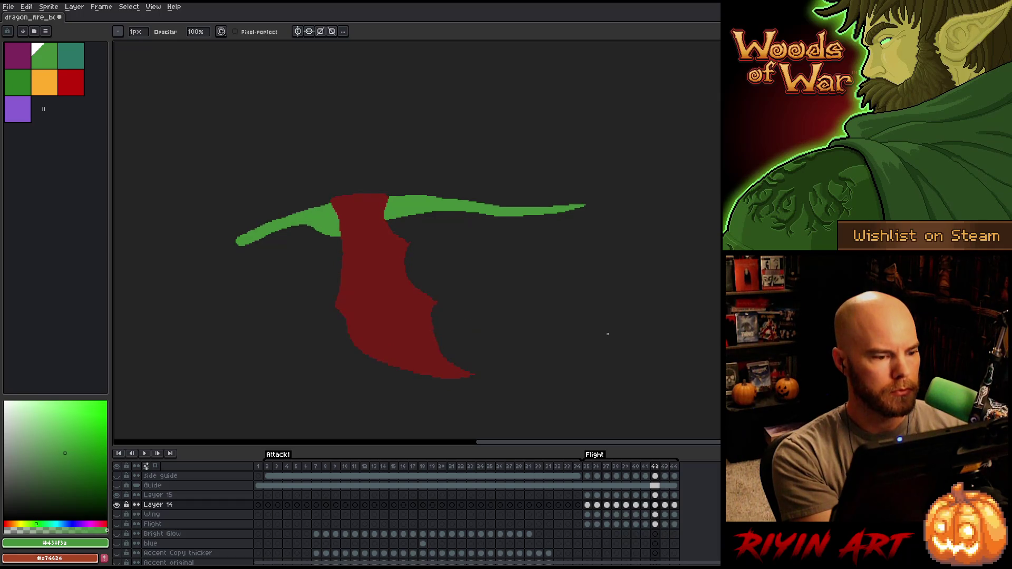
{"action": "key", "text": "e"}
{"action": "key", "text": "b"}
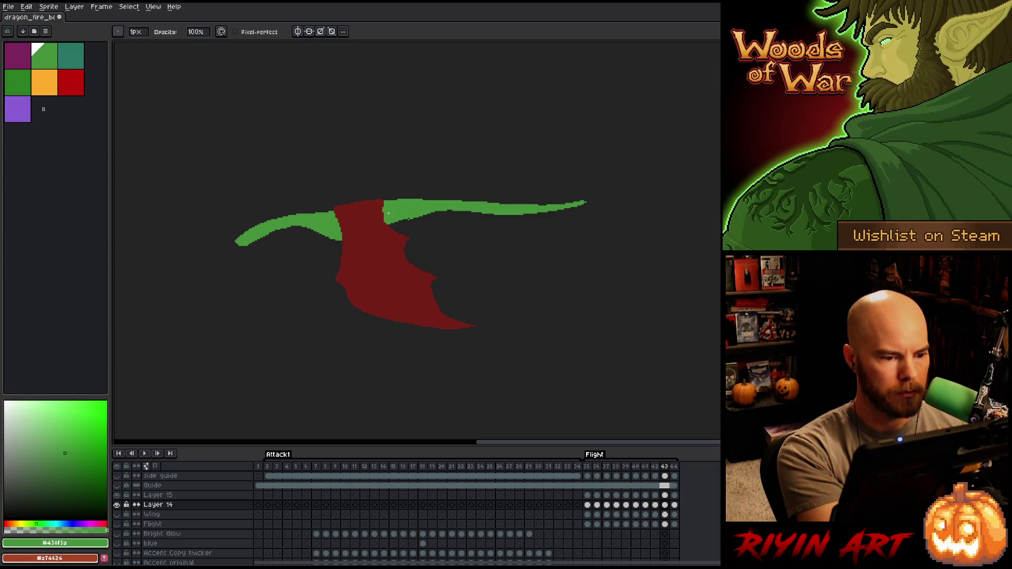
Trim the green body's lower edge beside the wing, checking the result against frame 42
{"action": "key", "text": "Left"}
{"action": "key", "text": "Left"}
{"action": "key", "text": "Right"}
{"action": "mouse_move", "coordinate": [263, 236]}
{"action": "left_mouse_down"}
{"action": "mouse_move", "coordinate": [246, 243]}
{"action": "mouse_move", "coordinate": [279, 230]}
{"action": "left_mouse_up"}
{"action": "key", "text": "ctrl+z"}
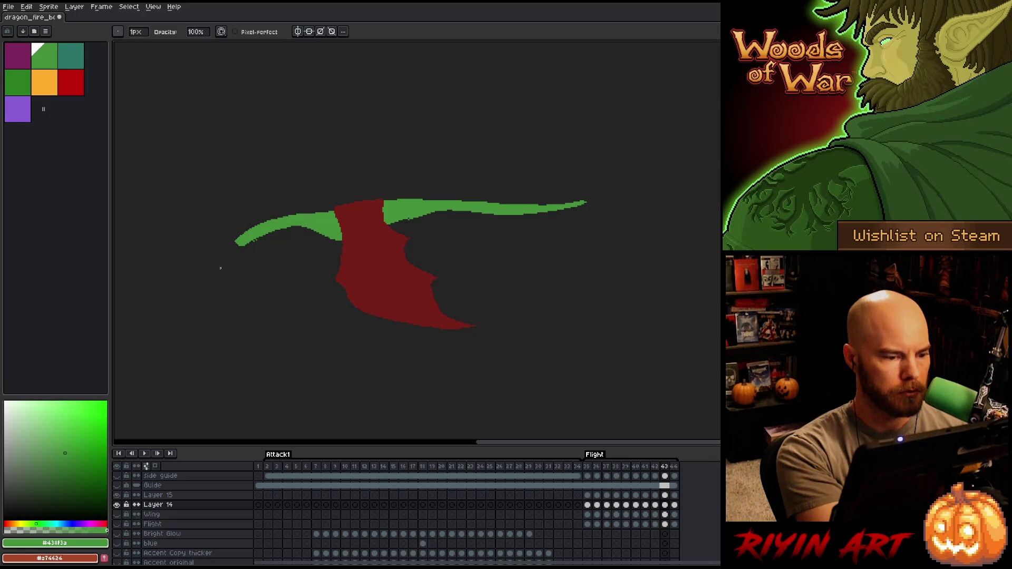
{"action": "key", "text": "Left"}
{"action": "key", "text": "Right"}
{"action": "key", "text": "Left"}
{"action": "key", "text": "Right"}
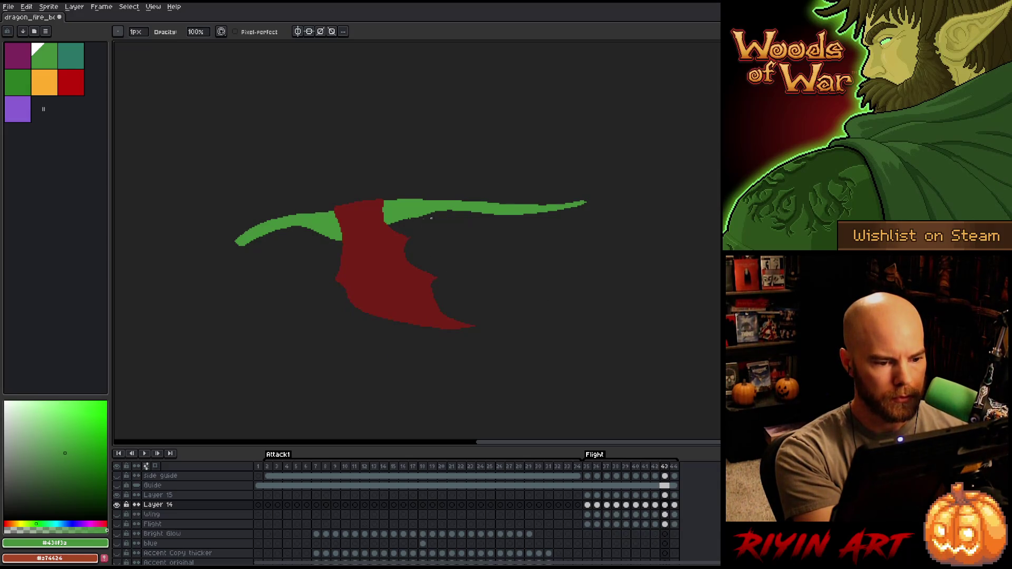
{"action": "key", "text": "e"}
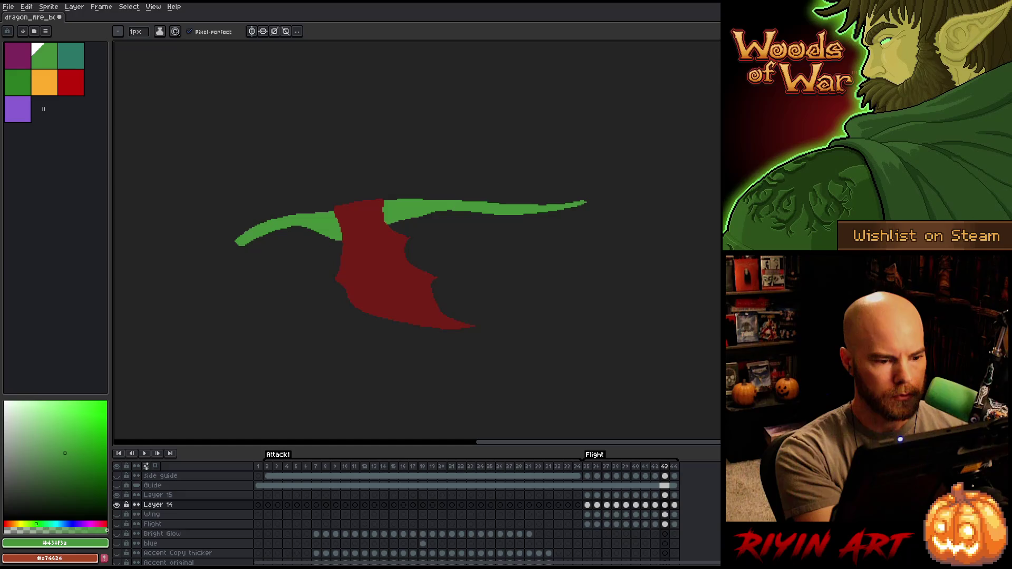
{"action": "key", "text": "Left"}
Flip repeatedly between frames 43 and 44 to compare their wing poses
{"action": "key", "text": "Right"}
{"action": "key", "text": "Right"}
{"action": "key", "text": "Left"}
{"action": "key", "text": "Right"}
{"action": "key", "text": "Left"}
{"action": "key", "text": "Right"}
{"action": "key", "text": "Left"}
{"action": "key", "text": "Right"}
{"action": "key", "text": "Left"}
{"action": "key", "text": "Right"}
{"action": "key", "text": "Left"}
Step through the Flight cycle from frame 35 back to 44, then play the animation
{"action": "key", "text": "Right"}
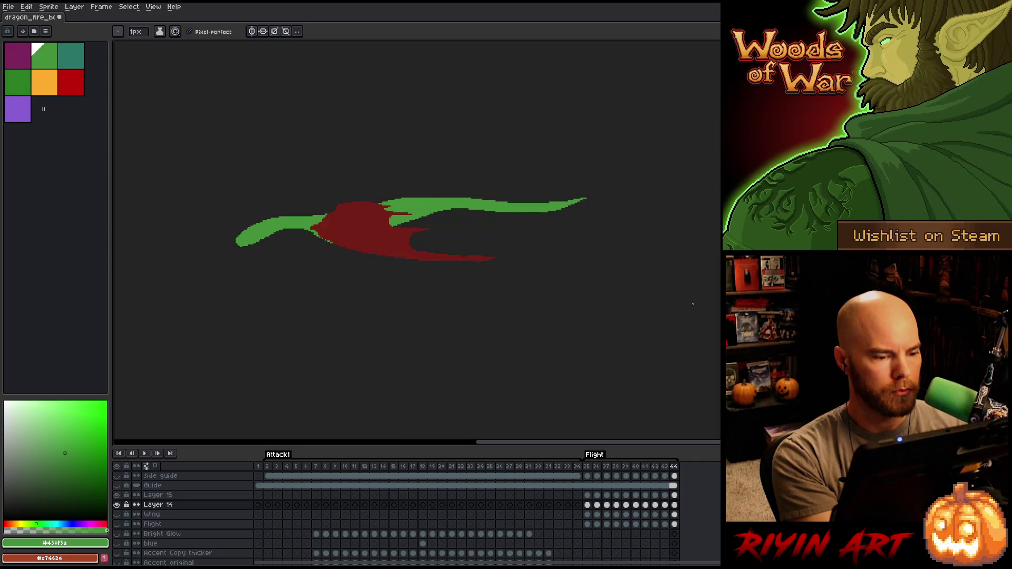
{"action": "key", "text": "Right"}
{"action": "key", "text": "Left"}
{"action": "key", "text": "Left"}
{"action": "key", "text": "Right"}
{"action": "key", "text": "Right"}
{"action": "key", "text": "Left"}
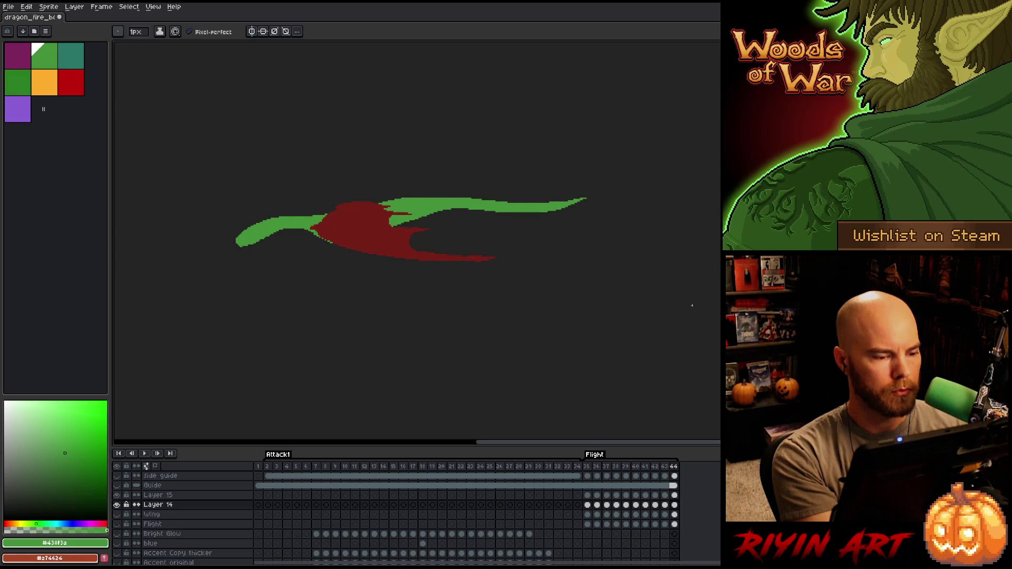
{"action": "key", "text": "Left"}
{"action": "key", "text": "Right"}
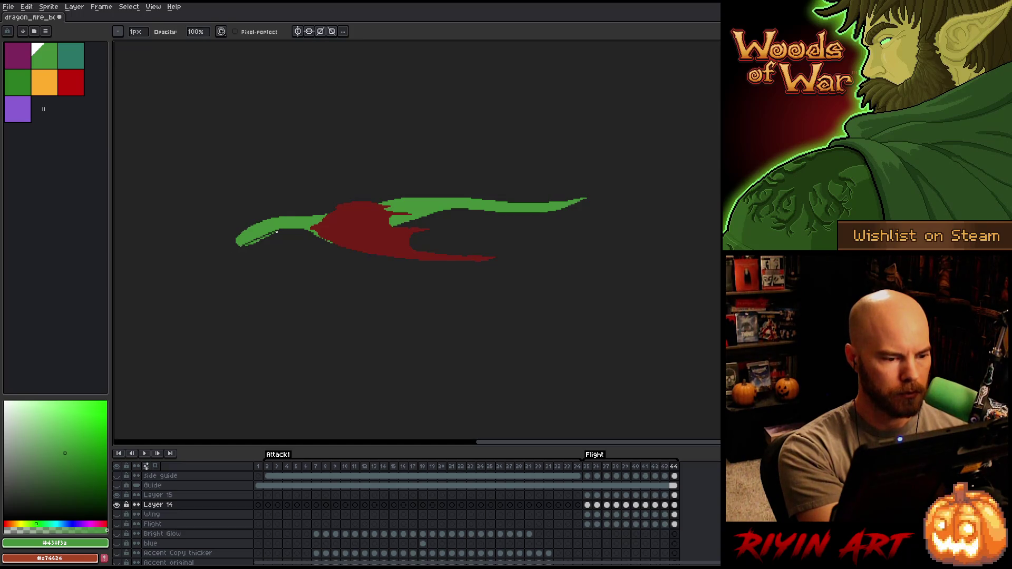
{"action": "key", "text": "Left"}
{"action": "key", "text": "Right"}
{"action": "key", "text": "Right"}
{"action": "key", "text": "Right"}
{"action": "key", "text": "Right"}
{"action": "key", "text": "Right"}
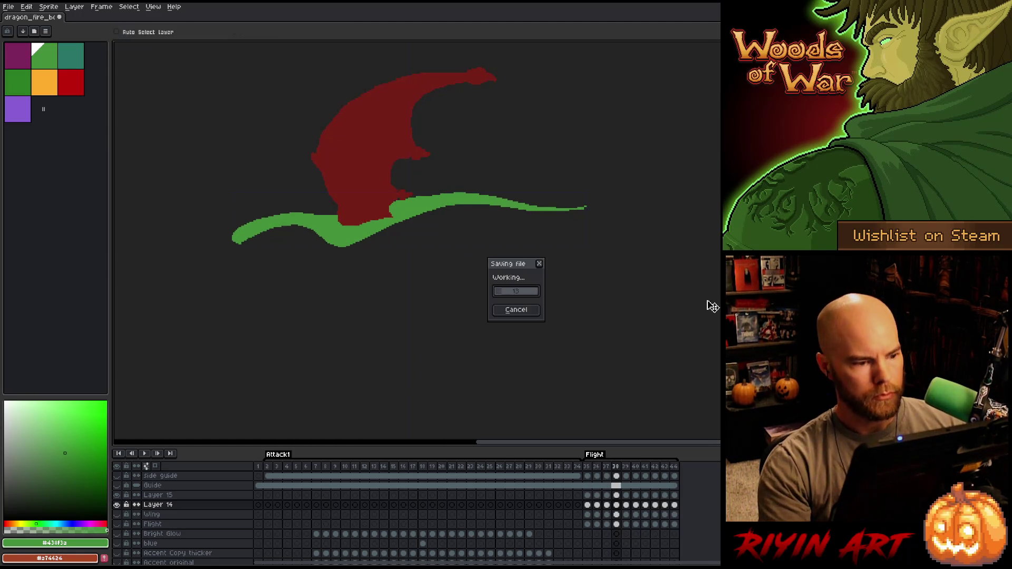
{"action": "key", "text": "Return"}
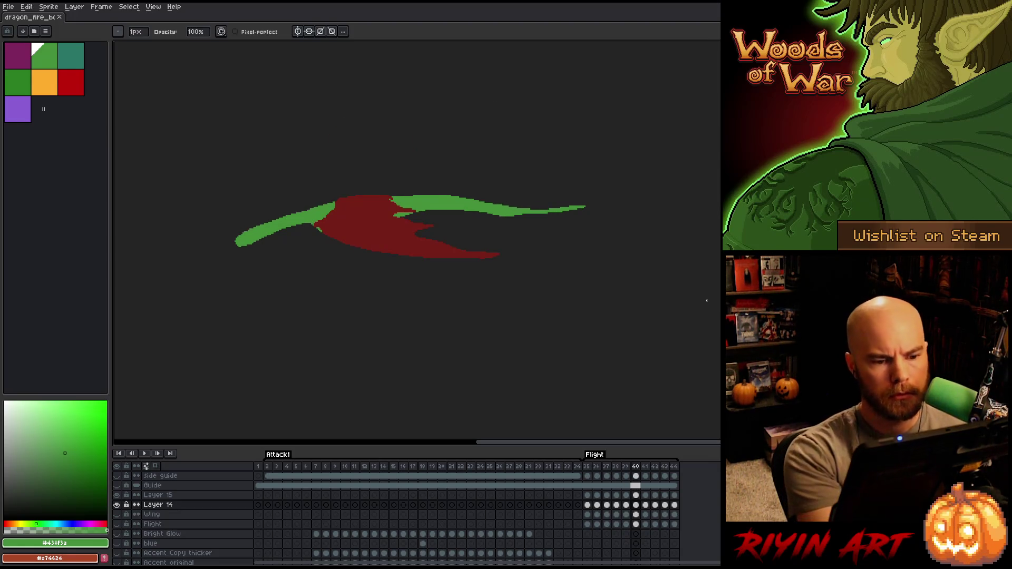
{"action": "key", "text": "b"}
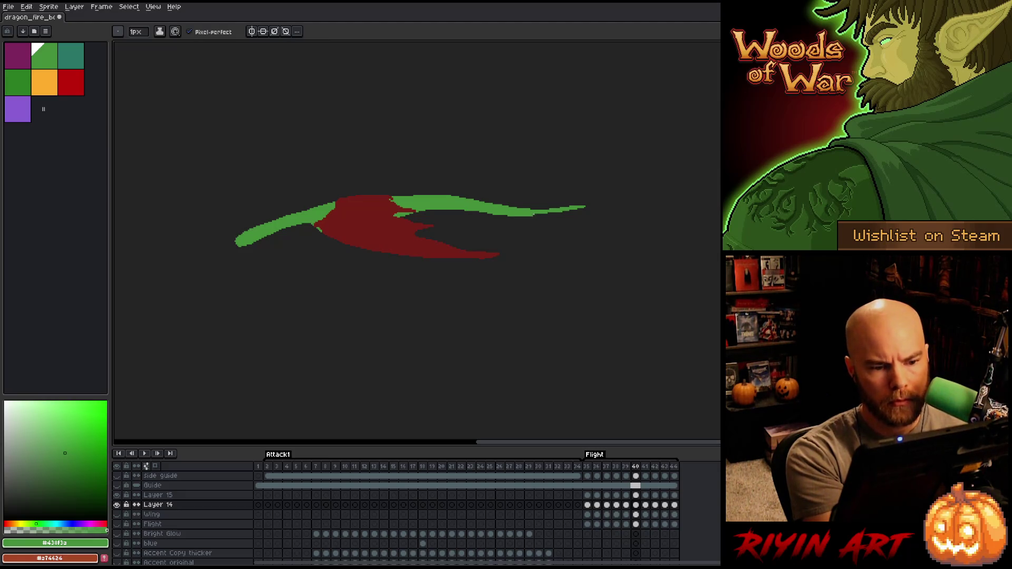
{"action": "key", "text": "e"}
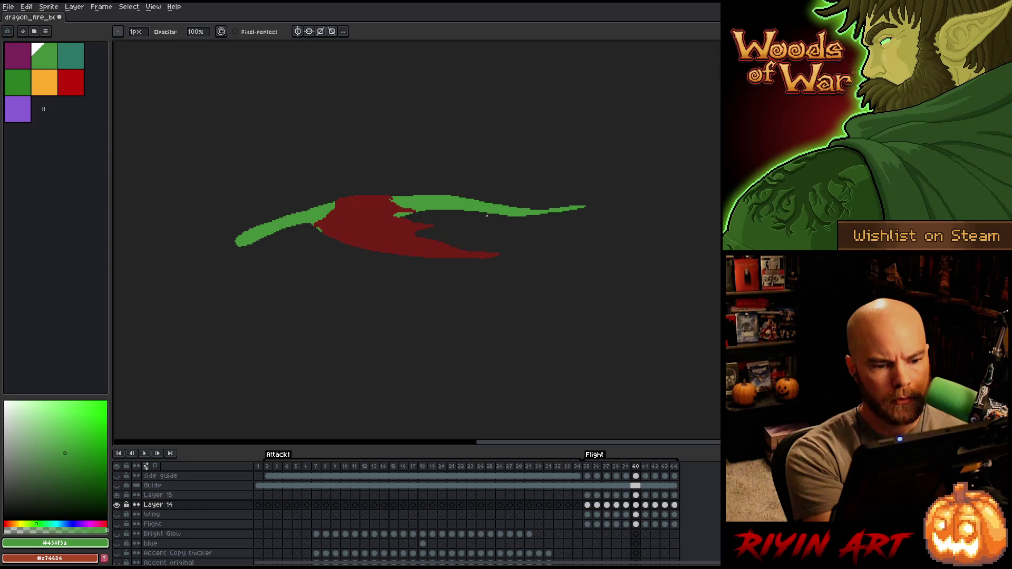
{"action": "key", "text": "Left"}
{"action": "key", "text": "Right"}
{"action": "key", "text": "Left"}
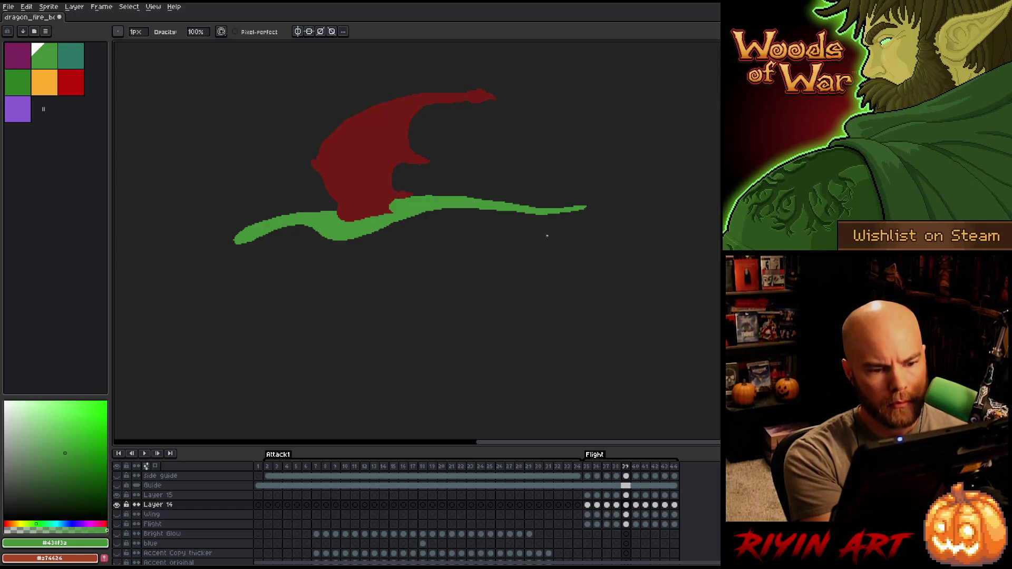
{"action": "key", "text": "Right"}
{"action": "key", "text": "Left"}
{"action": "key", "text": "Right"}
{"action": "key", "text": "Left"}
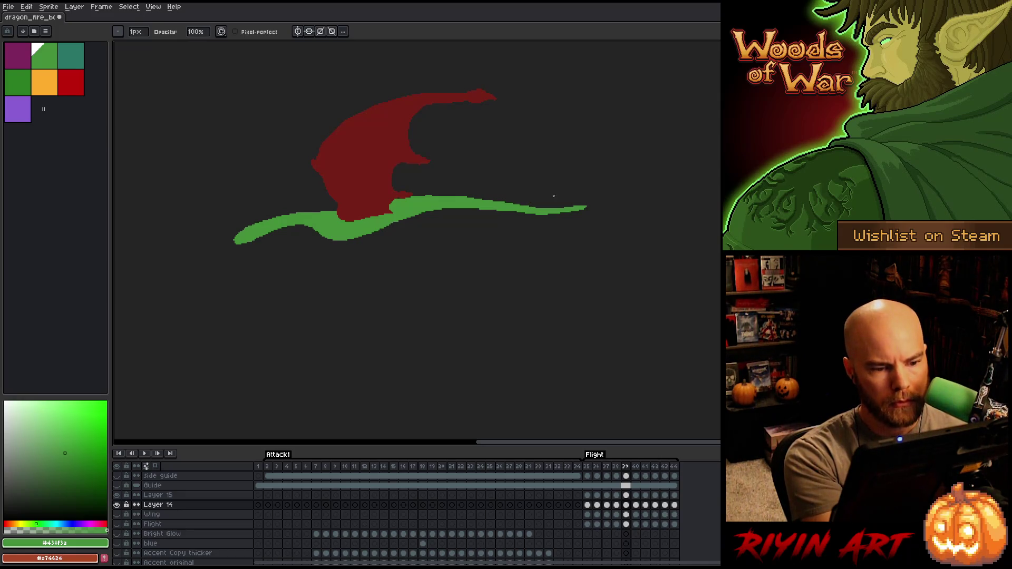
{"action": "key", "text": "q"}
{"action": "mouse_move", "coordinate": [595, 196]}
{"action": "left_mouse_down"}
{"action": "mouse_move", "coordinate": [517, 209]}
{"action": "mouse_move", "coordinate": [540, 190]}
{"action": "mouse_move", "coordinate": [585, 193]}
{"action": "left_mouse_up"}
Start and cancel a transform of the selected tail tip, then compare neighbouring frames
{"action": "key", "text": "ctrl+t"}
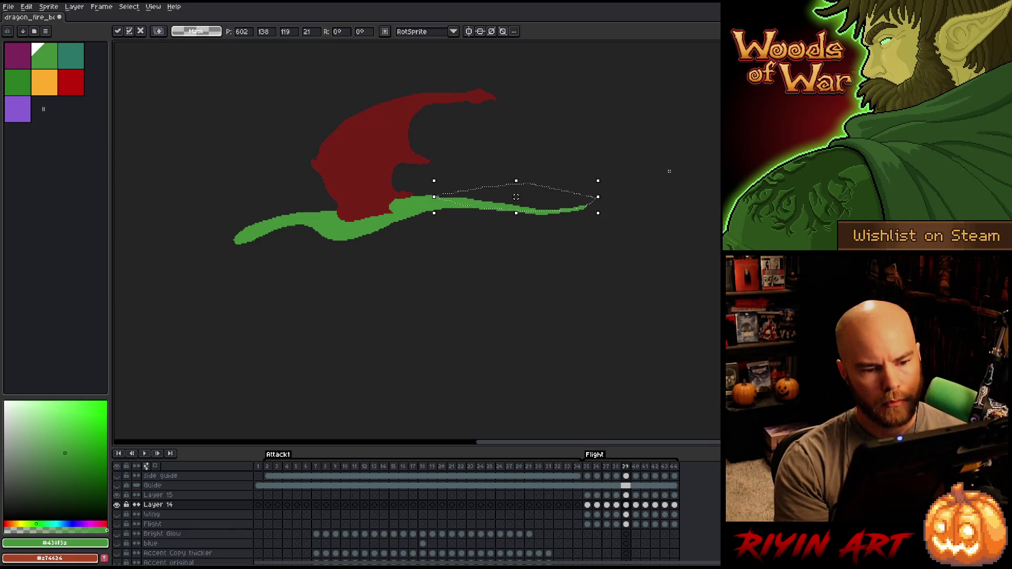
{"action": "key", "text": "Return"}
{"action": "key", "text": "Right"}
{"action": "key", "text": "Left"}
{"action": "key", "text": "Right"}
{"action": "key", "text": "Left"}
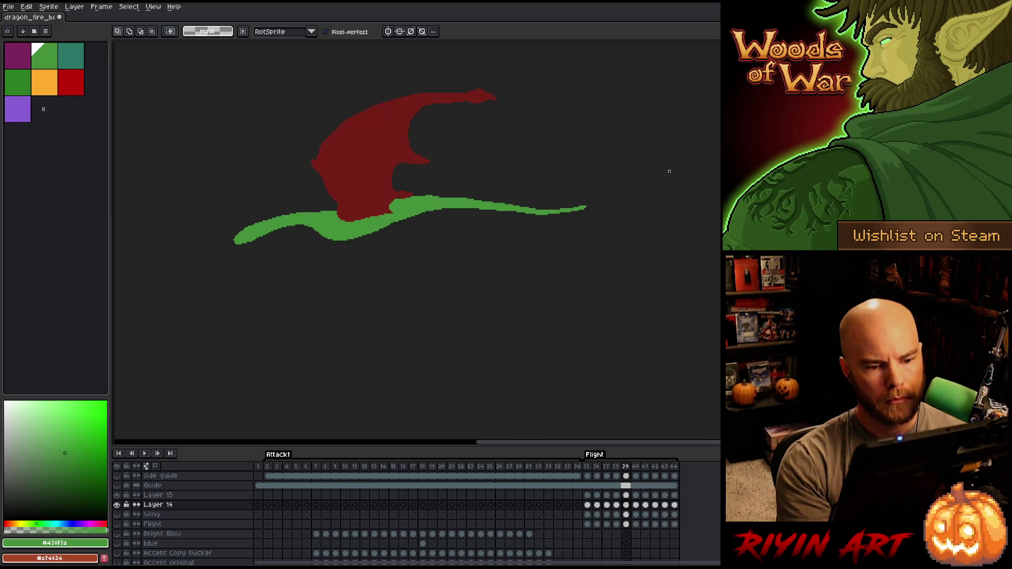
Erase stray pixels along the green body's top edge in frame 39
{"action": "key", "text": "b"}
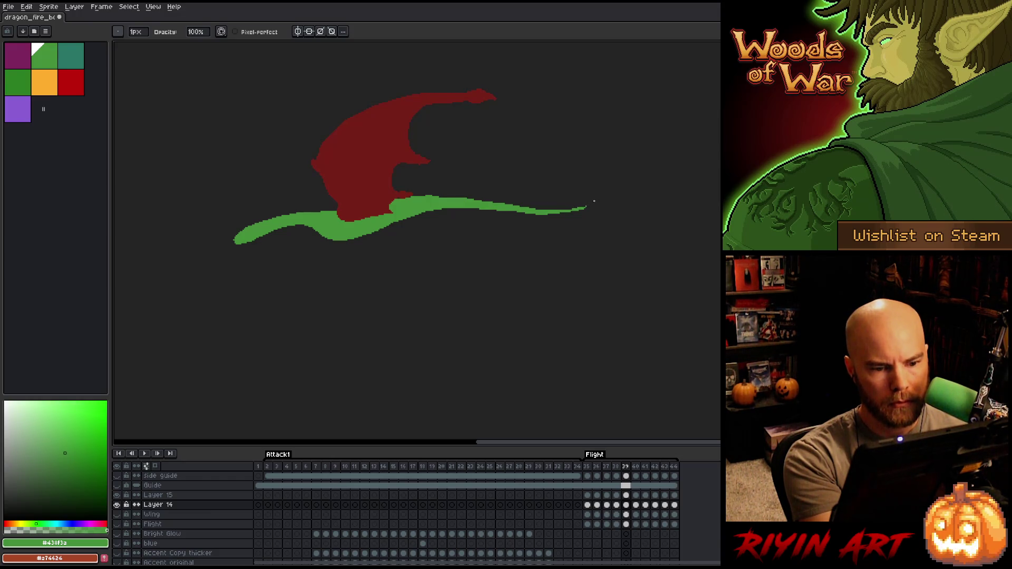
{"action": "key", "text": "e"}
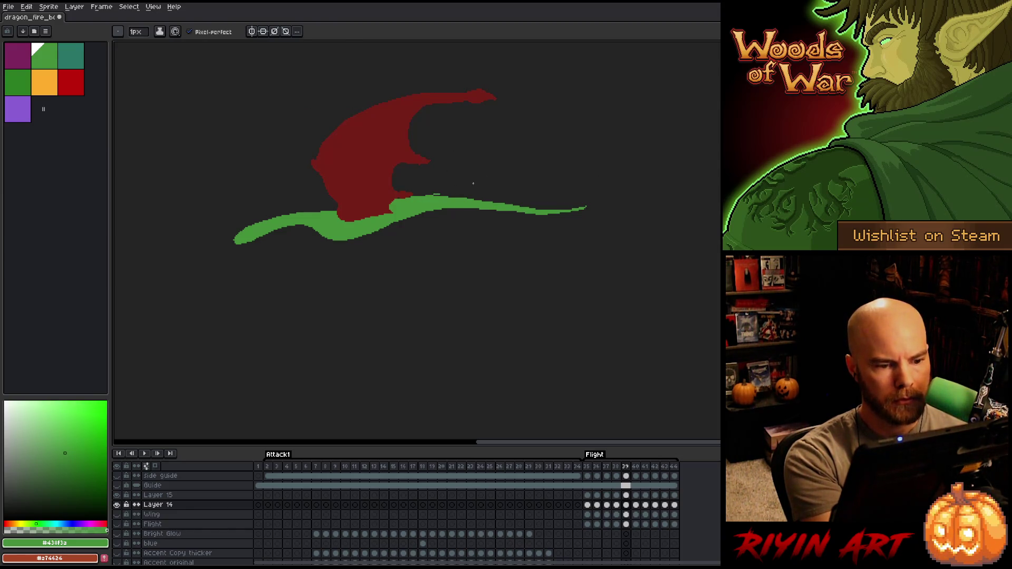
{"action": "left_click_drag", "start_coordinate": [432, 194], "coordinate": [443, 194]}
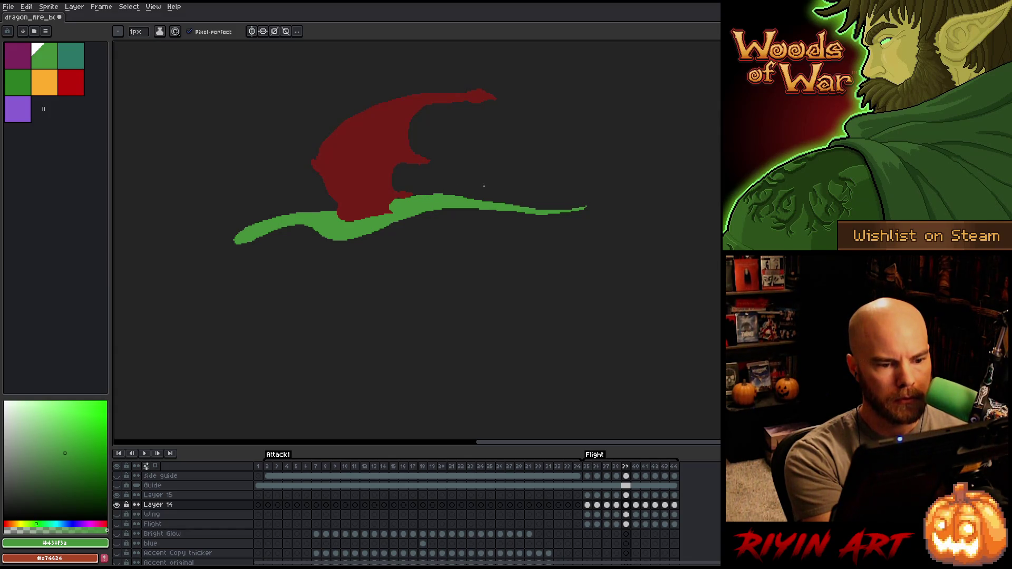
{"action": "key", "text": "Left"}
{"action": "key", "text": "Right"}
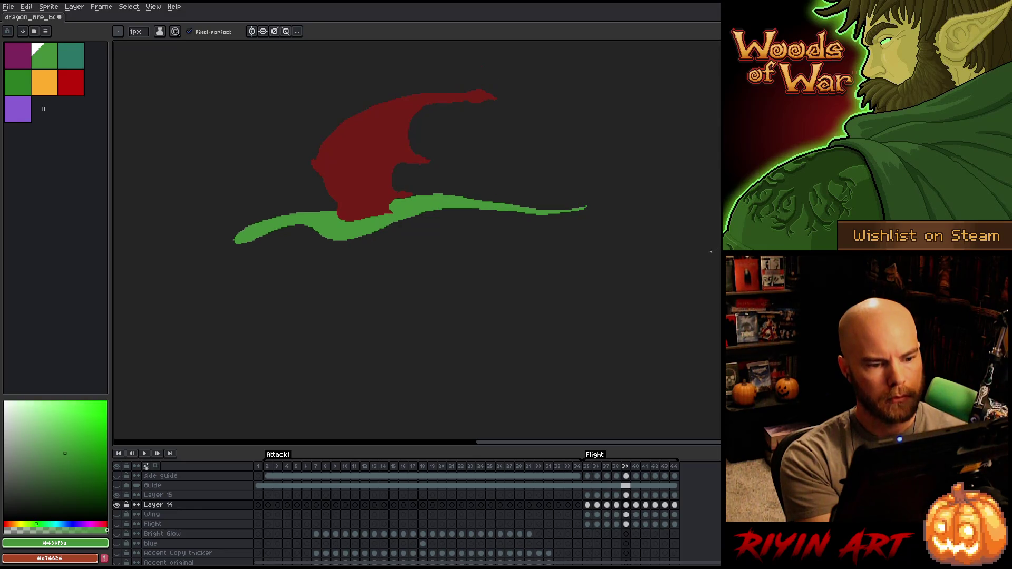
On frame 40, fill in and thicken the green body's top edge, comparing against frame 39
{"action": "key", "text": "Right"}
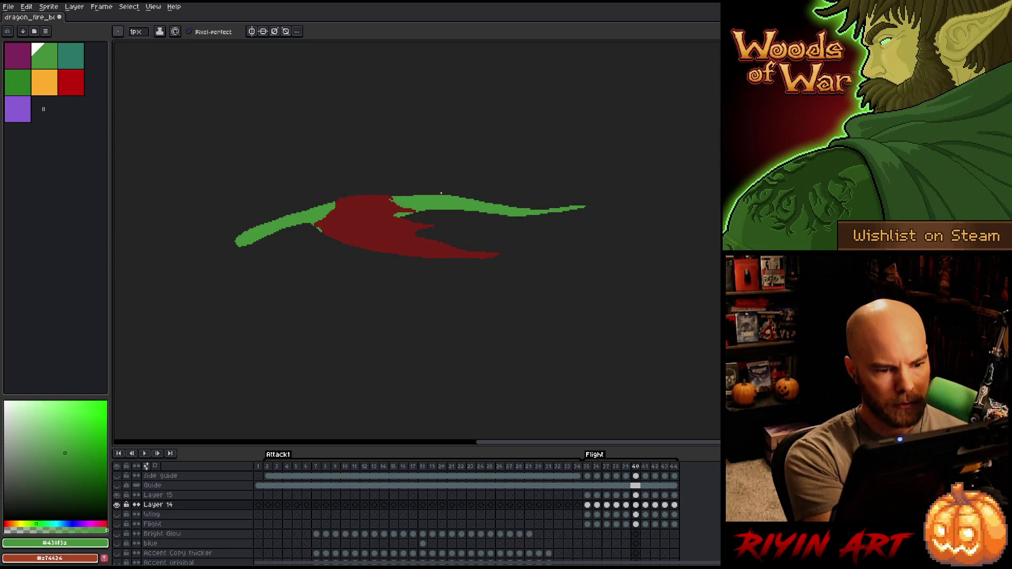
{"action": "left_click_drag", "start_coordinate": [436, 194], "coordinate": [416, 195]}
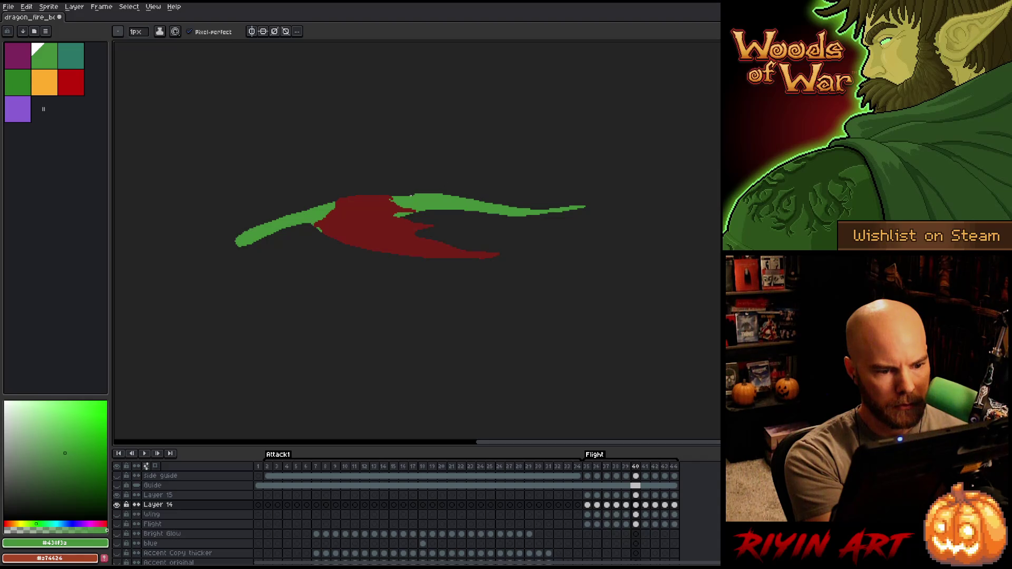
{"action": "left_click_drag", "start_coordinate": [416, 194], "coordinate": [406, 193]}
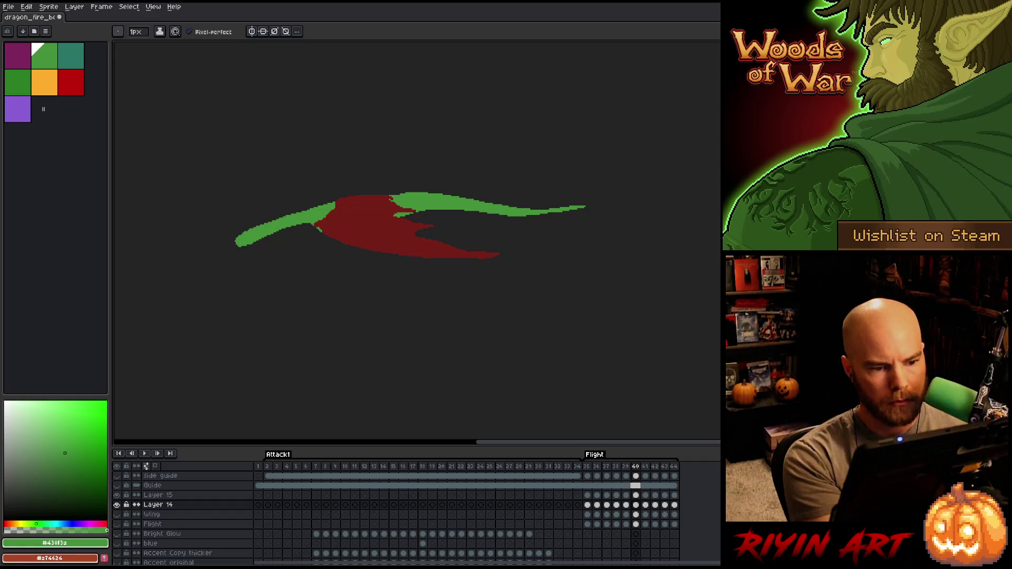
{"action": "key", "text": "Left"}
{"action": "key", "text": "Right"}
{"action": "key", "text": "Left"}
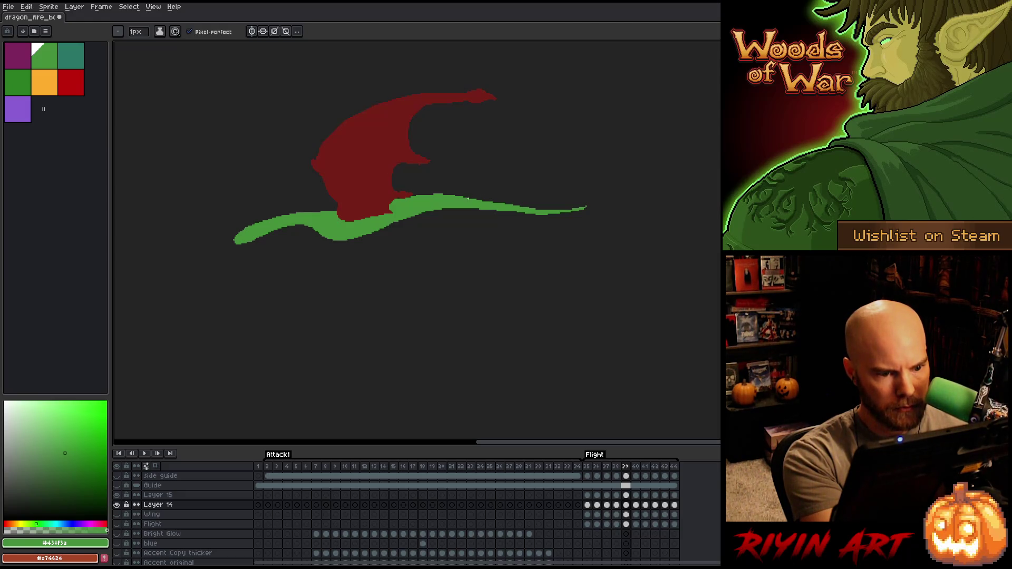
Compare frames 38 to 40, then lasso-select the green tail tip on frame 40
{"action": "key", "text": "Left"}
{"action": "key", "text": "Right"}
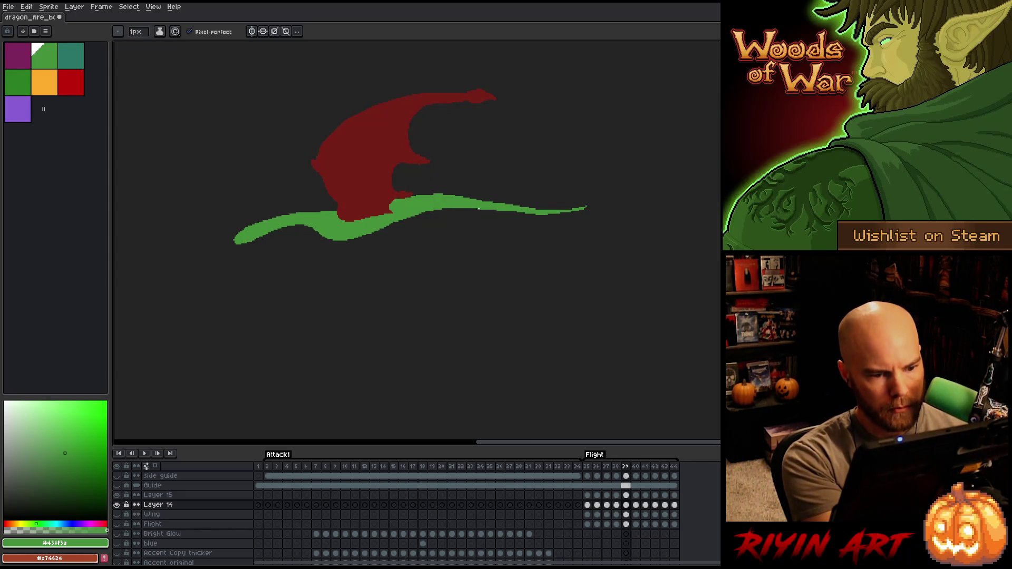
{"action": "key", "text": "Left"}
{"action": "key", "text": "Right"}
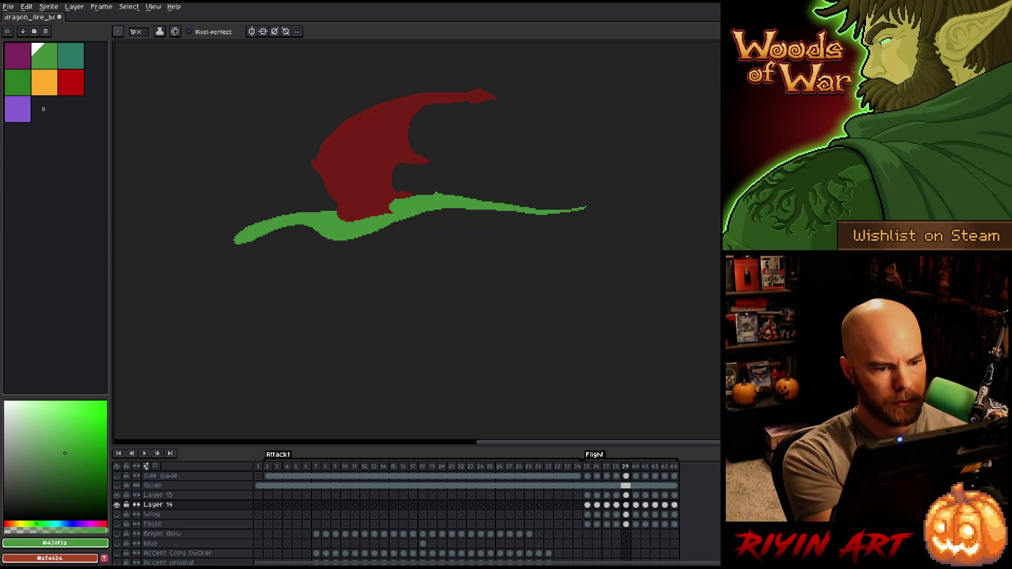
{"action": "key", "text": "Right"}
{"action": "key", "text": "Left"}
{"action": "key", "text": "Right"}
{"action": "key", "text": "Left"}
{"action": "key", "text": "Right"}
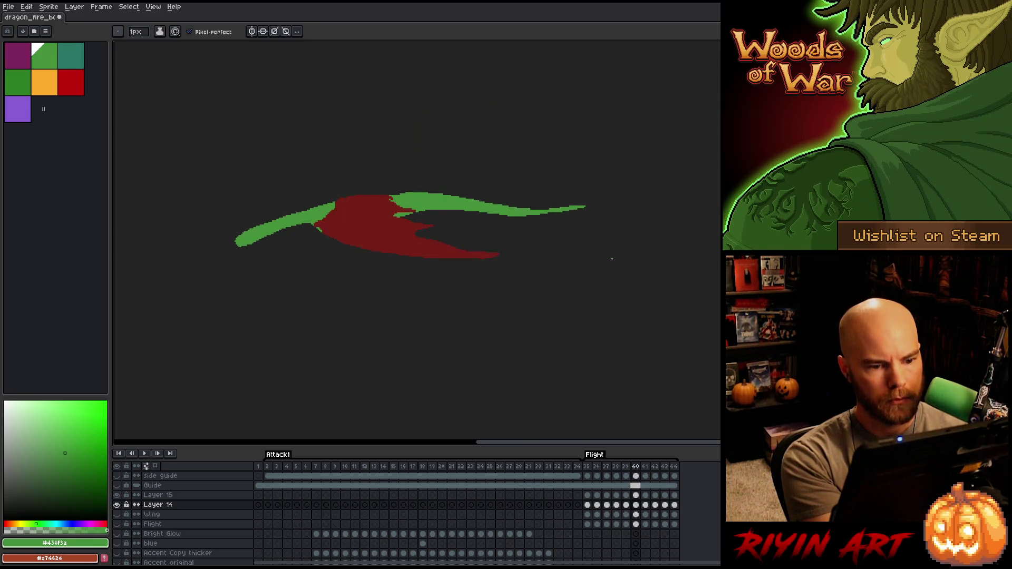
{"action": "key", "text": "m"}
{"action": "mouse_move", "coordinate": [585, 202]}
{"action": "left_mouse_down"}
{"action": "mouse_move", "coordinate": [488, 208]}
{"action": "mouse_move", "coordinate": [414, 195]}
{"action": "mouse_move", "coordinate": [588, 199]}
{"action": "left_mouse_up"}
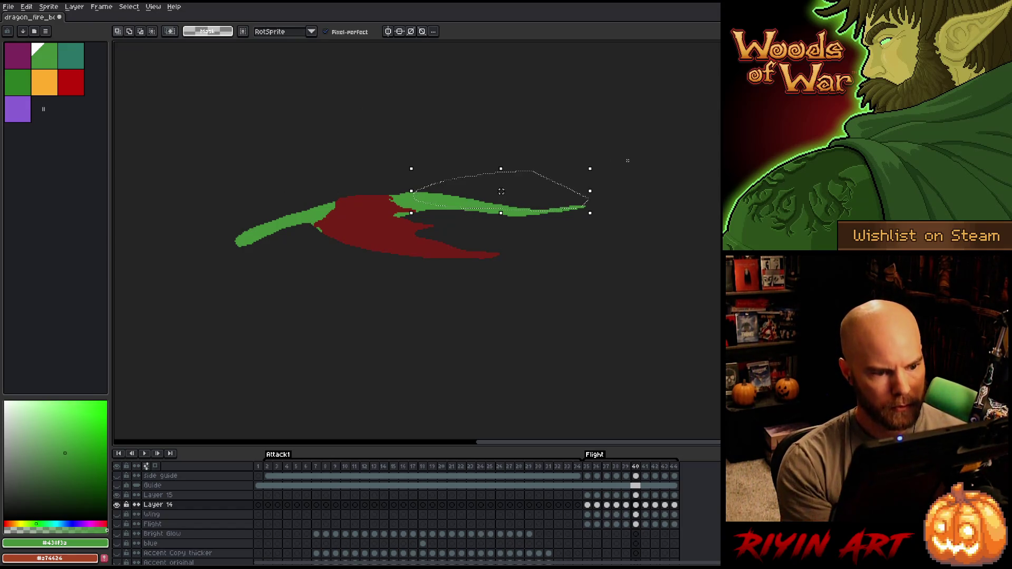
Lasso the wing's left end, trim the selection, and drop it without transforming
{"action": "mouse_move", "coordinate": [394, 205]}
{"action": "left_mouse_down"}
{"action": "mouse_move", "coordinate": [427, 174]}
{"action": "mouse_move", "coordinate": [323, 210]}
{"action": "left_mouse_up"}
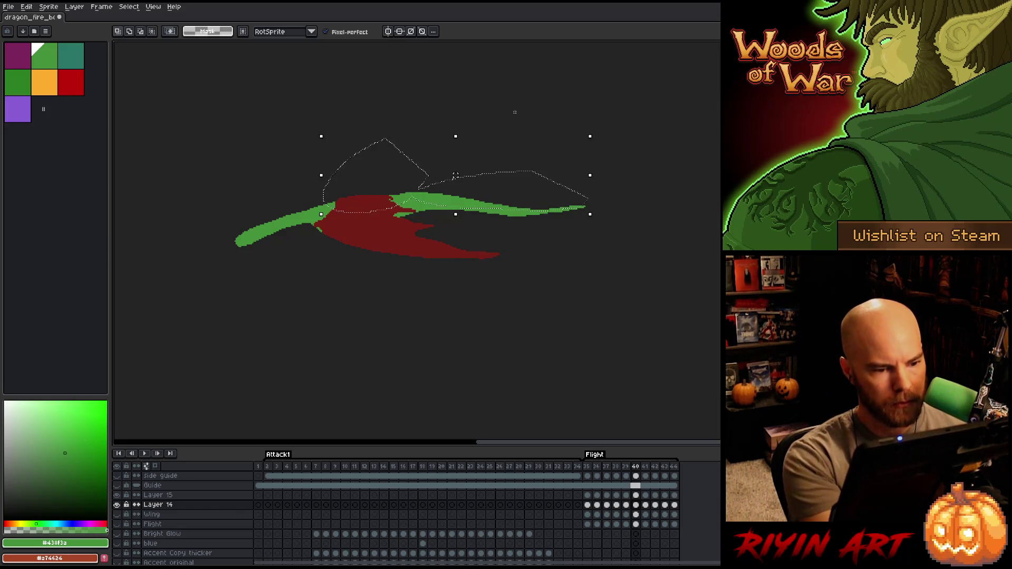
{"action": "left_click_drag", "start_coordinate": [327, 296], "coordinate": [200, 291]}
{"action": "key", "text": "ctrl+t"}
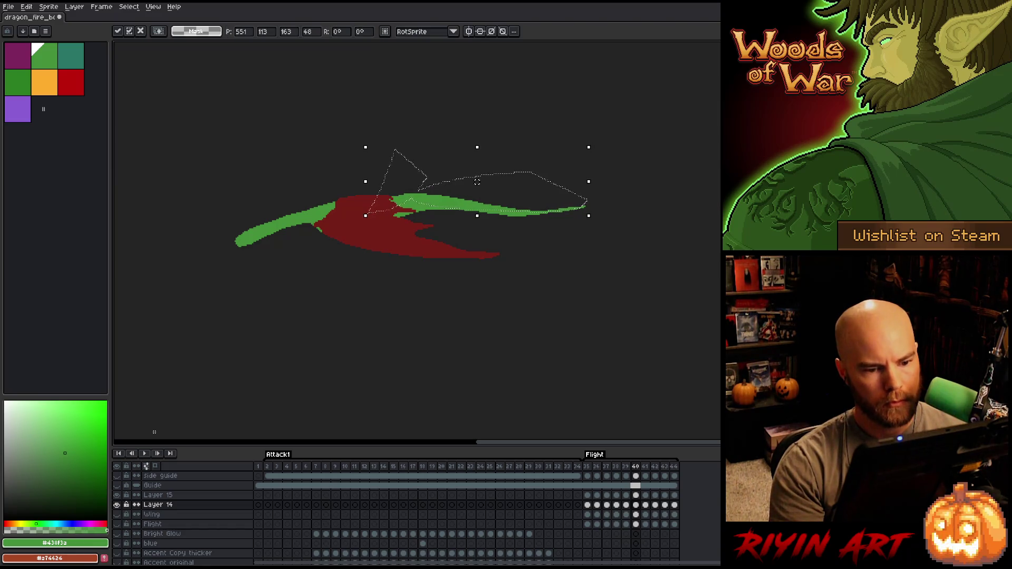
{"action": "key", "text": "ctrl+d"}
{"action": "key", "text": "b"}
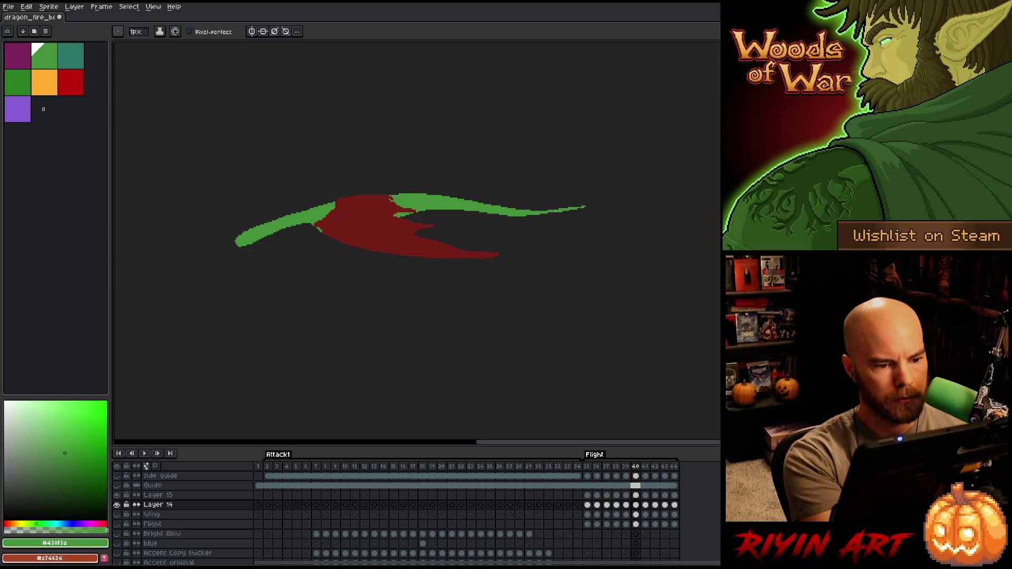
Try colour and freehand selections on the top of the green body, then clear them
{"action": "key", "text": "Left"}
{"action": "key", "text": "Right"}
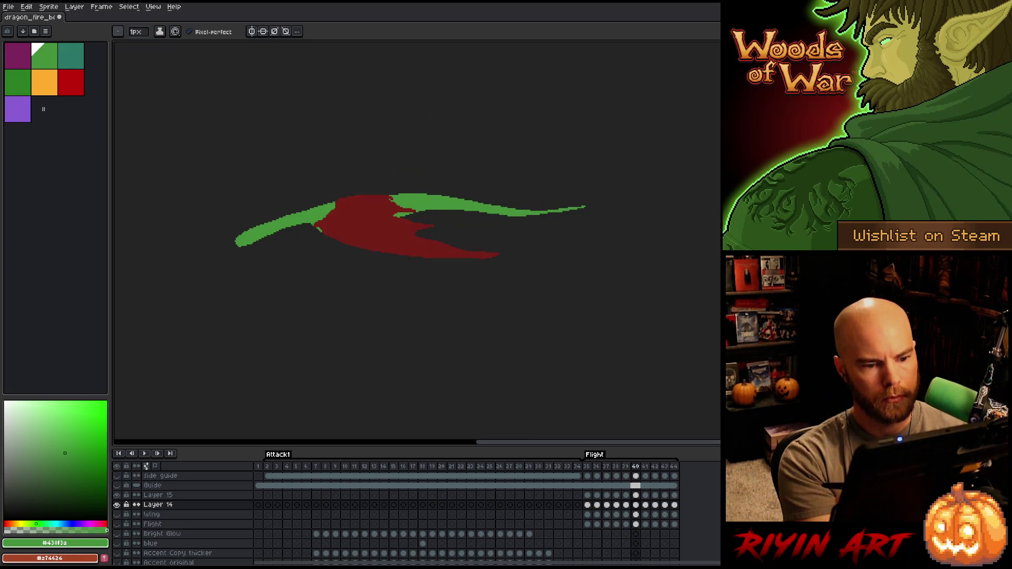
{"action": "key", "text": "Left"}
{"action": "key", "text": "m"}
{"action": "left_click_drag", "start_coordinate": [463, 188], "coordinate": [490, 214]}
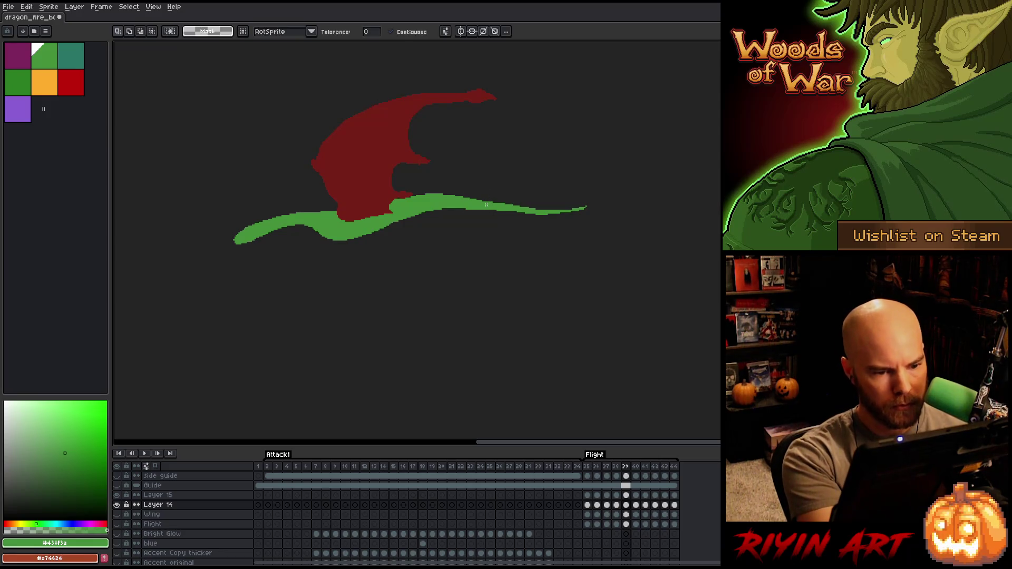
{"action": "key", "text": "ctrl+d"}
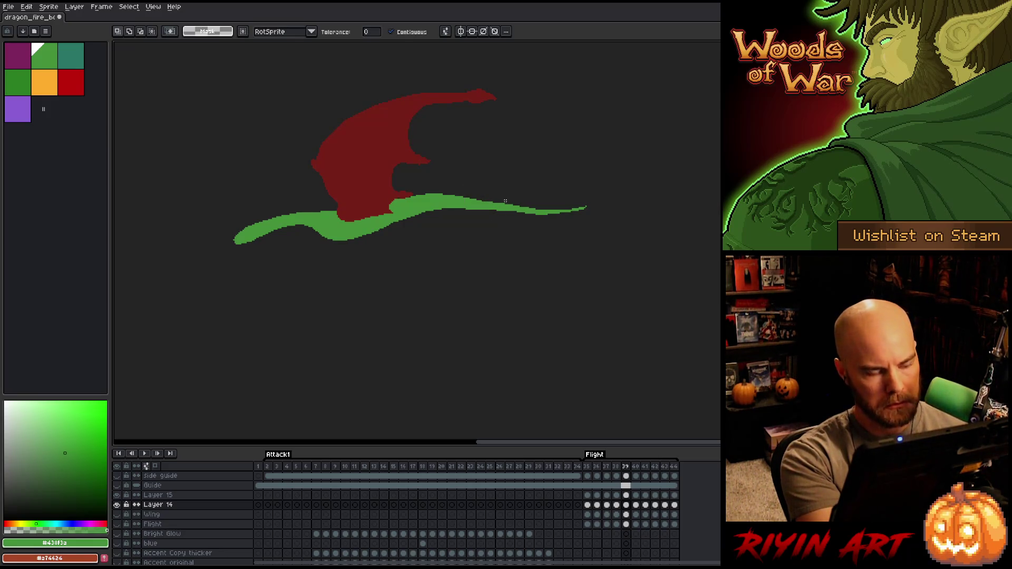
{"action": "key", "text": "q"}
{"action": "mouse_move", "coordinate": [492, 187]}
{"action": "left_mouse_down"}
{"action": "mouse_move", "coordinate": [477, 204]}
{"action": "mouse_move", "coordinate": [453, 165]}
{"action": "mouse_move", "coordinate": [471, 164]}
{"action": "left_mouse_up"}
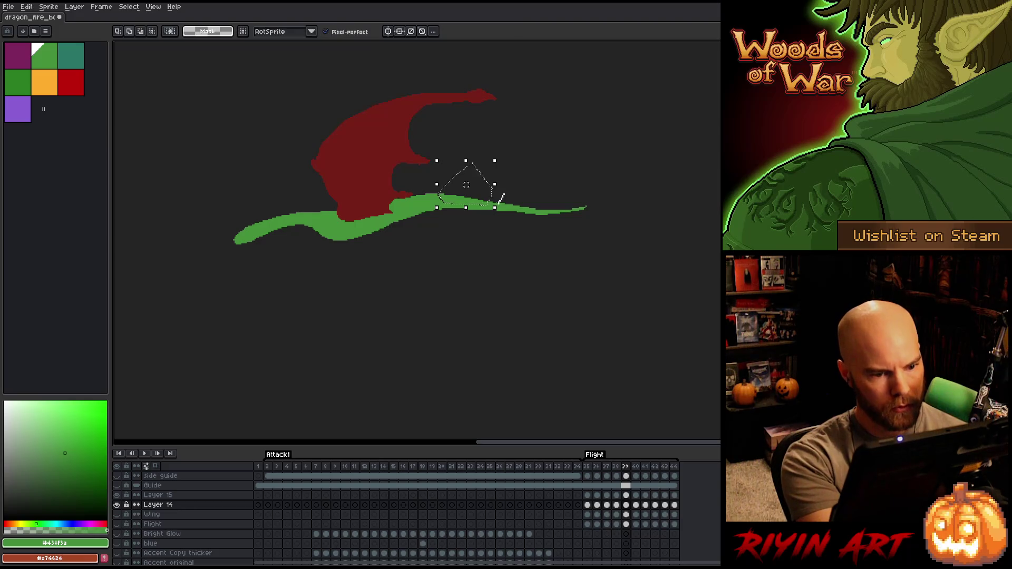
{"action": "left_click_drag", "start_coordinate": [502, 198], "coordinate": [506, 196]}
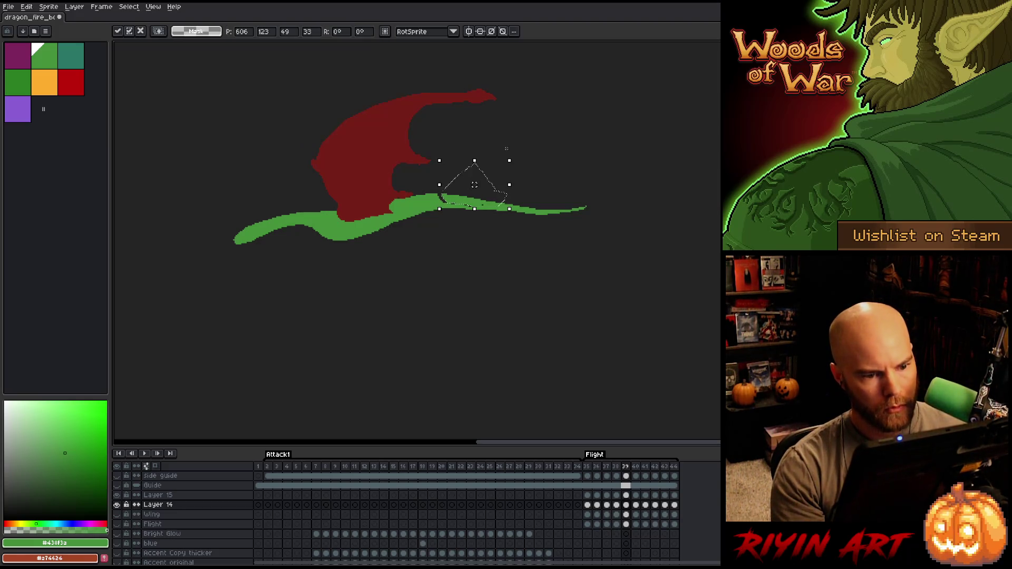
{"action": "key", "text": "ctrl+d"}
{"action": "key", "text": "b"}
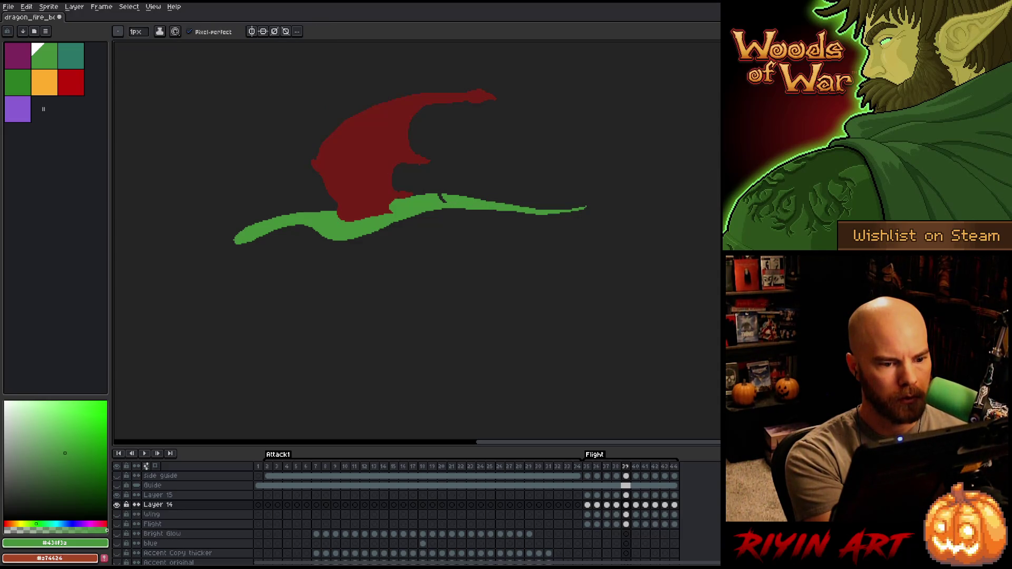
Play the wingbeat animation, jump to frame 44, and settle on frame 41
{"action": "key", "text": "g"}
{"action": "key", "text": "Return"}
{"action": "key", "text": "Return"}
{"action": "key", "text": "Right"}
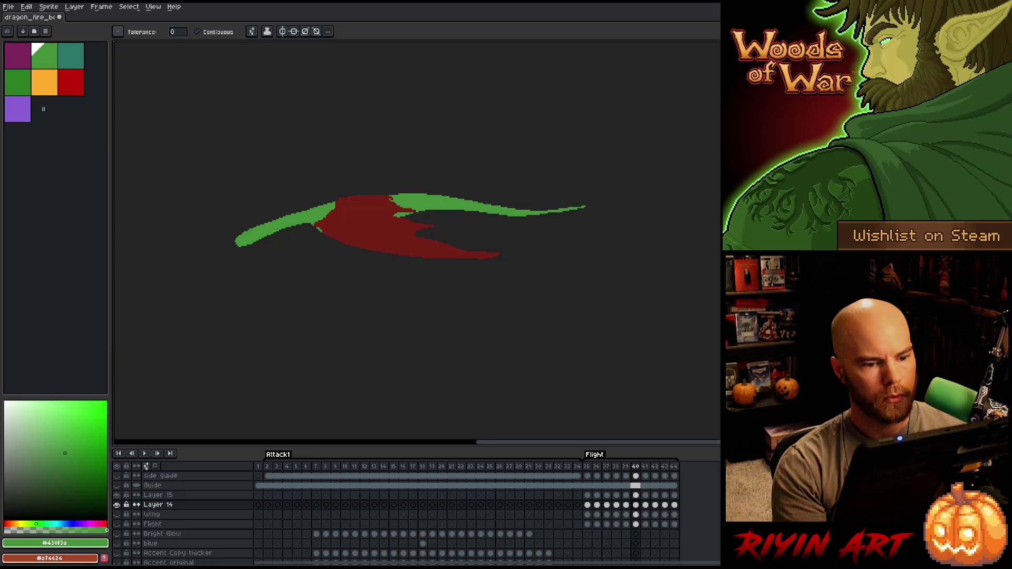
{"action": "left_click", "coordinate": [674, 505]}
{"action": "key", "text": "m"}
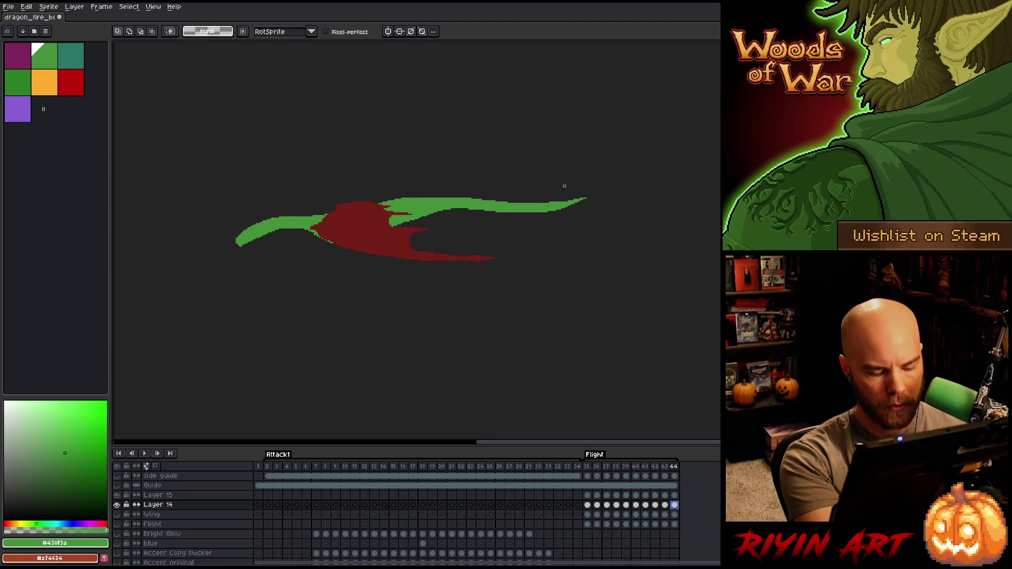
{"action": "key", "text": "Return"}
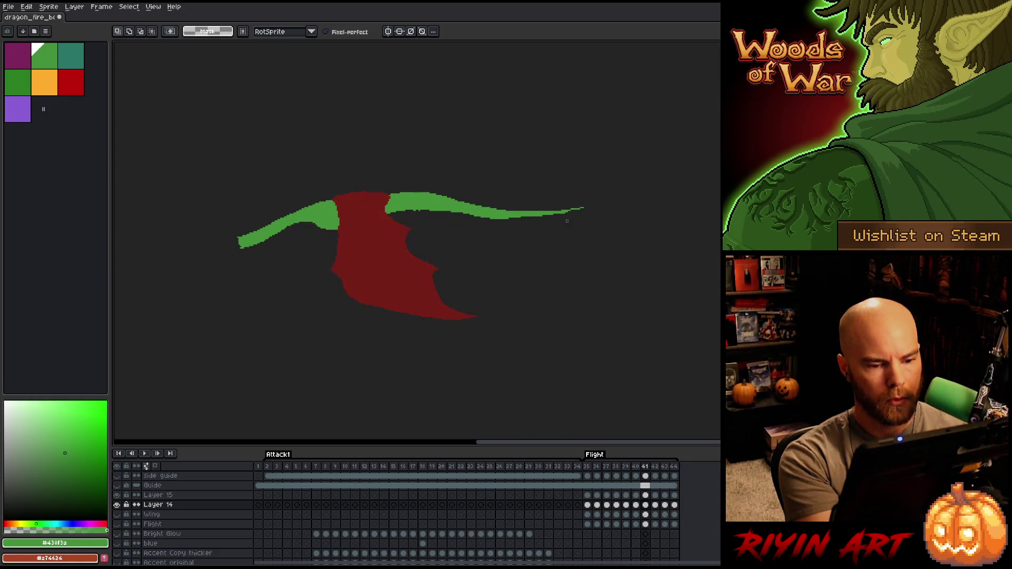
{"action": "key", "text": "b"}
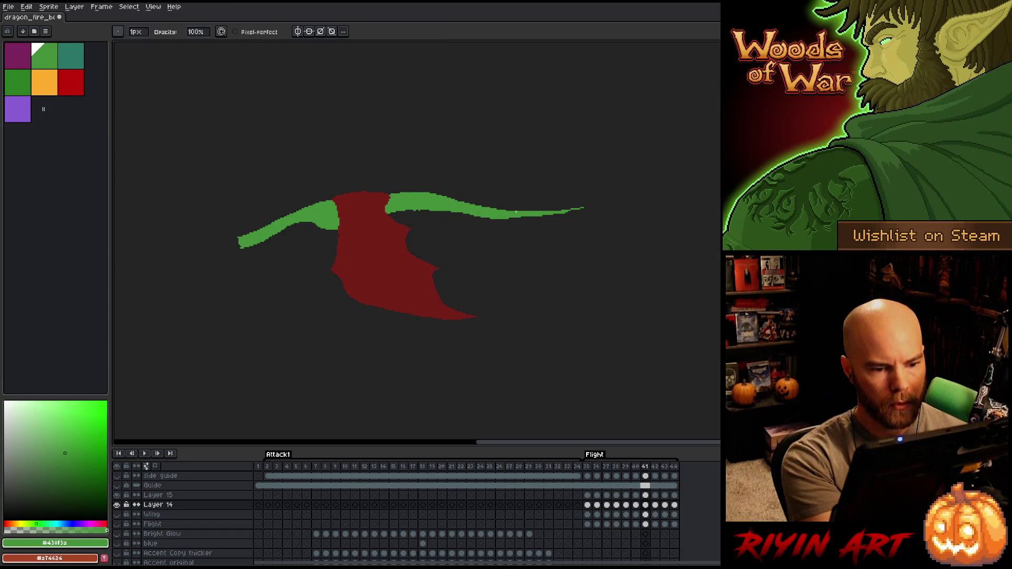
{"action": "key", "text": "e"}
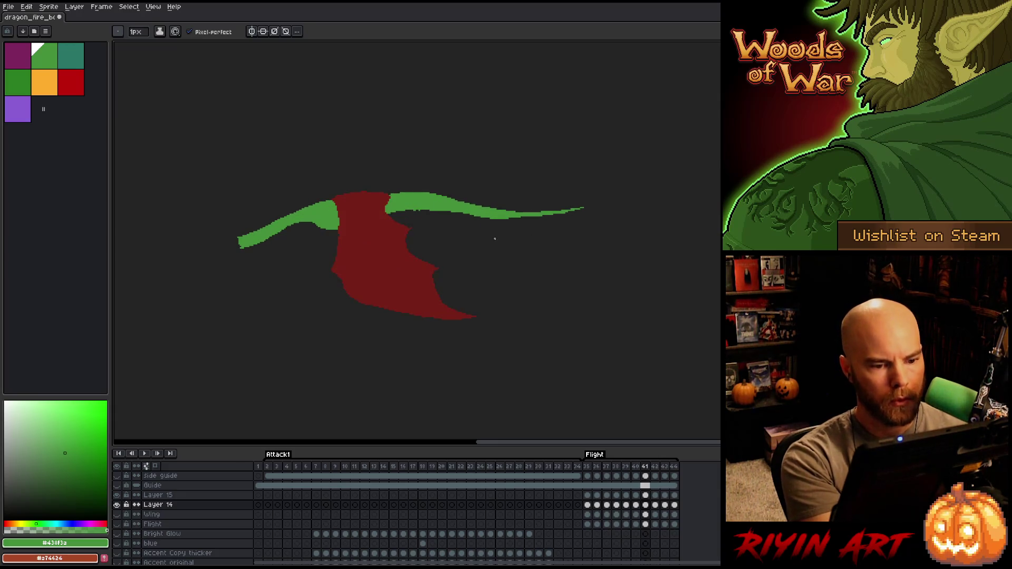
Make a freeform selection on the wing, save the sprite, and compare frames 40 and 41
{"action": "key", "text": "m"}
{"action": "left_click_drag", "start_coordinate": [534, 216], "coordinate": [466, 216]}
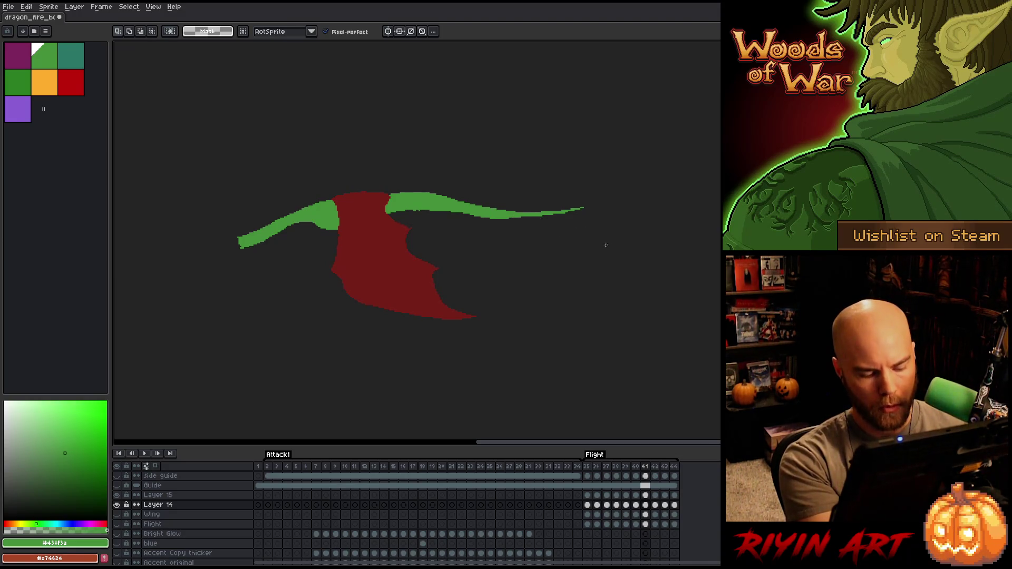
{"action": "key", "text": "ctrl+s"}
{"action": "key", "text": "Left"}
{"action": "key", "text": "Right"}
{"action": "key", "text": "Left"}
{"action": "key", "text": "Right"}
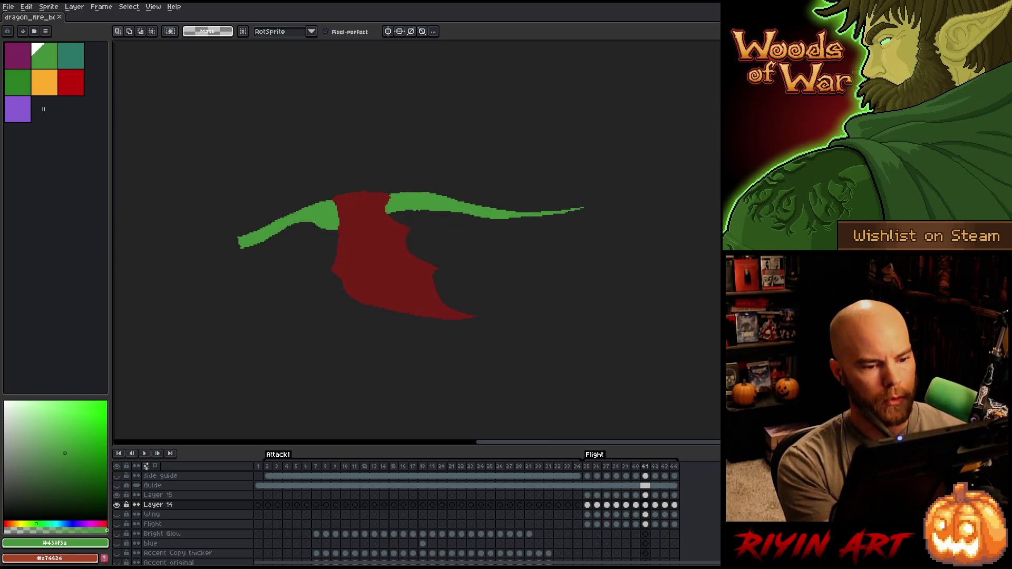
Select the area under the green body's right part, drop it, and compare frames 40 and 41
{"action": "key", "text": "b"}
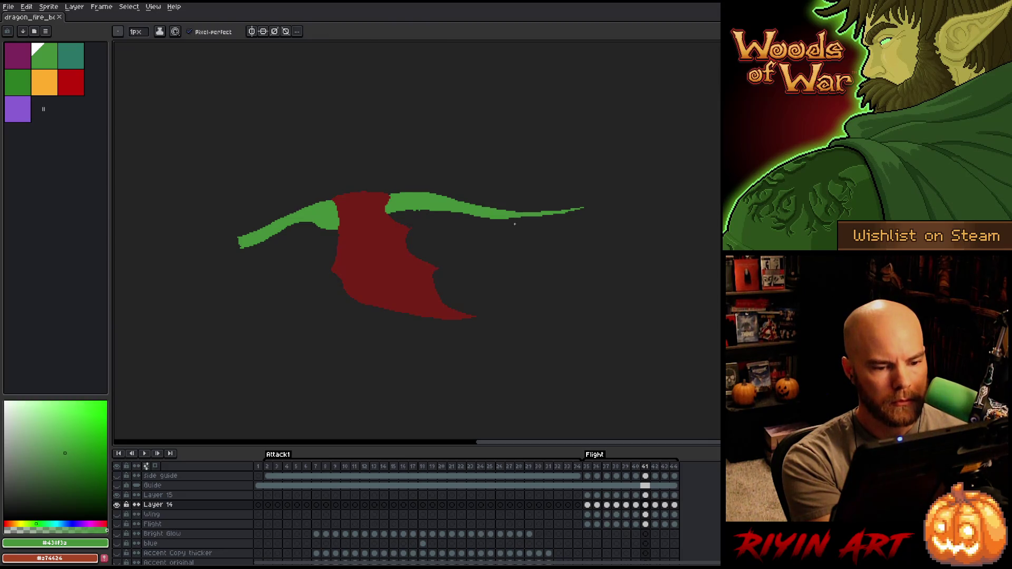
{"action": "key", "text": "m"}
{"action": "mouse_move", "coordinate": [523, 220]}
{"action": "left_mouse_down"}
{"action": "mouse_move", "coordinate": [498, 216]}
{"action": "mouse_move", "coordinate": [521, 228]}
{"action": "left_mouse_up"}
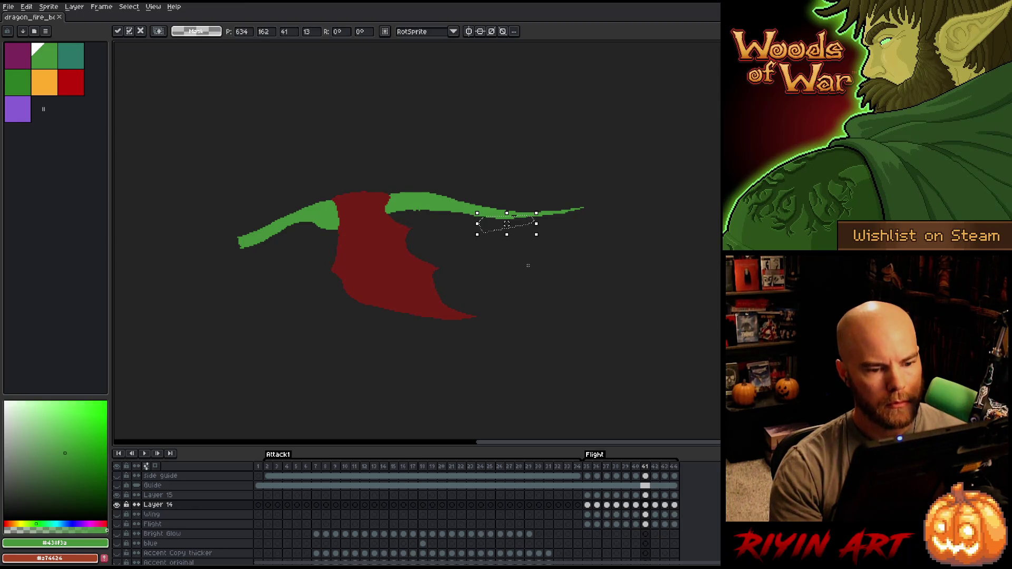
{"action": "key", "text": "ctrl+d"}
{"action": "key", "text": "Left"}
{"action": "key", "text": "Right"}
{"action": "key", "text": "Left"}
Alternate Pencil and Eraser on frame 41 while checking frame 40, then preview the animation
{"action": "key", "text": "b"}
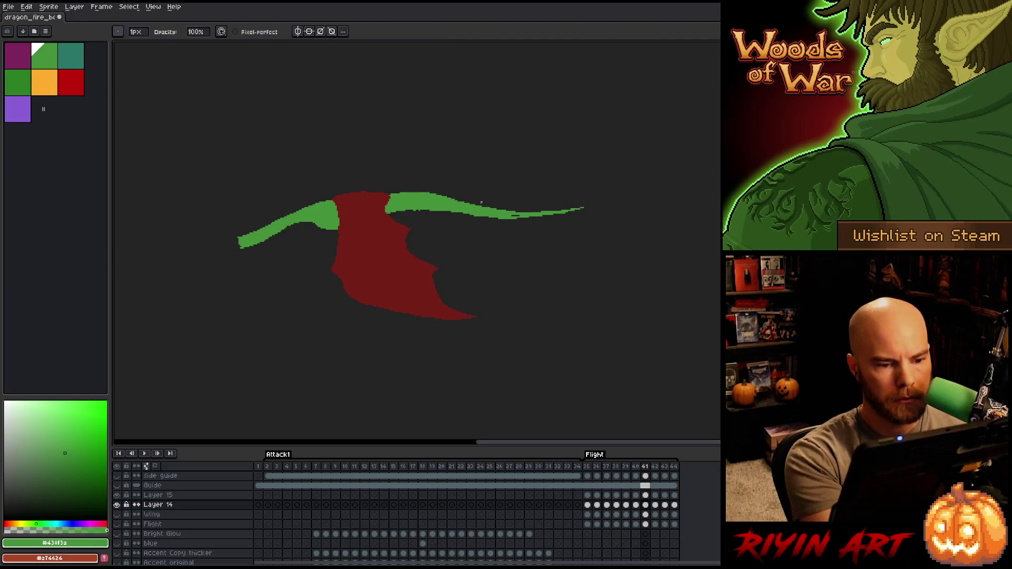
{"action": "key", "text": "e"}
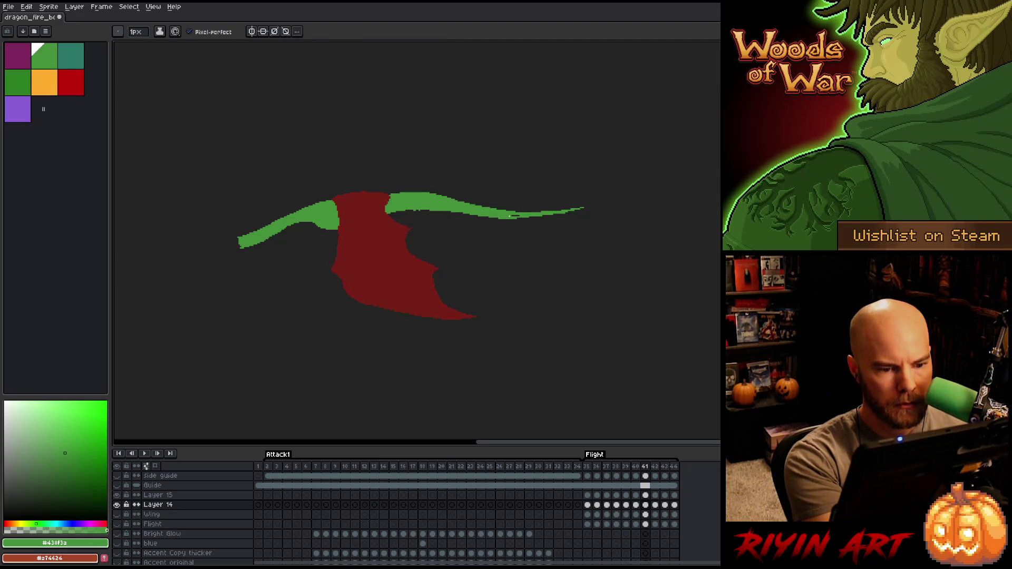
{"action": "key", "text": "b"}
{"action": "key", "text": "Left"}
{"action": "key", "text": "Right"}
{"action": "key", "text": "Left"}
{"action": "key", "text": "Right"}
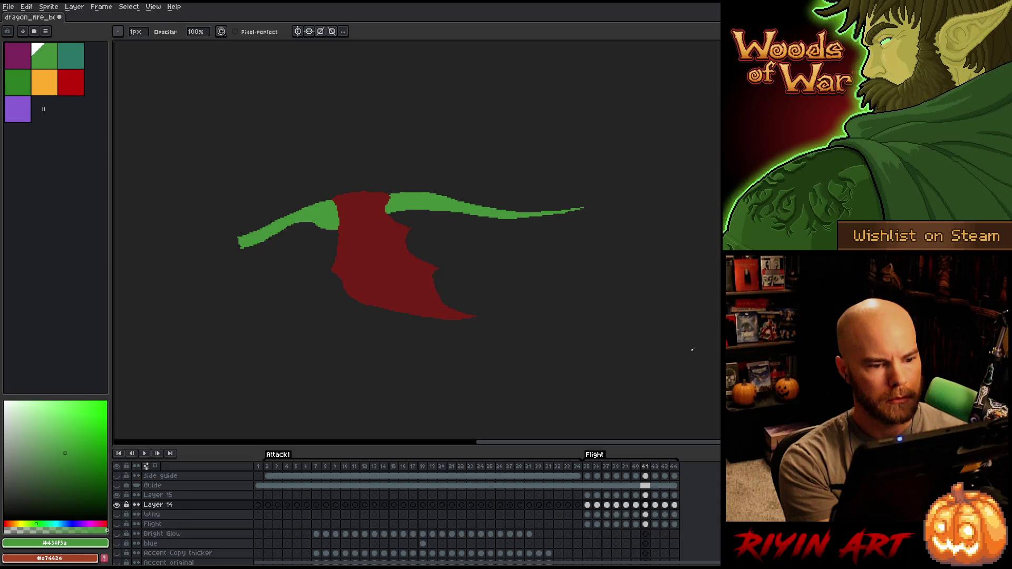
{"action": "key", "text": "e"}
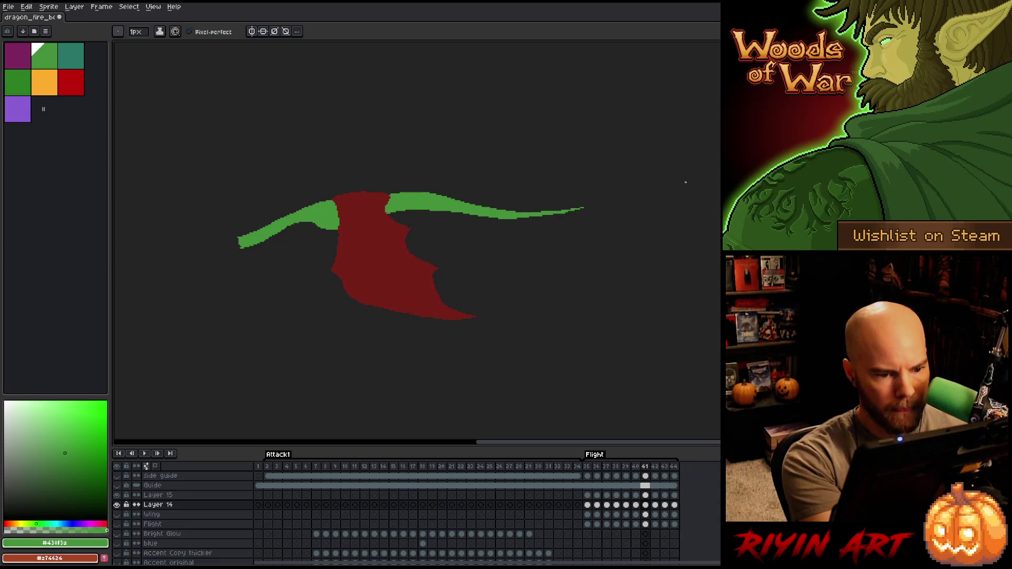
{"action": "key", "text": "Return"}
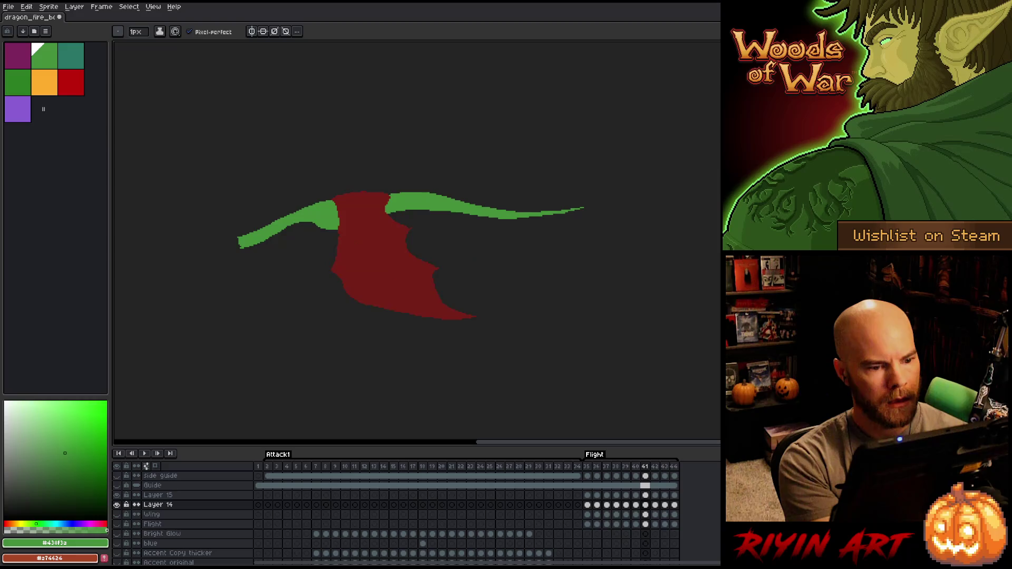
{"action": "key", "text": "Return"}
On frame 42, undo a trial dark line on the green body, then compare with frame 41
{"action": "key", "text": "period"}
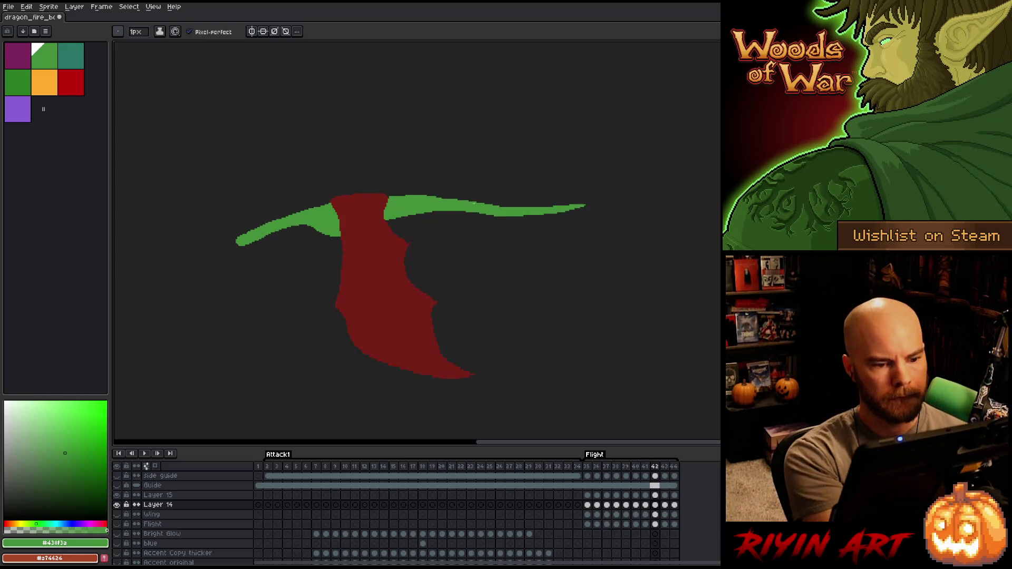
{"action": "left_click_drag", "start_coordinate": [488, 205], "coordinate": [441, 196]}
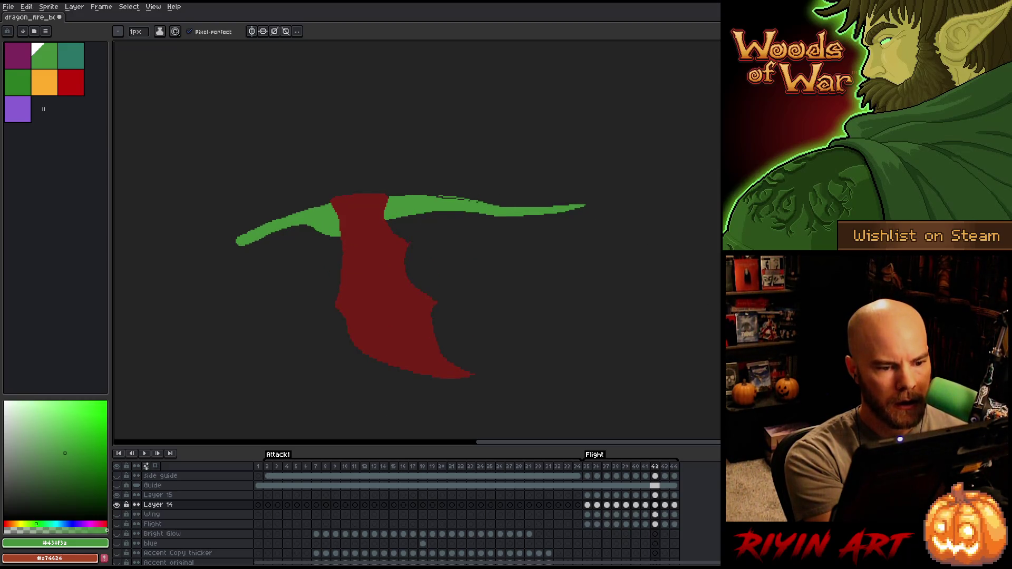
{"action": "key", "text": "ctrl+z"}
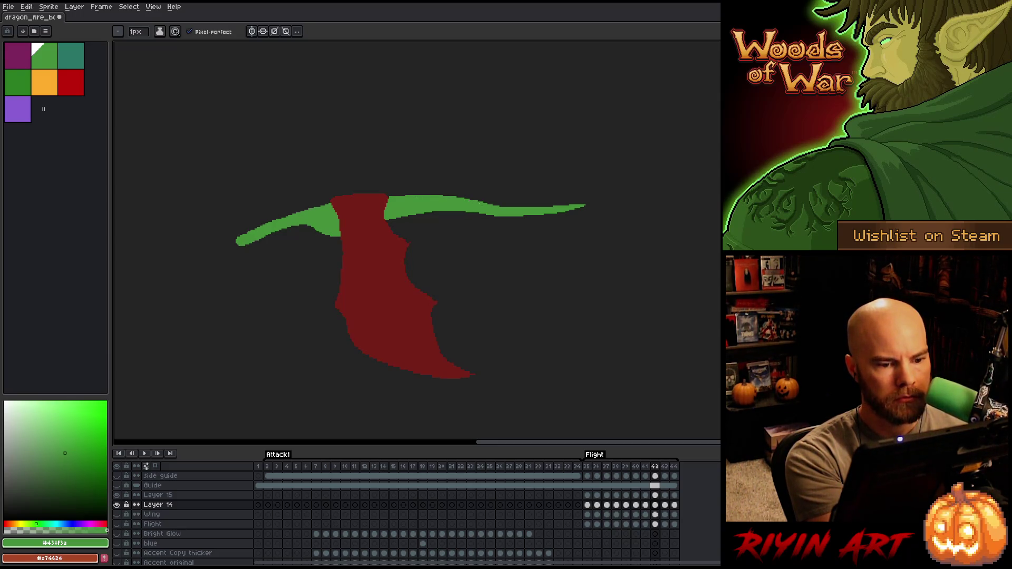
{"action": "key", "text": "e"}
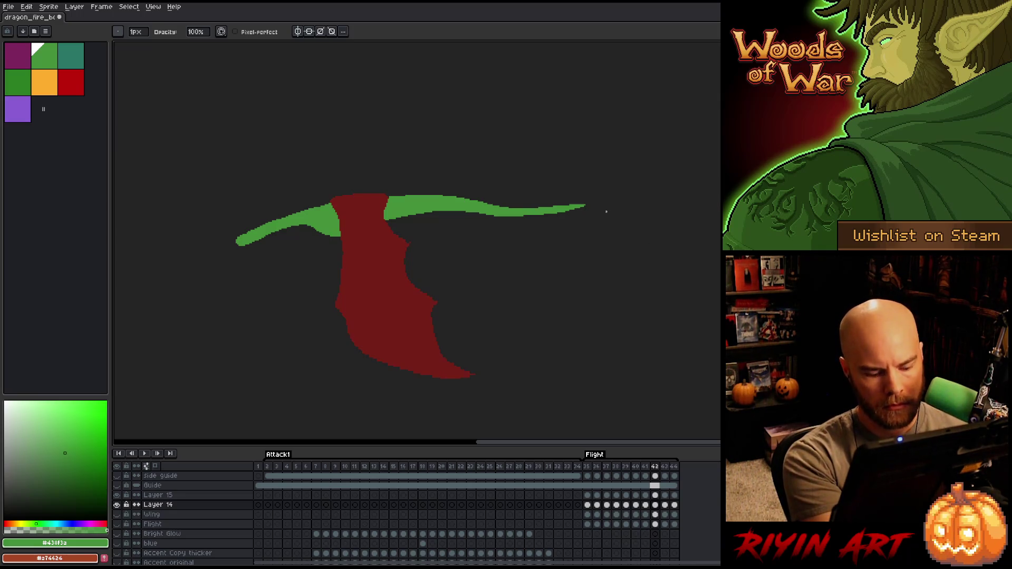
{"action": "key", "text": "comma"}
{"action": "key", "text": "period"}
{"action": "key", "text": "comma"}
{"action": "key", "text": "period"}
{"action": "key", "text": "m"}
Lasso and transform the green body's right end into a slimmer, tapered tail tip
{"action": "mouse_move", "coordinate": [502, 237]}
{"action": "left_mouse_down"}
{"action": "mouse_move", "coordinate": [593, 211]}
{"action": "mouse_move", "coordinate": [453, 207]}
{"action": "mouse_move", "coordinate": [438, 224]}
{"action": "left_mouse_up"}
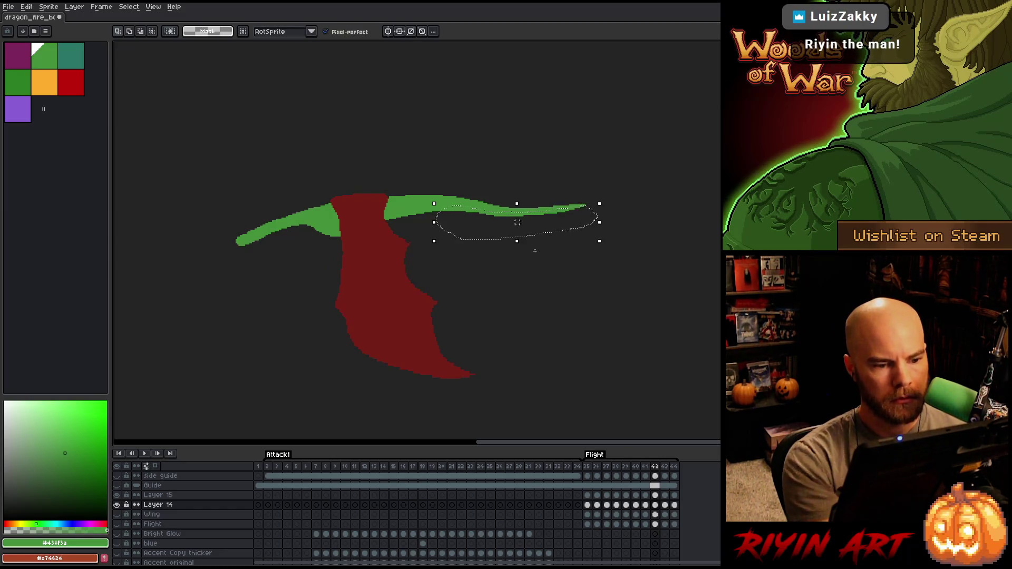
{"action": "key", "text": "ctrl+t"}
{"action": "left_click", "coordinate": [535, 251]}
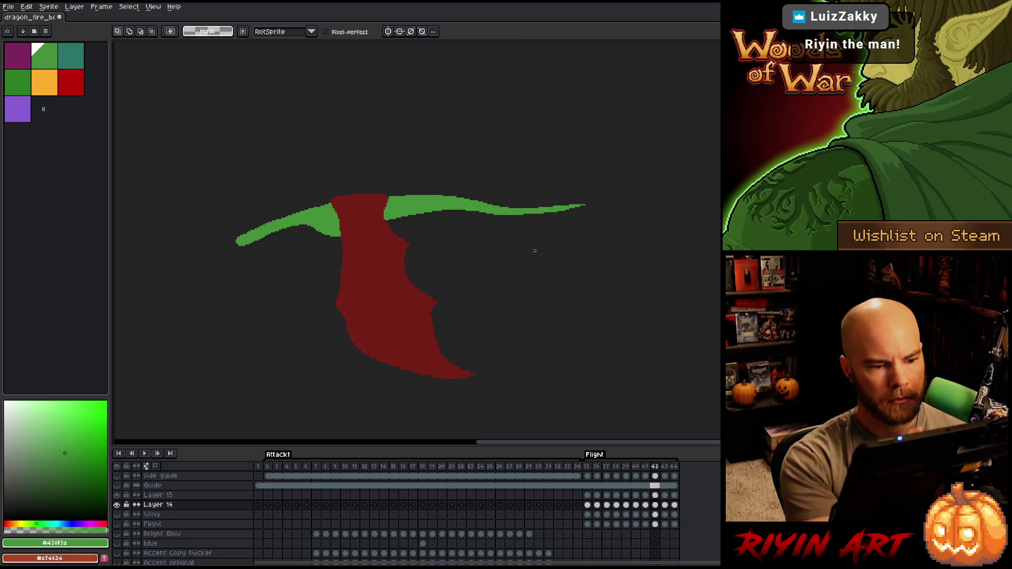
{"action": "key", "text": "ctrl+z"}
{"action": "key", "text": "ctrl+y"}
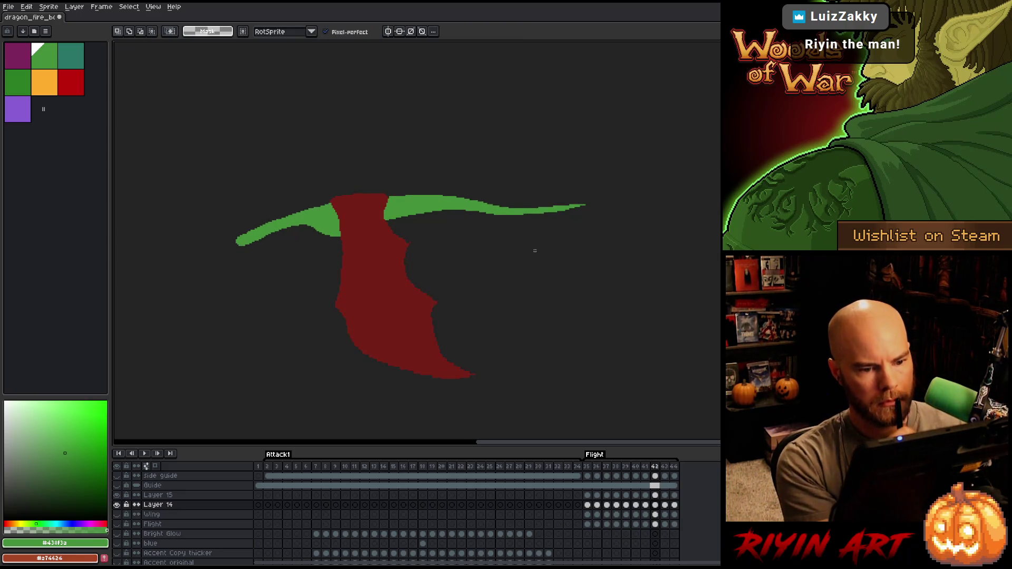
{"action": "key", "text": "ctrl+z"}
{"action": "key", "text": "ctrl+y"}
{"action": "mouse_move", "coordinate": [587, 192]}
{"action": "left_mouse_down"}
{"action": "mouse_move", "coordinate": [517, 214]}
{"action": "mouse_move", "coordinate": [571, 179]}
{"action": "left_mouse_up"}
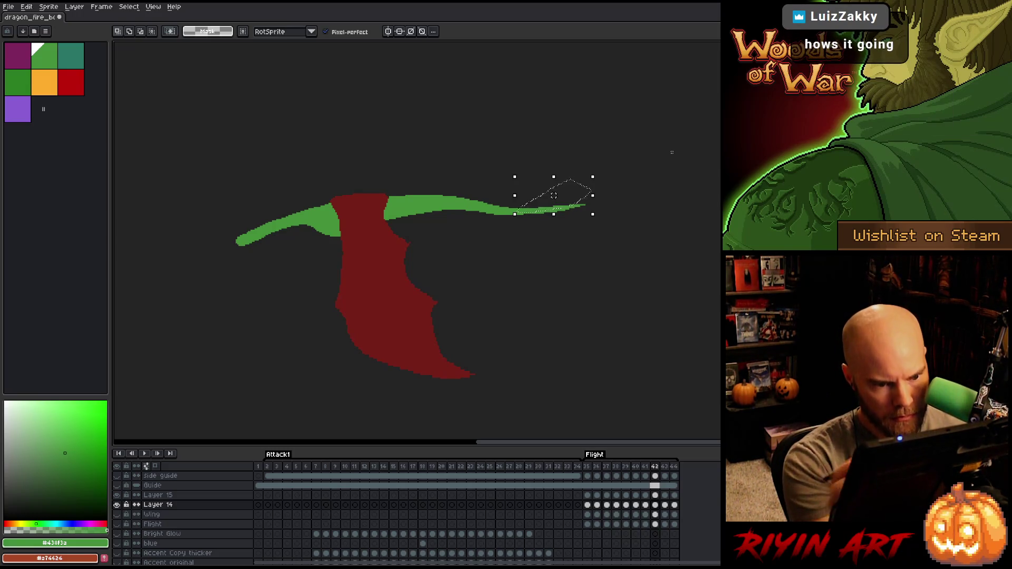
{"action": "key", "text": "ctrl+d"}
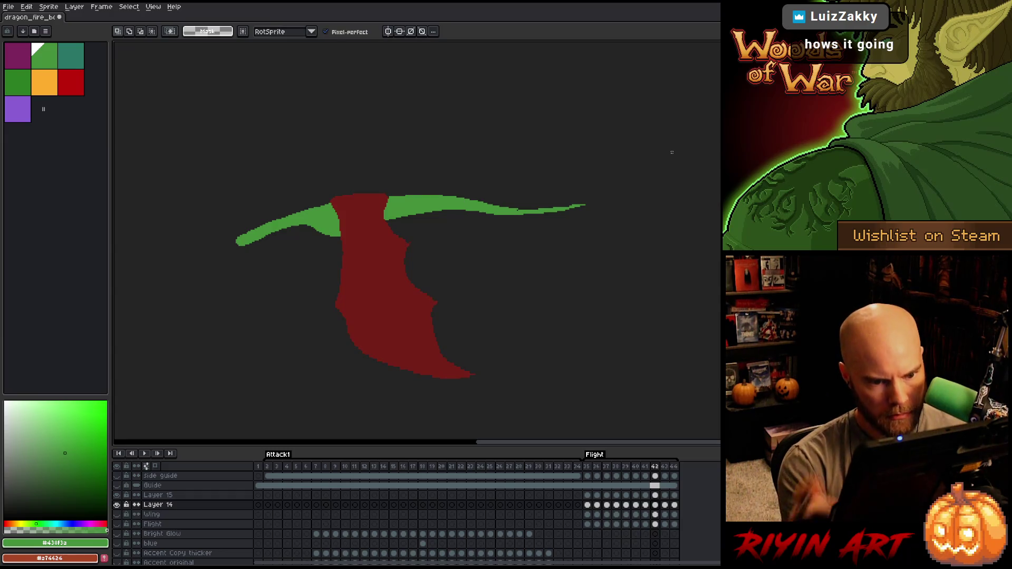
{"action": "key", "text": "b"}
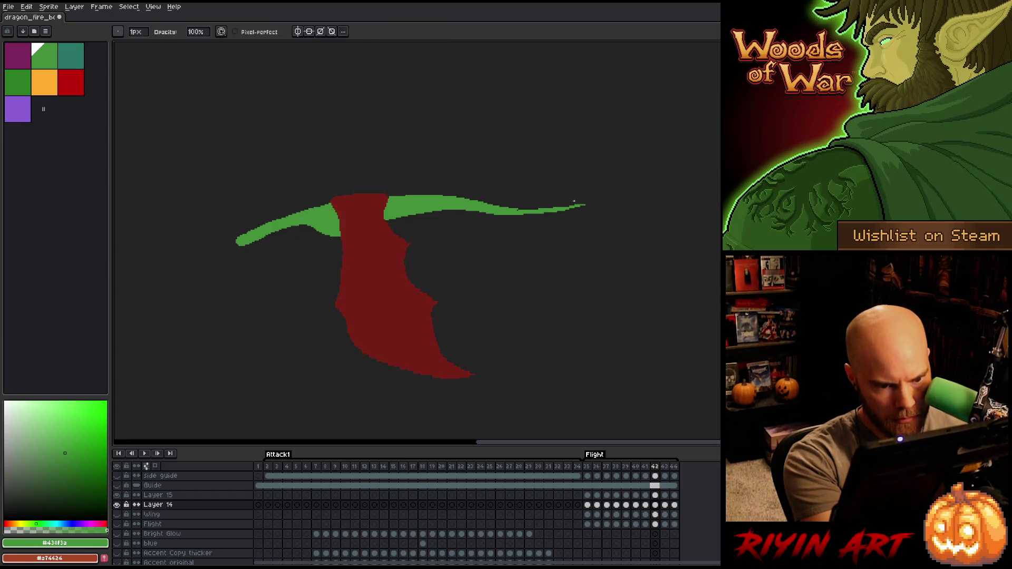
{"action": "key", "text": "e"}
Save the sprite and return to frame 41 after comparing neighbouring frames
{"action": "key", "text": "ctrl+s"}
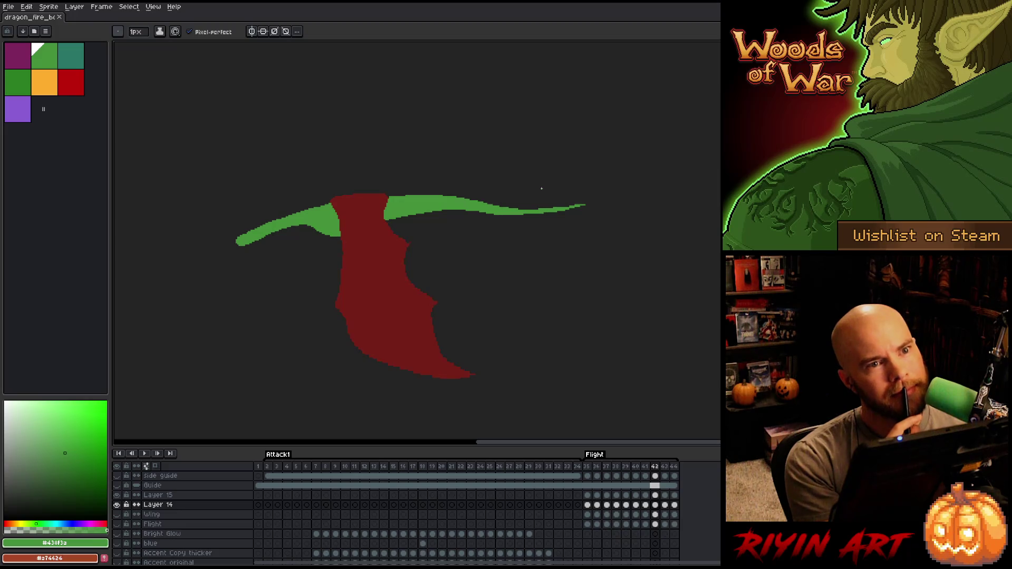
{"action": "key", "text": "Left"}
{"action": "key", "text": "Right"}
{"action": "key", "text": "Left"}
{"action": "key", "text": "Right"}
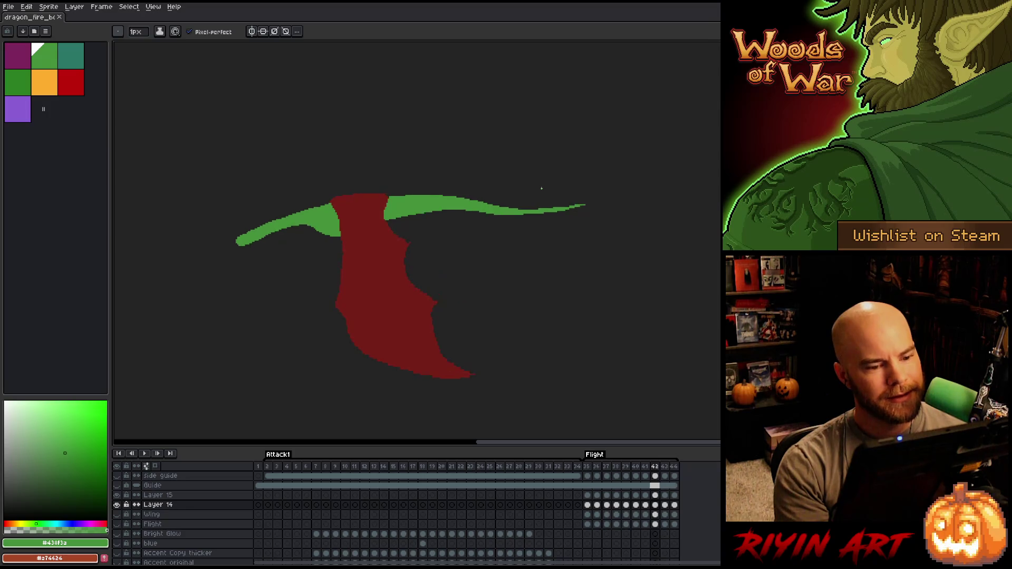
{"action": "key", "text": "Left"}
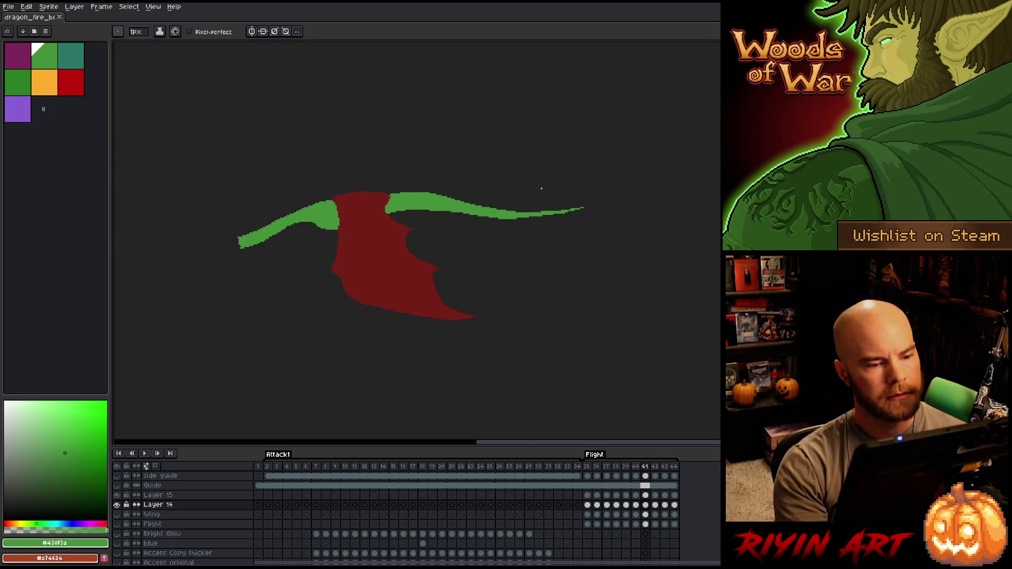
Compare neighbouring frames, then darken the green body's lower edge on frame 43
{"action": "key", "text": "Right"}
{"action": "key", "text": "Left"}
{"action": "key", "text": "Right"}
{"action": "key", "text": "Left"}
{"action": "key", "text": "Right"}
{"action": "key", "text": "Right"}
{"action": "key", "text": "Left"}
{"action": "key", "text": "Right"}
{"action": "key", "text": "Left"}
{"action": "key", "text": "Right"}
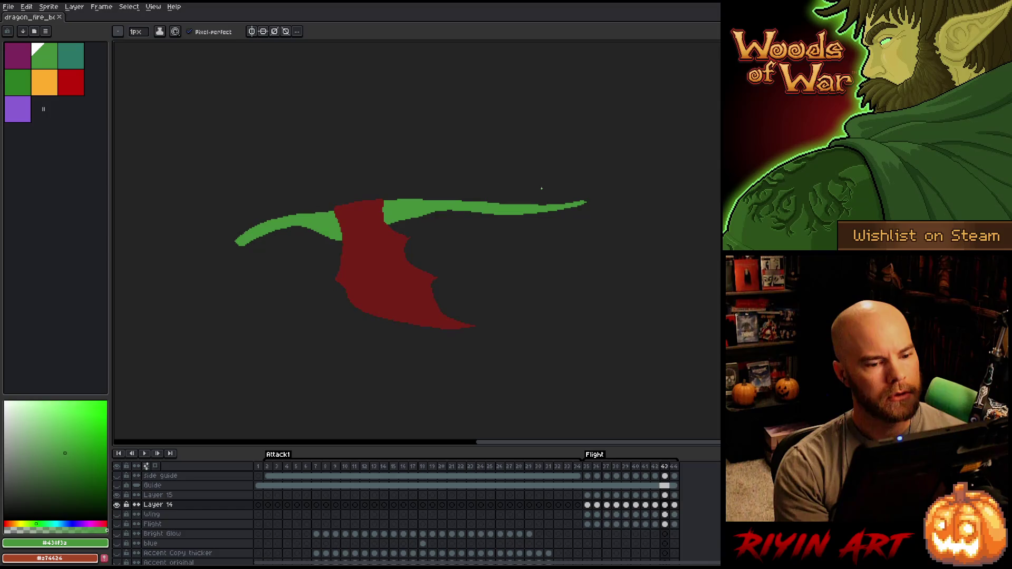
{"action": "key", "text": "b"}
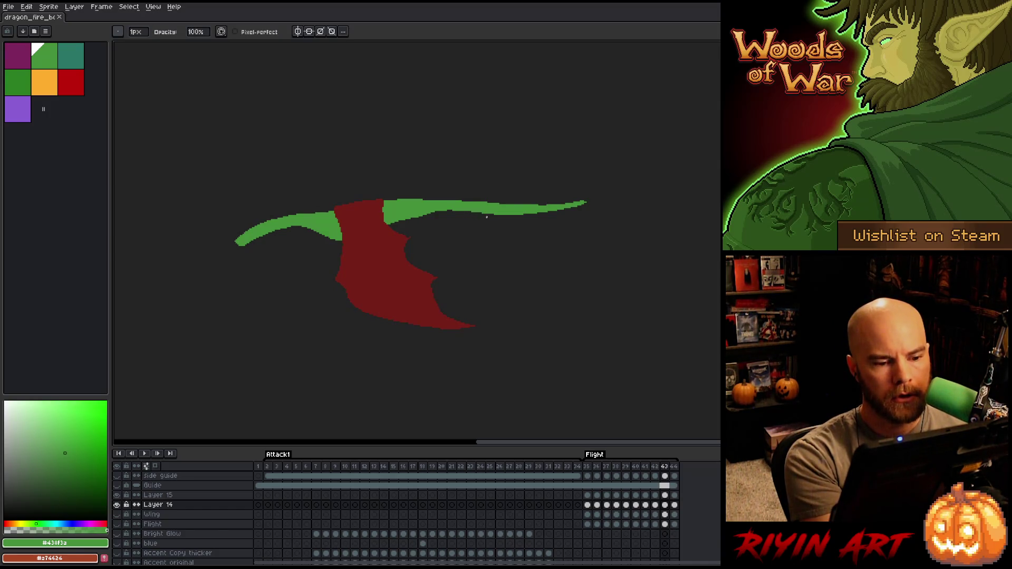
{"action": "left_click_drag", "start_coordinate": [478, 214], "coordinate": [586, 201]}
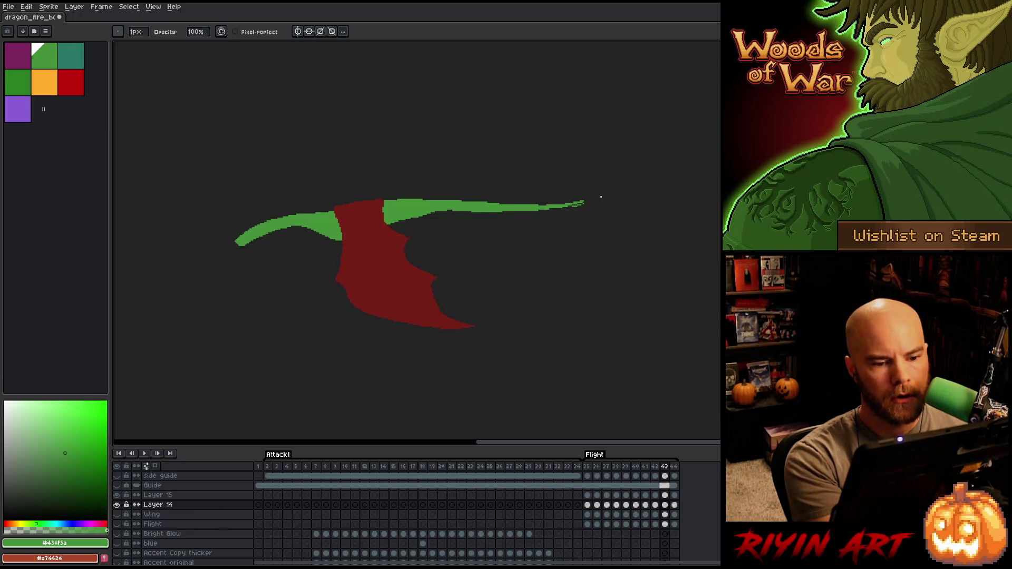
Erase stray pixels along the green body's lower edge on frame 43
{"action": "key", "text": "b"}
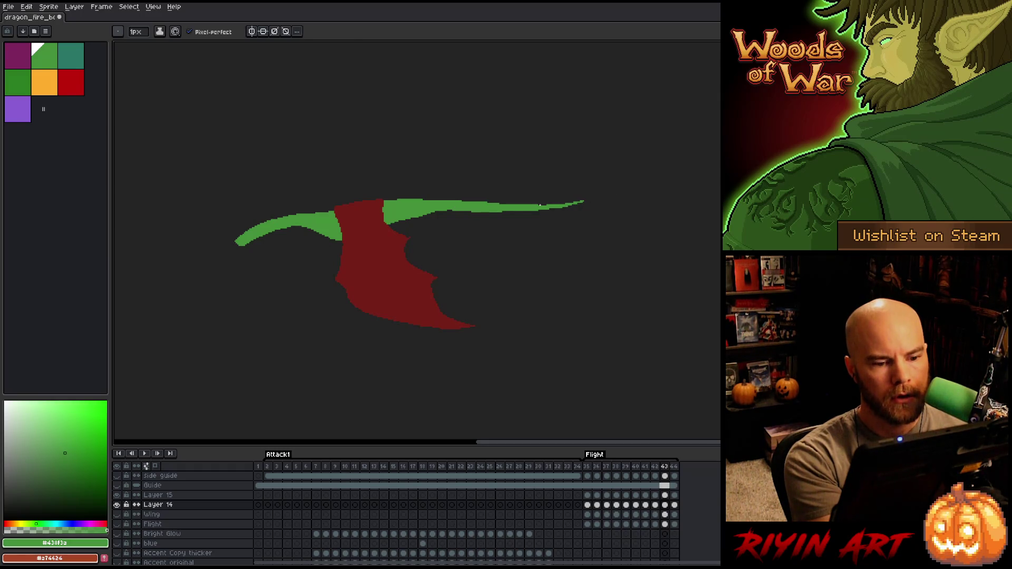
{"action": "left_click_drag", "start_coordinate": [553, 206], "coordinate": [565, 203]}
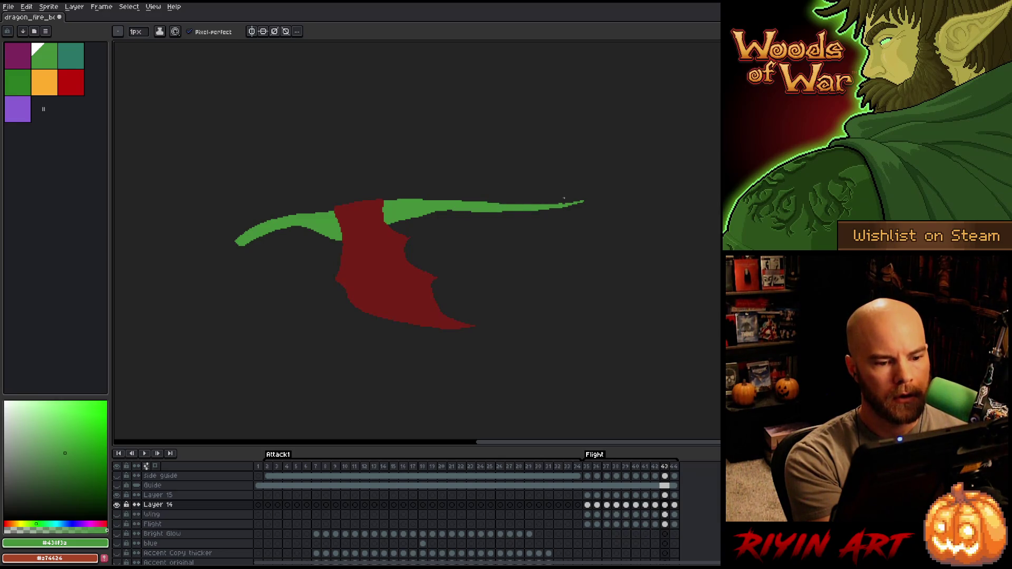
{"action": "key", "text": "e"}
{"action": "left_click_drag", "start_coordinate": [454, 210], "coordinate": [463, 211]}
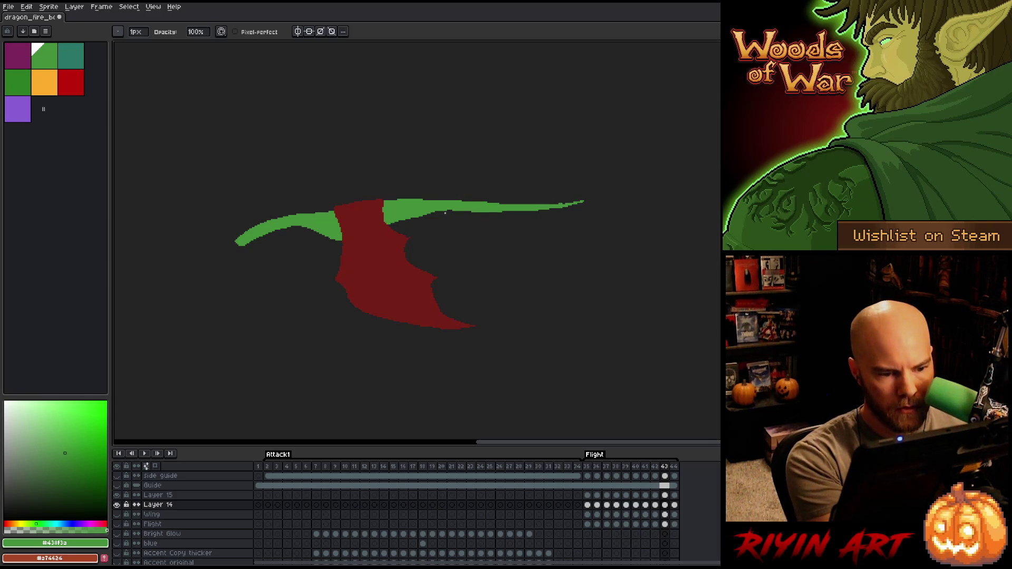
{"action": "left_click_drag", "start_coordinate": [447, 212], "coordinate": [461, 210]}
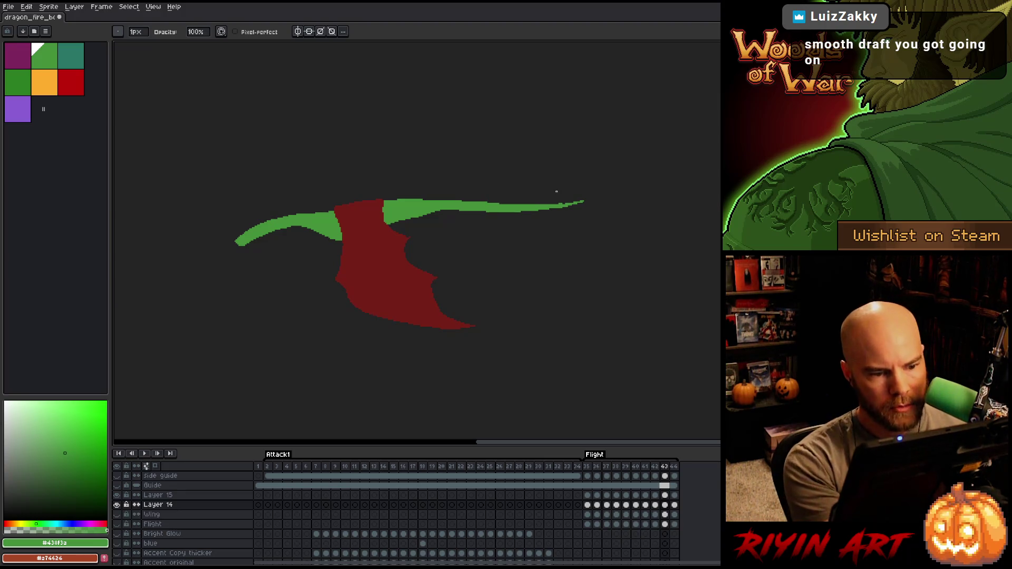
Compare frames, then draw a trial stroke across the green body and undo it
{"action": "key", "text": "comma"}
{"action": "key", "text": "period"}
{"action": "key", "text": "comma"}
{"action": "key", "text": "period"}
{"action": "key", "text": "b"}
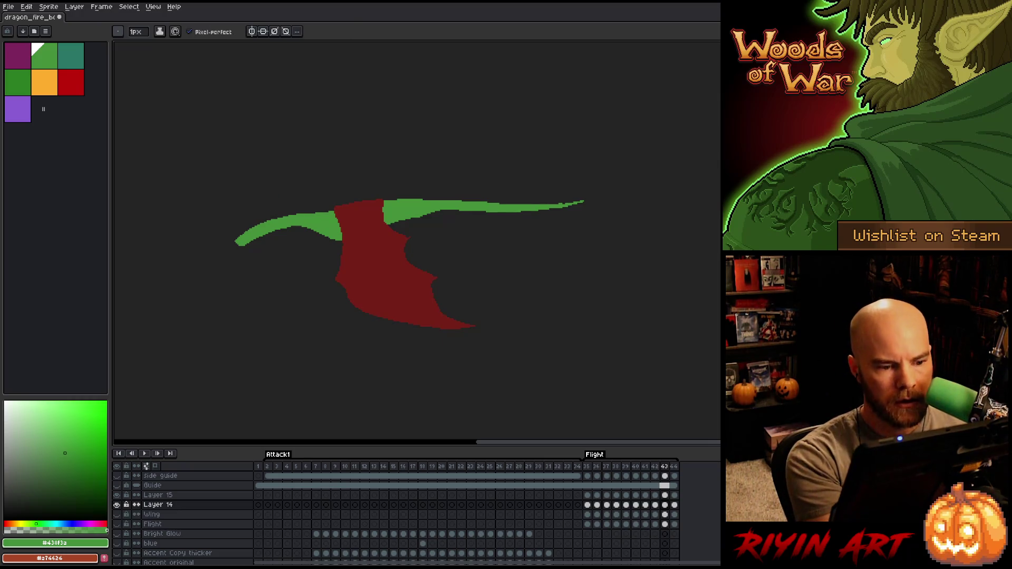
{"action": "left_click_drag", "start_coordinate": [419, 216], "coordinate": [458, 210]}
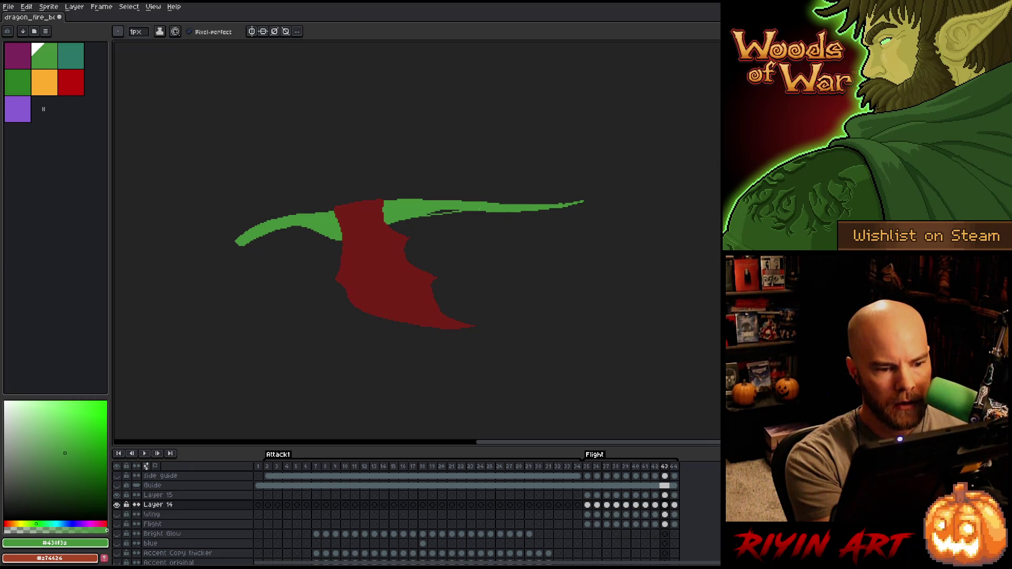
{"action": "key", "text": "ctrl+z"}
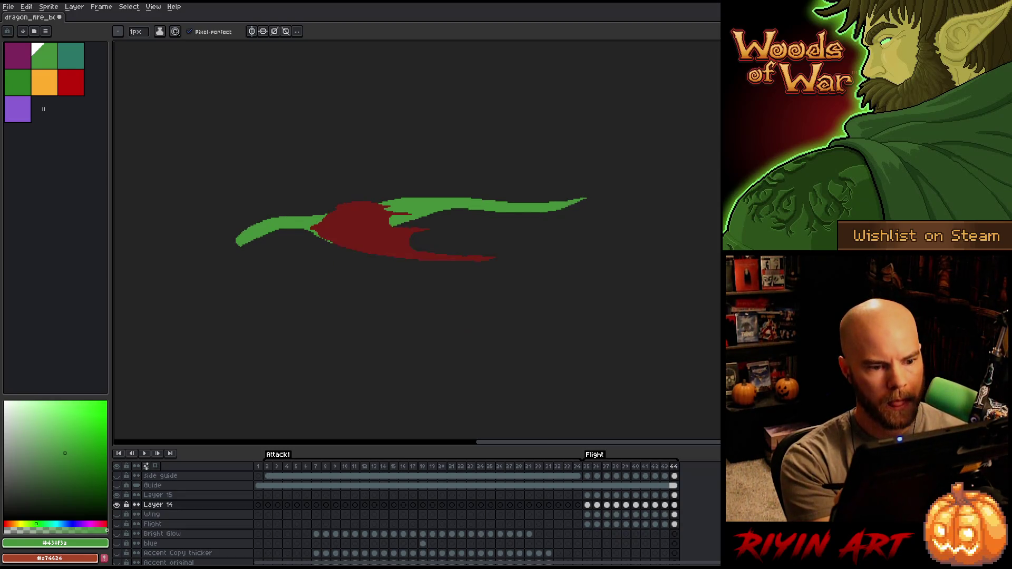
Check the wing motion across neighbouring frames and settle on frame 44
{"action": "key", "text": "Left"}
{"action": "key", "text": "Right"}
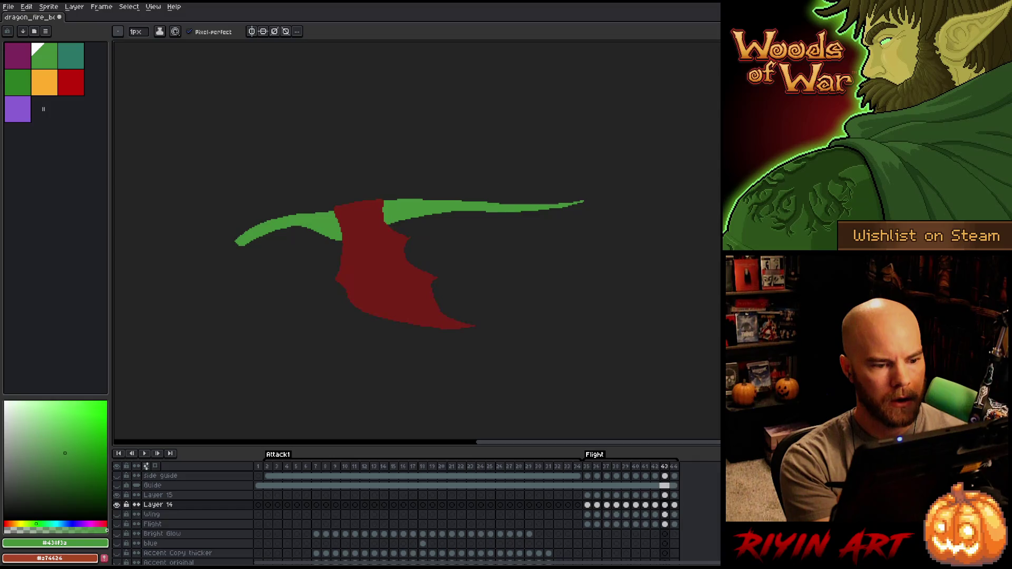
{"action": "key", "text": "Left"}
{"action": "key", "text": "Left"}
{"action": "key", "text": "Right"}
{"action": "key", "text": "Right"}
{"action": "key", "text": "Right"}
{"action": "key", "text": "Right"}
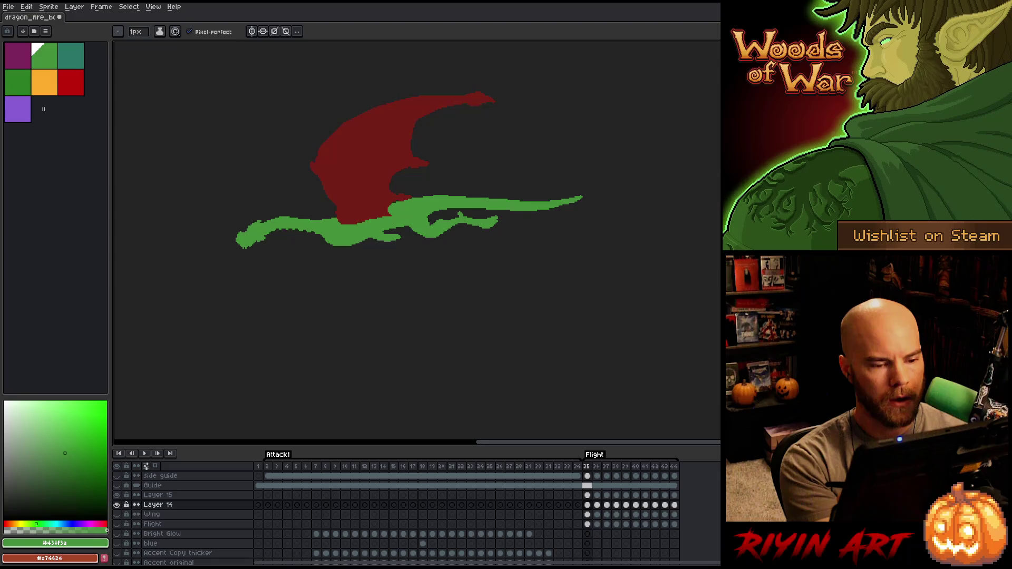
{"action": "key", "text": "Left"}
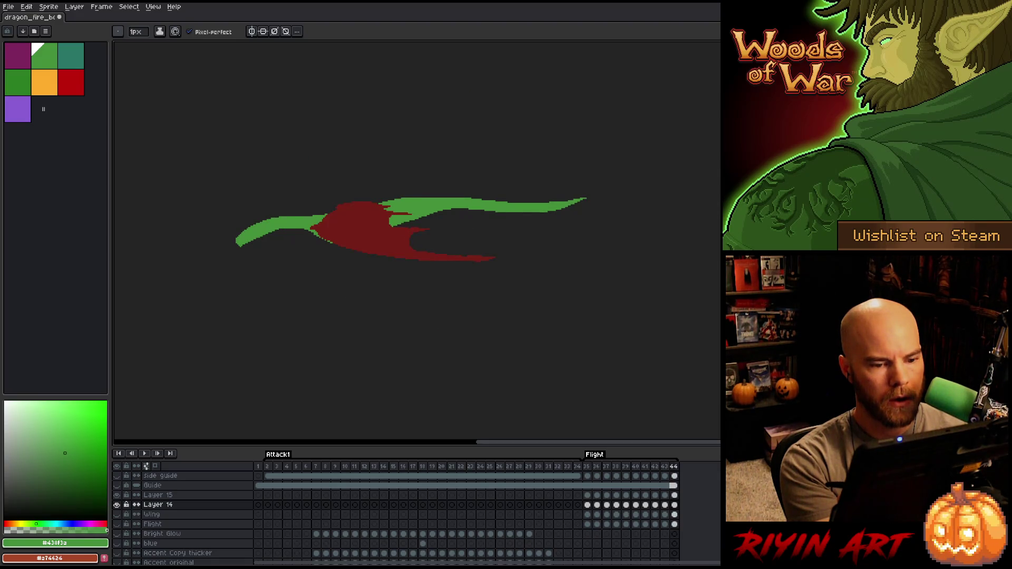
{"action": "key", "text": "Left"}
{"action": "key", "text": "Right"}
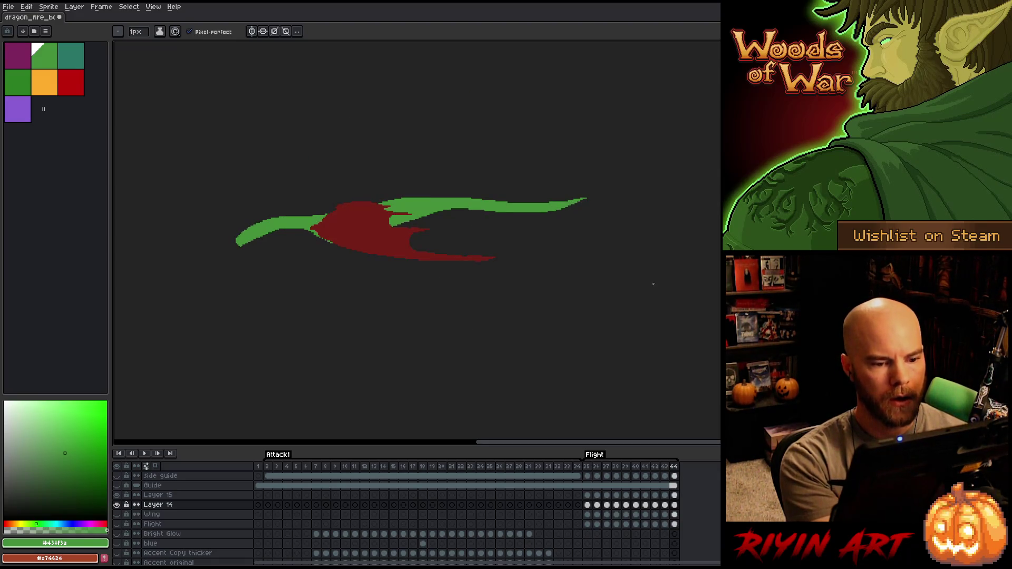
Lasso the right part of the green body and move it up 2 pixels
{"action": "key", "text": "q"}
{"action": "mouse_move", "coordinate": [460, 221]}
{"action": "left_mouse_down"}
{"action": "mouse_move", "coordinate": [587, 206]}
{"action": "mouse_move", "coordinate": [455, 206]}
{"action": "mouse_move", "coordinate": [452, 236]}
{"action": "left_mouse_up"}
{"action": "key", "text": "Up"}
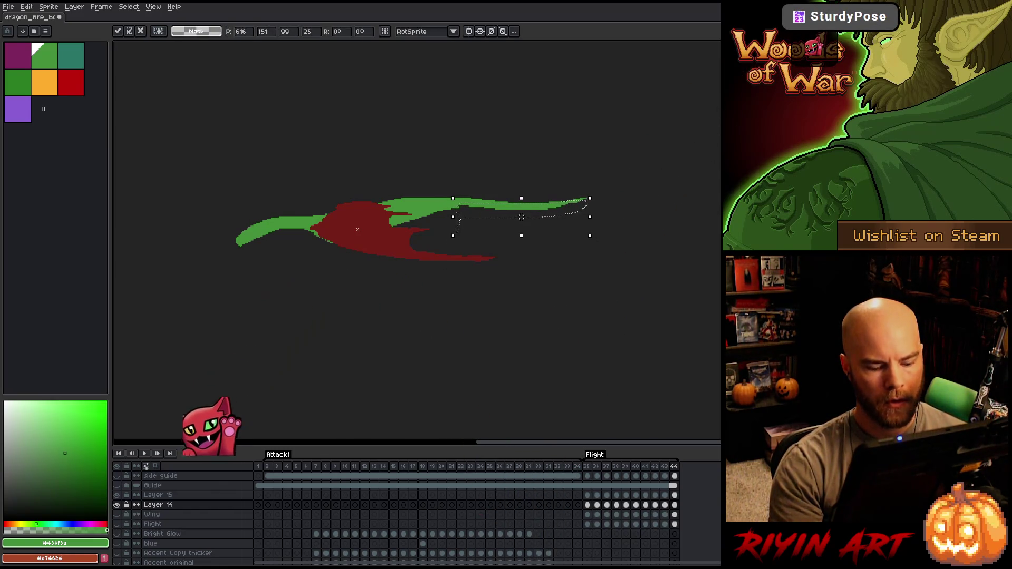
{"action": "key", "text": "Up"}
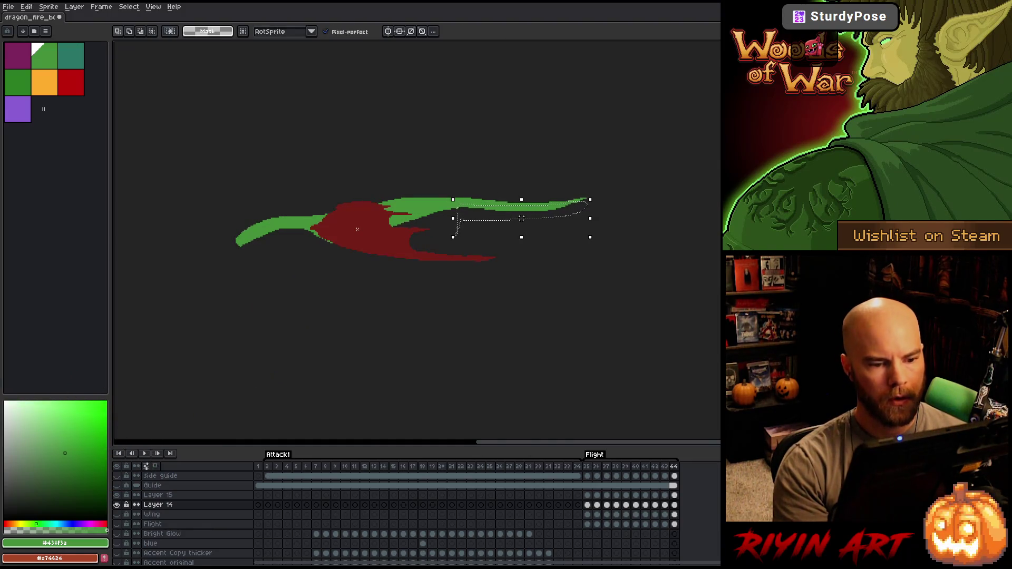
{"action": "key", "text": "Return"}
Select and clear a small area near the tail tip on frame 44
{"action": "key", "text": "Right"}
{"action": "key", "text": "Right"}
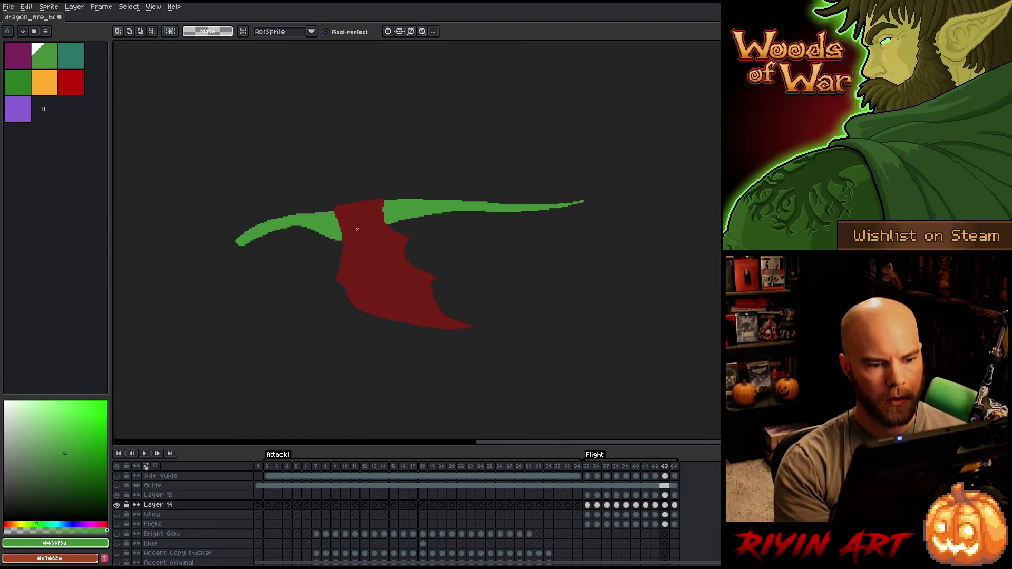
{"action": "key", "text": "Right"}
{"action": "key", "text": "Right"}
{"action": "key", "text": "Right"}
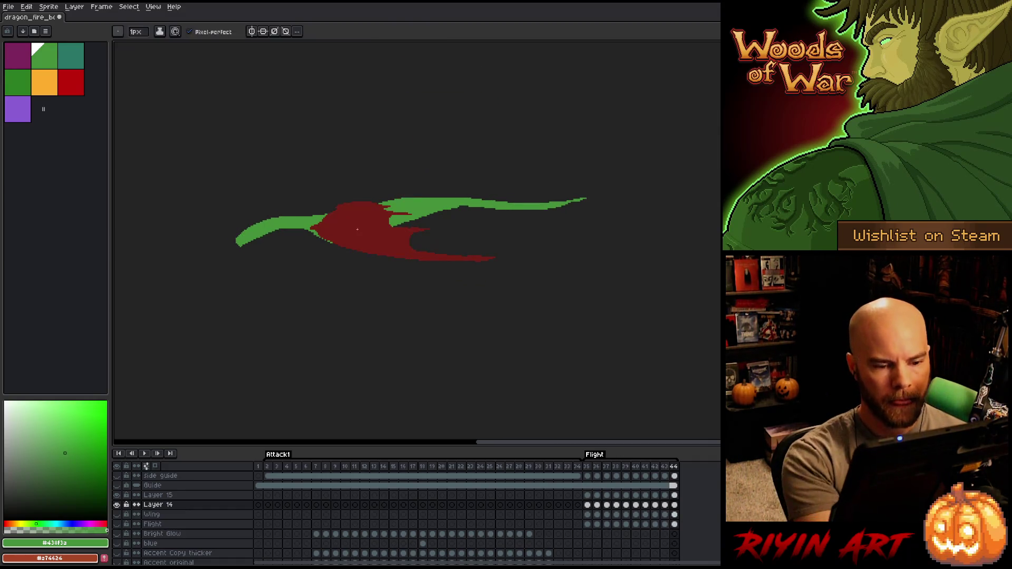
{"action": "left_click_drag", "start_coordinate": [572, 213], "coordinate": [522, 216]}
{"action": "left_click", "coordinate": [506, 239]}
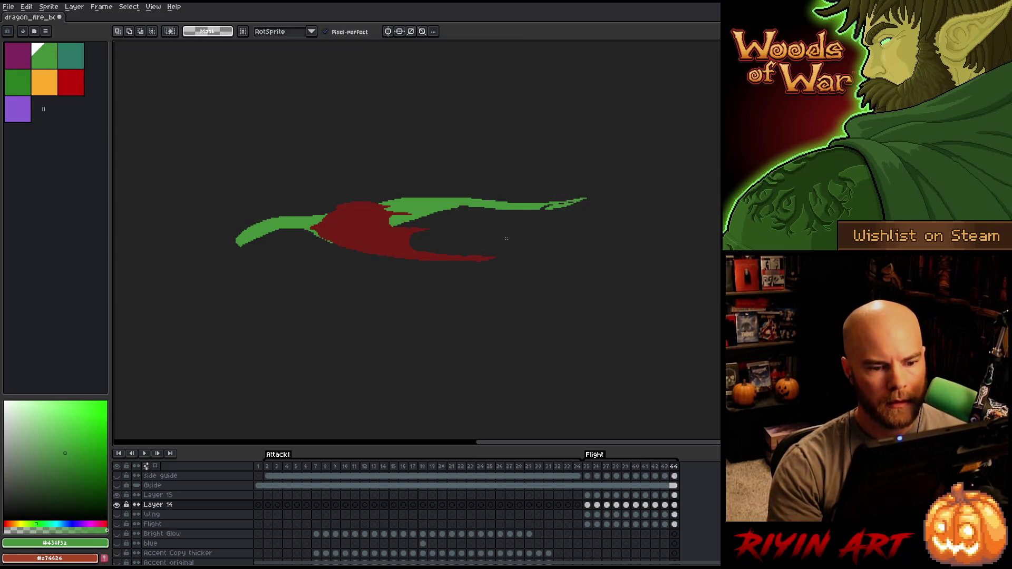
{"action": "key", "text": "b"}
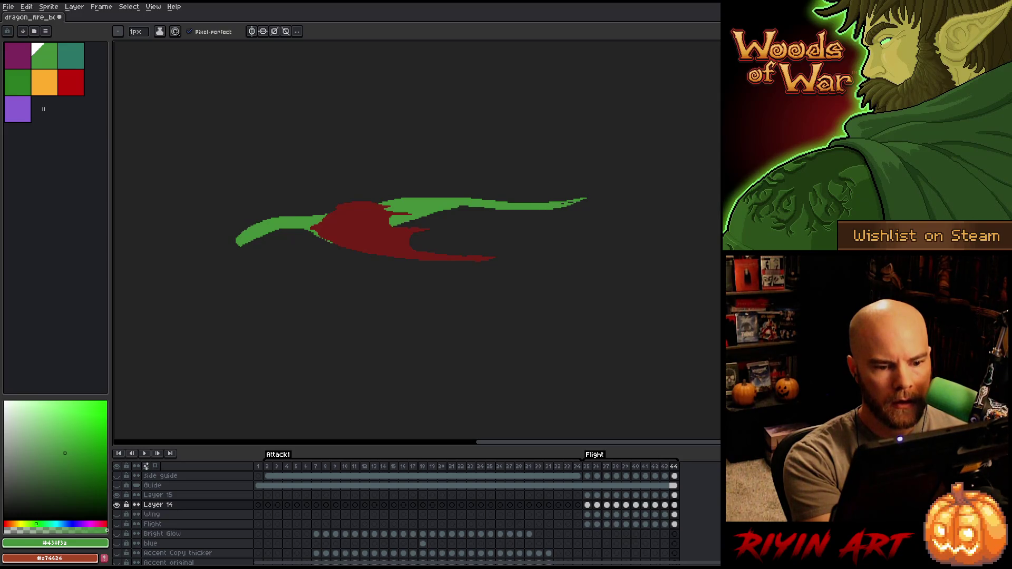
On frame 35, lasso the green tail tip, transform it, and deselect
{"action": "key", "text": "period"}
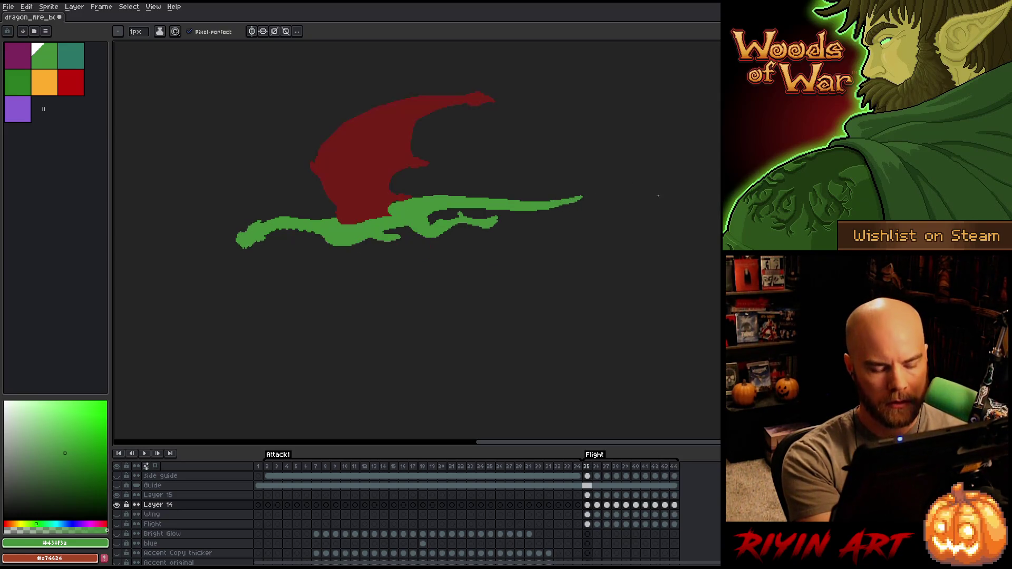
{"action": "key", "text": "q"}
{"action": "mouse_move", "coordinate": [554, 218]}
{"action": "left_mouse_down"}
{"action": "mouse_move", "coordinate": [585, 203]}
{"action": "mouse_move", "coordinate": [564, 207]}
{"action": "left_mouse_up"}
{"action": "key", "text": "ctrl+t"}
{"action": "key", "text": "ctrl+d"}
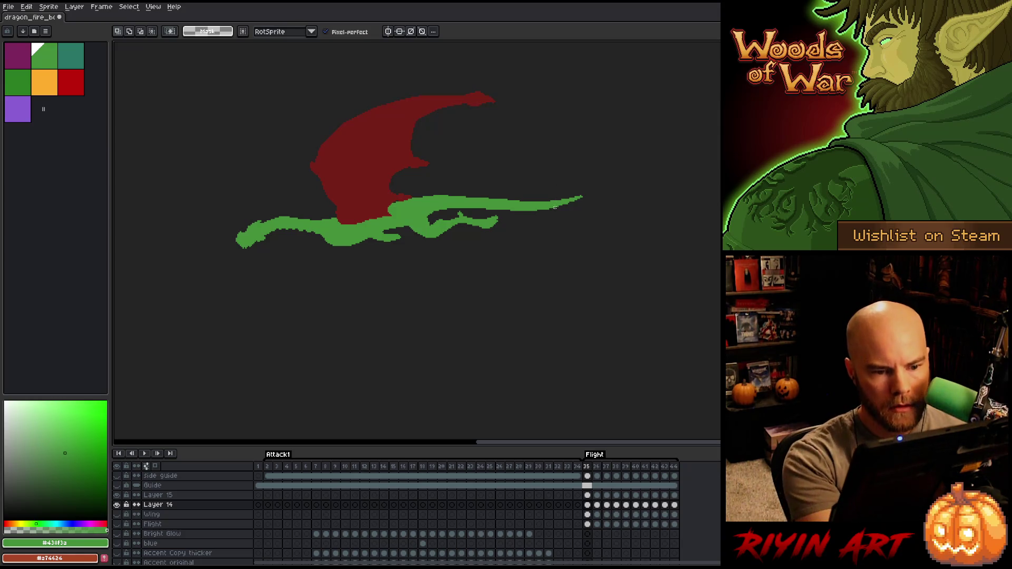
{"action": "key", "text": "b"}
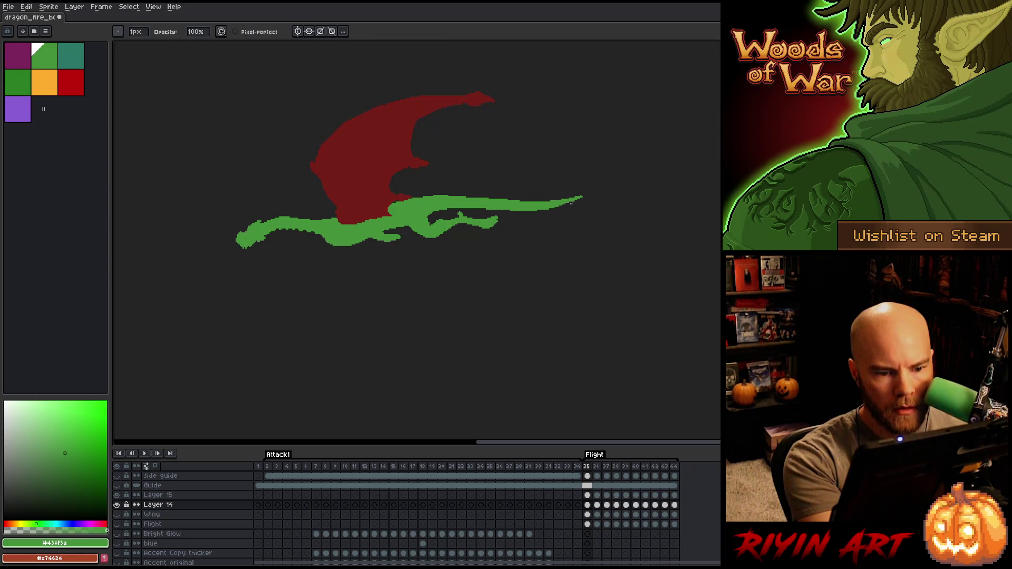
{"action": "key", "text": "e"}
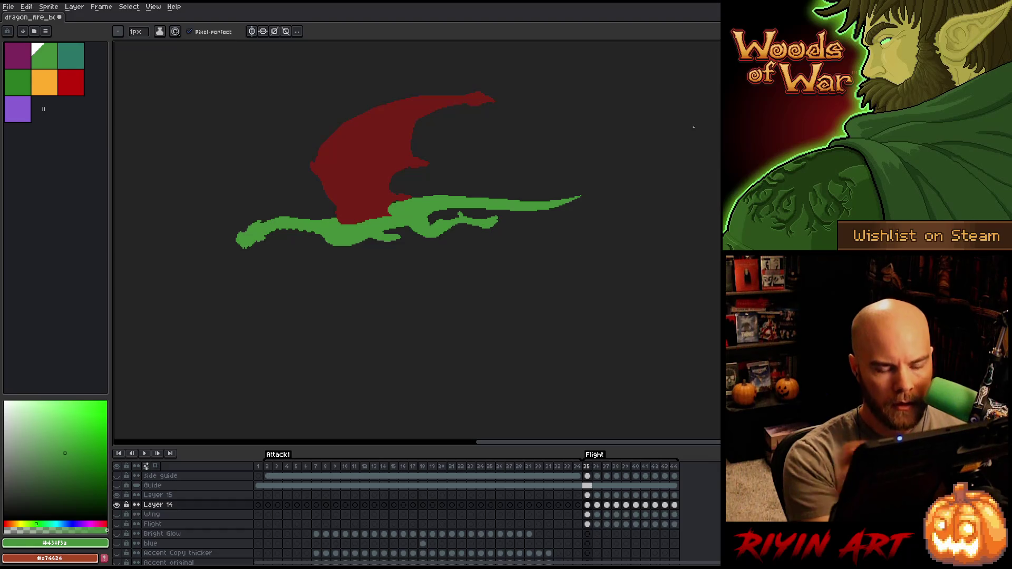
Compare wing poses across frames, then lasso and rework the tail tip on frame 39
{"action": "key", "text": "Left"}
{"action": "key", "text": "Right"}
{"action": "key", "text": "Left"}
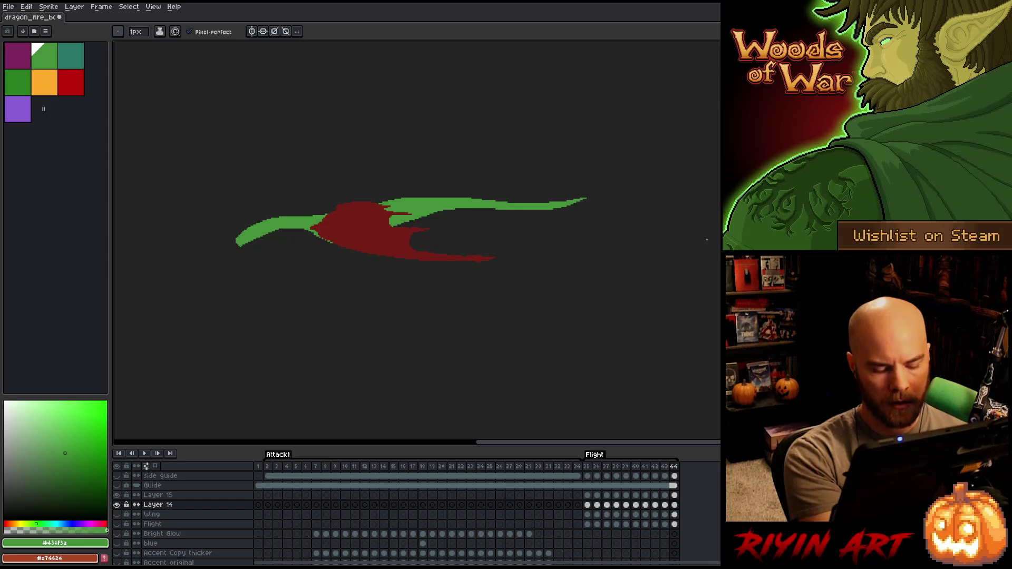
{"action": "key", "text": "Right"}
{"action": "key", "text": "Right"}
{"action": "key", "text": "Right"}
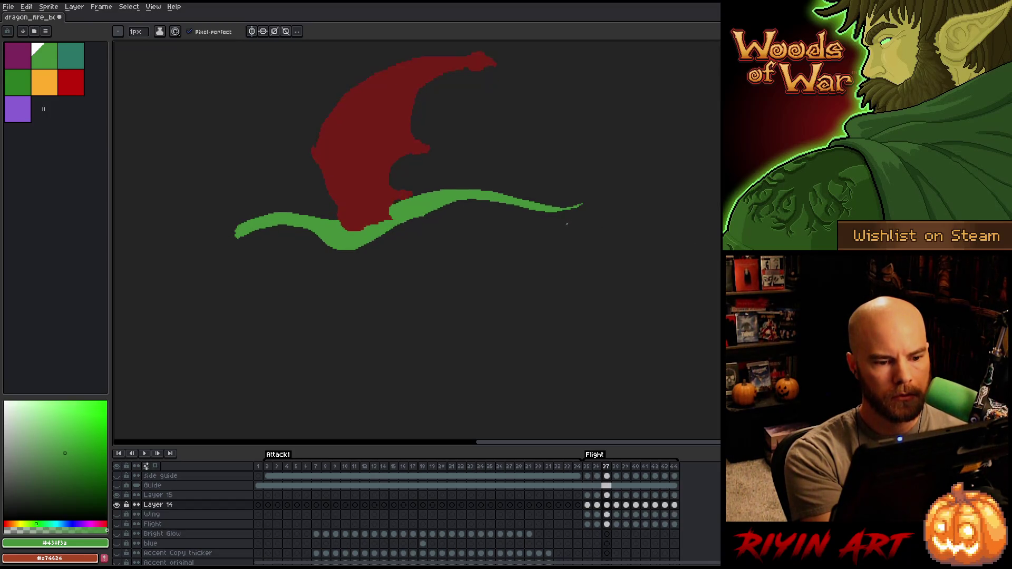
{"action": "key", "text": "Right"}
{"action": "key", "text": "Right"}
{"action": "key", "text": "Right"}
{"action": "key", "text": "Left"}
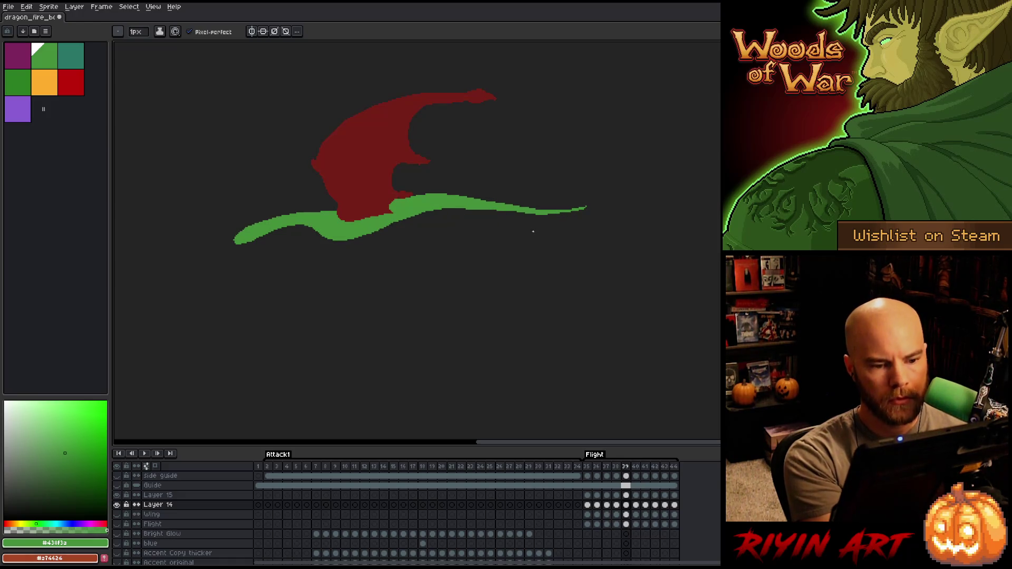
{"action": "key", "text": "q"}
{"action": "mouse_move", "coordinate": [543, 226]}
{"action": "left_mouse_down"}
{"action": "mouse_move", "coordinate": [538, 212]}
{"action": "mouse_move", "coordinate": [474, 205]}
{"action": "mouse_move", "coordinate": [483, 236]}
{"action": "left_mouse_up"}
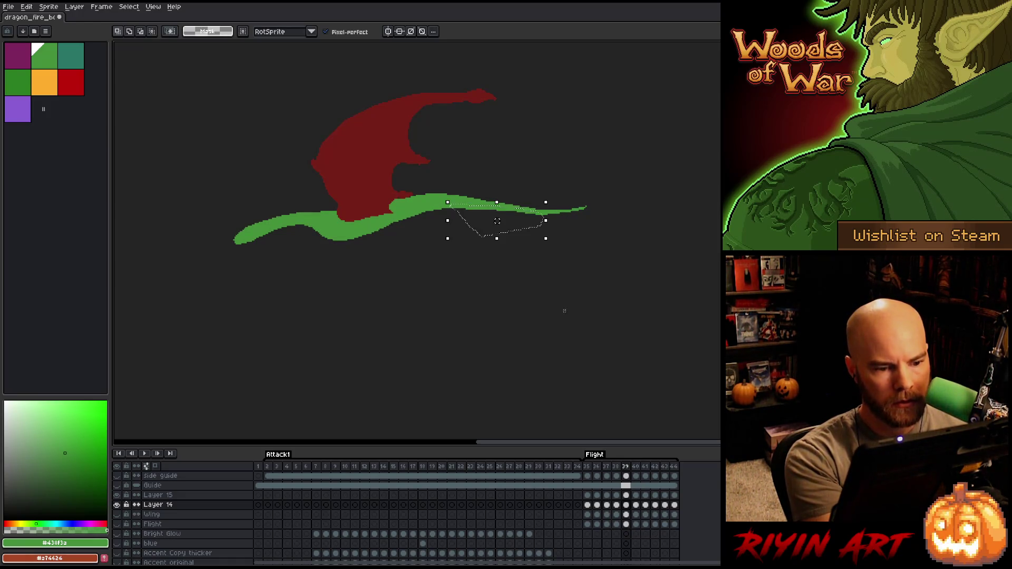
{"action": "key", "text": "ctrl+d"}
{"action": "key", "text": "b"}
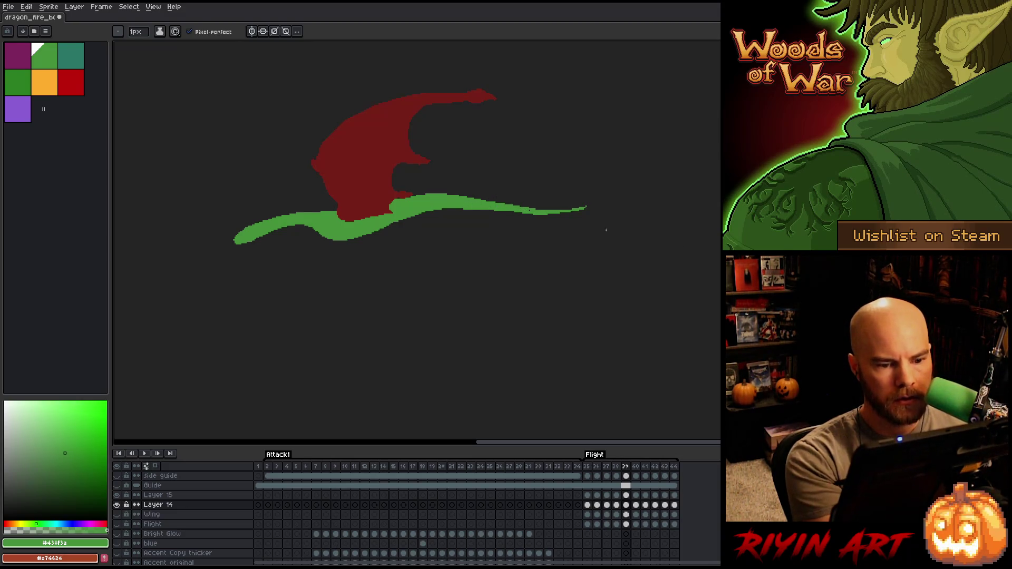
{"action": "key", "text": "Right"}
Add green pixels along the body's lower edge on frames 40 and 41
{"action": "key", "text": "Left"}
{"action": "key", "text": "Right"}
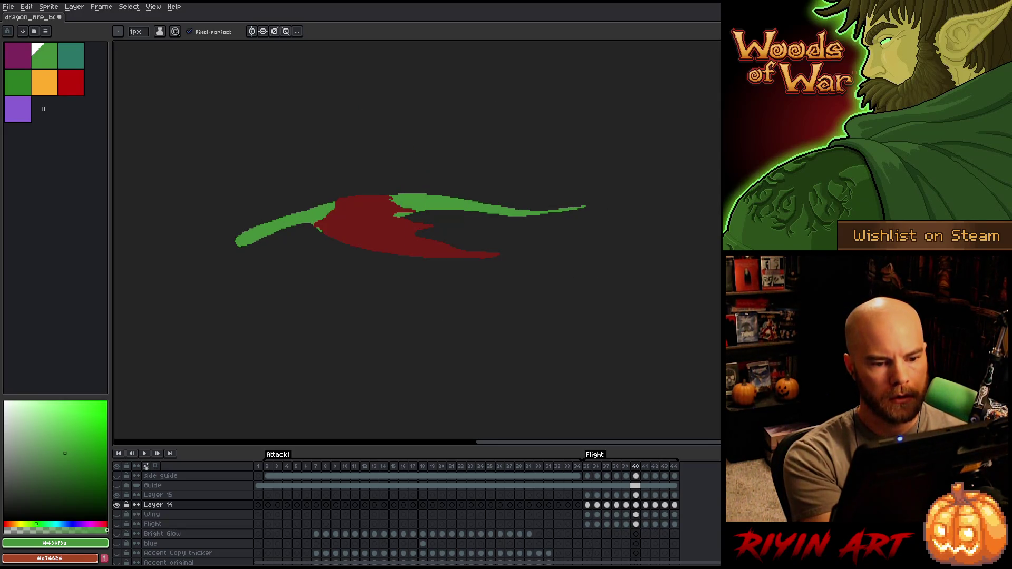
{"action": "left_click_drag", "start_coordinate": [536, 216], "coordinate": [557, 212]}
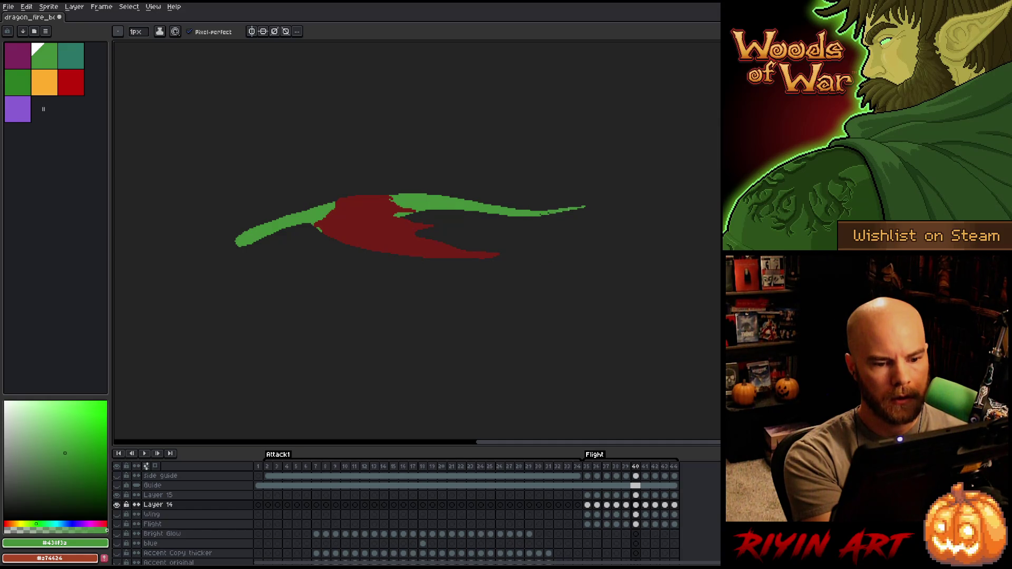
{"action": "key", "text": "Right"}
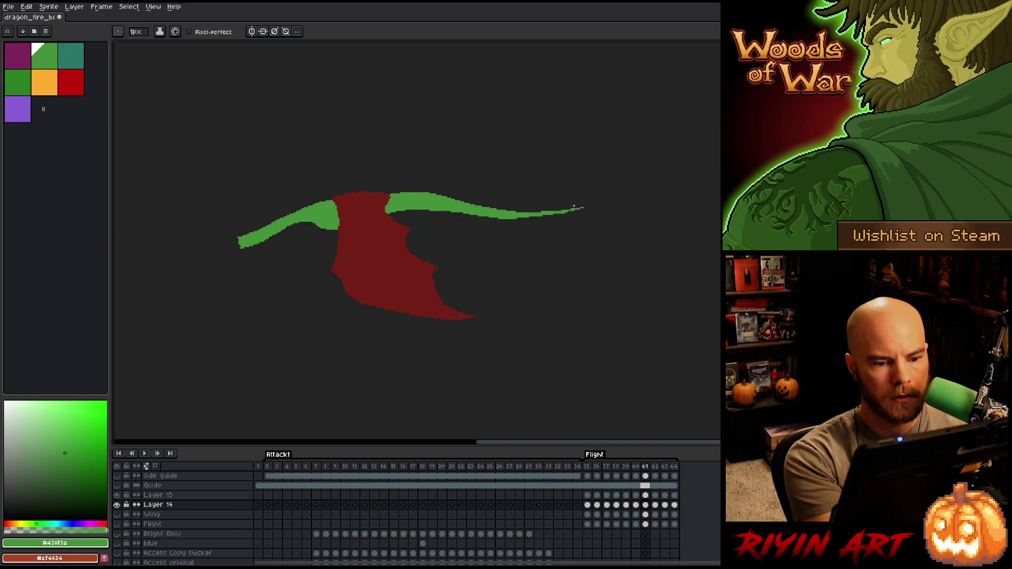
{"action": "left_click_drag", "start_coordinate": [510, 218], "coordinate": [542, 218]}
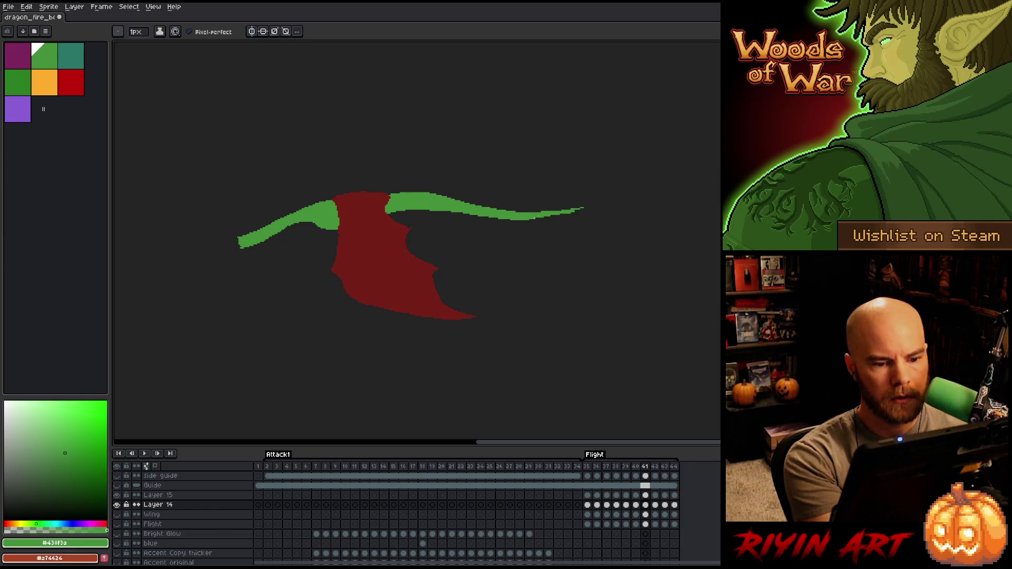
{"action": "key", "text": "e"}
{"action": "key", "text": "b"}
Flip through frames 42, 44 and 35 to compare poses, settling on frame 35
{"action": "key", "text": "Right"}
{"action": "key", "text": "Left"}
{"action": "key", "text": "Right"}
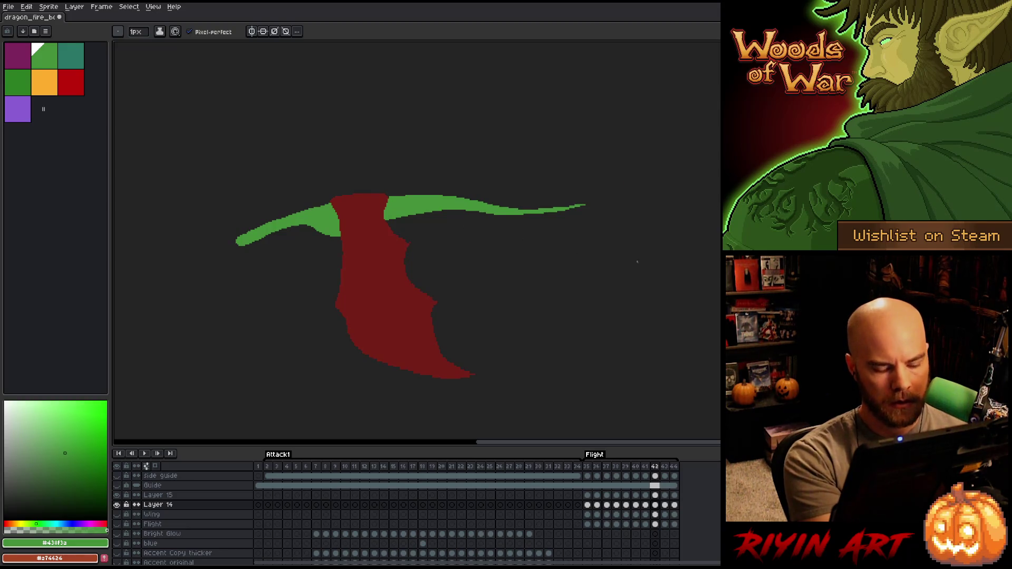
{"action": "key", "text": "Right"}
{"action": "key", "text": "Right"}
{"action": "key", "text": "Right"}
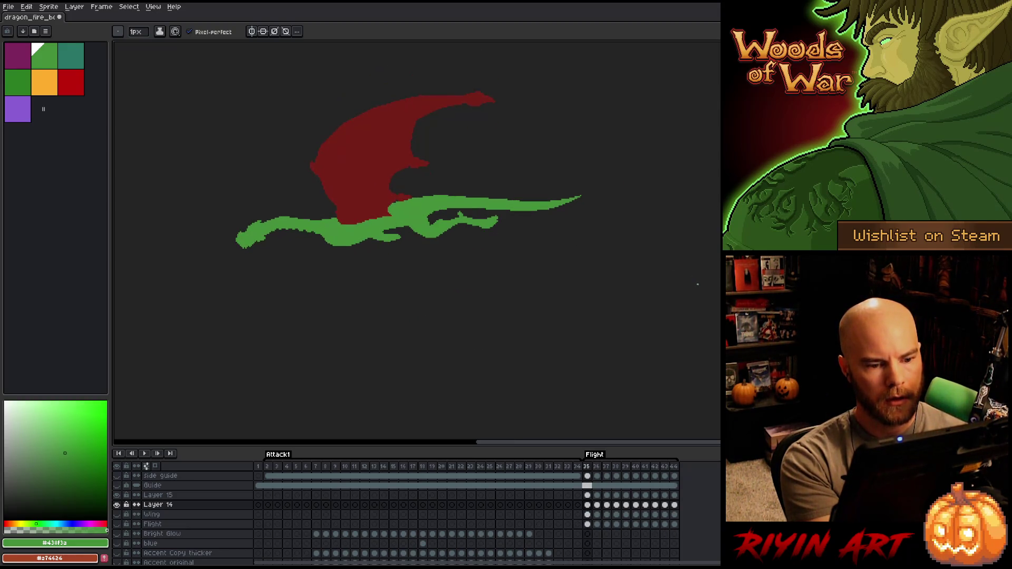
{"action": "key", "text": "Left"}
{"action": "key", "text": "Left"}
{"action": "key", "text": "Right"}
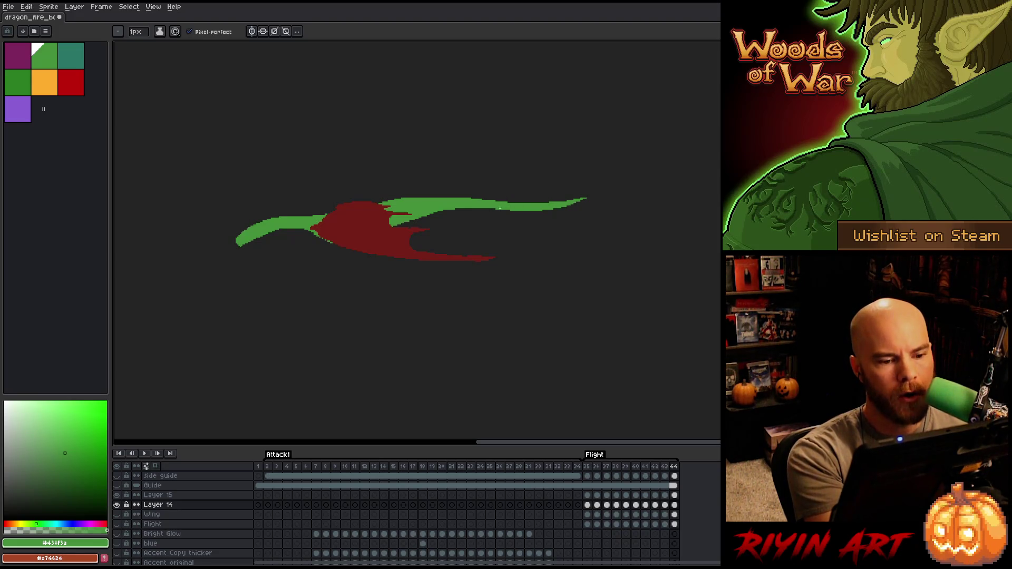
{"action": "key", "text": "Right"}
{"action": "key", "text": "Left"}
{"action": "key", "text": "Right"}
{"action": "key", "text": "Left"}
{"action": "key", "text": "Right"}
{"action": "key", "text": "Right"}
{"action": "key", "text": "Left"}
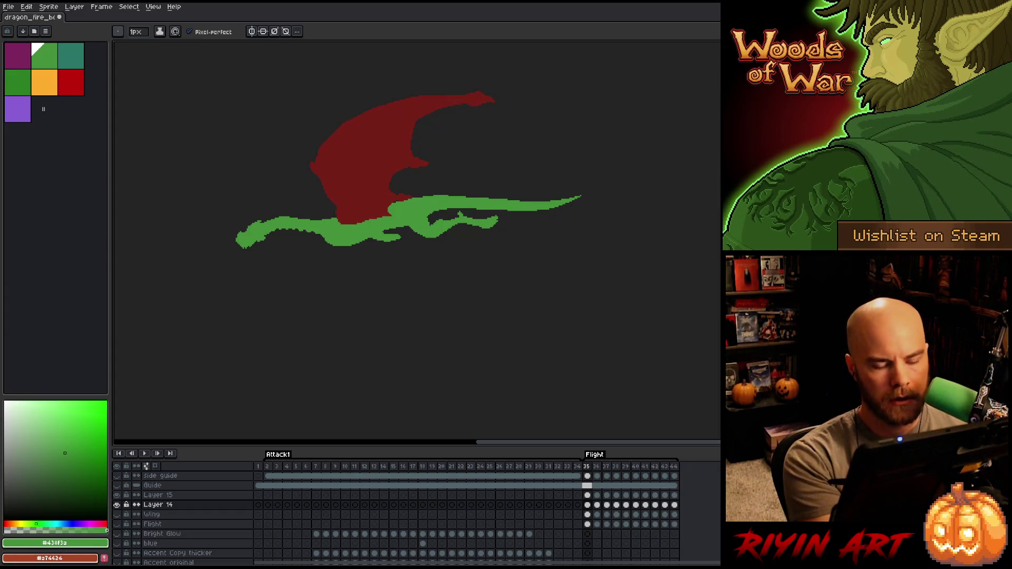
Fill out the thin green tail tip on frame 37, comparing with frame 36
{"action": "key", "text": "Right"}
{"action": "key", "text": "Right"}
{"action": "key", "text": "Right"}
{"action": "key", "text": "Left"}
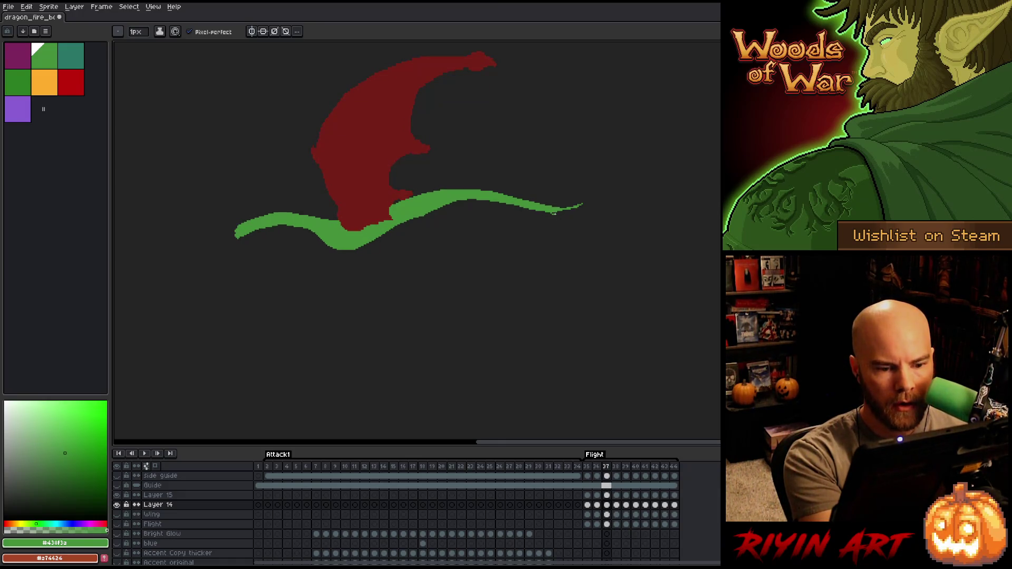
{"action": "mouse_move", "coordinate": [553, 213]}
{"action": "left_mouse_down"}
{"action": "mouse_move", "coordinate": [570, 210]}
{"action": "mouse_move", "coordinate": [560, 211]}
{"action": "left_mouse_up"}
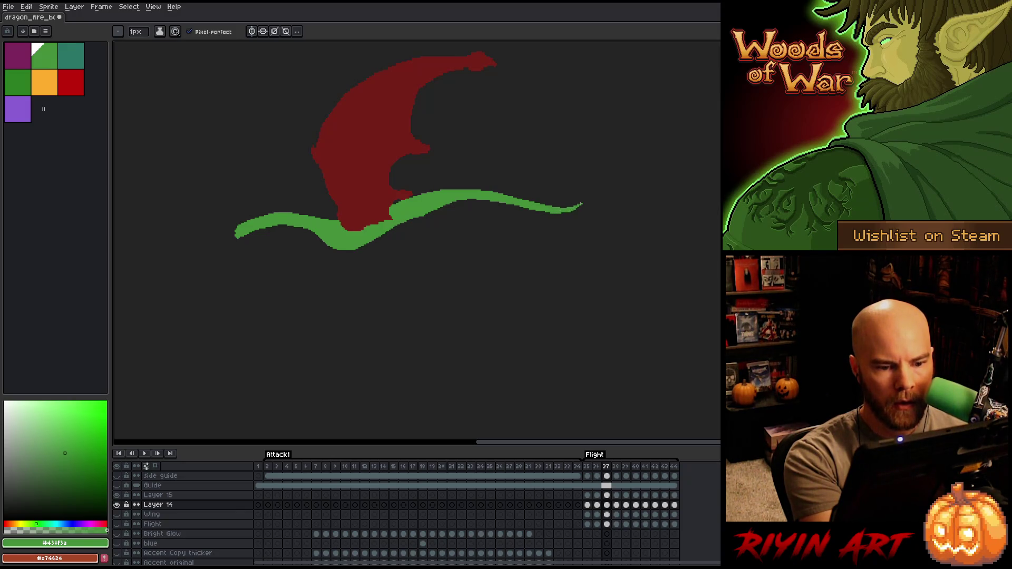
{"action": "key", "text": "Left"}
{"action": "key", "text": "Right"}
{"action": "key", "text": "Left"}
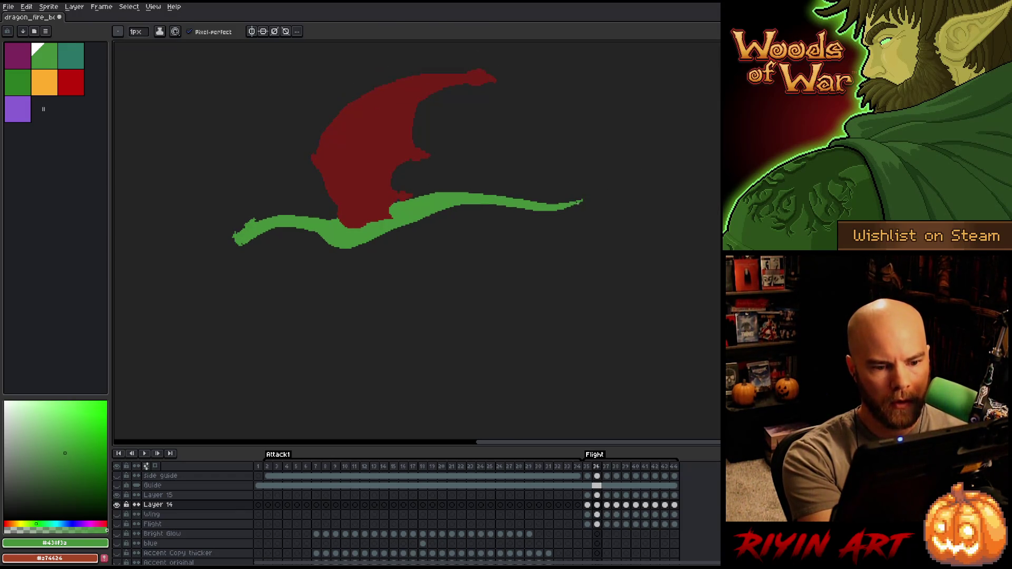
{"action": "key", "text": "Right"}
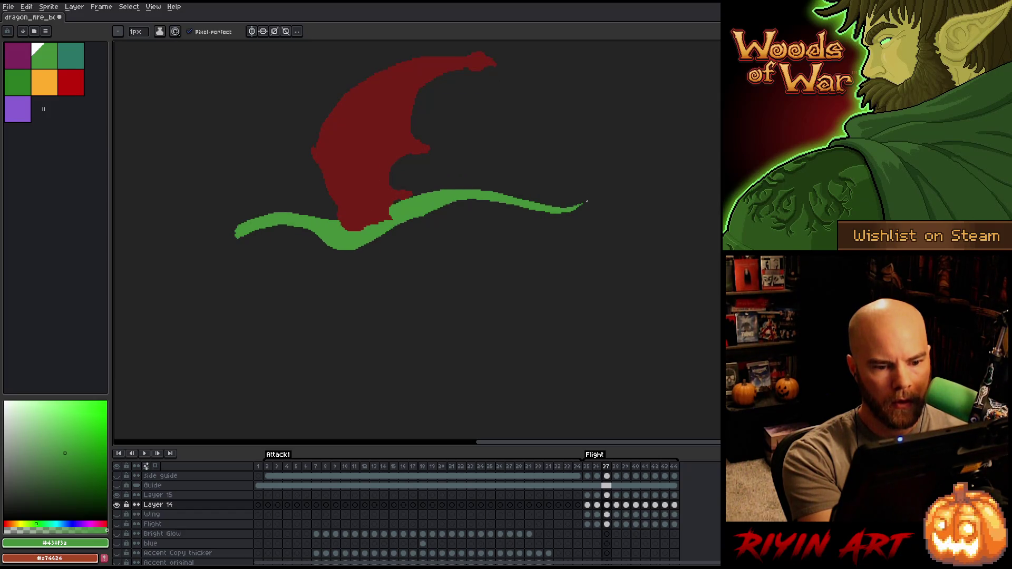
Pencil a few pixels onto the tail tip's lower edge on frame 39
{"action": "key", "text": "Right"}
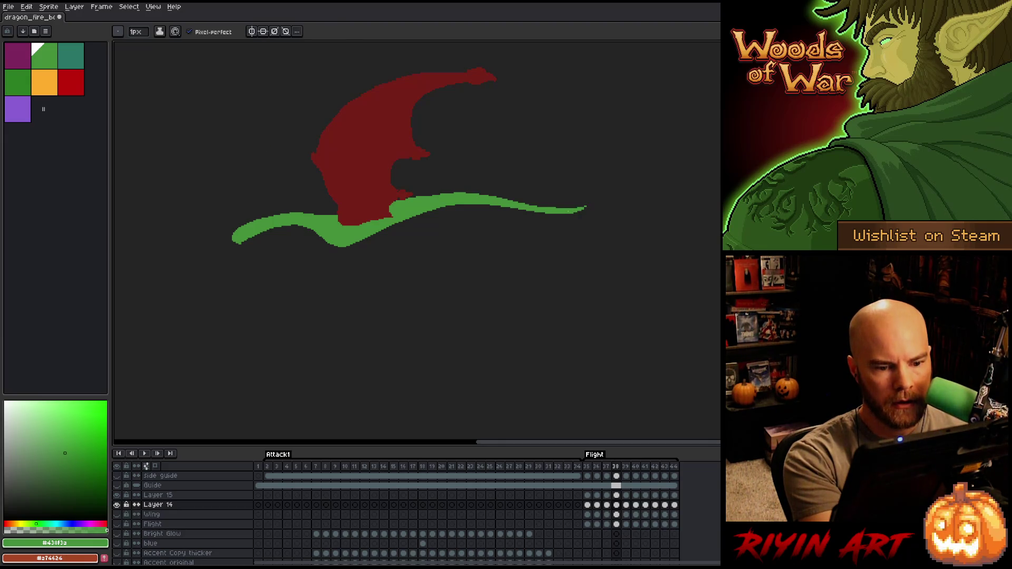
{"action": "key", "text": "period"}
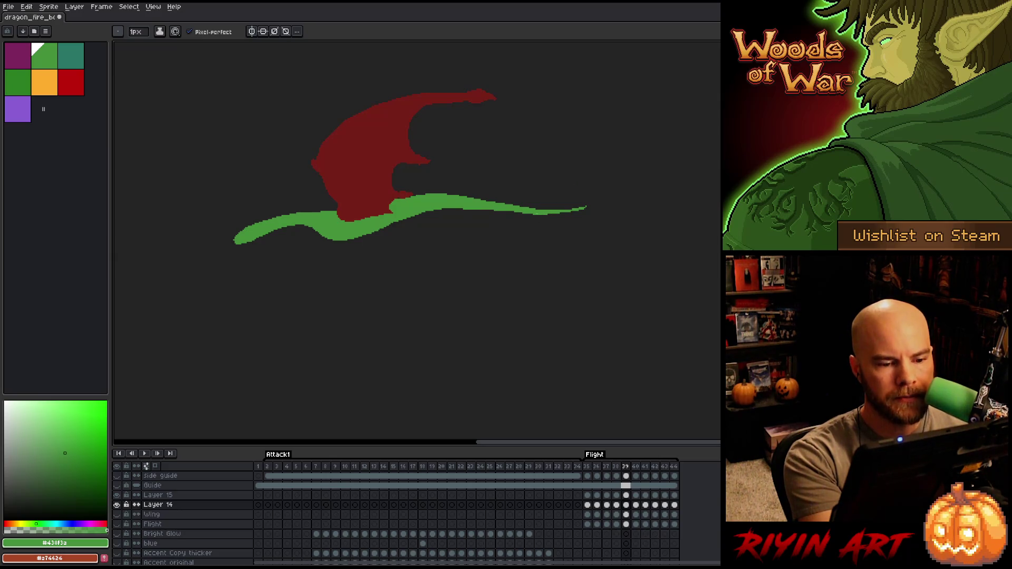
{"action": "left_click_drag", "start_coordinate": [572, 213], "coordinate": [556, 215]}
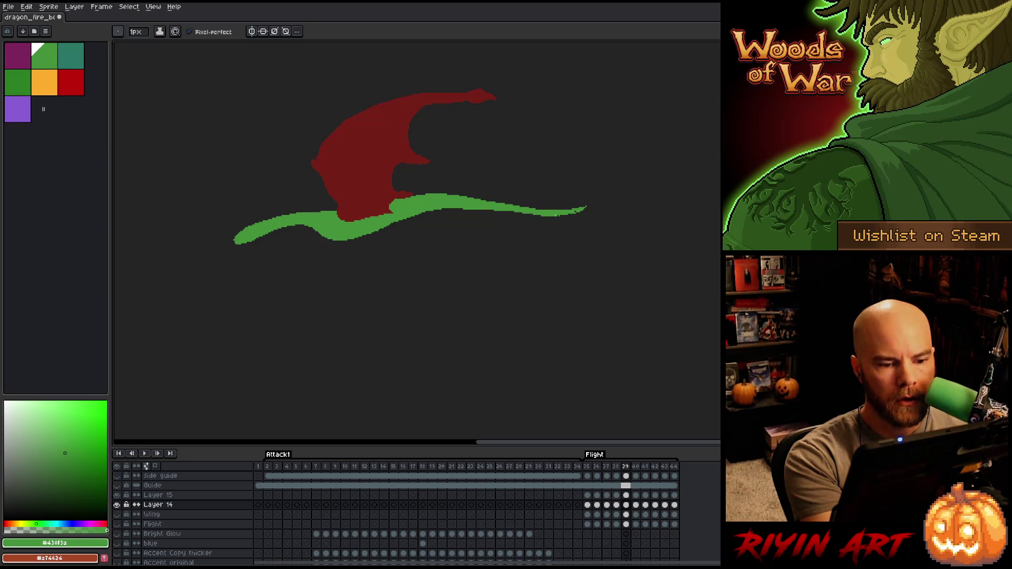
{"action": "key", "text": "period"}
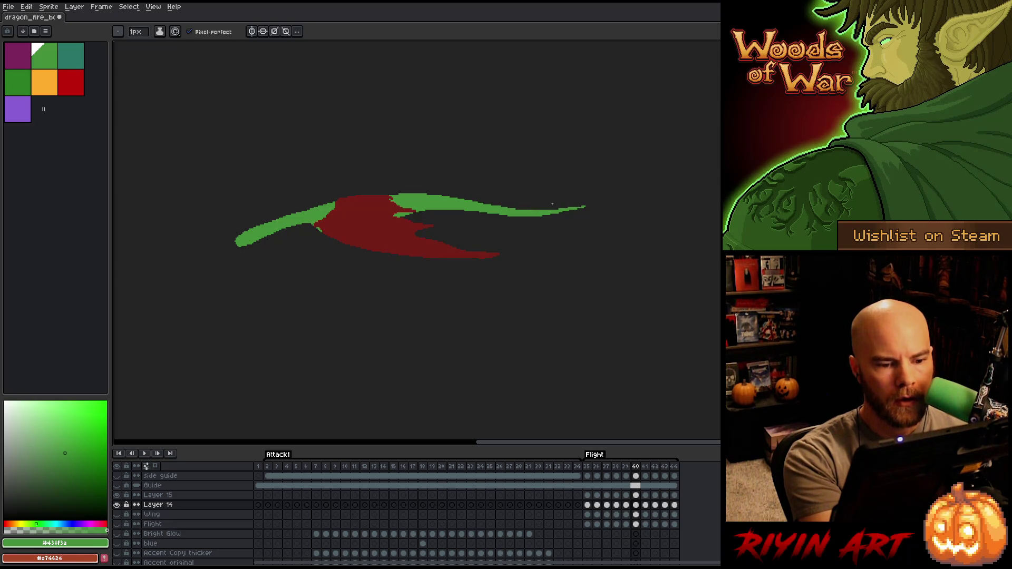
On frame 42, undo a lower-edge thickening and add a thin strip along the tail's top
{"action": "key", "text": "period"}
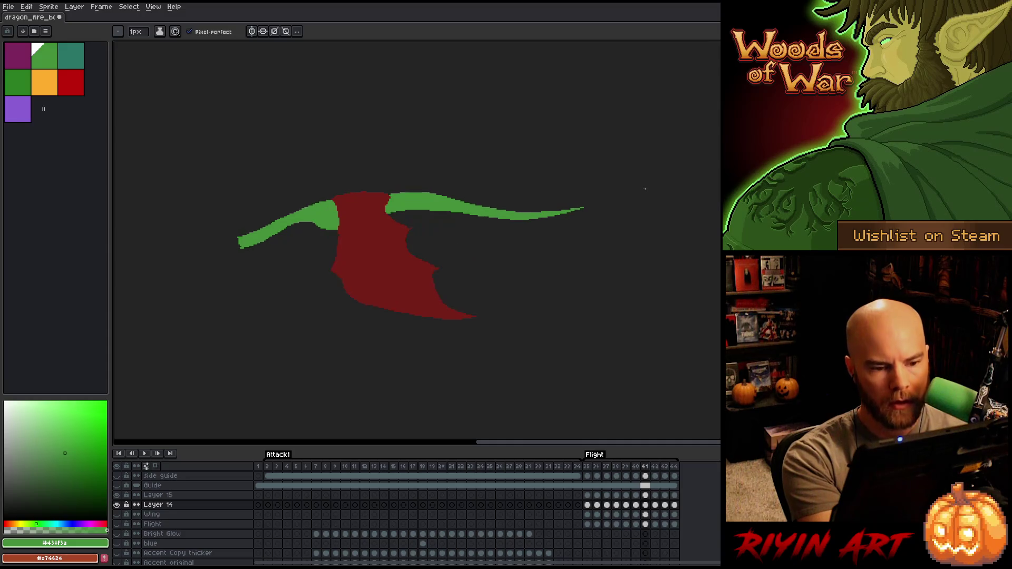
{"action": "key", "text": "period"}
{"action": "key", "text": "comma"}
{"action": "key", "text": "period"}
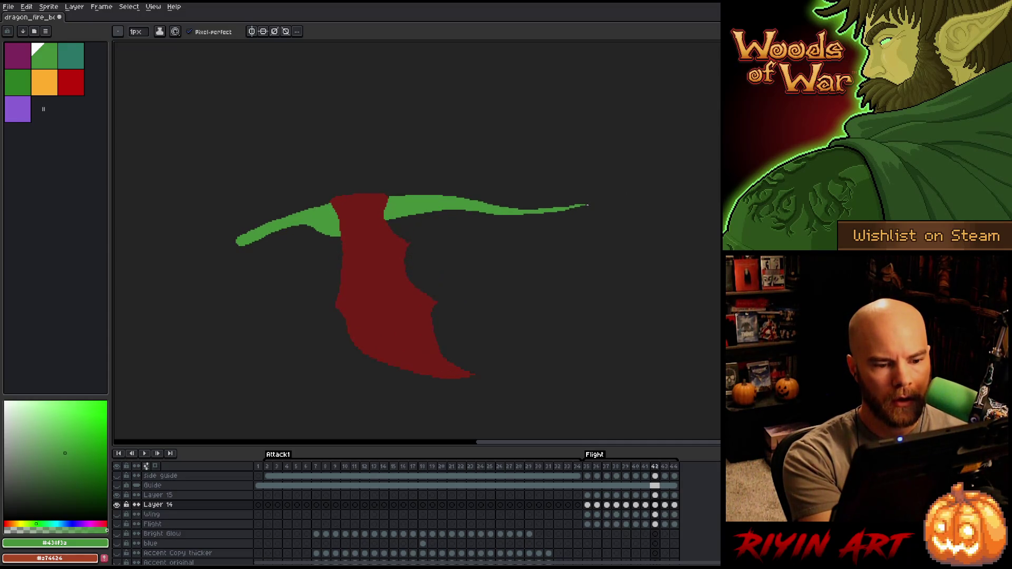
{"action": "mouse_move", "coordinate": [505, 215]}
{"action": "left_mouse_down"}
{"action": "mouse_move", "coordinate": [559, 211]}
{"action": "mouse_move", "coordinate": [528, 209]}
{"action": "left_mouse_up"}
{"action": "key", "text": "ctrl+z"}
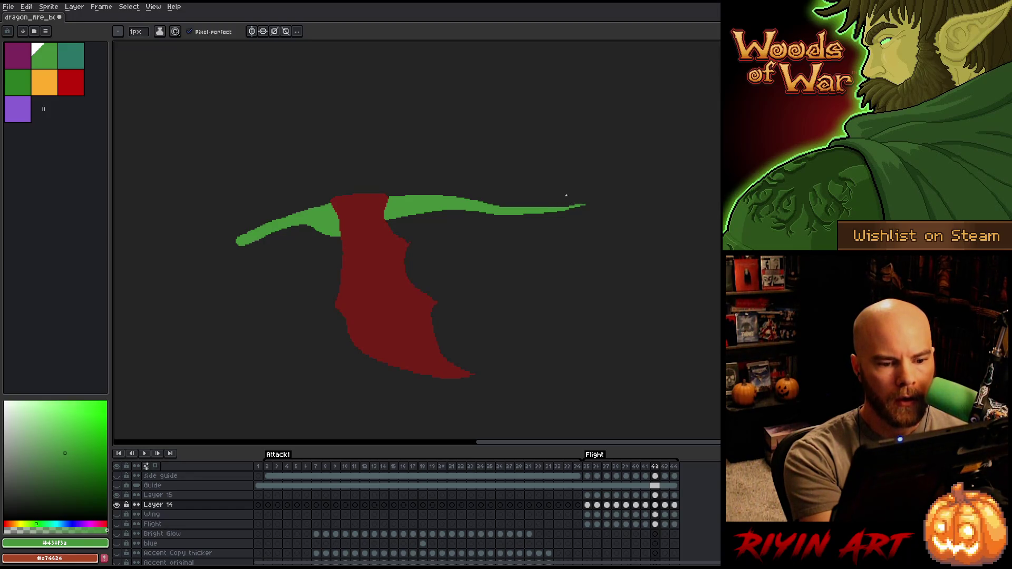
{"action": "left_click_drag", "start_coordinate": [499, 207], "coordinate": [524, 206]}
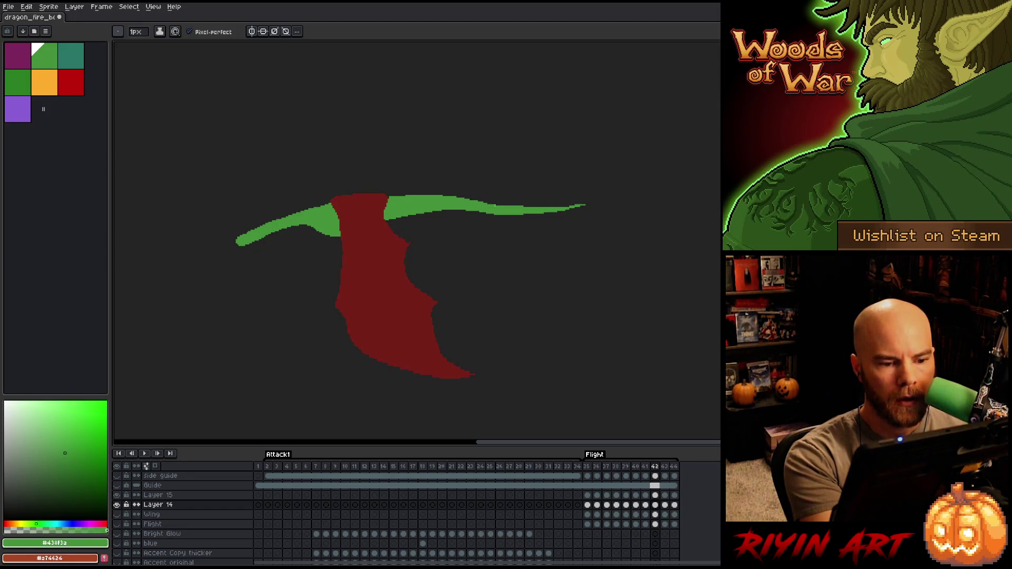
Add thin green strips along the tail's top edge on frames 43 and 44
{"action": "key", "text": "Right"}
{"action": "key", "text": "Left"}
{"action": "key", "text": "Right"}
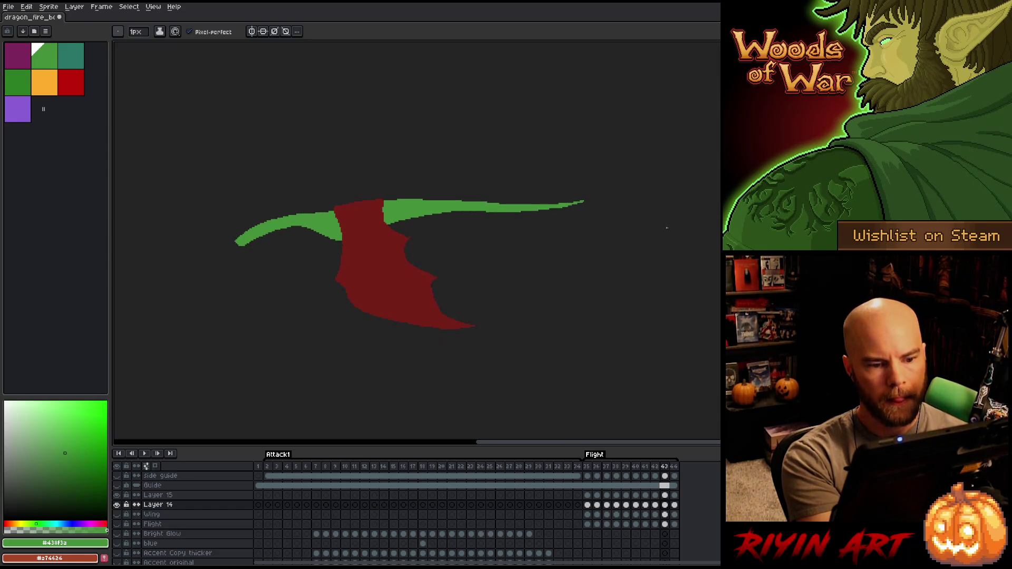
{"action": "key", "text": "Left"}
{"action": "key", "text": "Right"}
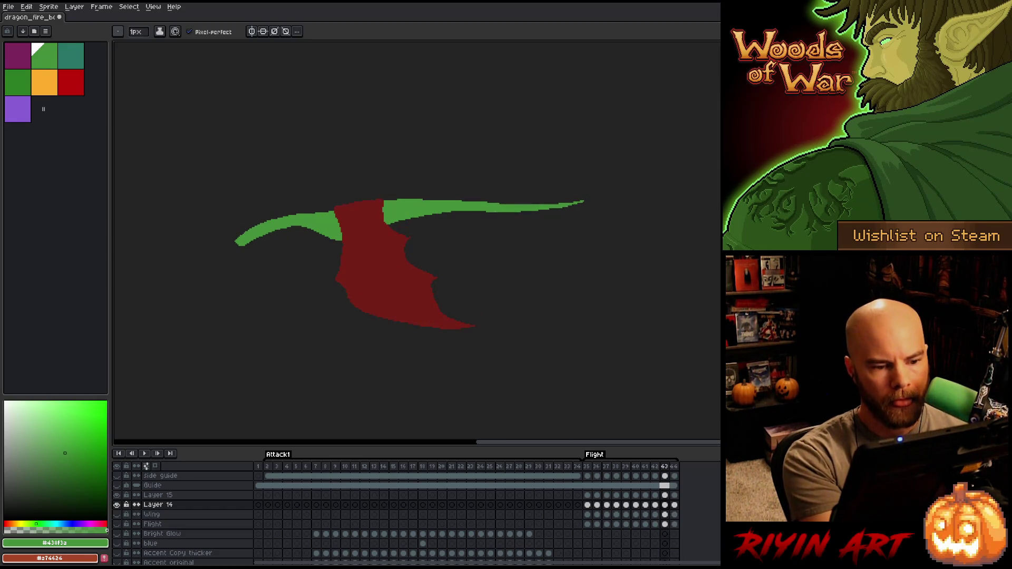
{"action": "mouse_move", "coordinate": [514, 204]}
{"action": "left_mouse_down"}
{"action": "mouse_move", "coordinate": [555, 204]}
{"action": "mouse_move", "coordinate": [500, 204]}
{"action": "left_mouse_up"}
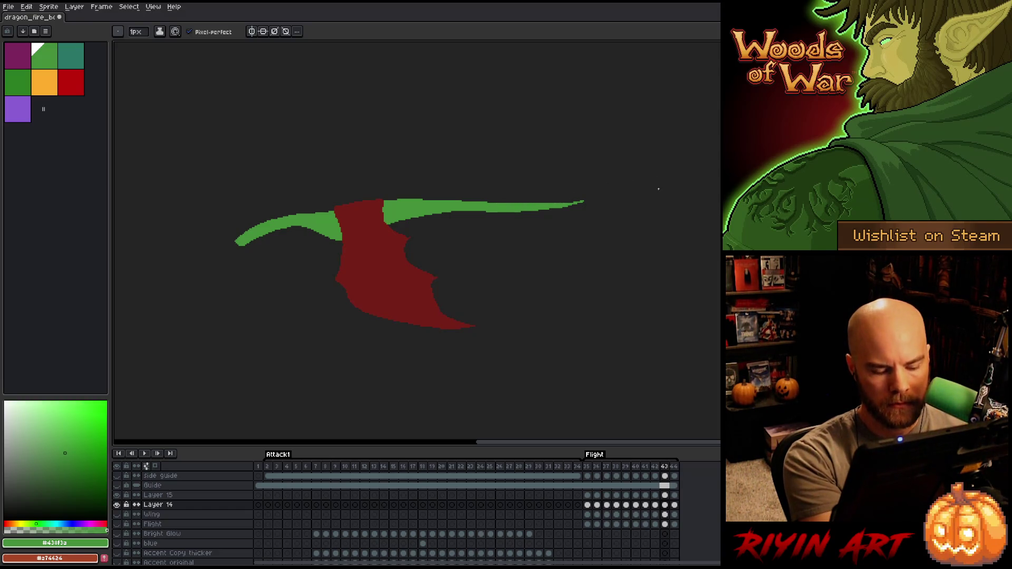
{"action": "key", "text": "Right"}
{"action": "mouse_move", "coordinate": [535, 203]}
{"action": "left_mouse_down"}
{"action": "mouse_move", "coordinate": [552, 202]}
{"action": "mouse_move", "coordinate": [496, 200]}
{"action": "left_mouse_up"}
Flip between neighbouring frames to compare poses, ending on the wing-up frame 39
{"action": "key", "text": "Left"}
{"action": "key", "text": "Right"}
{"action": "key", "text": "Left"}
{"action": "key", "text": "Right"}
{"action": "key", "text": "Left"}
{"action": "key", "text": "Right"}
{"action": "key", "text": "Right"}
{"action": "key", "text": "Left"}
{"action": "key", "text": "Right"}
{"action": "key", "text": "Right"}
{"action": "key", "text": "Right"}
{"action": "key", "text": "Right"}
{"action": "key", "text": "Left"}
{"action": "key", "text": "Left"}
{"action": "key", "text": "Left"}
{"action": "key", "text": "Right"}
{"action": "key", "text": "Right"}
{"action": "key", "text": "Right"}
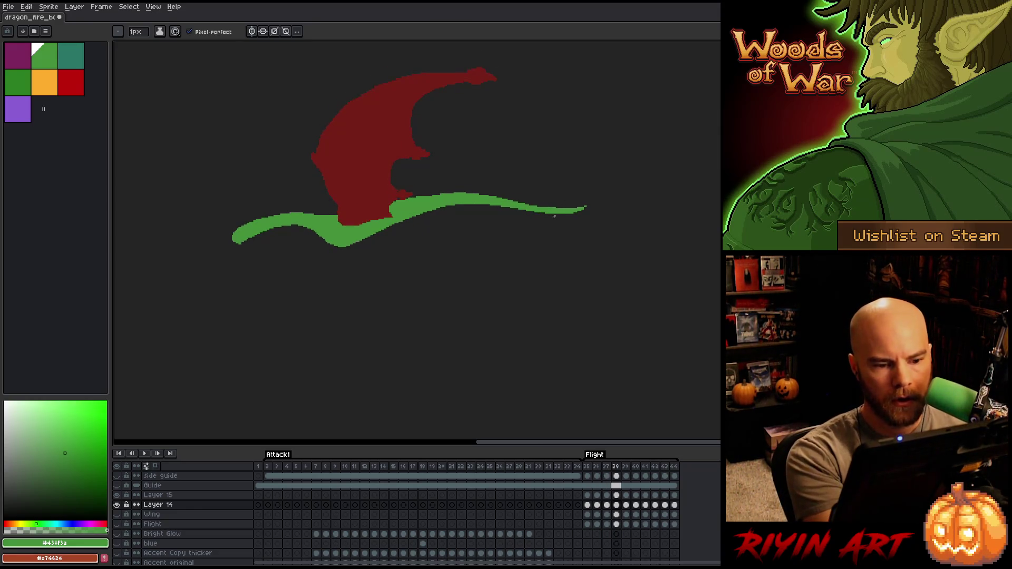
Lasso the tail tip and shift it about 6 px left, discarding a trial rotation
{"action": "key", "text": "m"}
{"action": "mouse_move", "coordinate": [569, 211]}
{"action": "left_mouse_down"}
{"action": "mouse_move", "coordinate": [536, 220]}
{"action": "mouse_move", "coordinate": [473, 205]}
{"action": "mouse_move", "coordinate": [580, 209]}
{"action": "left_mouse_up"}
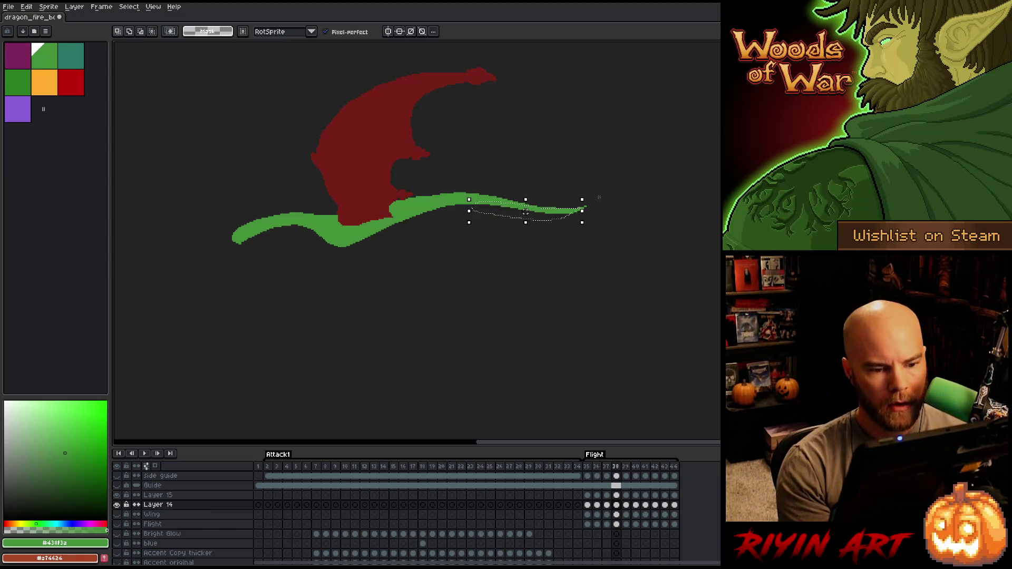
{"action": "left_click_drag", "start_coordinate": [582, 200], "coordinate": [543, 162]}
{"action": "key", "text": "Escape"}
{"action": "left_click_drag", "start_coordinate": [526, 211], "coordinate": [522, 211]}
{"action": "key", "text": "ctrl+d"}
{"action": "key", "text": "b"}
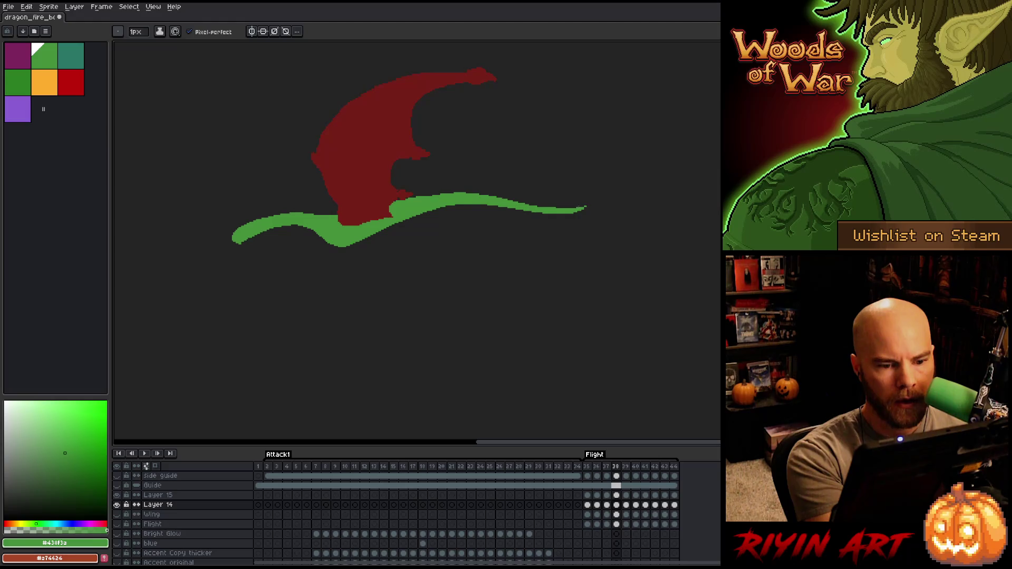
Preview the wingbeat, then reselect the tail tip and commit its transform
{"action": "key", "text": "Return"}
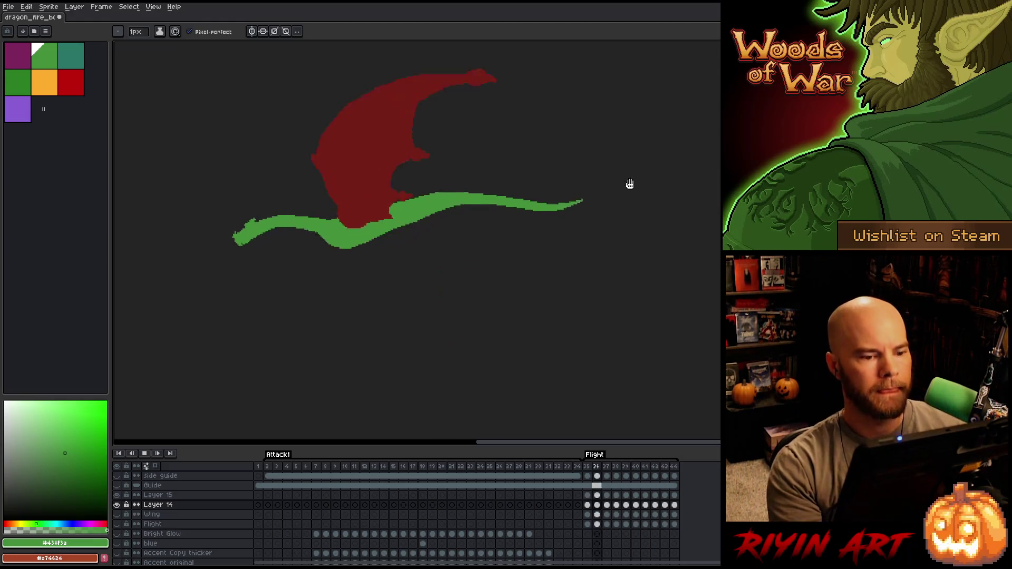
{"action": "key", "text": "Return"}
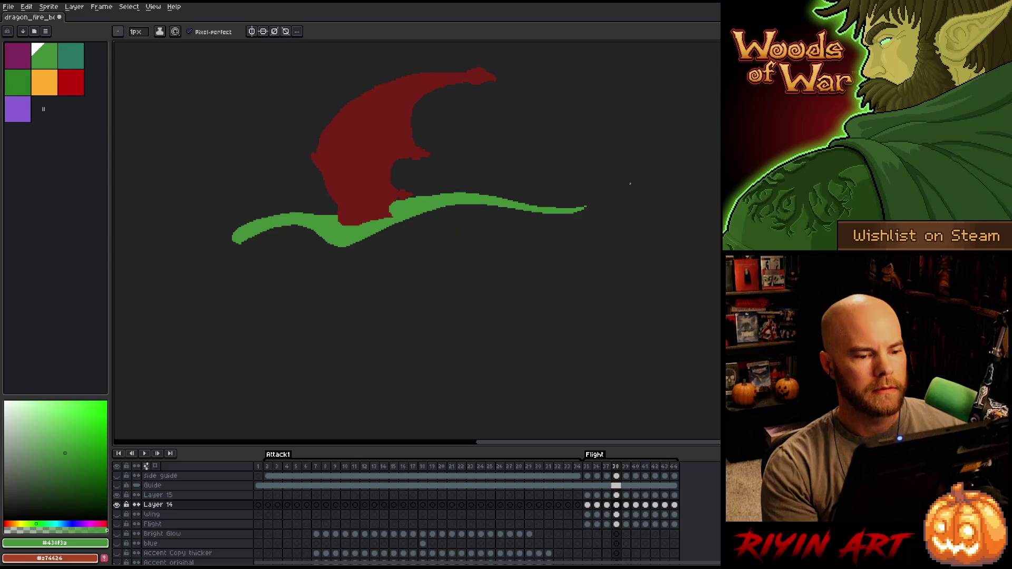
{"action": "key", "text": "q"}
{"action": "mouse_move", "coordinate": [548, 222]}
{"action": "left_mouse_down"}
{"action": "mouse_move", "coordinate": [500, 205]}
{"action": "mouse_move", "coordinate": [466, 211]}
{"action": "left_mouse_up"}
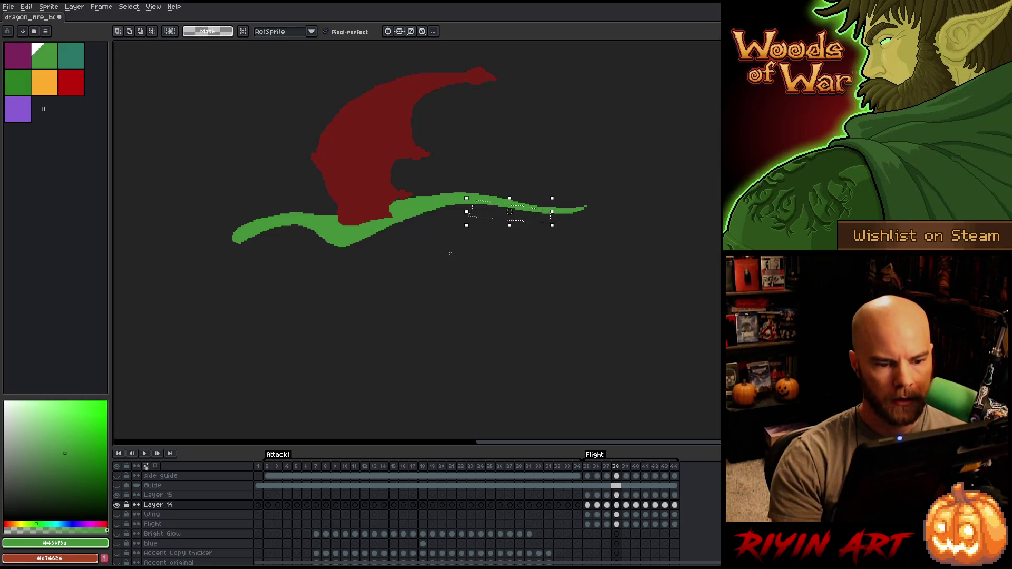
{"action": "key", "text": "ctrl+t"}
{"action": "key", "text": "Return"}
{"action": "key", "text": "b"}
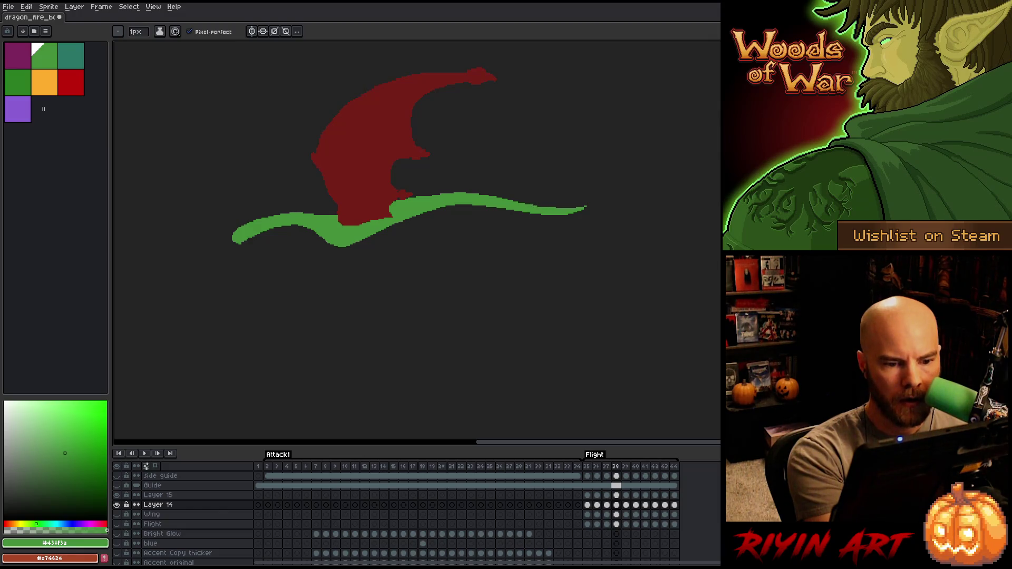
Move to frame 39 and compare its tail against the neighbouring frame
{"action": "key", "text": "period"}
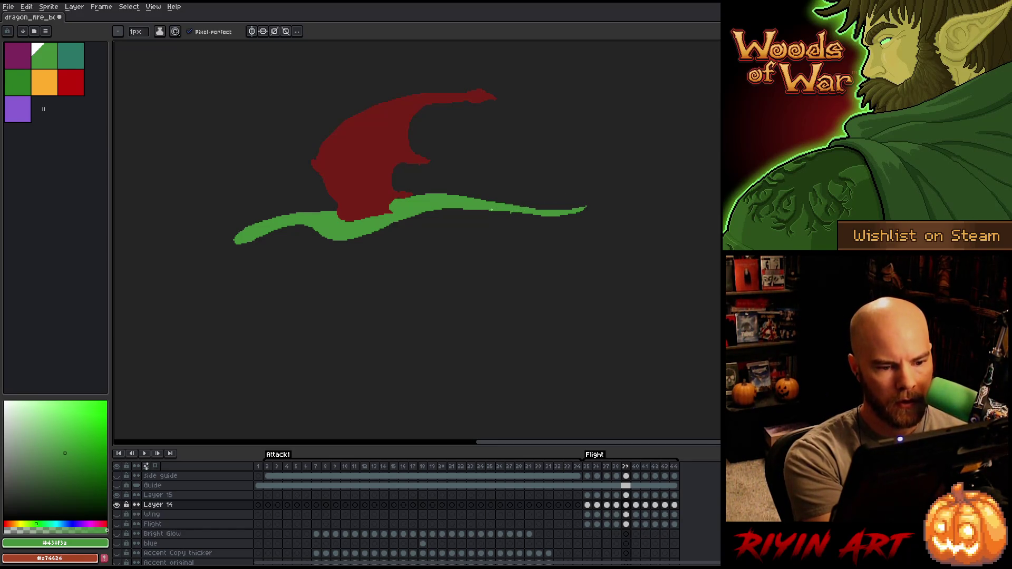
{"action": "key", "text": "e"}
{"action": "key", "text": "comma"}
{"action": "key", "text": "period"}
{"action": "key", "text": "comma"}
{"action": "key", "text": "period"}
{"action": "key", "text": "q"}
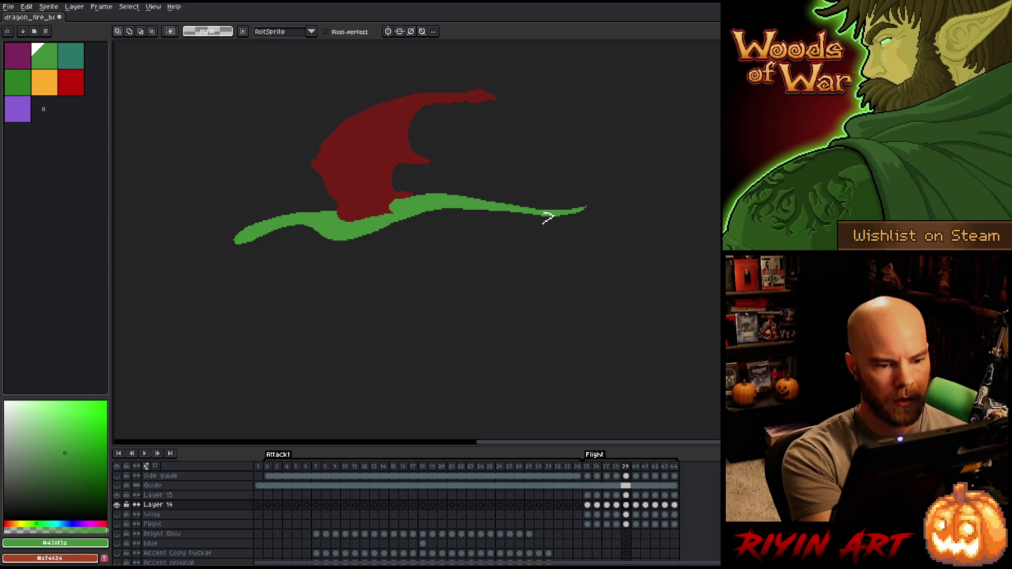
{"action": "key", "text": "b"}
Pencil a stroke along the tail's lower edge in frame 39, redrawing it until it fits
{"action": "left_click_drag", "start_coordinate": [532, 216], "coordinate": [471, 211]}
{"action": "key", "text": "ctrl+z"}
{"action": "left_click_drag", "start_coordinate": [536, 218], "coordinate": [480, 211]}
{"action": "key", "text": "ctrl+z"}
{"action": "left_click_drag", "start_coordinate": [542, 215], "coordinate": [490, 210]}
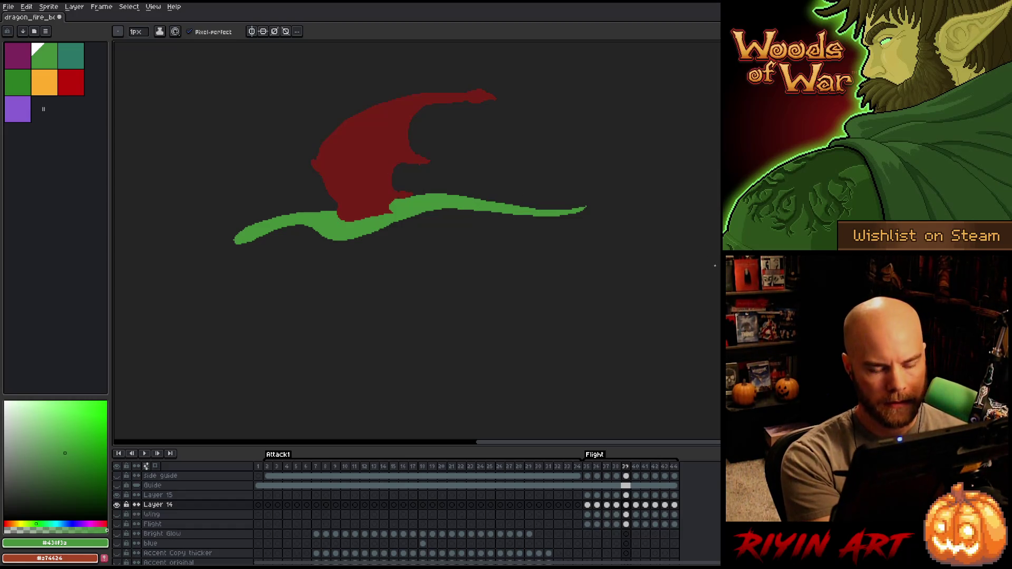
{"action": "key", "text": "comma"}
{"action": "key", "text": "period"}
{"action": "key", "text": "period"}
{"action": "key", "text": "comma"}
{"action": "key", "text": "period"}
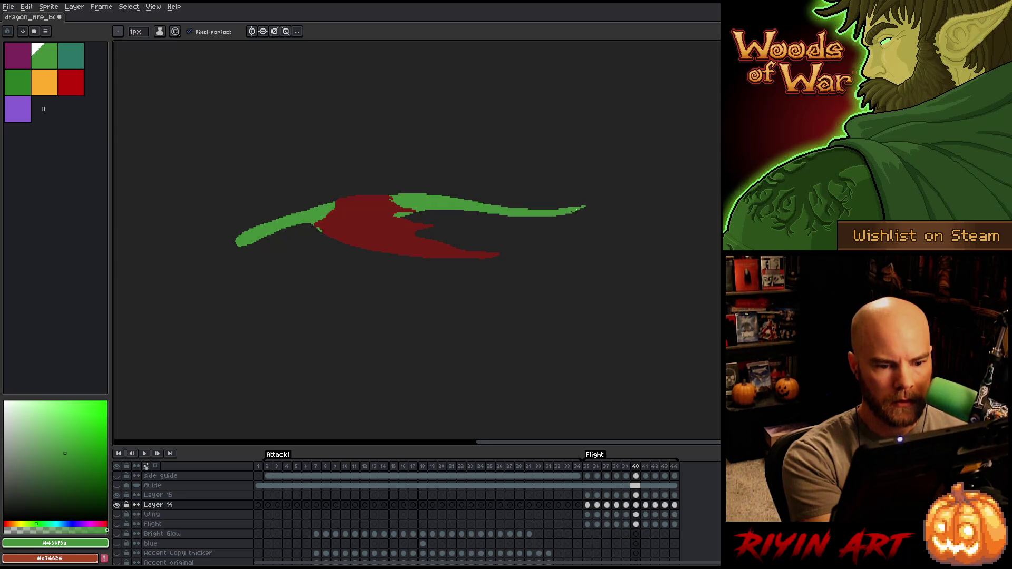
Fill in the tail tip after comparing with the previous frame
{"action": "key", "text": "comma"}
{"action": "key", "text": "period"}
{"action": "key", "text": "period"}
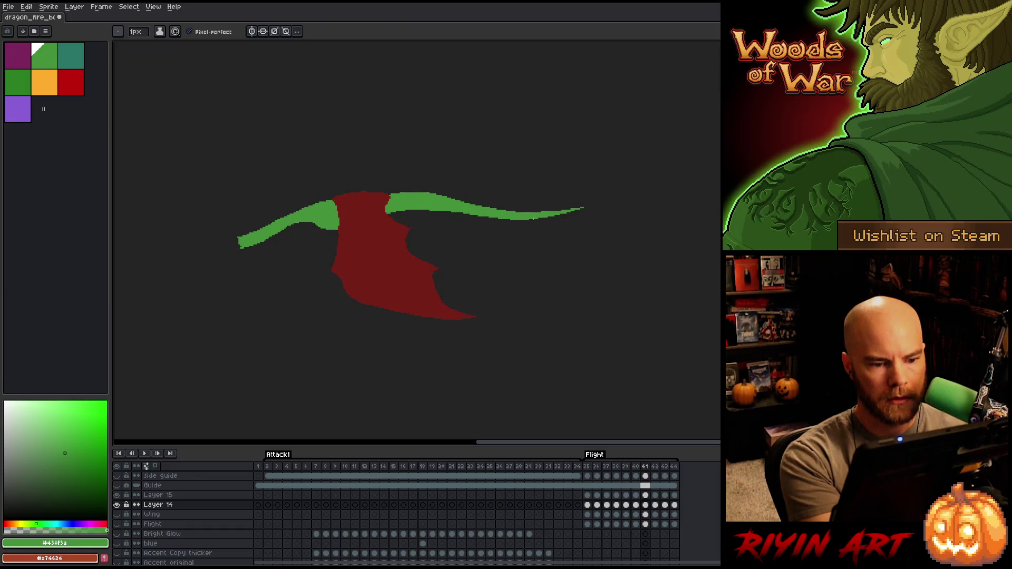
{"action": "left_click_drag", "start_coordinate": [581, 209], "coordinate": [554, 214]}
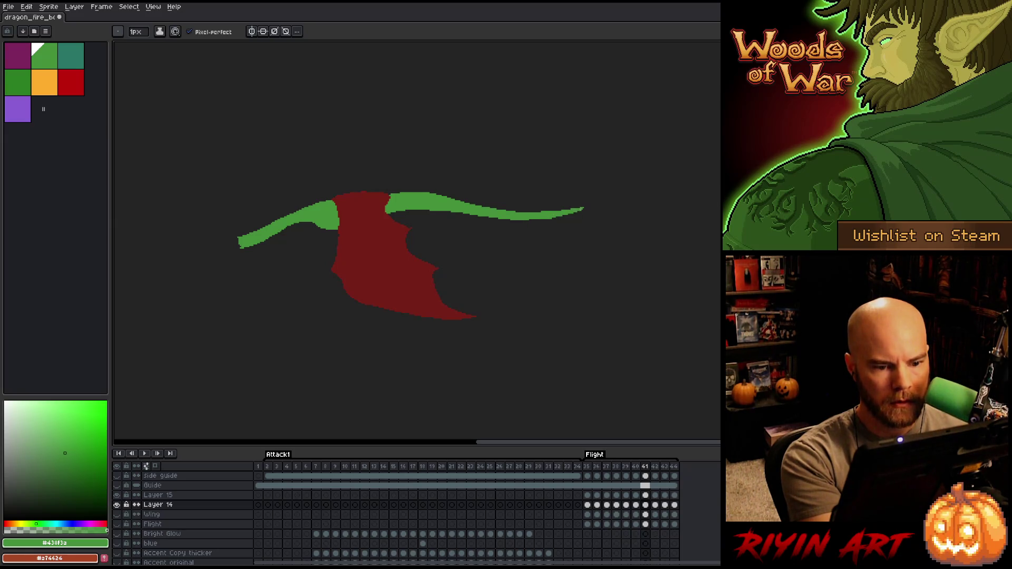
Flip between frames 42 and 43 to compare the tail poses
{"action": "key", "text": "period"}
{"action": "key", "text": "period"}
{"action": "key", "text": "comma"}
{"action": "key", "text": "period"}
{"action": "key", "text": "comma"}
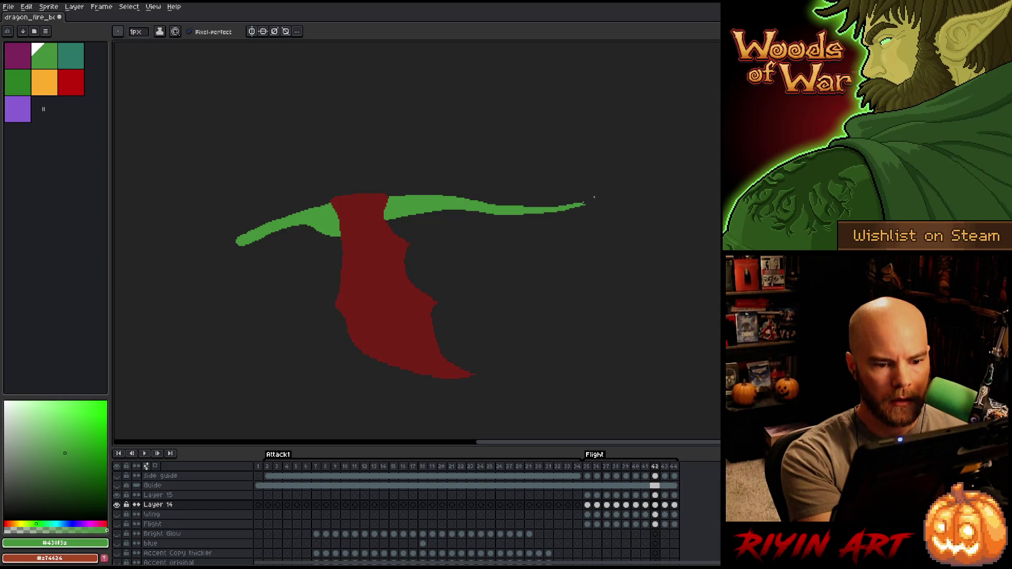
{"action": "key", "text": "period"}
{"action": "key", "text": "comma"}
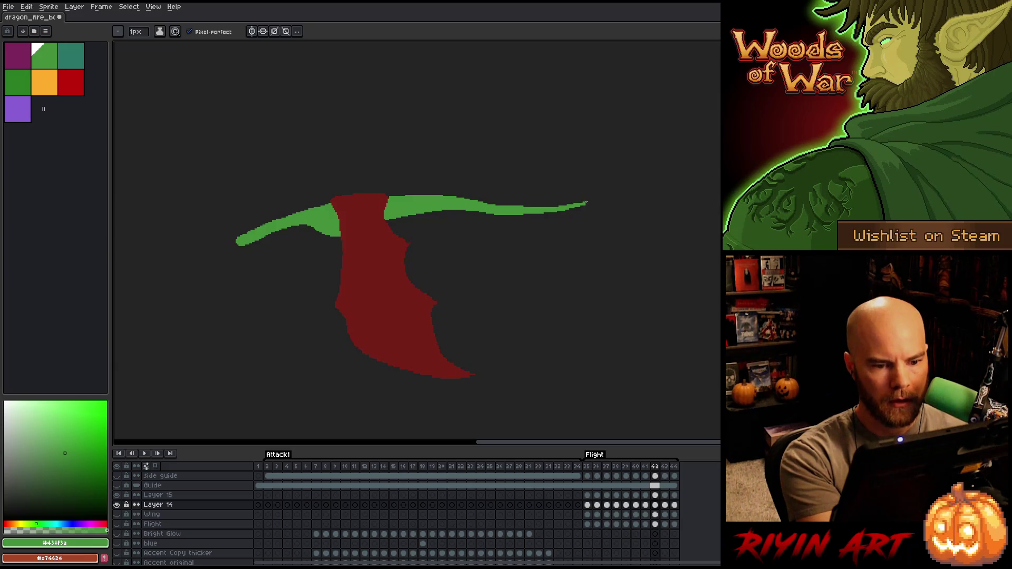
Refine the tail tip pixels on frame 43, extending it by one pixel
{"action": "key", "text": "e"}
{"action": "key", "text": "comma"}
{"action": "key", "text": "period"}
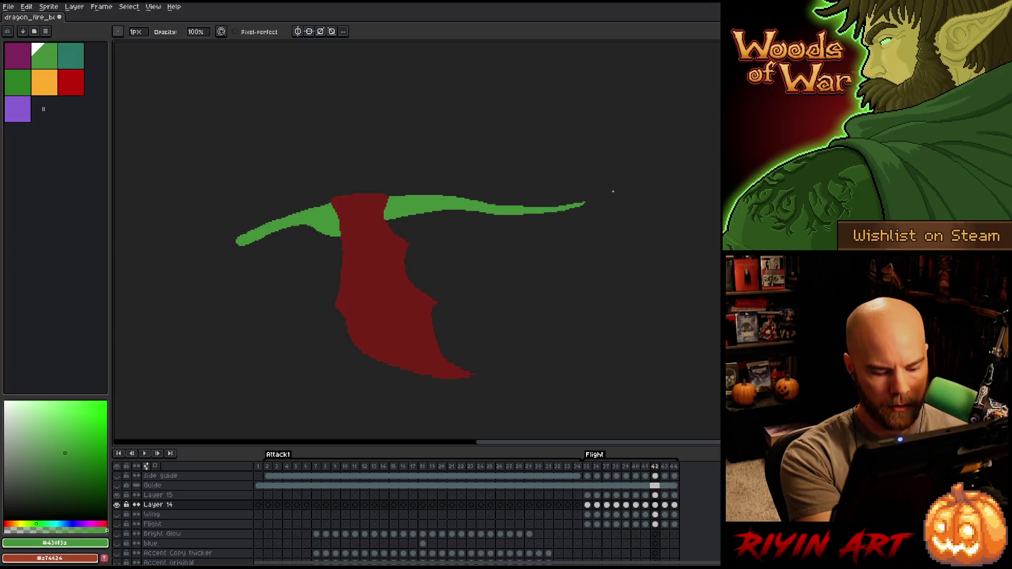
{"action": "key", "text": "period"}
{"action": "key", "text": "e"}
{"action": "left_click_drag", "start_coordinate": [584, 198], "coordinate": [573, 201]}
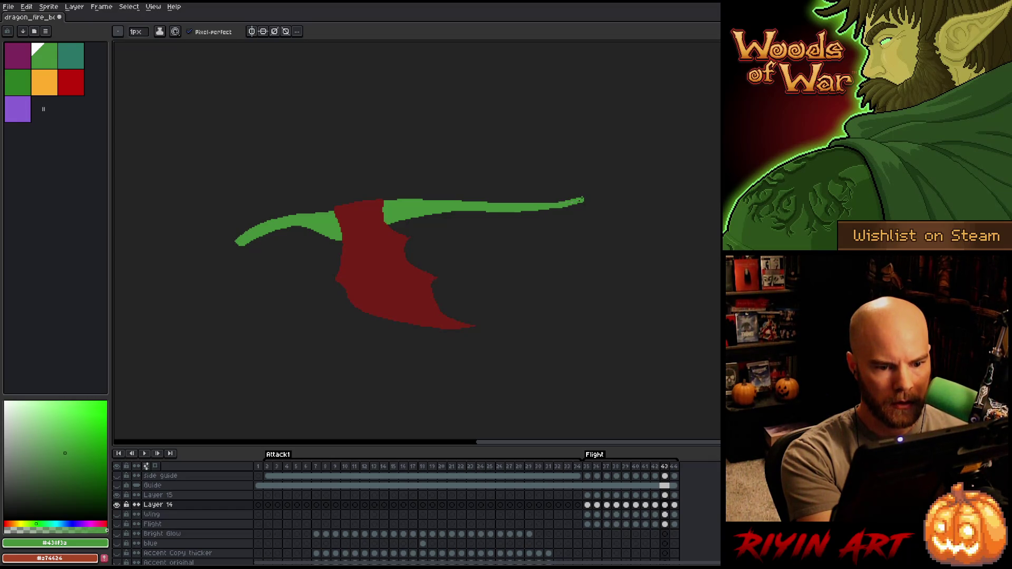
{"action": "left_click", "coordinate": [584, 199]}
{"action": "key", "text": "b"}
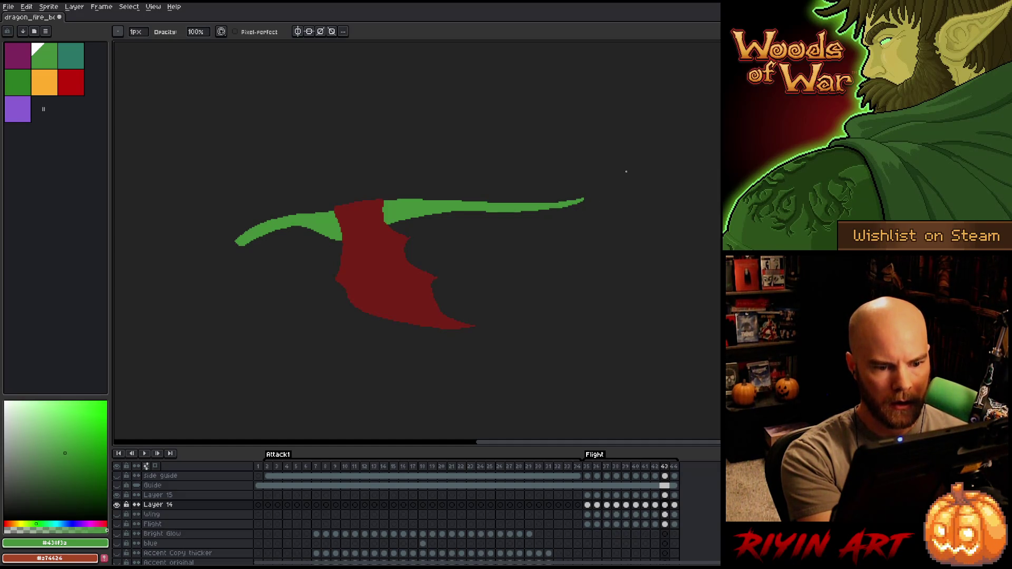
Erase the stray green pixels near the tail tip on frame 44
{"action": "key", "text": "period"}
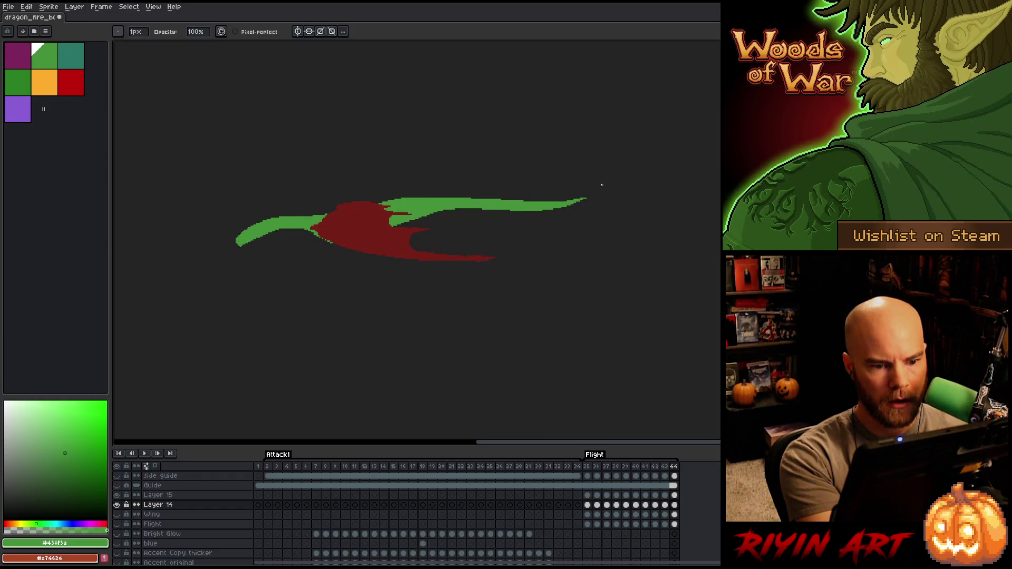
{"action": "key", "text": "e"}
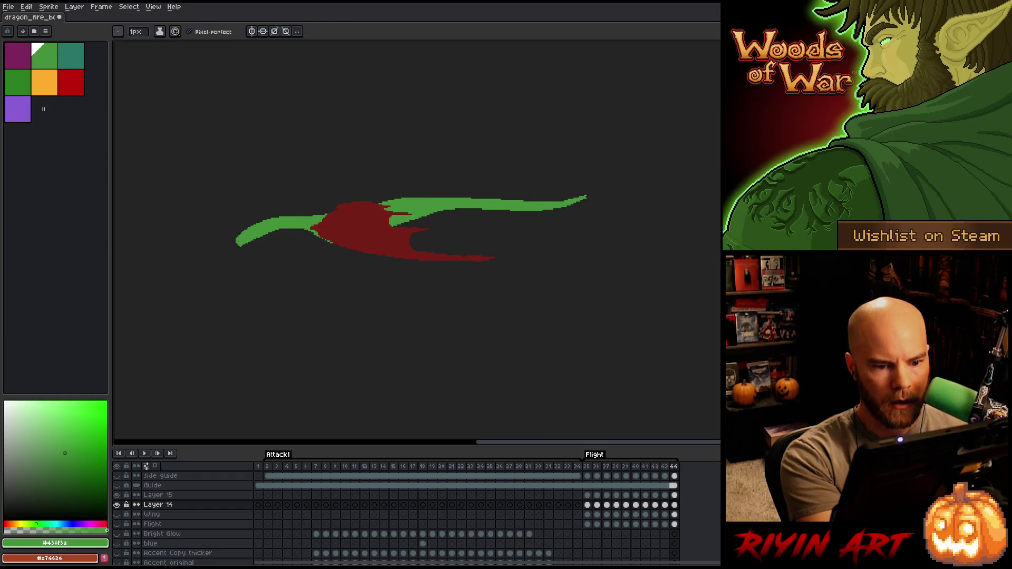
{"action": "key", "text": "b"}
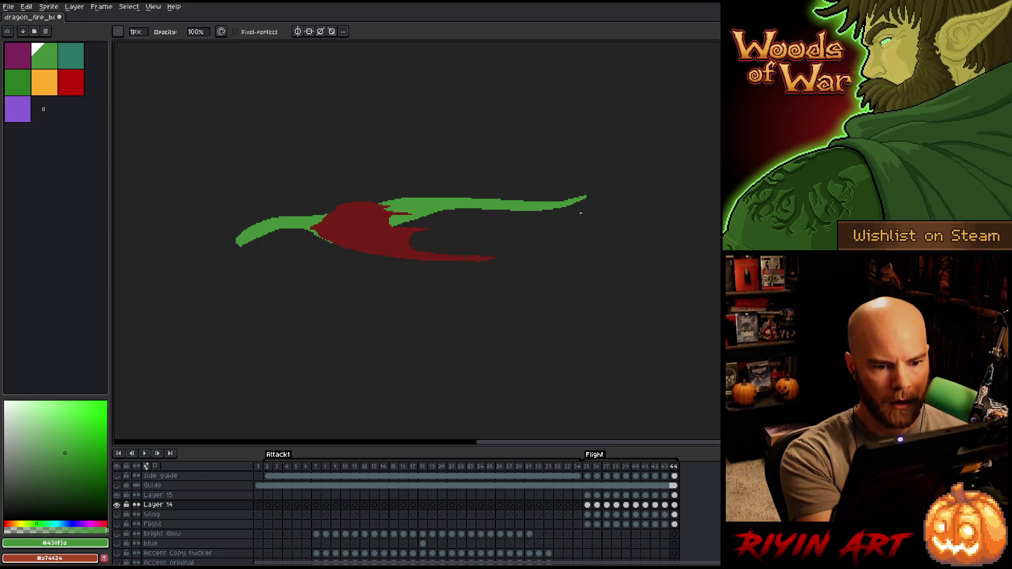
{"action": "key", "text": "period"}
{"action": "key", "text": "comma"}
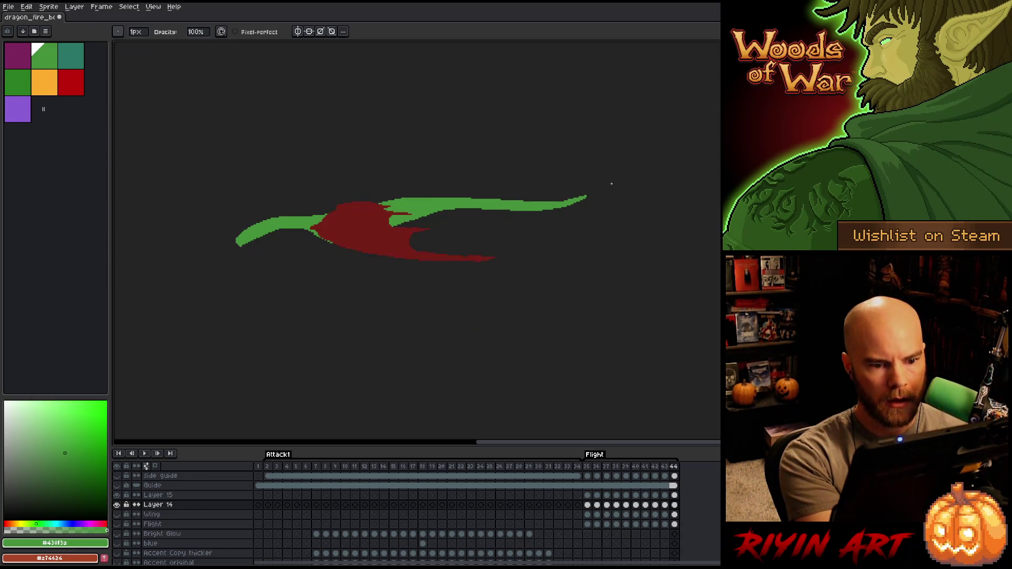
{"action": "key", "text": "e"}
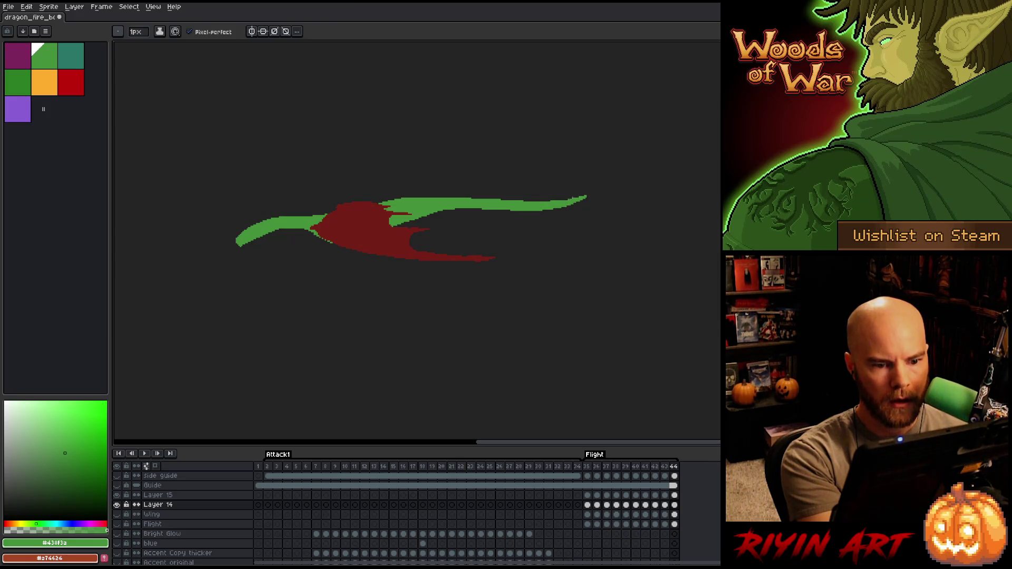
{"action": "left_click_drag", "start_coordinate": [556, 200], "coordinate": [573, 198]}
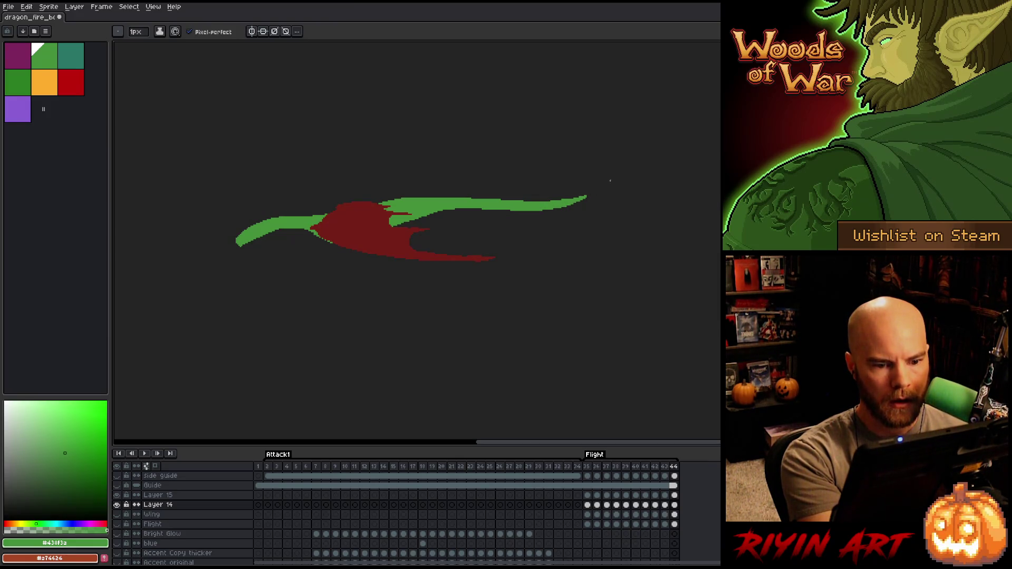
{"action": "key", "text": "period"}
{"action": "key", "text": "comma"}
{"action": "key", "text": "period"}
{"action": "key", "text": "comma"}
{"action": "key", "text": "comma"}
Step back to frame 42 and play the wingbeat, stopping on frame 44
{"action": "key", "text": "period"}
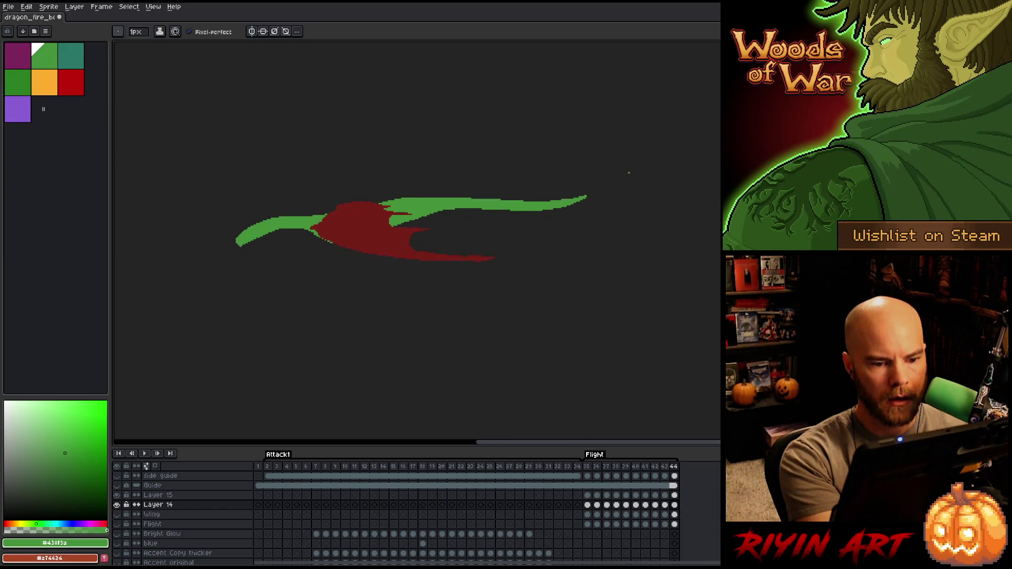
{"action": "key", "text": "comma"}
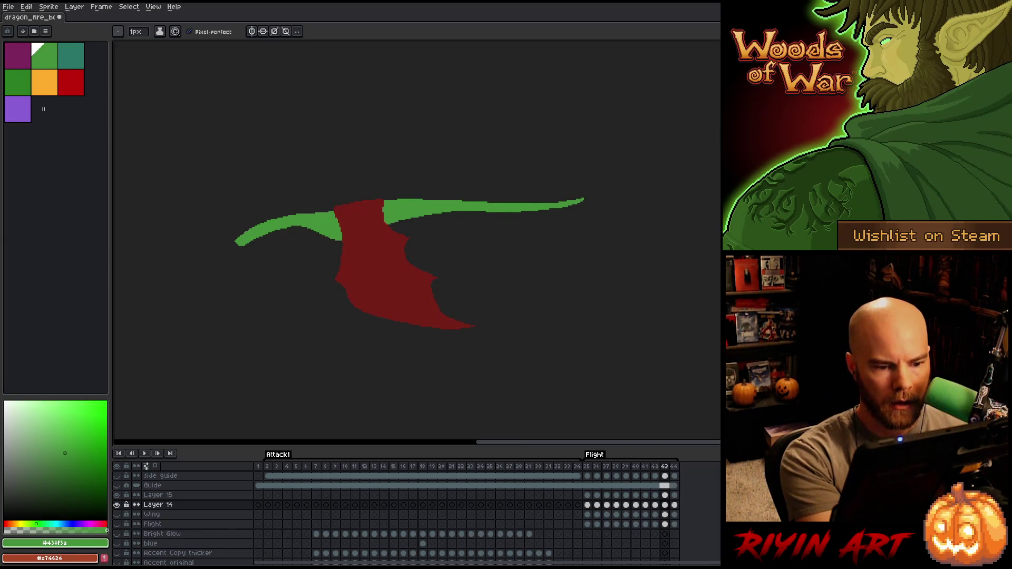
{"action": "key", "text": "comma"}
{"action": "key", "text": "Return"}
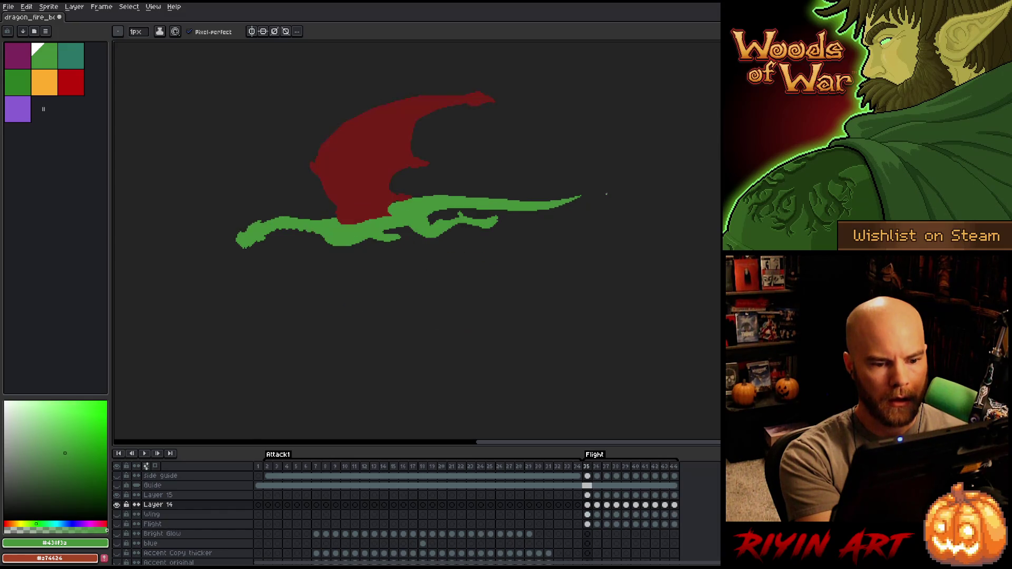
{"action": "key", "text": "Return"}
Lasso the tail tip, trial a transform without keeping it, and deselect
{"action": "key", "text": "q"}
{"action": "mouse_move", "coordinate": [585, 243]}
{"action": "left_mouse_down"}
{"action": "mouse_move", "coordinate": [548, 180]}
{"action": "mouse_move", "coordinate": [520, 262]}
{"action": "left_mouse_up"}
{"action": "key", "text": "ctrl+t"}
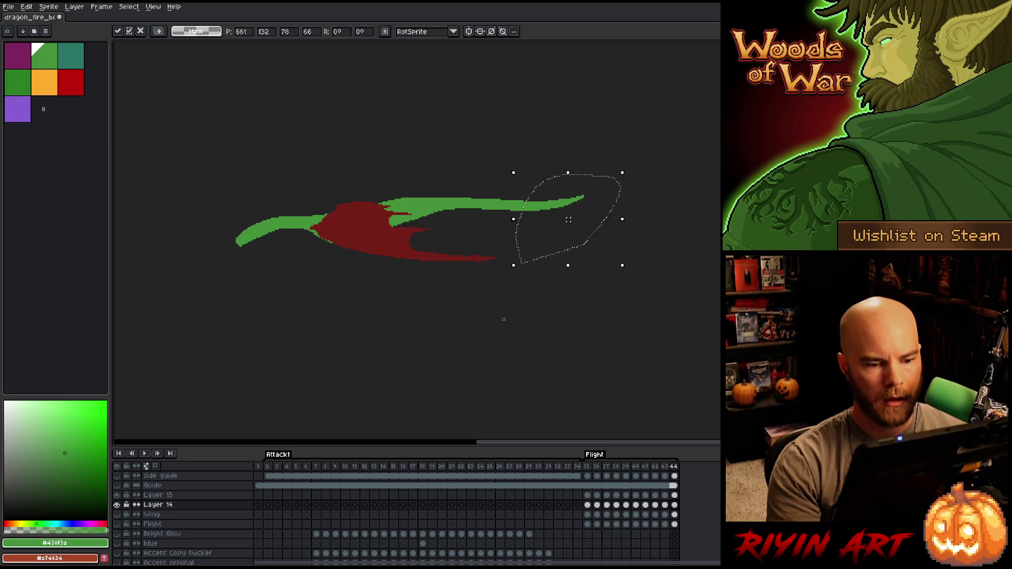
{"action": "key", "text": "Return"}
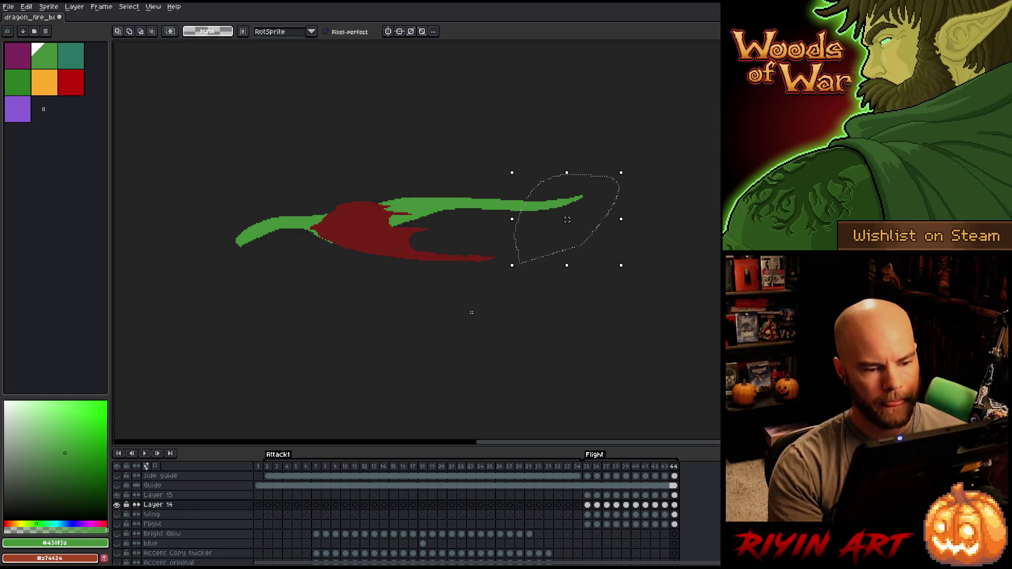
{"action": "mouse_move", "coordinate": [667, 164]}
{"action": "left_mouse_down"}
{"action": "mouse_move", "coordinate": [470, 177]}
{"action": "mouse_move", "coordinate": [498, 224]}
{"action": "mouse_move", "coordinate": [665, 232]}
{"action": "left_mouse_up"}
{"action": "key", "text": "ctrl+d"}
{"action": "key", "text": "Return"}
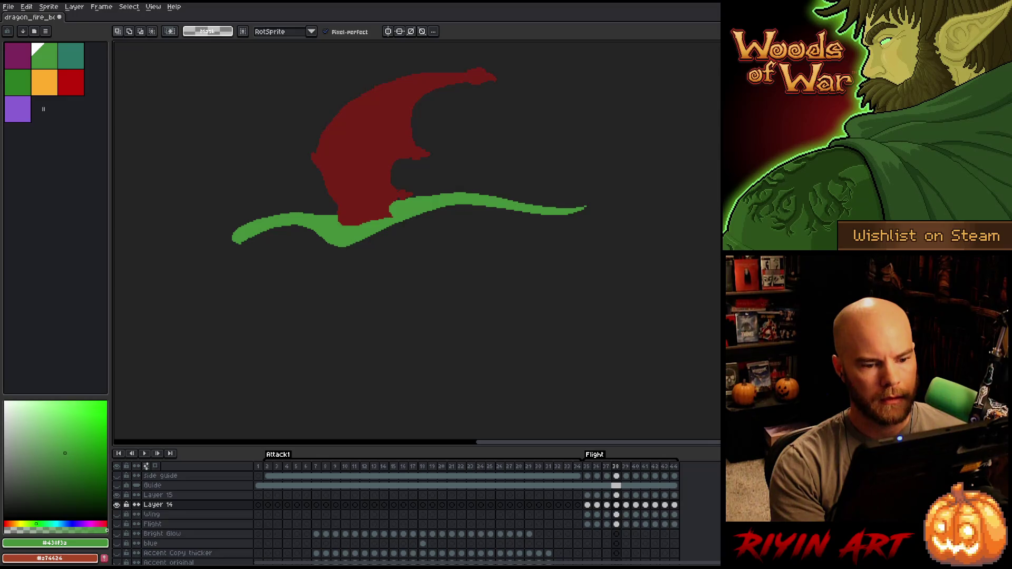
Step through frames 37 to 39, comparing neighbouring wing poses
{"action": "key", "text": "Left"}
{"action": "key", "text": "b"}
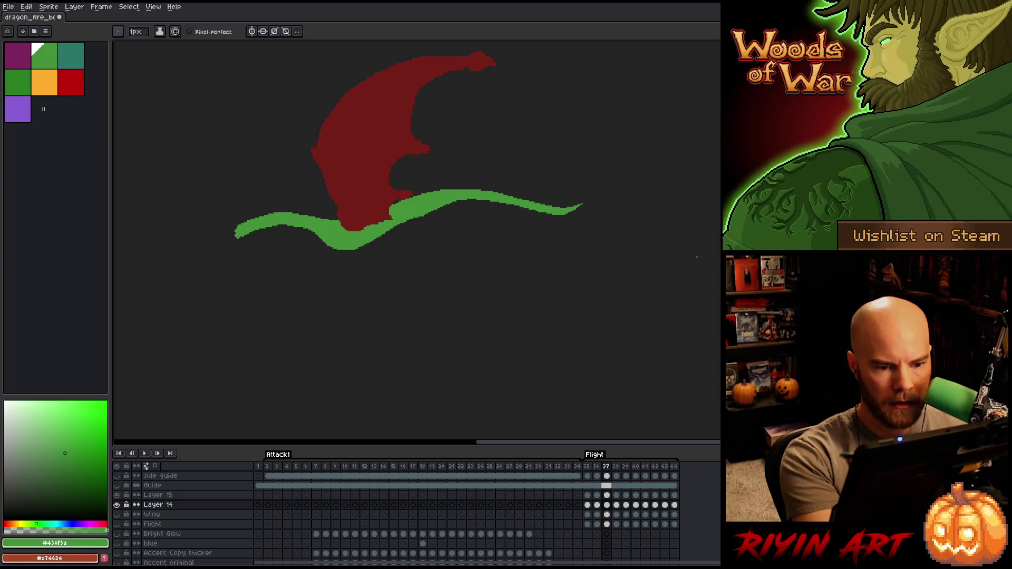
{"action": "key", "text": "Right"}
{"action": "key", "text": "Left"}
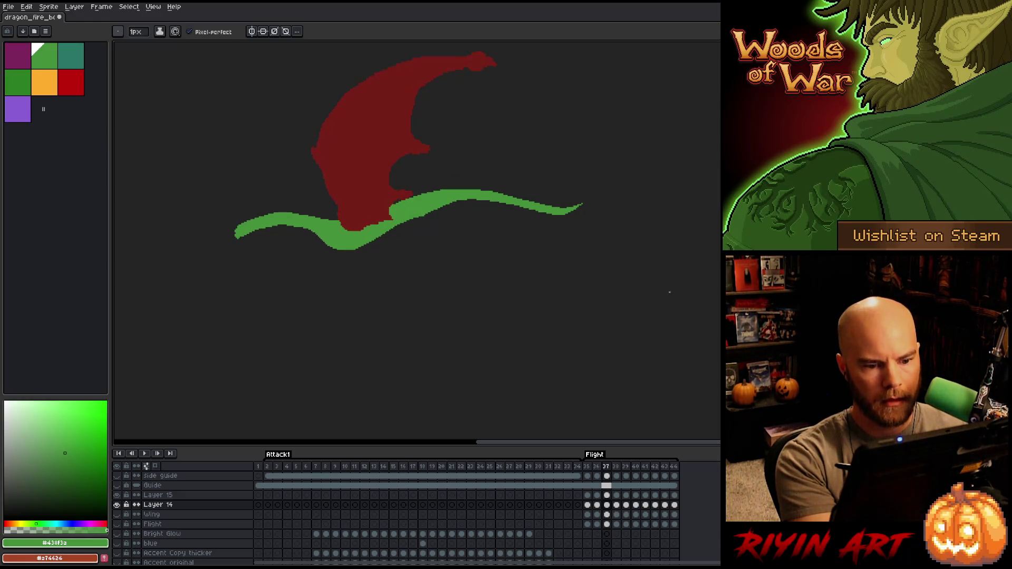
{"action": "key", "text": "Right"}
{"action": "key", "text": "Right"}
{"action": "key", "text": "Left"}
{"action": "key", "text": "Right"}
{"action": "key", "text": "Left"}
{"action": "key", "text": "Right"}
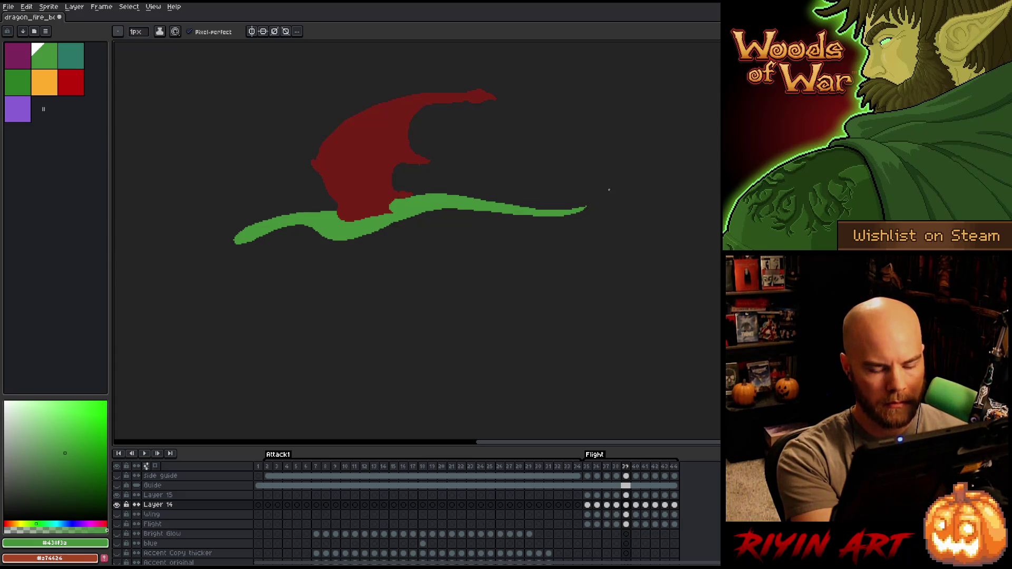
Step through frames 40 to 42, comparing each against the previous wing pose
{"action": "key", "text": "Right"}
{"action": "key", "text": "Left"}
{"action": "key", "text": "Right"}
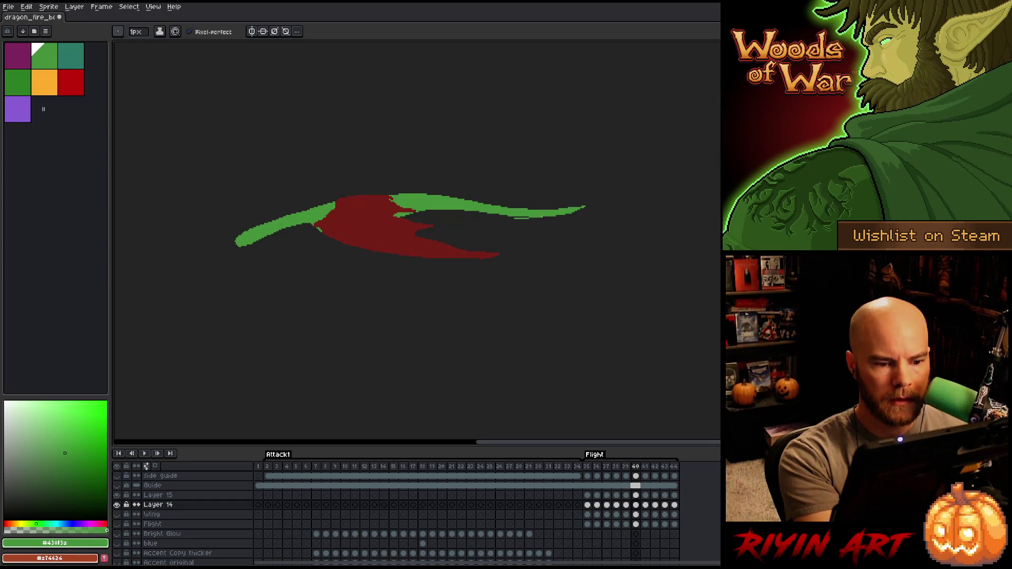
{"action": "key", "text": "Left"}
{"action": "key", "text": "Right"}
{"action": "key", "text": "Right"}
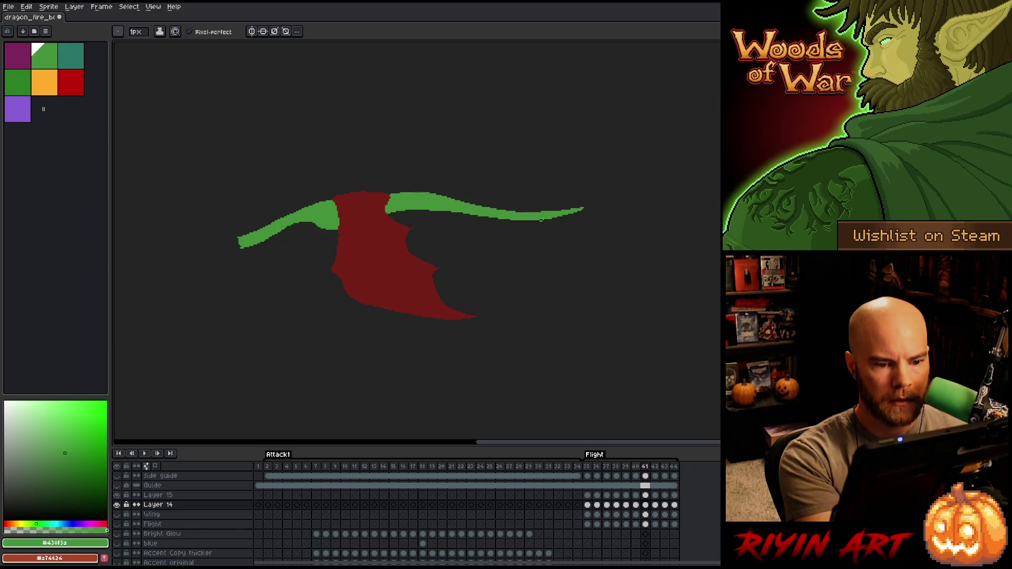
{"action": "key", "text": "Left"}
{"action": "key", "text": "Right"}
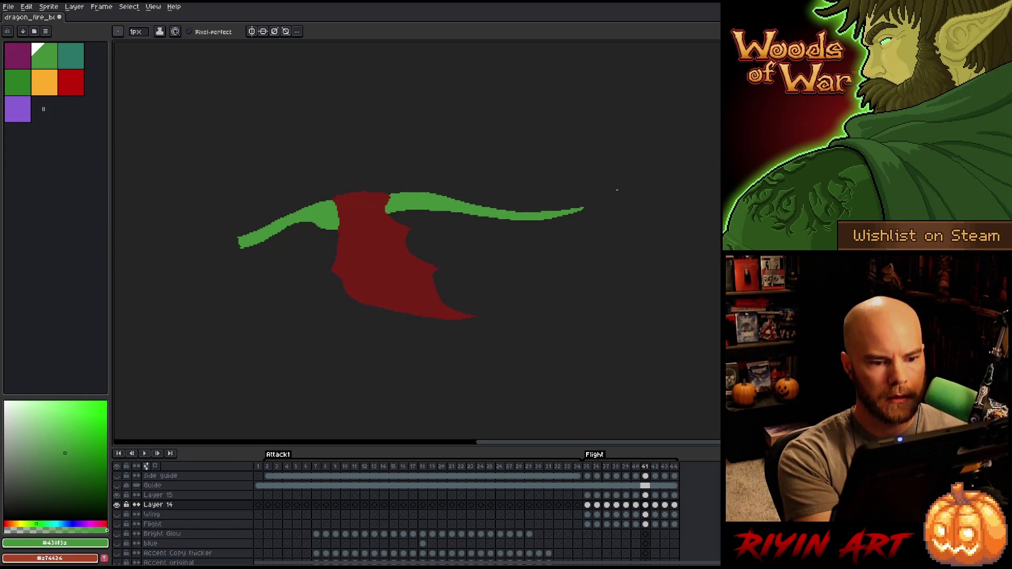
{"action": "key", "text": "Right"}
{"action": "key", "text": "Left"}
{"action": "key", "text": "Right"}
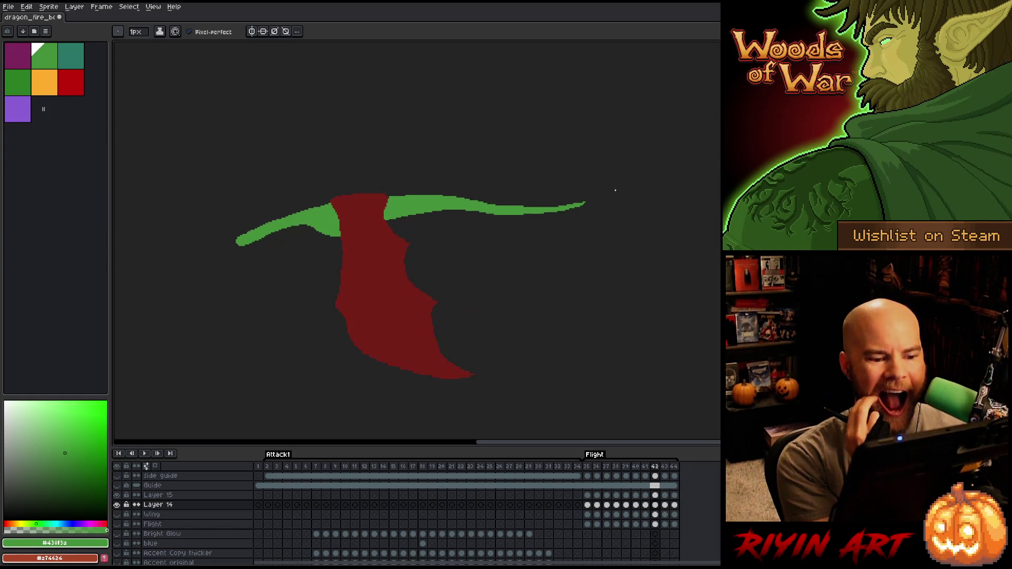
Compare frames 42 and 43, settling on frame 43
{"action": "key", "text": "e"}
{"action": "key", "text": "b"}
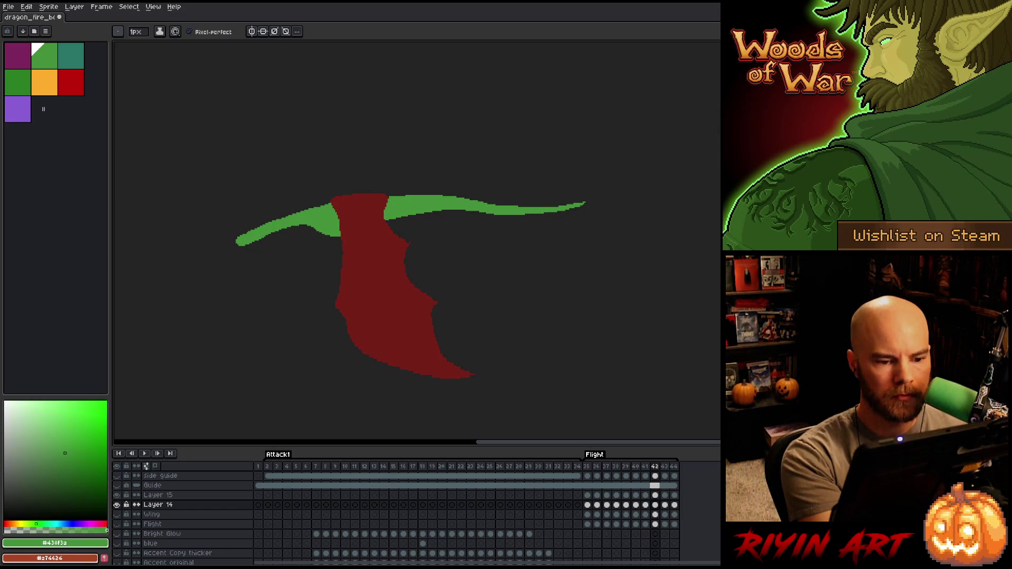
{"action": "key", "text": "e"}
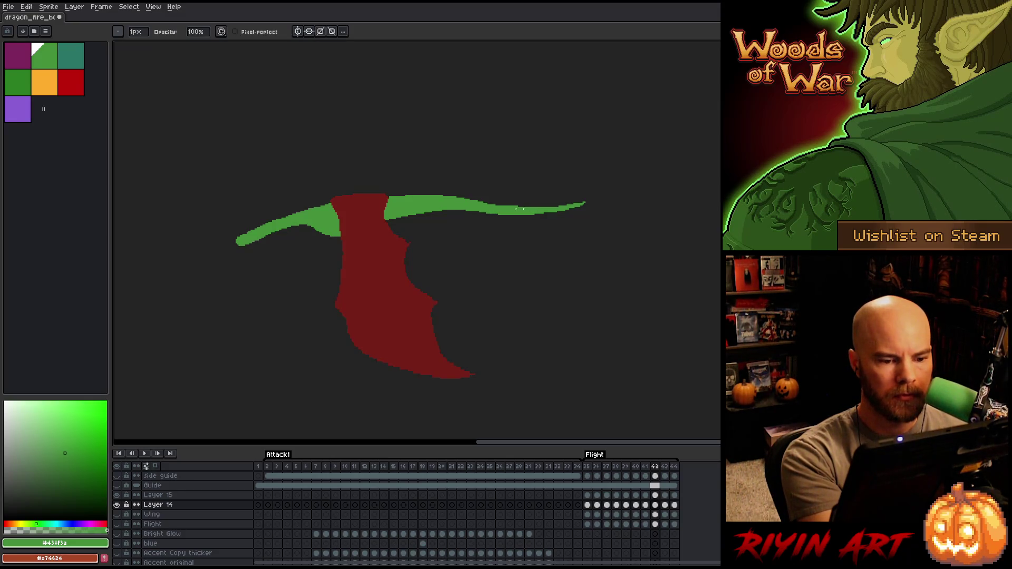
{"action": "key", "text": "Left"}
{"action": "key", "text": "Right"}
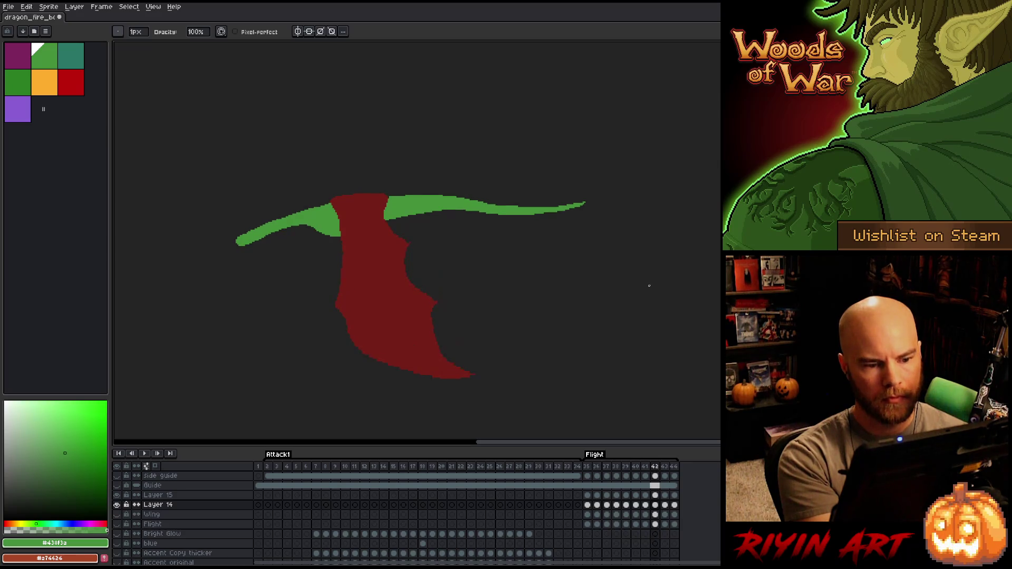
{"action": "key", "text": "Right"}
{"action": "key", "text": "Left"}
{"action": "key", "text": "Right"}
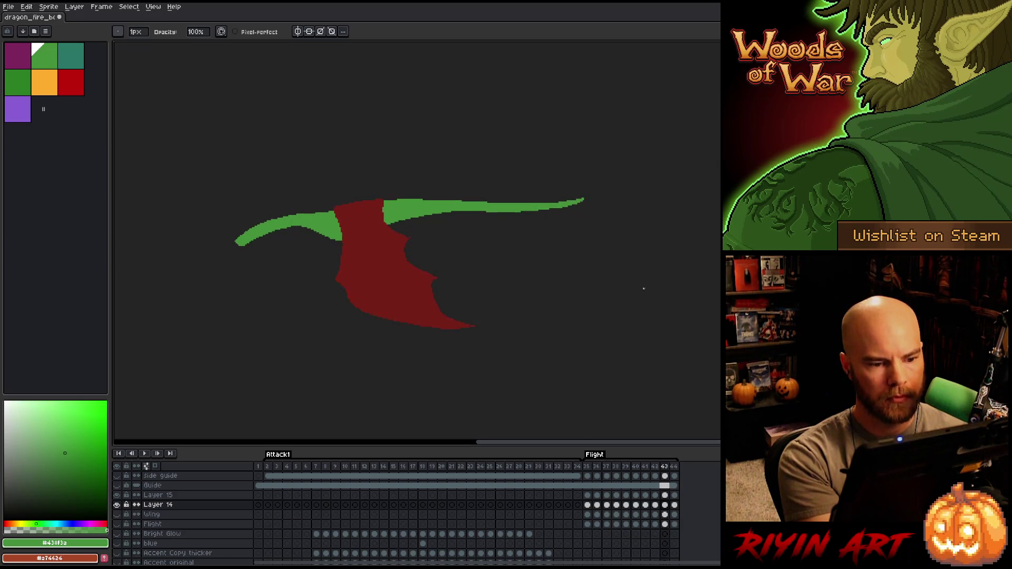
{"action": "key", "text": "Left"}
{"action": "key", "text": "Right"}
{"action": "key", "text": "Left"}
{"action": "key", "text": "Right"}
Thicken the green body's top edge right of the wing on frame 43
{"action": "key", "text": "b"}
{"action": "left_click_drag", "start_coordinate": [436, 198], "coordinate": [452, 198]}
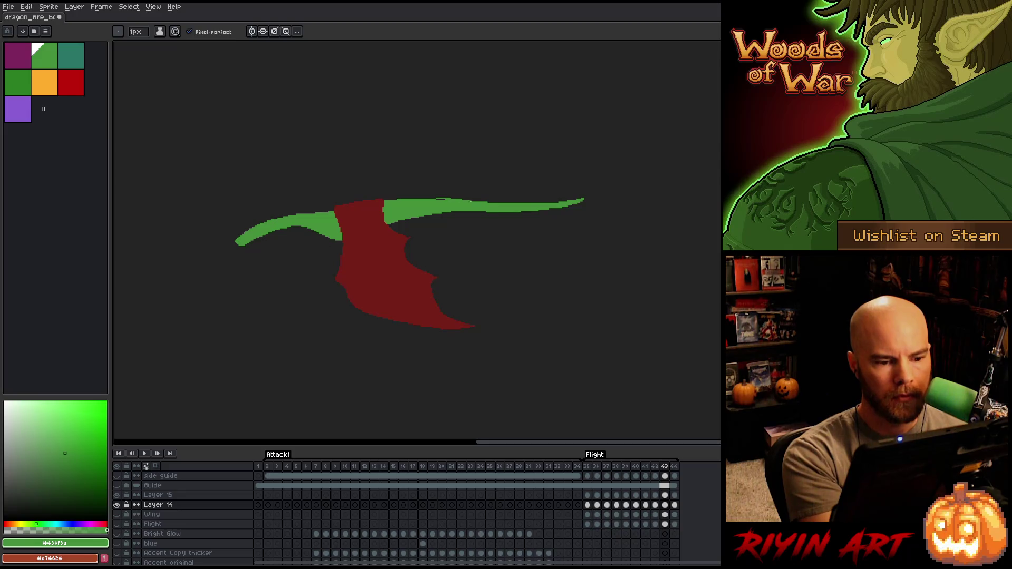
{"action": "left_click_drag", "start_coordinate": [406, 198], "coordinate": [473, 198]}
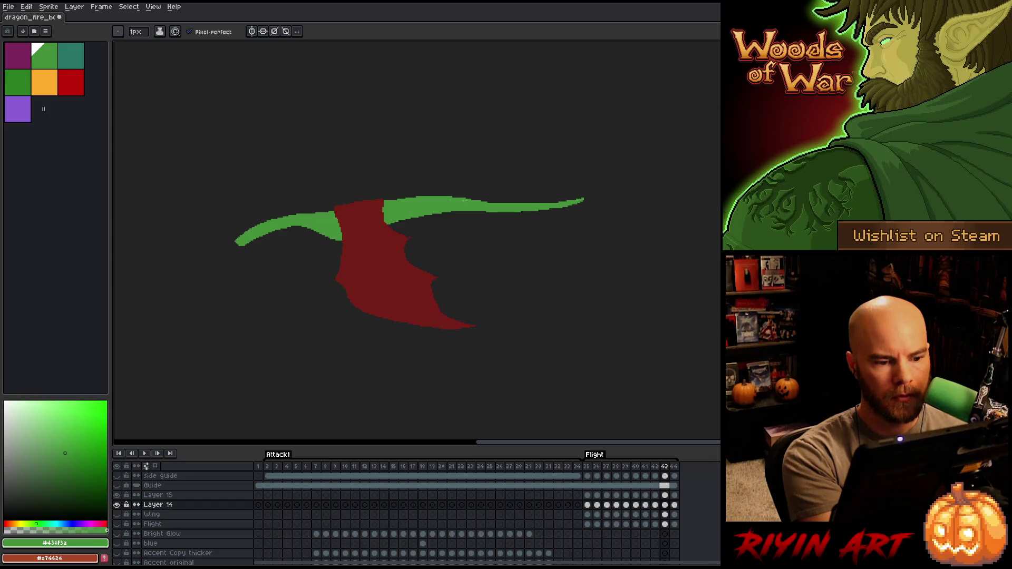
{"action": "key", "text": "Left"}
{"action": "key", "text": "Right"}
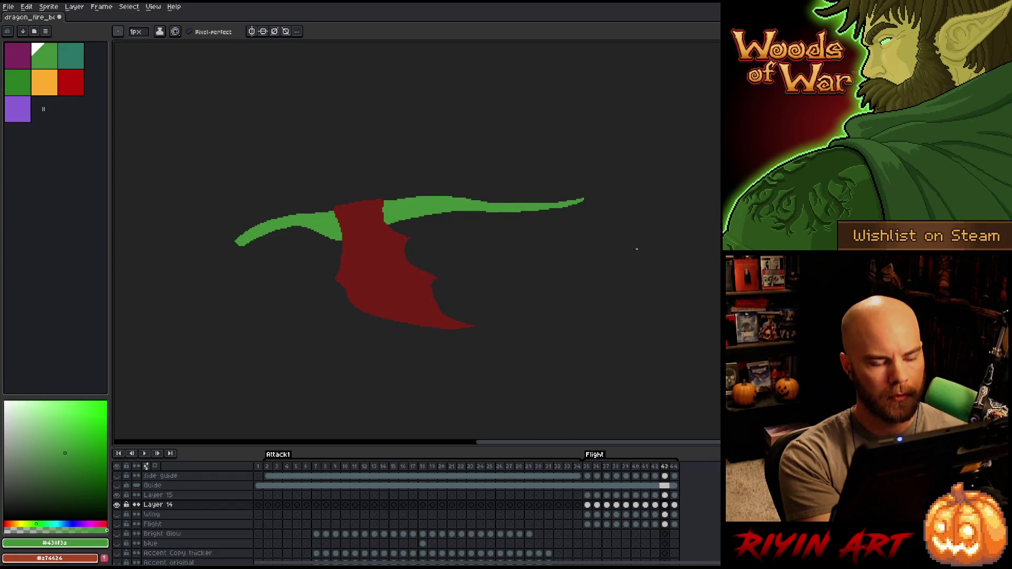
{"action": "key", "text": "Right"}
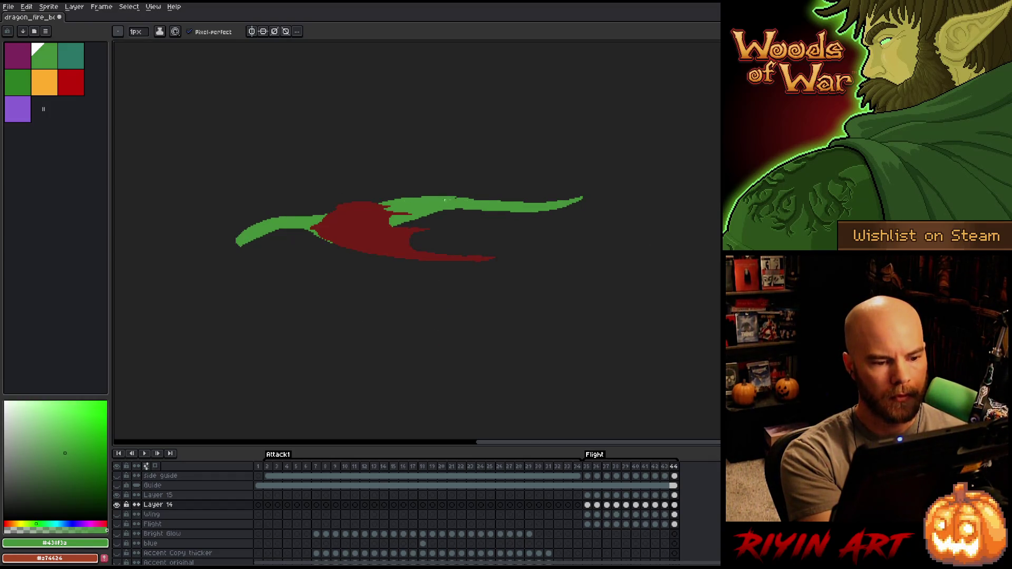
Compare frame 44 with frame 43 and the wrap-around to frame 35
{"action": "key", "text": "Left"}
{"action": "key", "text": "Right"}
{"action": "key", "text": "Left"}
{"action": "key", "text": "Right"}
{"action": "key", "text": "Left"}
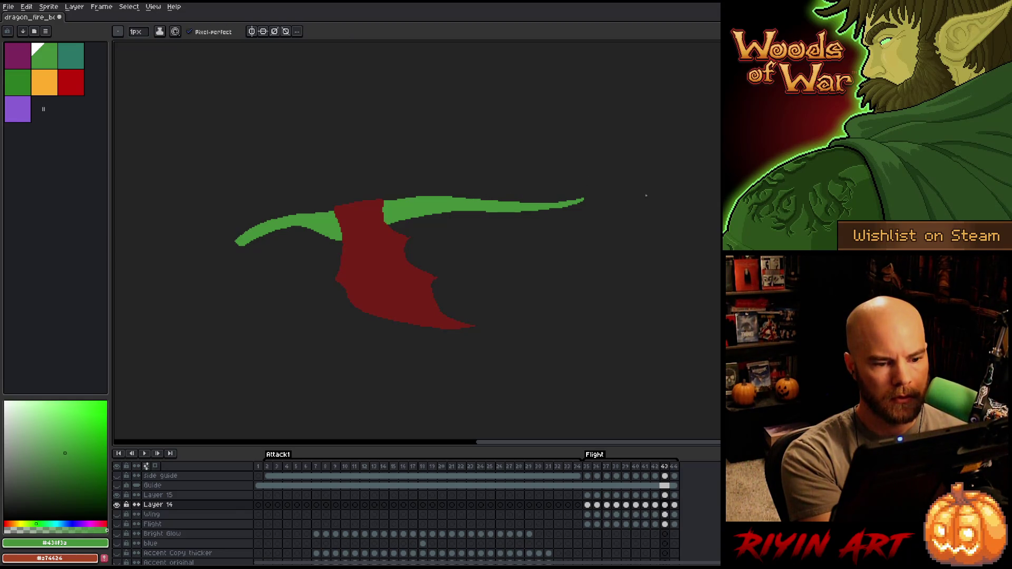
{"action": "key", "text": "Right"}
{"action": "key", "text": "Left"}
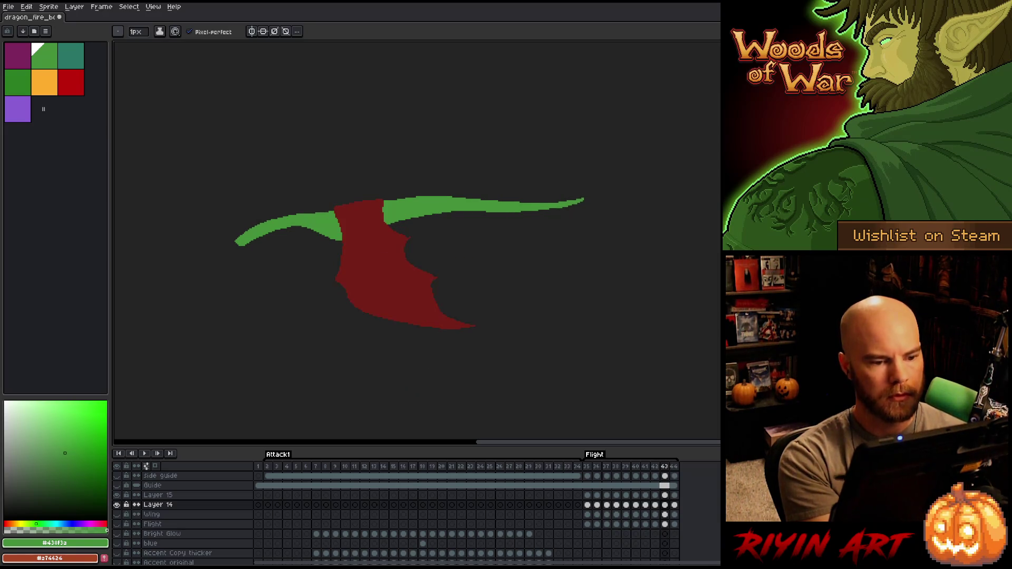
{"action": "key", "text": "Right"}
{"action": "key", "text": "Right"}
{"action": "key", "text": "Right"}
{"action": "key", "text": "Right"}
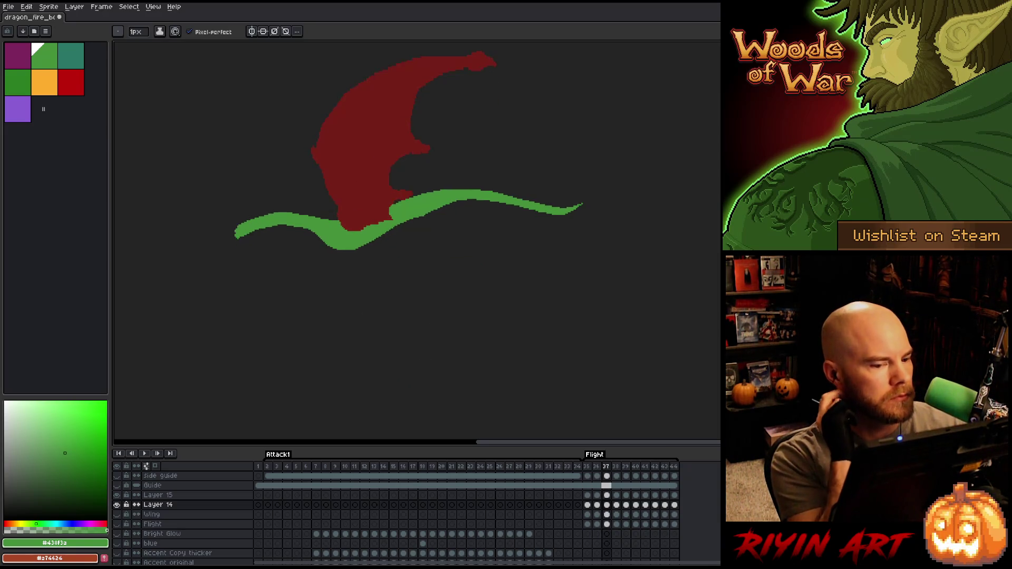
{"action": "key", "text": "Left"}
{"action": "key", "text": "Left"}
Step through the start of the Flight cycle, then play it on a loop
{"action": "key", "text": "Left"}
{"action": "key", "text": "Left"}
{"action": "key", "text": "Right"}
{"action": "key", "text": "Right"}
{"action": "key", "text": "Left"}
{"action": "key", "text": "Left"}
{"action": "key", "text": "Right"}
{"action": "key", "text": "Right"}
{"action": "key", "text": "Right"}
{"action": "key", "text": "Left"}
{"action": "key", "text": "Right"}
{"action": "key", "text": "Left"}
{"action": "key", "text": "Right"}
{"action": "key", "text": "Right"}
{"action": "key", "text": "Left"}
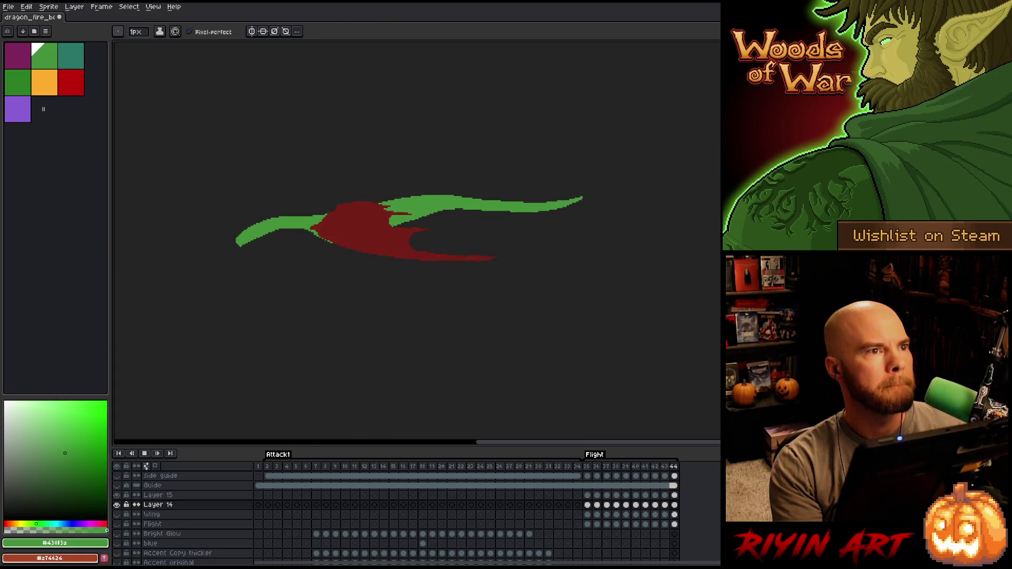
{"action": "key", "text": "Left"}
{"action": "key", "text": "v"}
{"action": "key", "text": "b"}
{"action": "key", "text": "Return"}
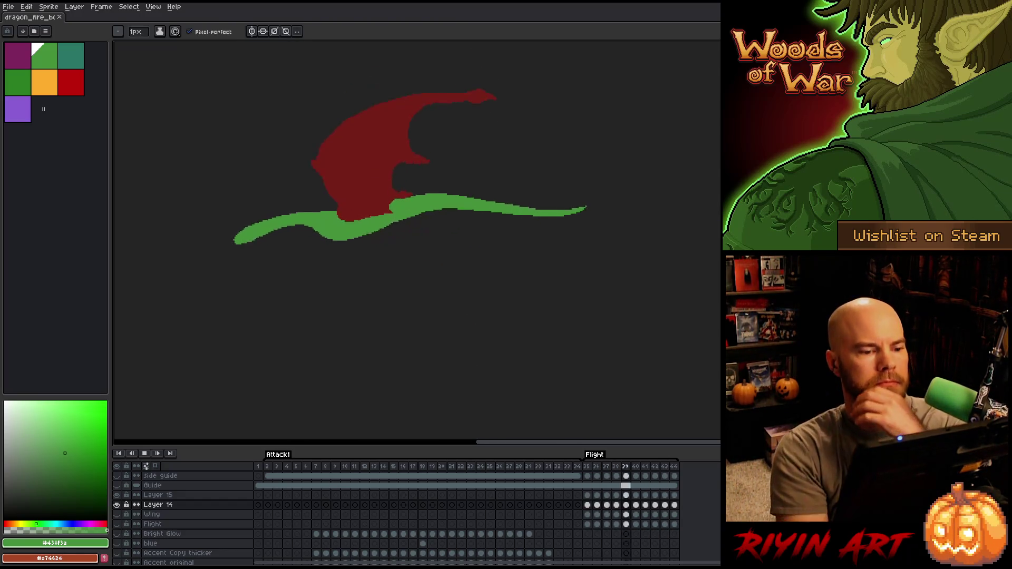
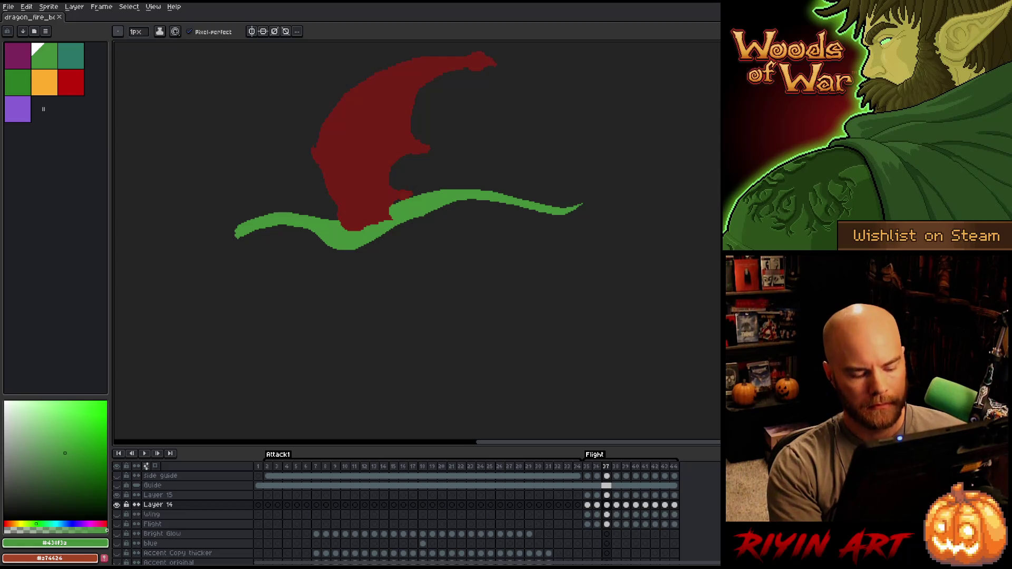
Marquee-select two areas around the green tip on frame 37, clearing each selection
{"action": "key", "text": "m"}
{"action": "mouse_move", "coordinate": [667, 193]}
{"action": "left_mouse_down"}
{"action": "mouse_move", "coordinate": [618, 204]}
{"action": "mouse_move", "coordinate": [565, 248]}
{"action": "left_mouse_up"}
{"action": "key", "text": "ctrl+d"}
{"action": "left_click_drag", "start_coordinate": [696, 141], "coordinate": [571, 259]}
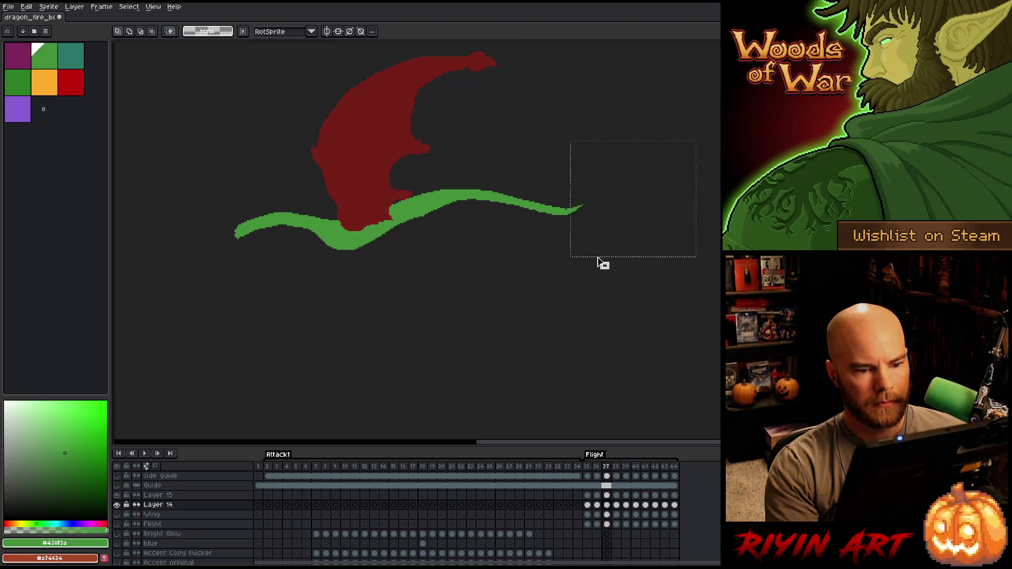
{"action": "key", "text": "ctrl+d"}
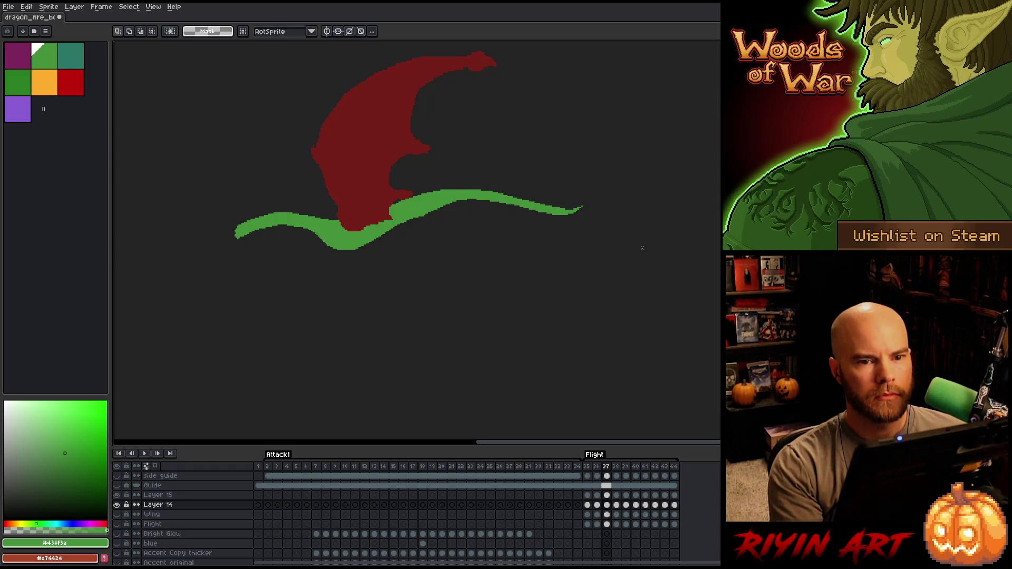
Compare frames 37 and 38, select around the green tip on frame 38, then move to frame 39
{"action": "key", "text": "ctrl+z"}
{"action": "key", "text": "ctrl+y"}
{"action": "key", "text": "Right"}
{"action": "key", "text": "Left"}
{"action": "key", "text": "Right"}
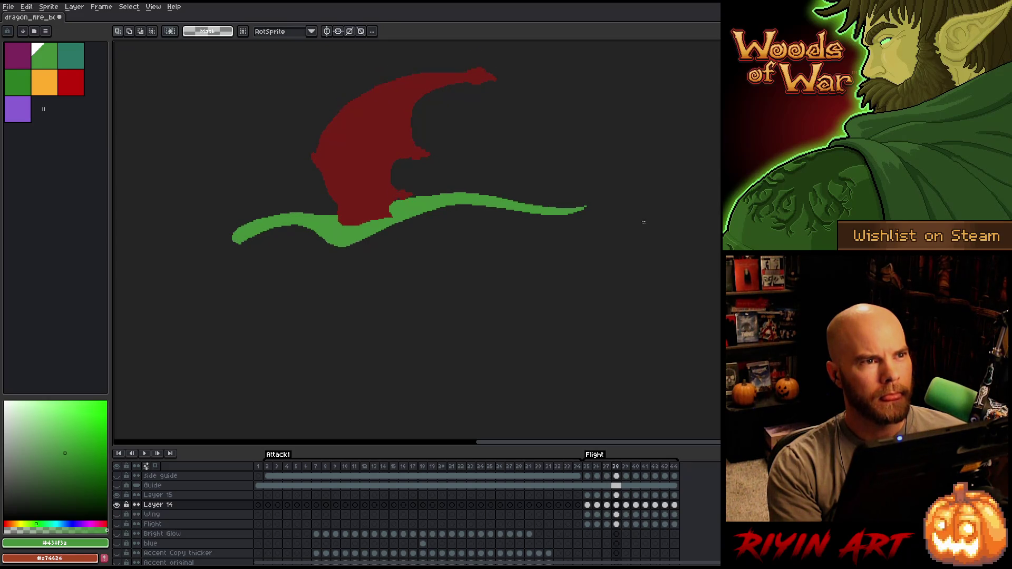
{"action": "left_click_drag", "start_coordinate": [634, 170], "coordinate": [570, 241]}
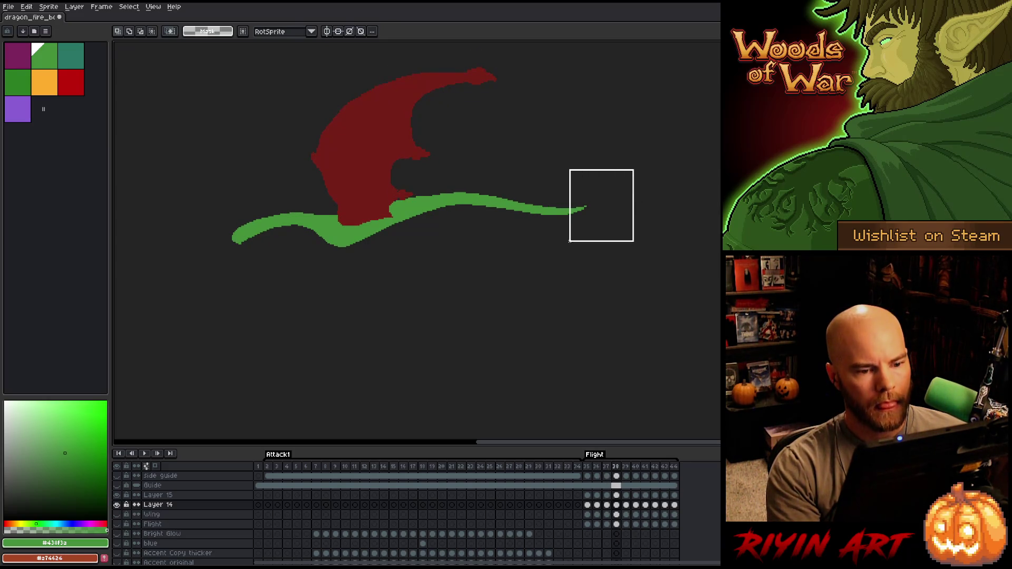
{"action": "left_click_drag", "start_coordinate": [654, 166], "coordinate": [580, 252]}
{"action": "left_click", "coordinate": [686, 222]}
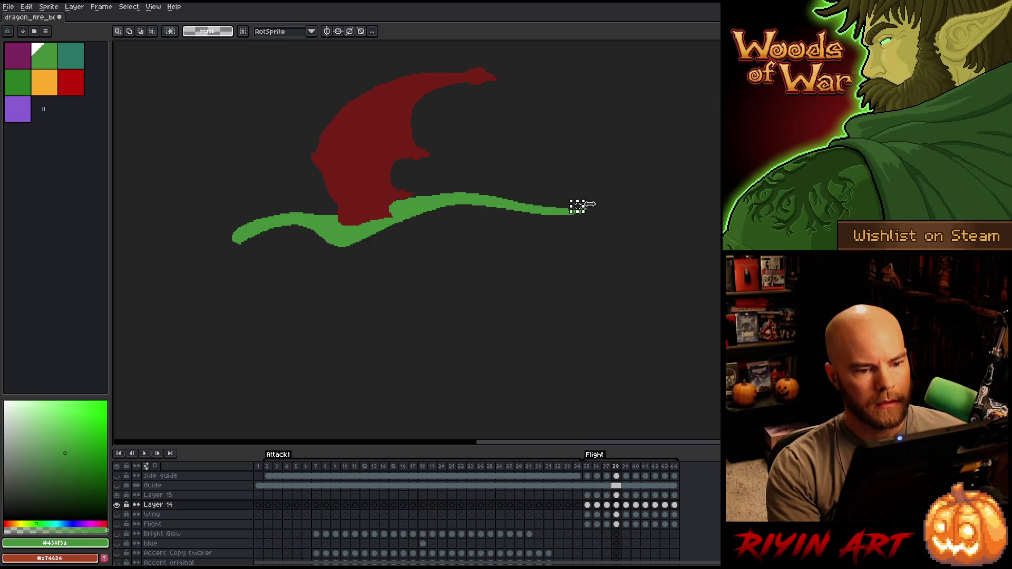
{"action": "key", "text": "Right"}
Try several marquee selections around the green tip on frame 39, clearing each one
{"action": "left_click_drag", "start_coordinate": [644, 181], "coordinate": [565, 228]}
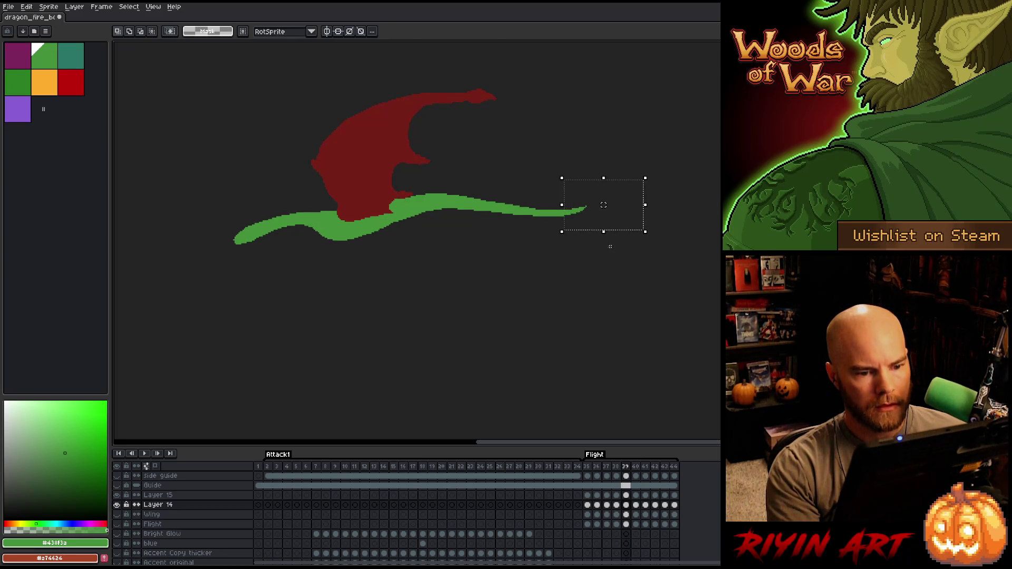
{"action": "mouse_move", "coordinate": [720, 170]}
{"action": "left_mouse_down"}
{"action": "mouse_move", "coordinate": [619, 248]}
{"action": "mouse_move", "coordinate": [572, 254]}
{"action": "left_mouse_up"}
{"action": "mouse_move", "coordinate": [633, 124]}
{"action": "left_mouse_down"}
{"action": "mouse_move", "coordinate": [631, 163]}
{"action": "mouse_move", "coordinate": [576, 271]}
{"action": "left_mouse_up"}
{"action": "left_click", "coordinate": [659, 199]}
{"action": "left_click_drag", "start_coordinate": [656, 175], "coordinate": [576, 267]}
{"action": "left_click", "coordinate": [684, 190]}
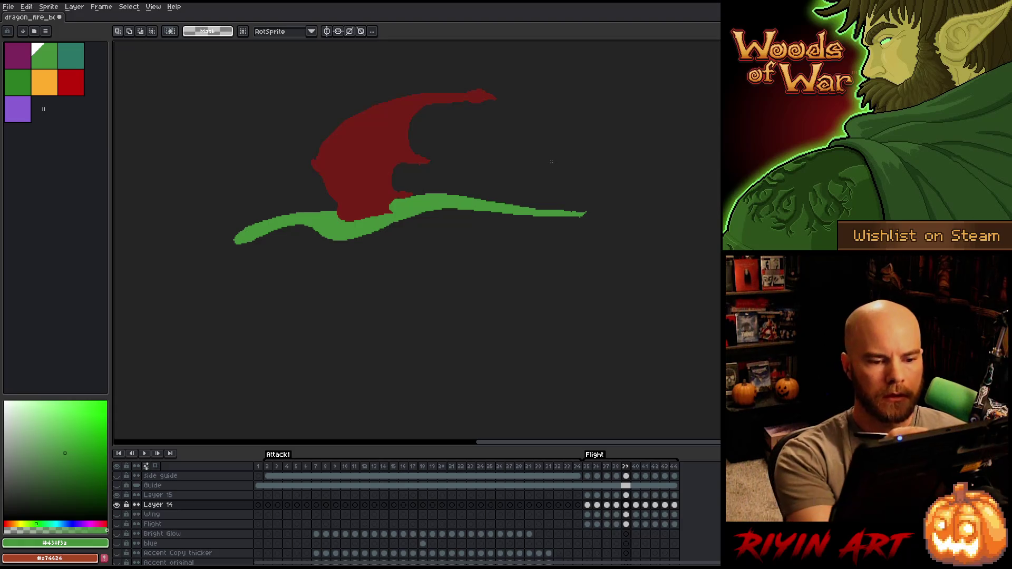
Switch to the Pencil and compare neighbouring wing poses before landing on frame 40
{"action": "key", "text": "b"}
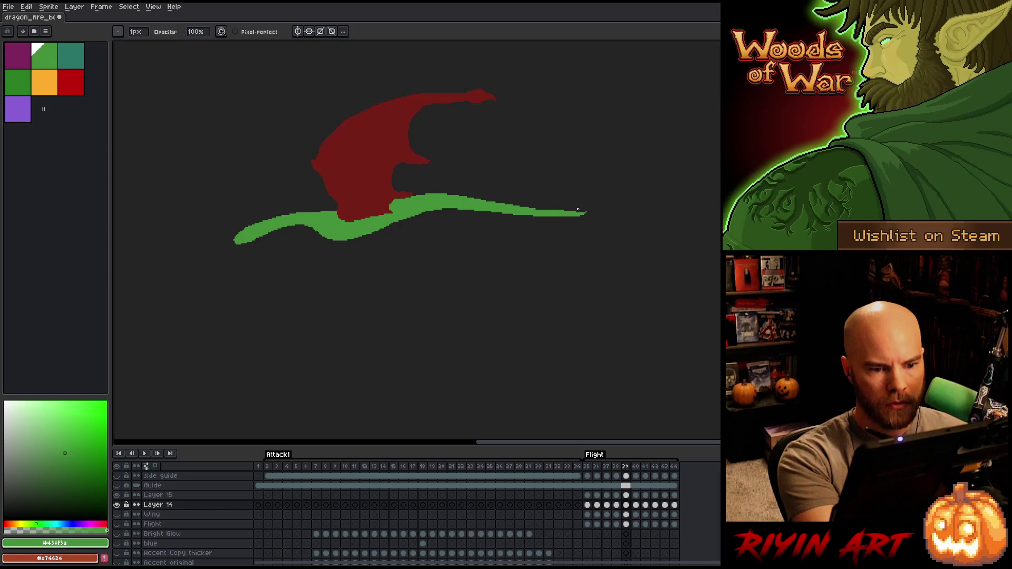
{"action": "key", "text": "Left"}
{"action": "key", "text": "Right"}
{"action": "key", "text": "Right"}
{"action": "key", "text": "Left"}
{"action": "key", "text": "Left"}
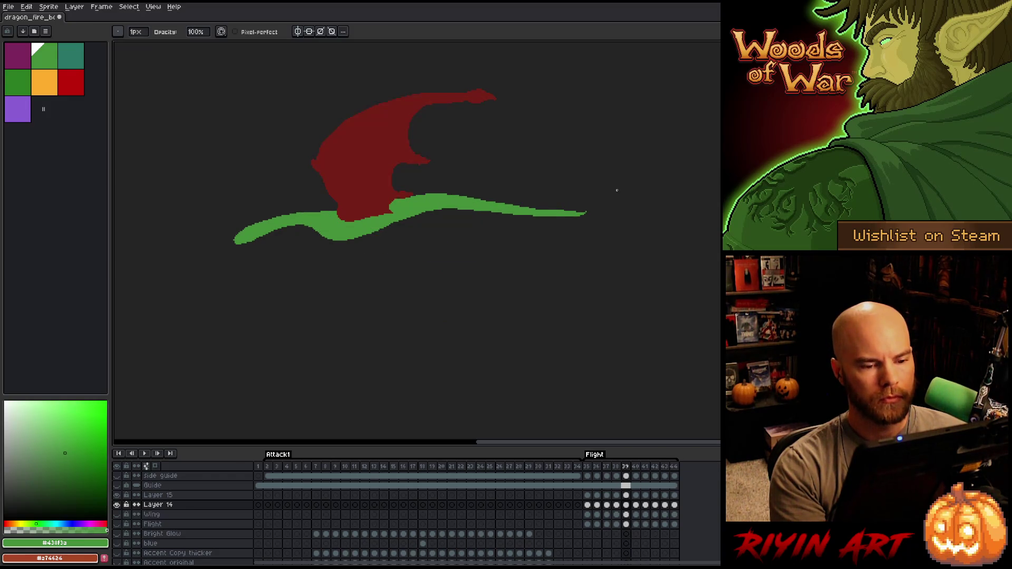
{"action": "key", "text": "Right"}
Marquee-select the green tip on frame 40 and cancel the transform
{"action": "key", "text": "m"}
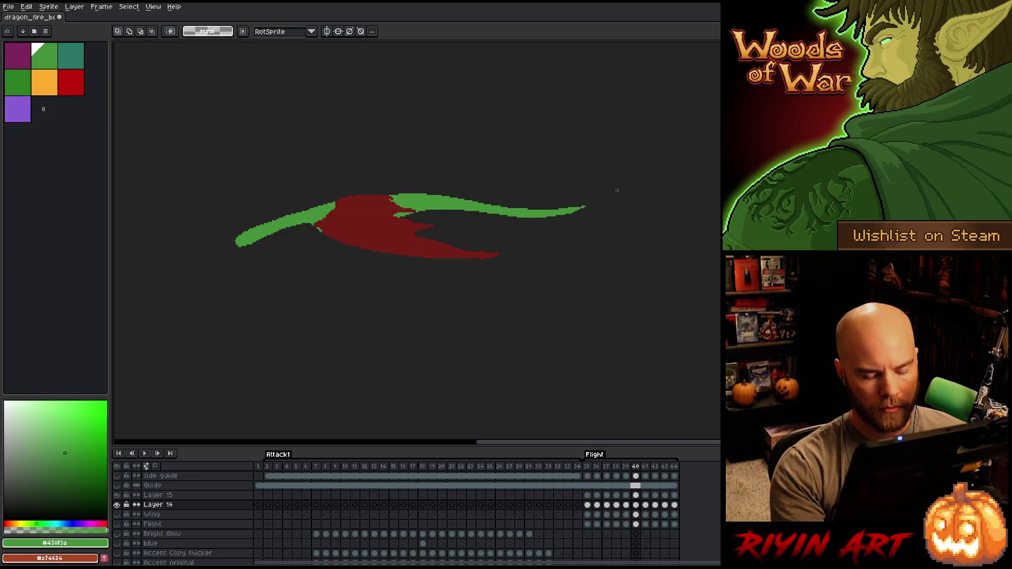
{"action": "left_click_drag", "start_coordinate": [662, 170], "coordinate": [550, 292]}
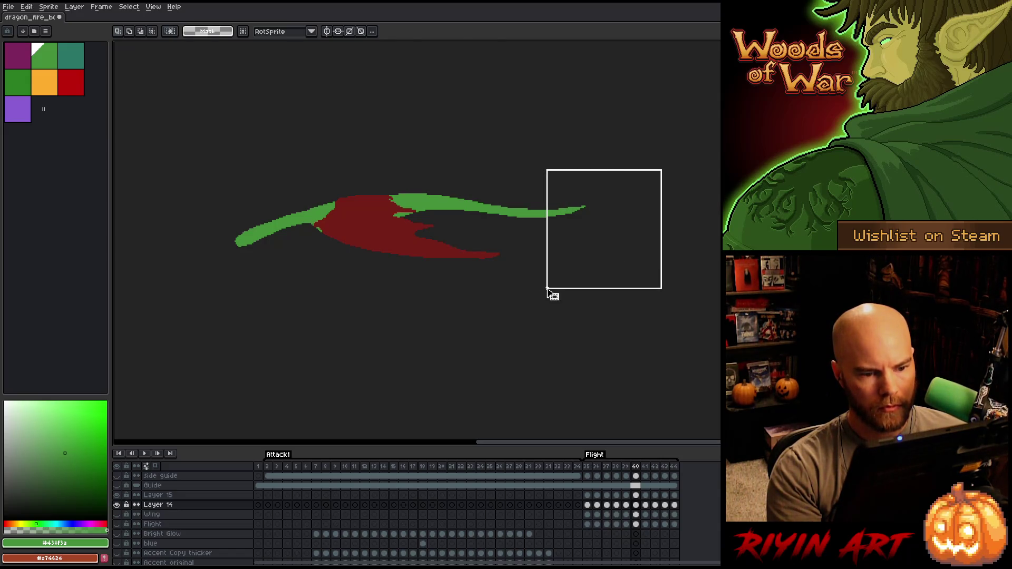
{"action": "left_click_drag", "start_coordinate": [738, 171], "coordinate": [560, 250]}
{"action": "left_click", "coordinate": [565, 255]}
{"action": "key", "text": "Return"}
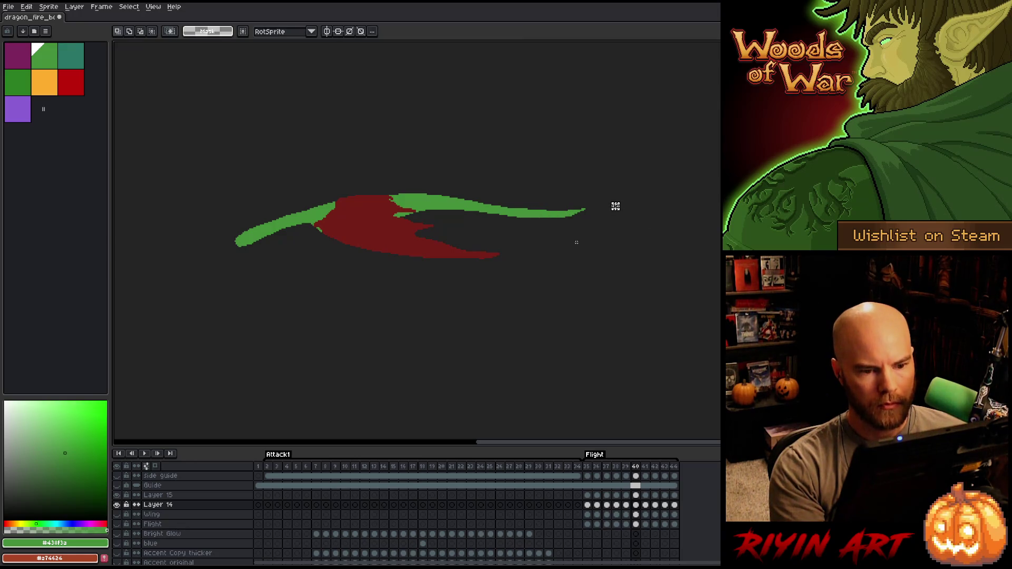
Compare frames 40–42, select the right half of the green body on frame 41, then deselect
{"action": "key", "text": "Left"}
{"action": "key", "text": "Right"}
{"action": "key", "text": "Right"}
{"action": "key", "text": "Right"}
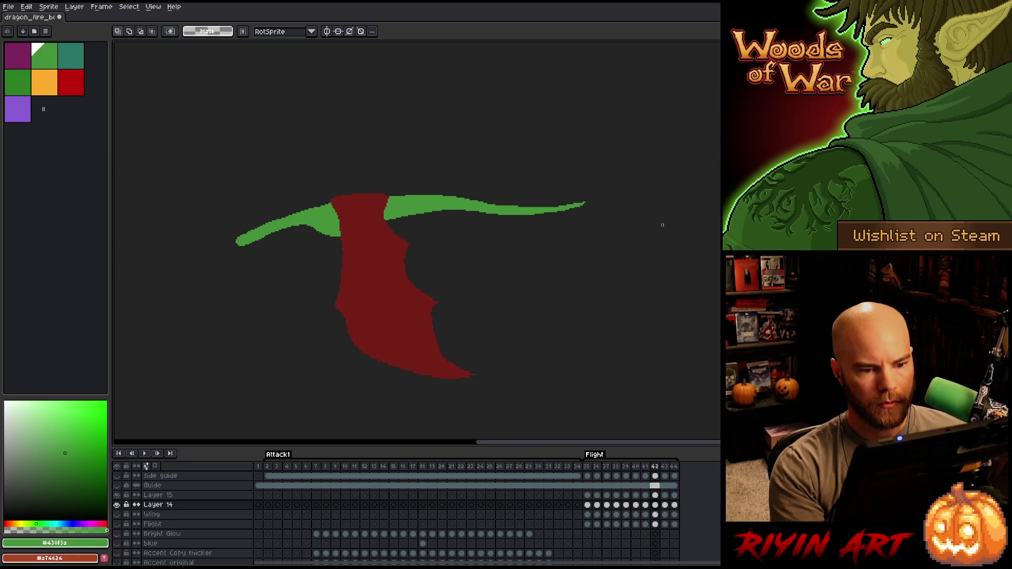
{"action": "key", "text": "Left"}
{"action": "key", "text": "Left"}
{"action": "key", "text": "Right"}
{"action": "left_click_drag", "start_coordinate": [636, 178], "coordinate": [549, 264]}
{"action": "left_click_drag", "start_coordinate": [720, 189], "coordinate": [561, 252]}
{"action": "key", "text": "ctrl+d"}
{"action": "key", "text": "b"}
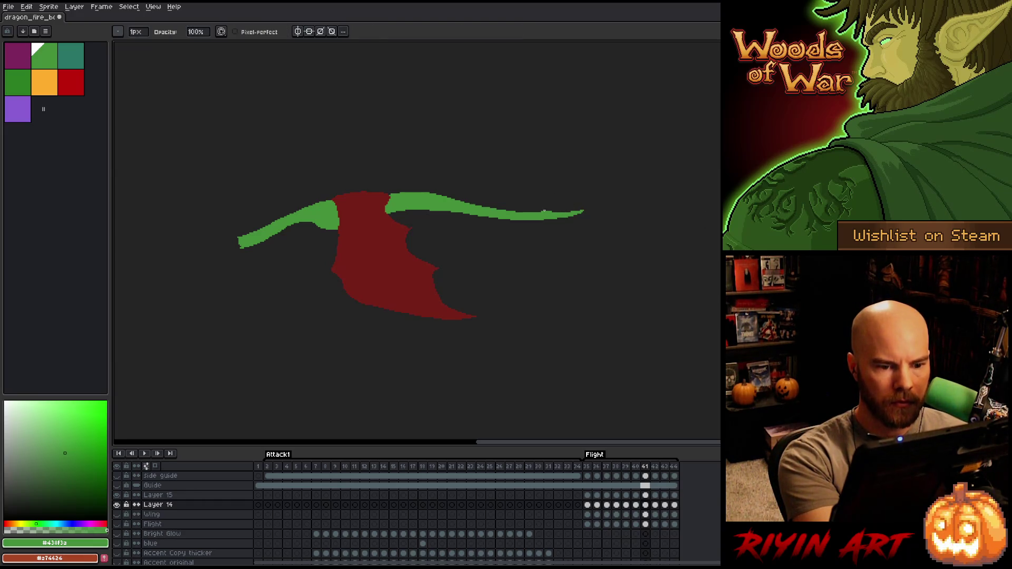
Flip between frames 41 and 42 and play the Flight animation loop
{"action": "key", "text": "Left"}
{"action": "key", "text": "Right"}
{"action": "key", "text": "Right"}
{"action": "key", "text": "Left"}
{"action": "key", "text": "Right"}
{"action": "key", "text": "Left"}
{"action": "key", "text": "Left"}
{"action": "key", "text": "Right"}
{"action": "key", "text": "Right"}
{"action": "key", "text": "Return"}
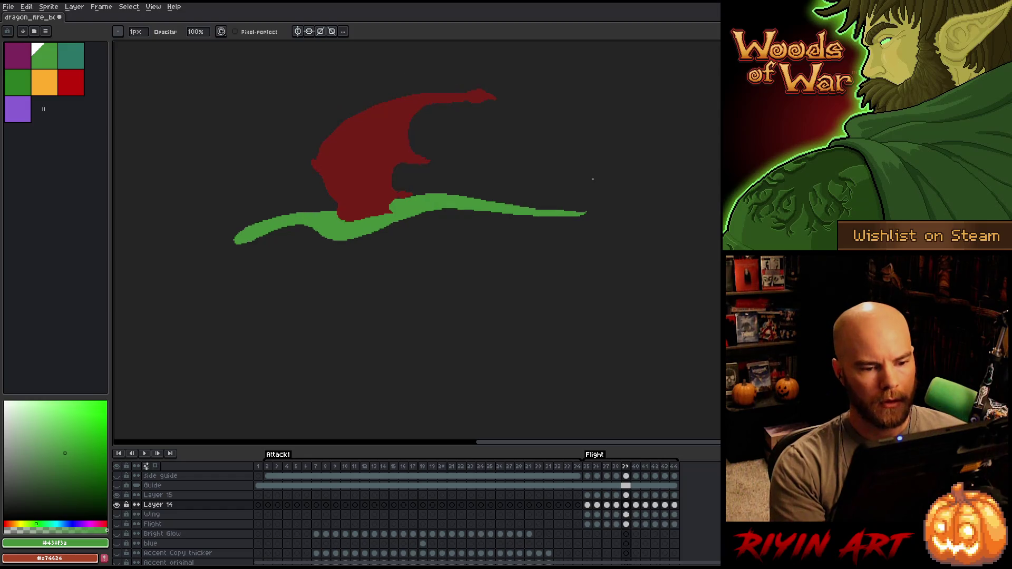
Lasso the green body's right tip, cancel the transform, and deselect on frame 40
{"action": "key", "text": "q"}
{"action": "mouse_move", "coordinate": [614, 198]}
{"action": "left_mouse_down"}
{"action": "mouse_move", "coordinate": [549, 203]}
{"action": "mouse_move", "coordinate": [557, 232]}
{"action": "mouse_move", "coordinate": [614, 255]}
{"action": "left_mouse_up"}
{"action": "key", "text": "ctrl+t"}
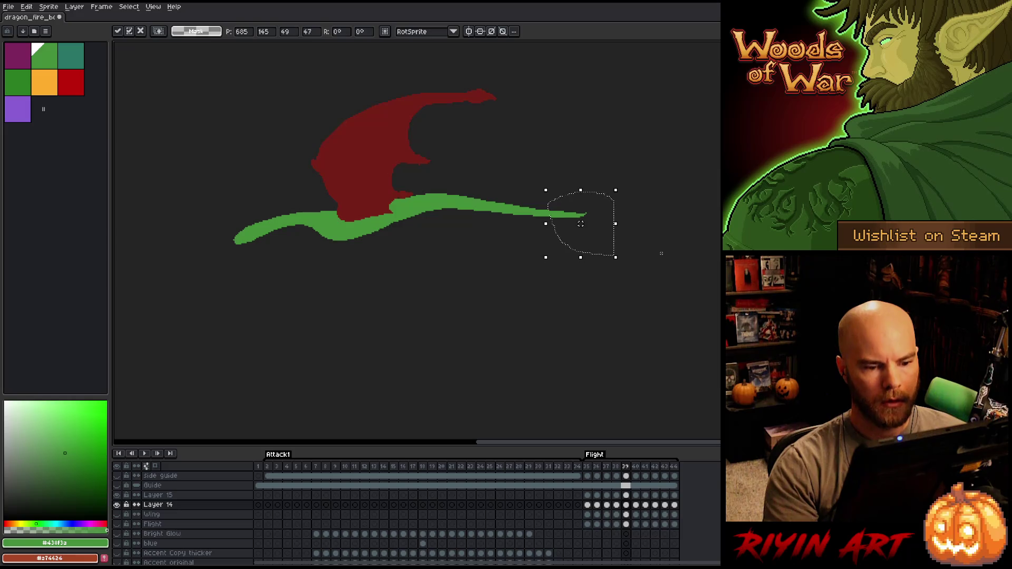
{"action": "key", "text": "Return"}
{"action": "key", "text": "Right"}
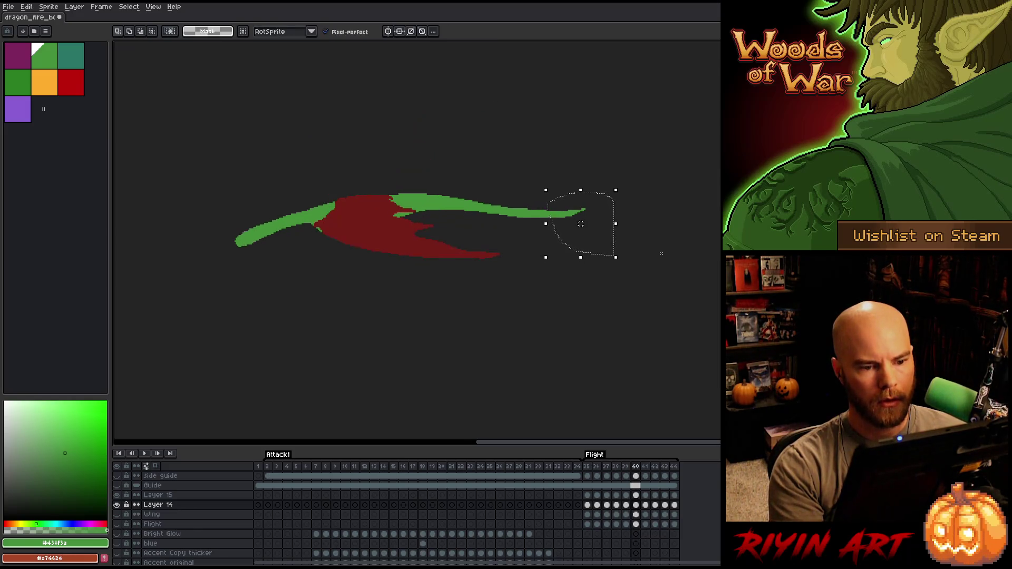
{"action": "key", "text": "ctrl+d"}
Erase stray pixels at the green tip on frame 40, comparing against frames 39 and 41
{"action": "key", "text": "b"}
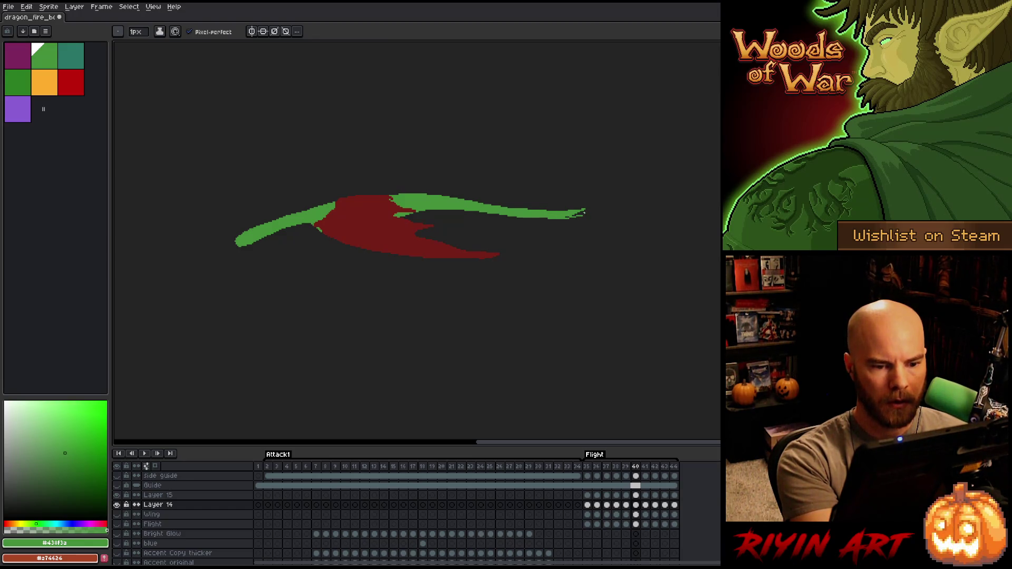
{"action": "key", "text": "e"}
{"action": "mouse_move", "coordinate": [574, 211]}
{"action": "left_mouse_down"}
{"action": "mouse_move", "coordinate": [553, 212]}
{"action": "mouse_move", "coordinate": [567, 213]}
{"action": "left_mouse_up"}
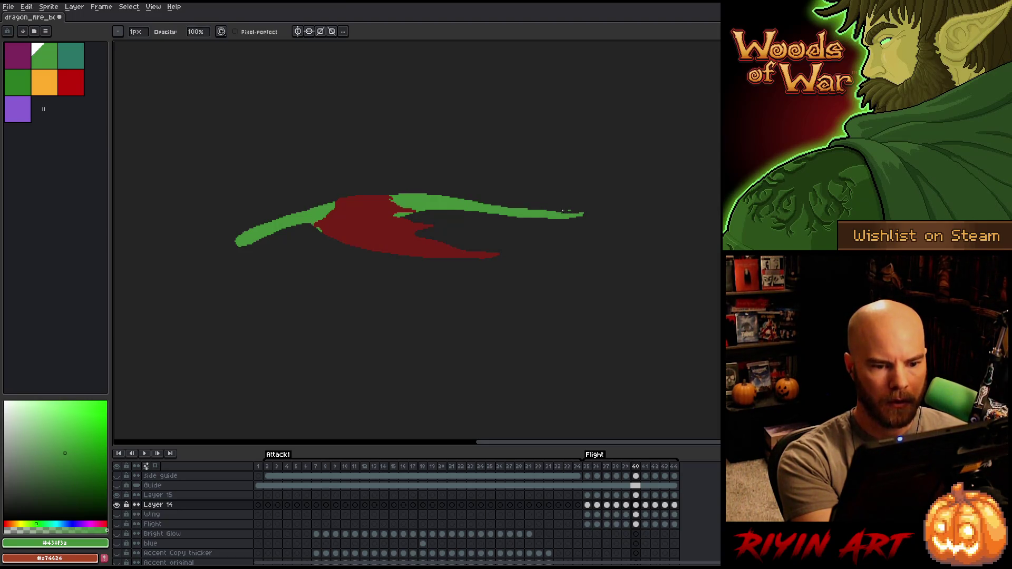
{"action": "key", "text": "b"}
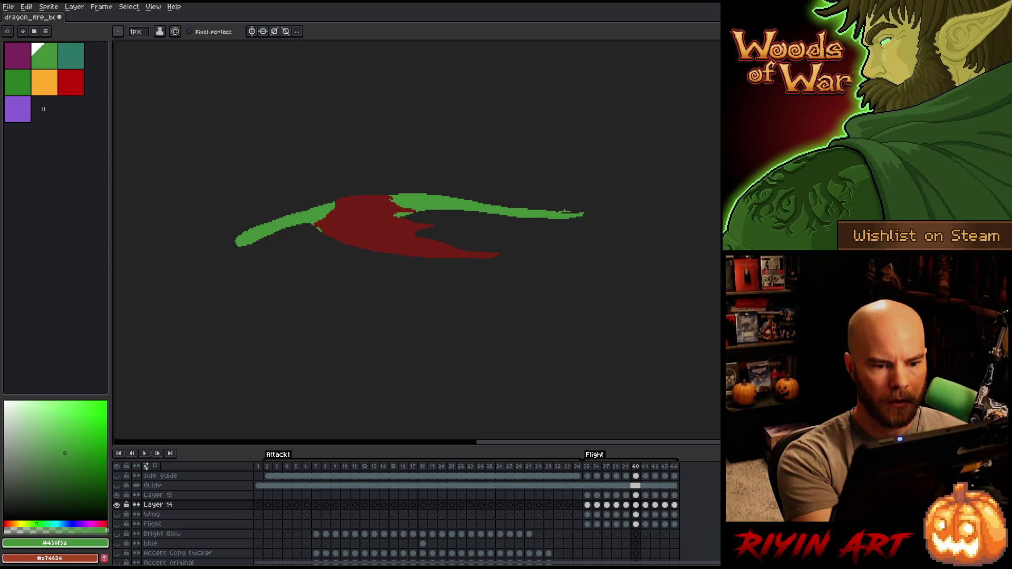
{"action": "key", "text": "e"}
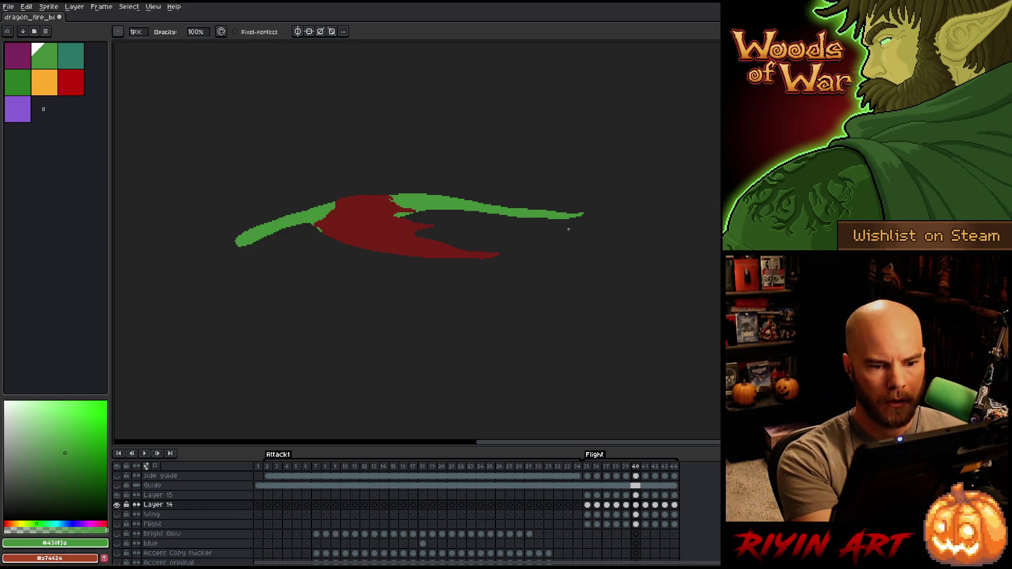
{"action": "key", "text": "comma"}
{"action": "key", "text": "period"}
{"action": "key", "text": "period"}
{"action": "key", "text": "comma"}
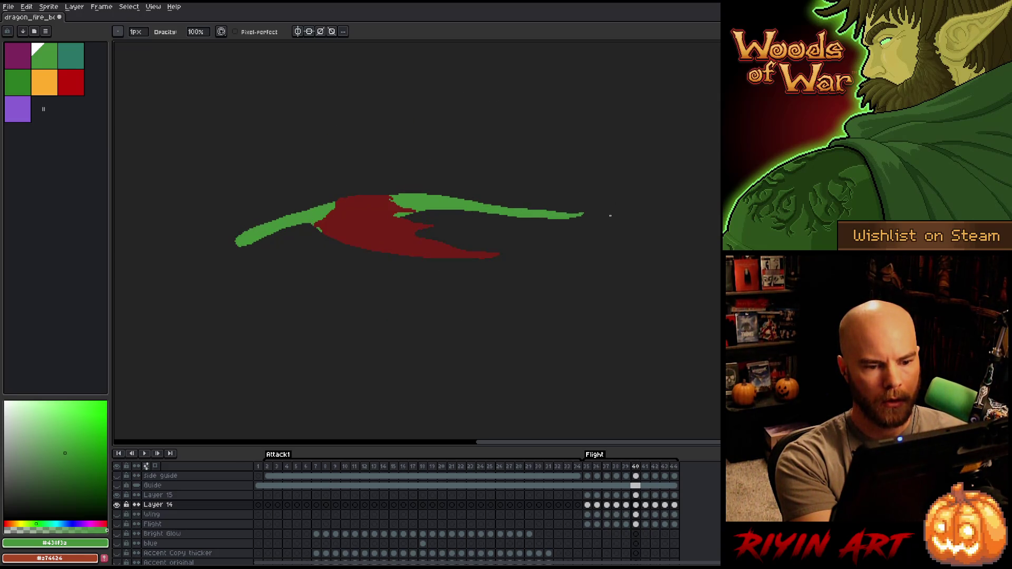
{"action": "key", "text": "period"}
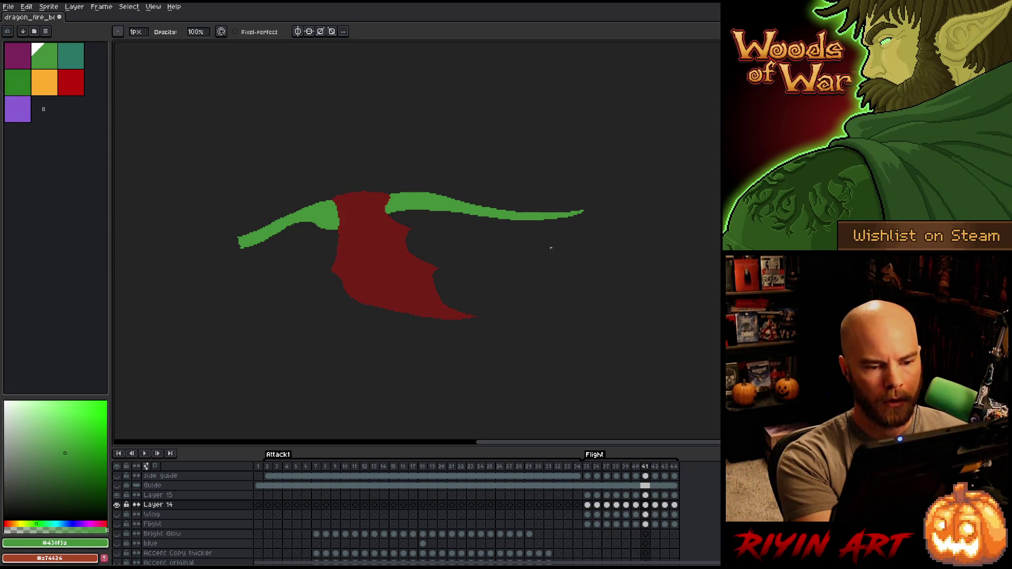
{"action": "key", "text": "comma"}
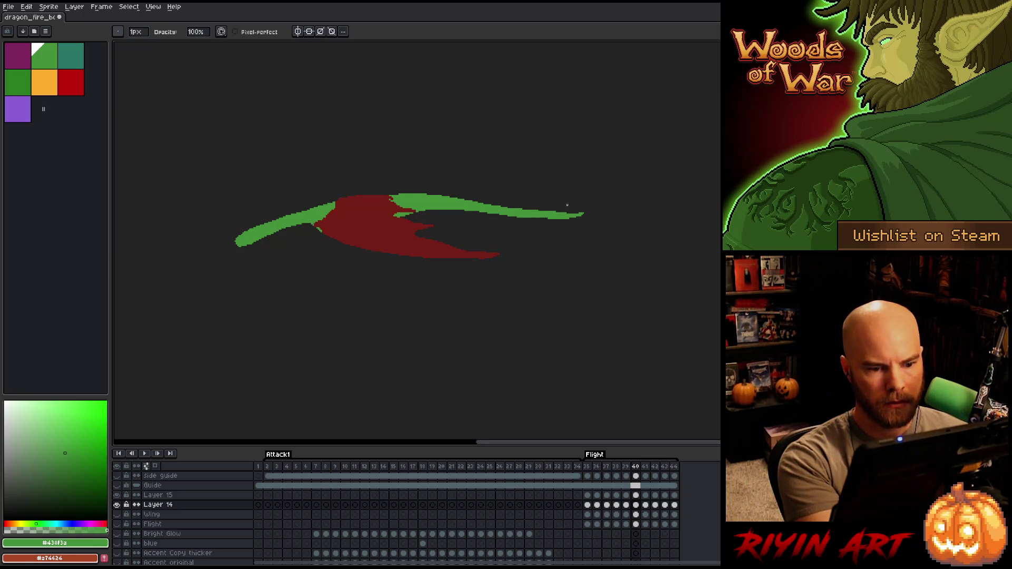
Step to frame 42 and erase a small notch along the green body's top edge
{"action": "key", "text": "Left"}
{"action": "key", "text": "Right"}
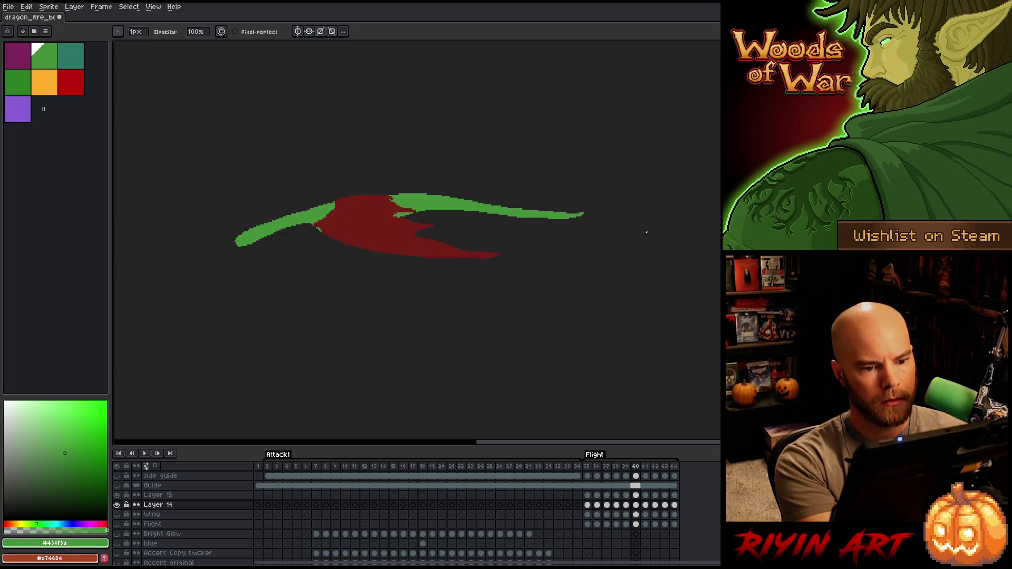
{"action": "key", "text": "Right"}
{"action": "key", "text": "Left"}
{"action": "key", "text": "Right"}
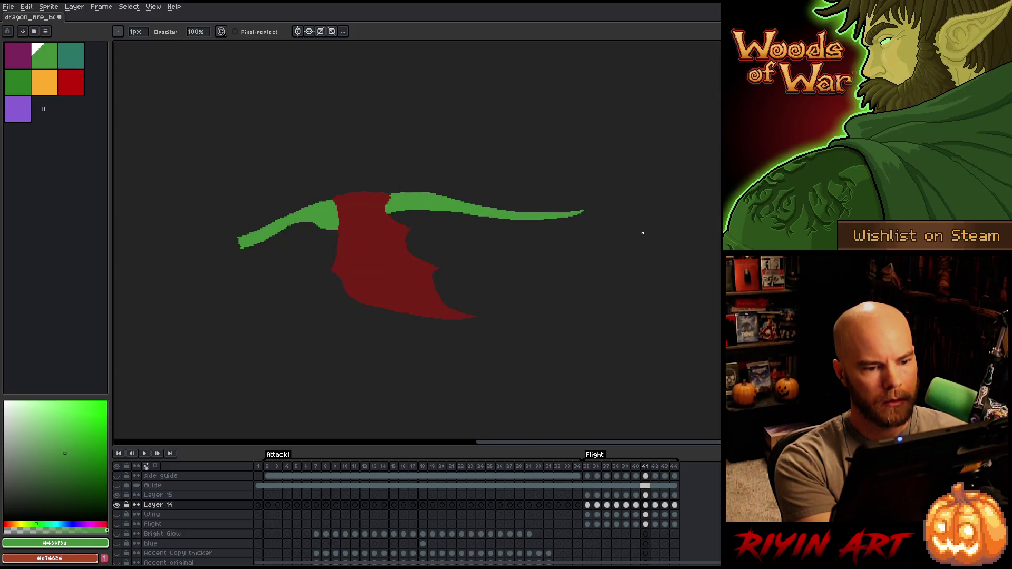
{"action": "key", "text": "Right"}
{"action": "key", "text": "Left"}
{"action": "key", "text": "Right"}
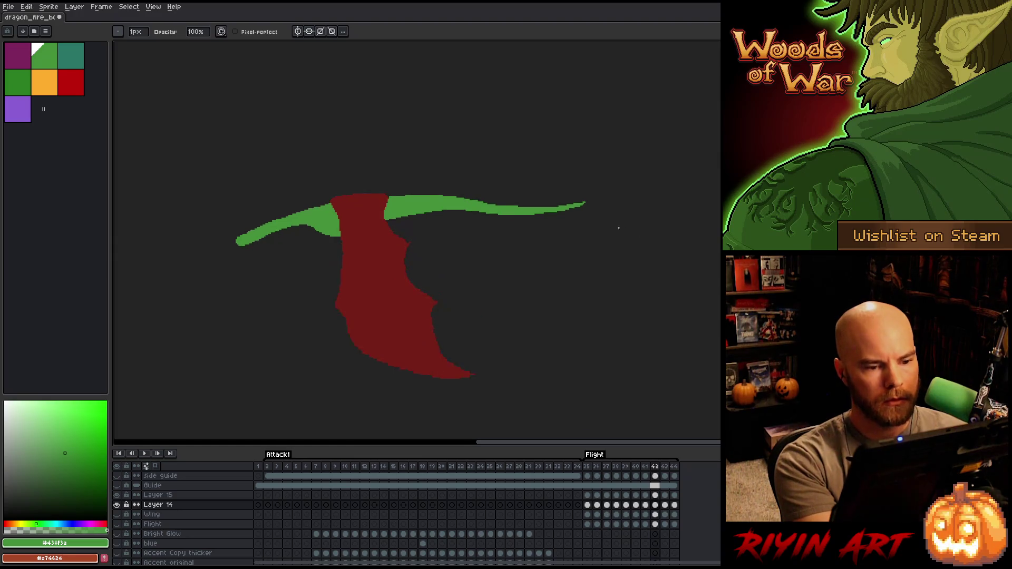
{"action": "key", "text": "e"}
{"action": "left_click_drag", "start_coordinate": [494, 205], "coordinate": [504, 205]}
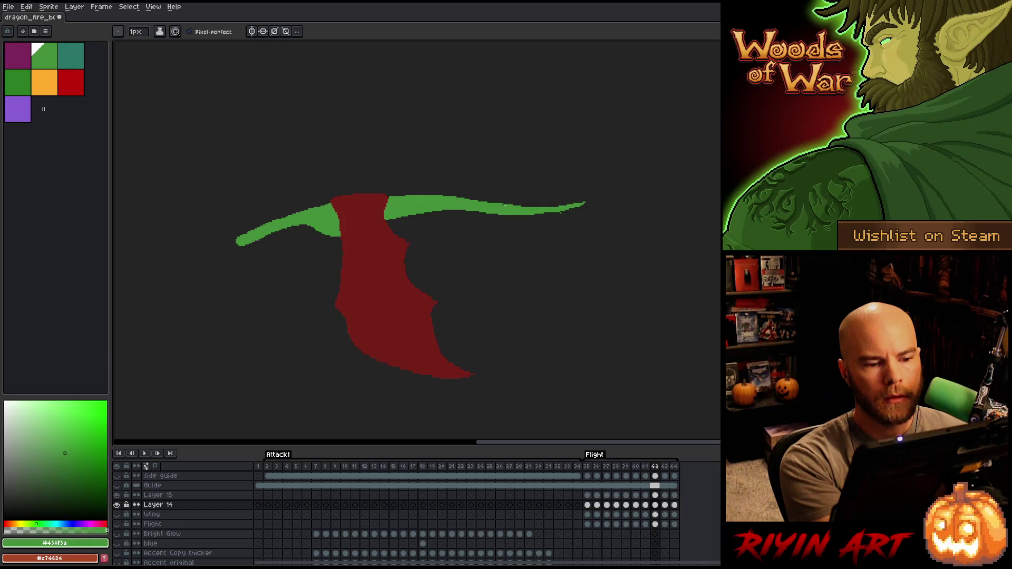
Reshape the green tip on frame 42: draw a forked end, trim it, thicken then erase the lower edge
{"action": "left_click_drag", "start_coordinate": [544, 213], "coordinate": [561, 216]}
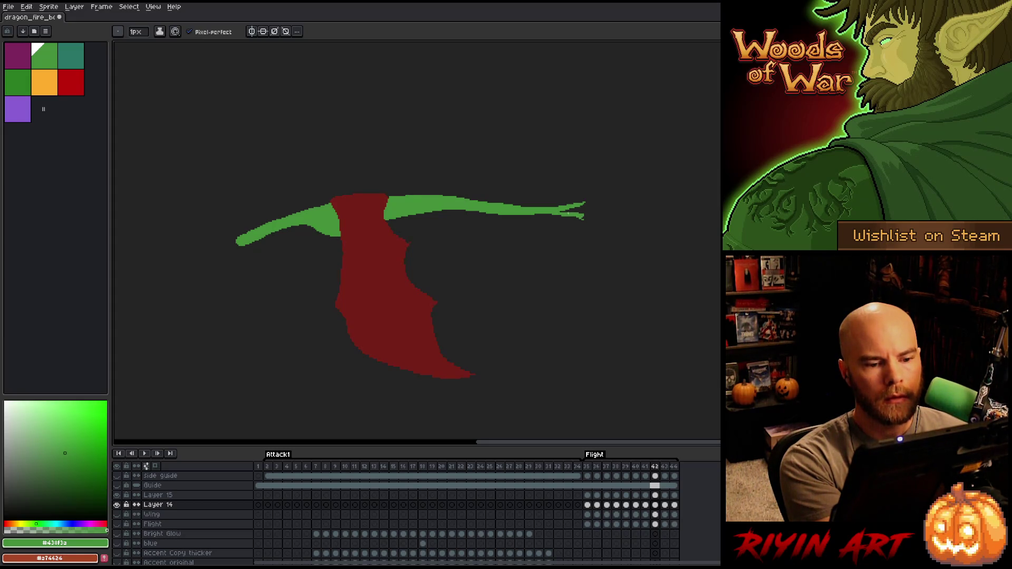
{"action": "key", "text": "e"}
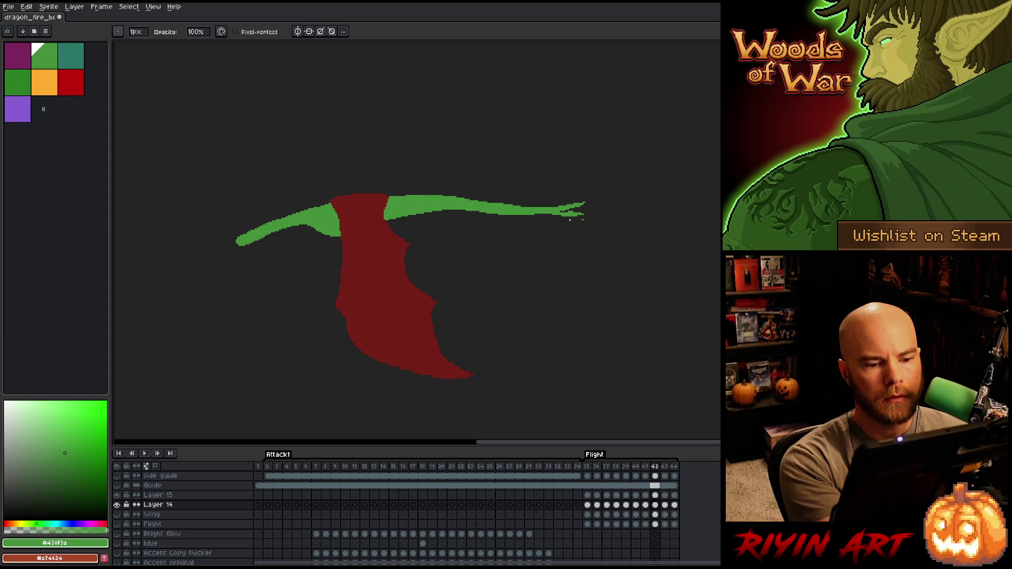
{"action": "mouse_move", "coordinate": [570, 209]}
{"action": "left_mouse_down"}
{"action": "mouse_move", "coordinate": [546, 209]}
{"action": "mouse_move", "coordinate": [566, 204]}
{"action": "left_mouse_up"}
{"action": "key", "text": "b"}
{"action": "key", "text": "e"}
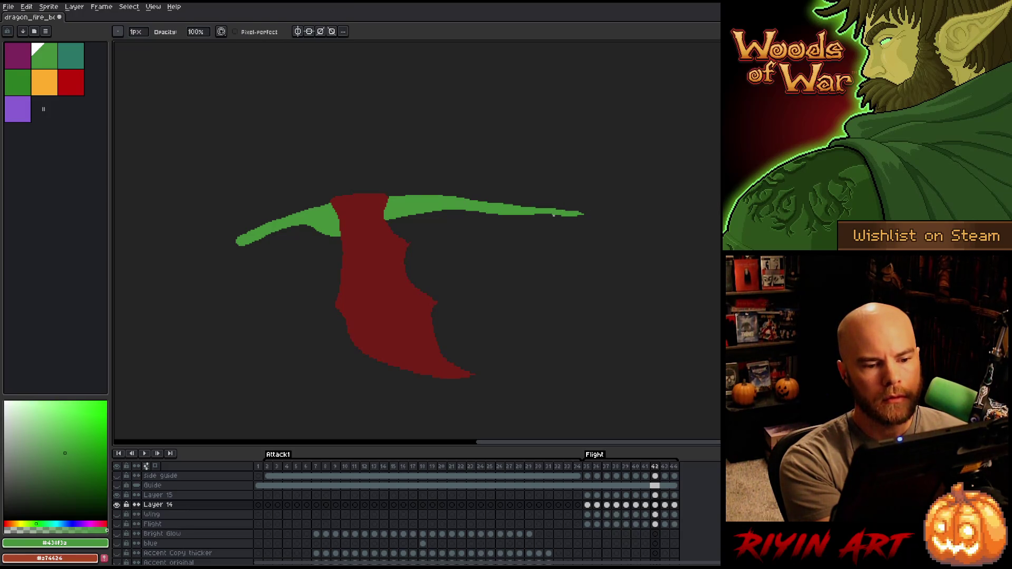
{"action": "key", "text": "b"}
{"action": "left_click_drag", "start_coordinate": [538, 214], "coordinate": [579, 212]}
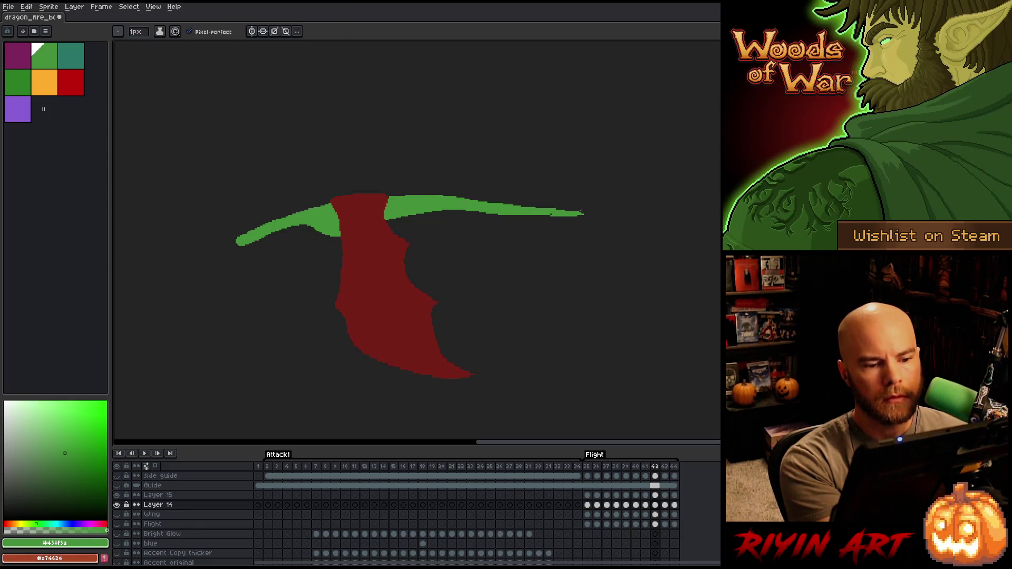
{"action": "key", "text": "Left"}
{"action": "key", "text": "Right"}
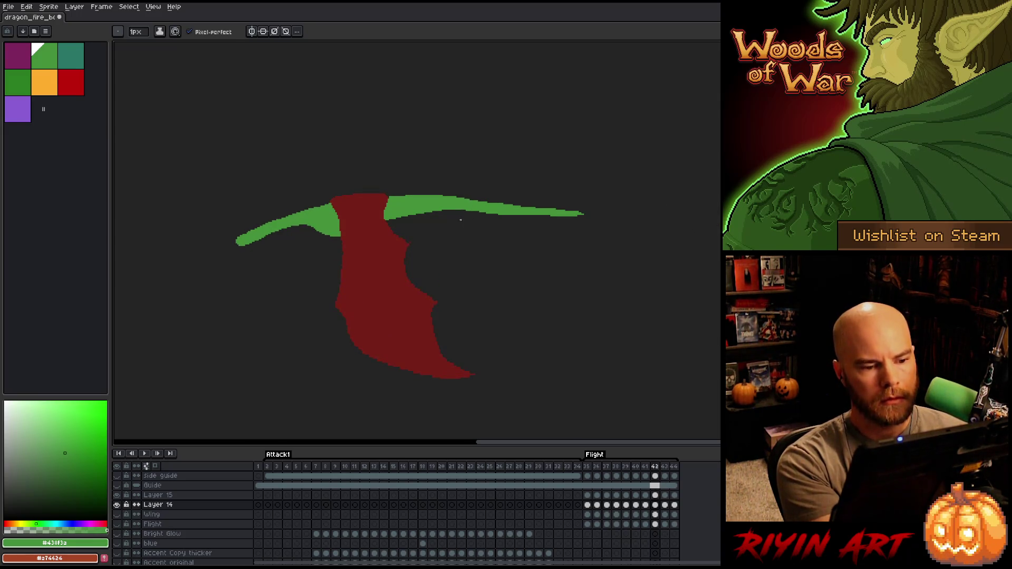
{"action": "key", "text": "e"}
{"action": "left_click_drag", "start_coordinate": [486, 215], "coordinate": [548, 213]}
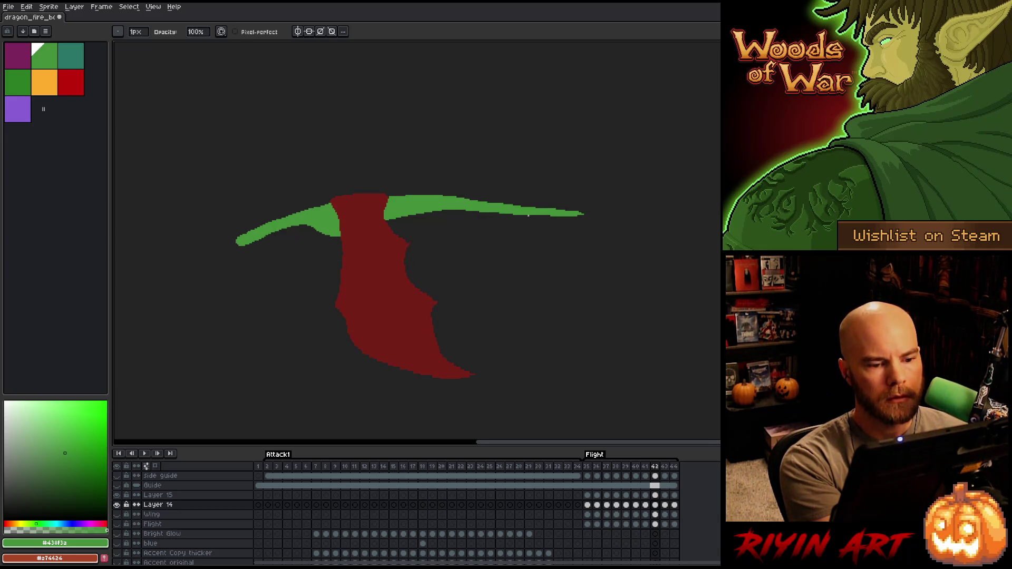
On frame 43, add and then erase green pixels at the tip, checking against adjacent frames
{"action": "key", "text": "period"}
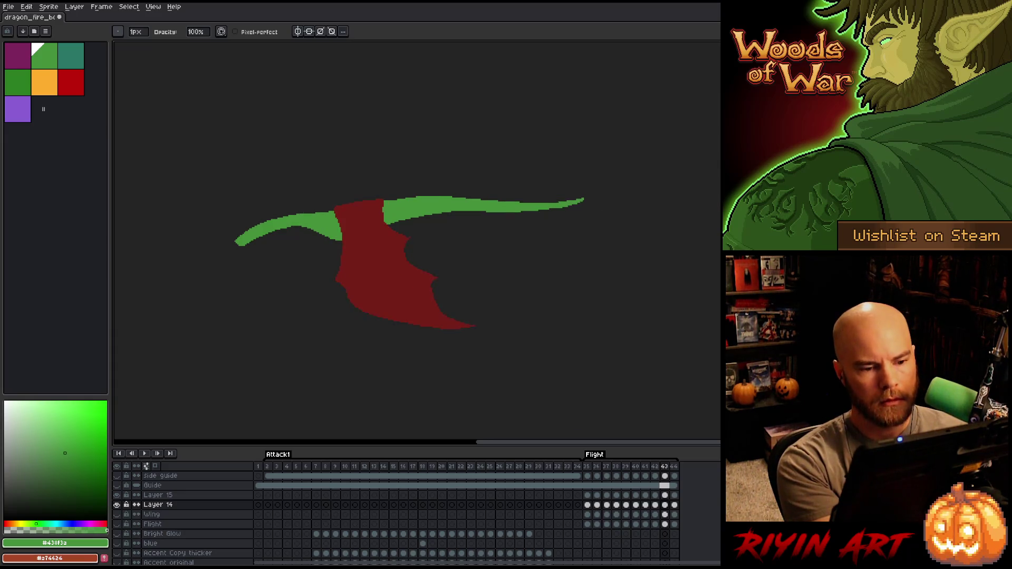
{"action": "key", "text": "b"}
{"action": "mouse_move", "coordinate": [582, 201]}
{"action": "left_mouse_down"}
{"action": "mouse_move", "coordinate": [586, 209]}
{"action": "mouse_move", "coordinate": [567, 210]}
{"action": "left_mouse_up"}
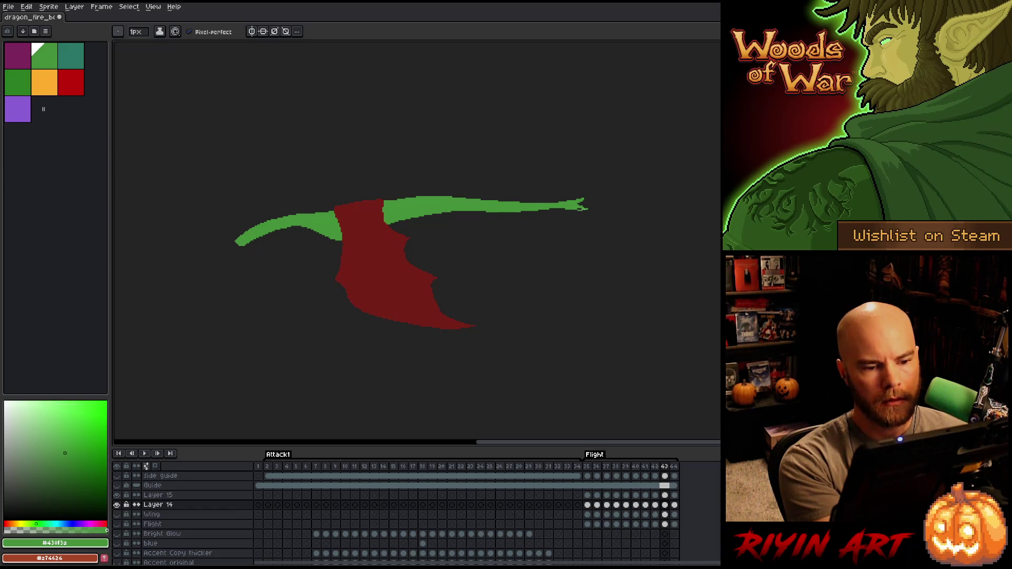
{"action": "key", "text": "e"}
{"action": "left_click_drag", "start_coordinate": [583, 205], "coordinate": [563, 201]}
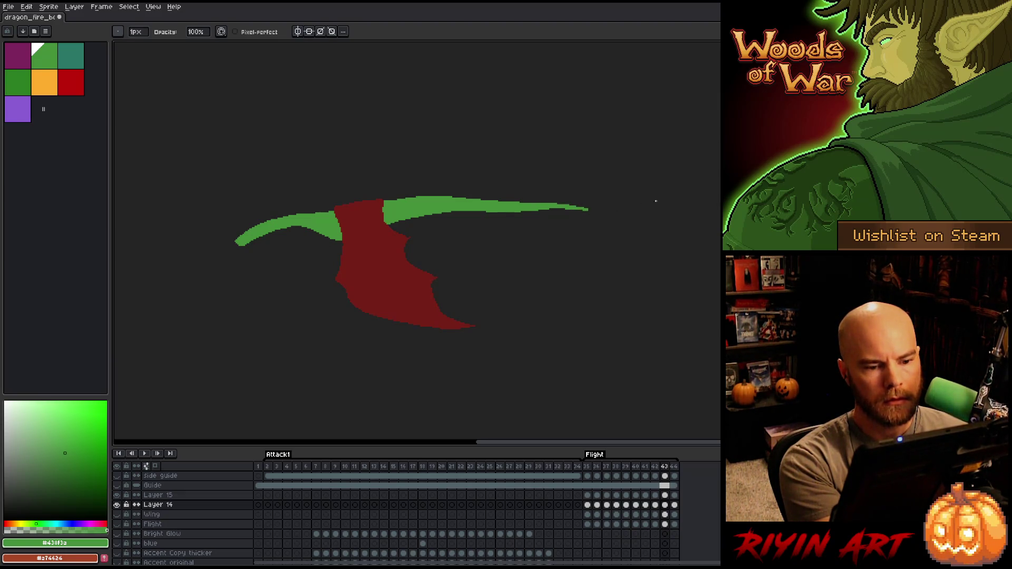
{"action": "key", "text": "Left"}
{"action": "key", "text": "Right"}
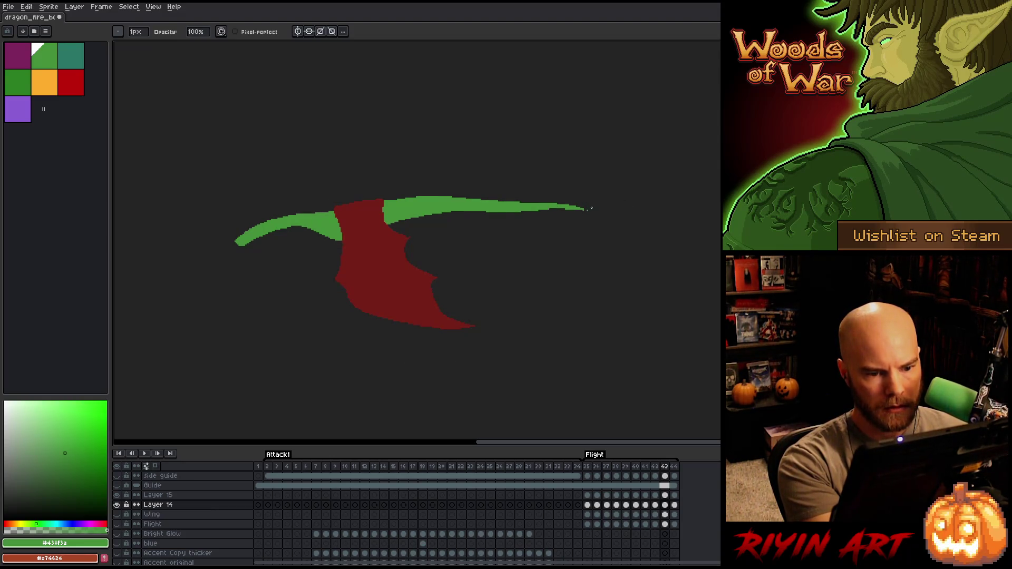
{"action": "key", "text": "Left"}
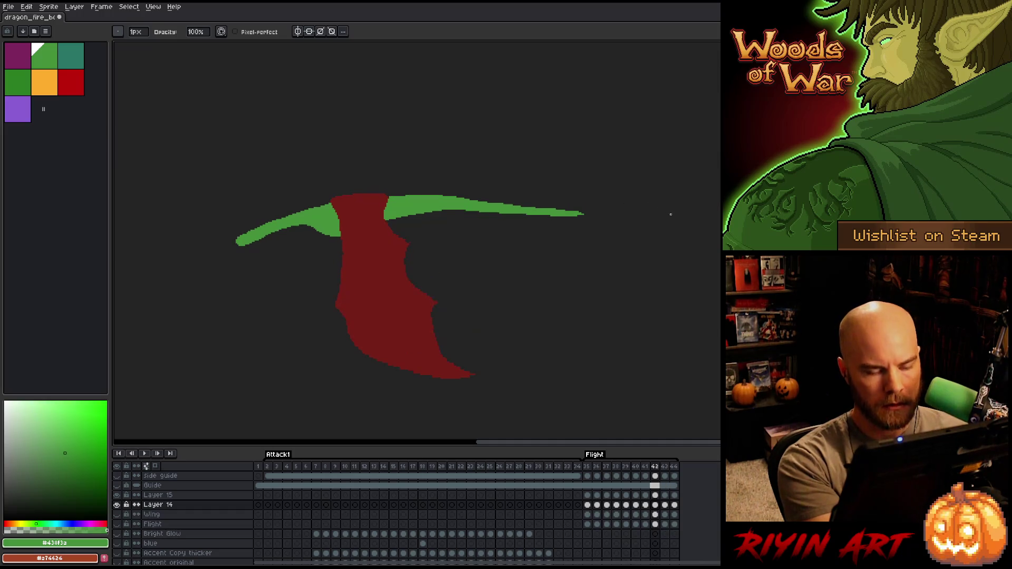
{"action": "key", "text": "Right"}
{"action": "key", "text": "e"}
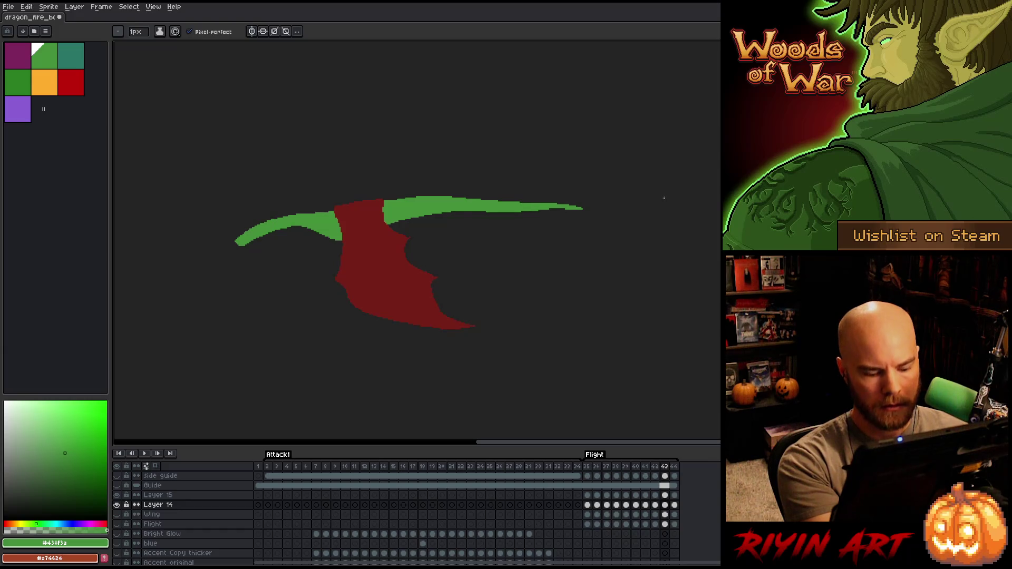
Draw green strands at the tip on frame 44, undoing the stray ones
{"action": "key", "text": "Right"}
{"action": "left_click_drag", "start_coordinate": [557, 209], "coordinate": [587, 207]}
{"action": "left_click_drag", "start_coordinate": [570, 204], "coordinate": [586, 203]}
{"action": "key", "text": "b"}
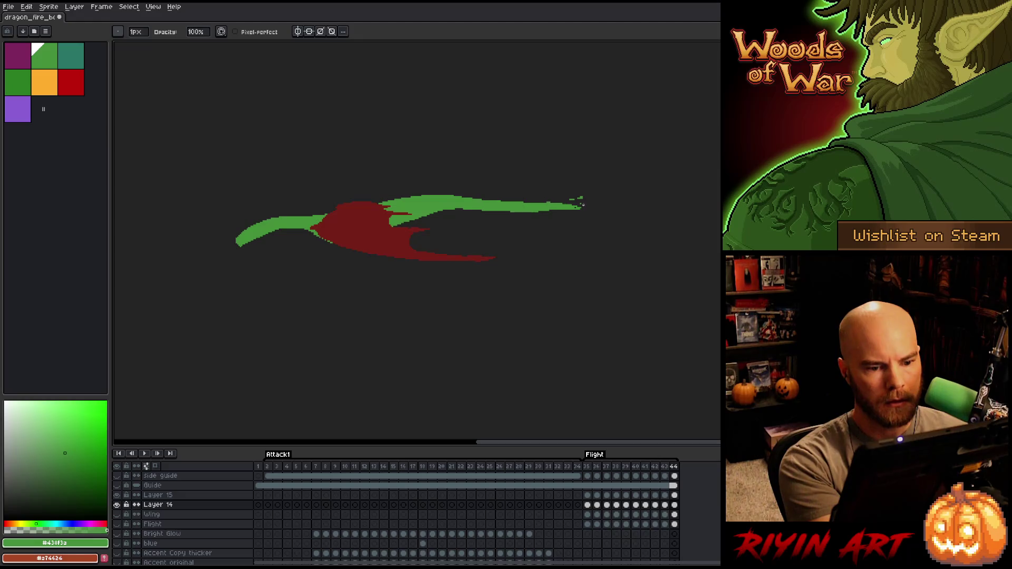
{"action": "key", "text": "ctrl+z"}
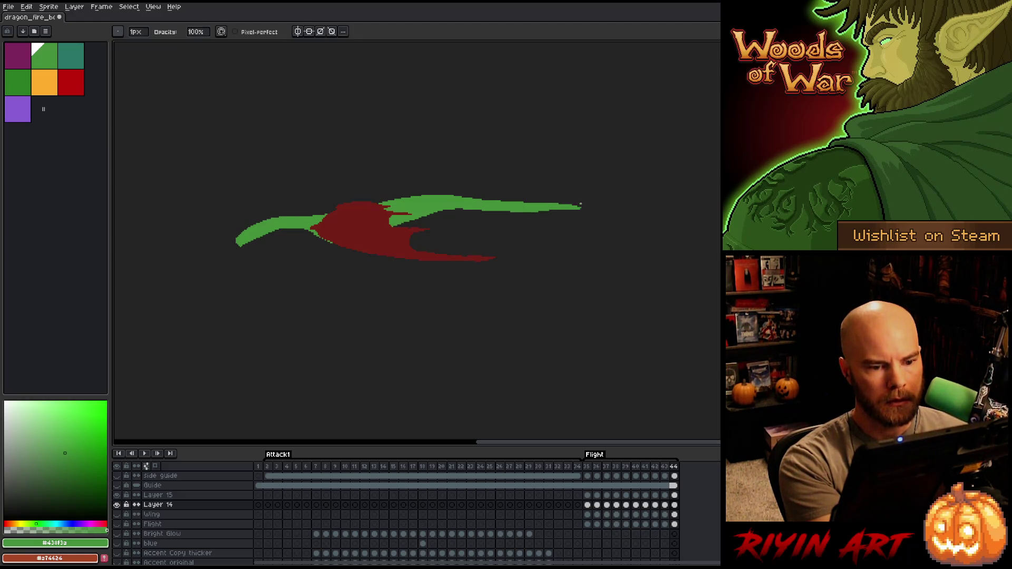
Erase part of the green tip on frame 44 to shorten it, redoing the erase once
{"action": "key", "text": "Right"}
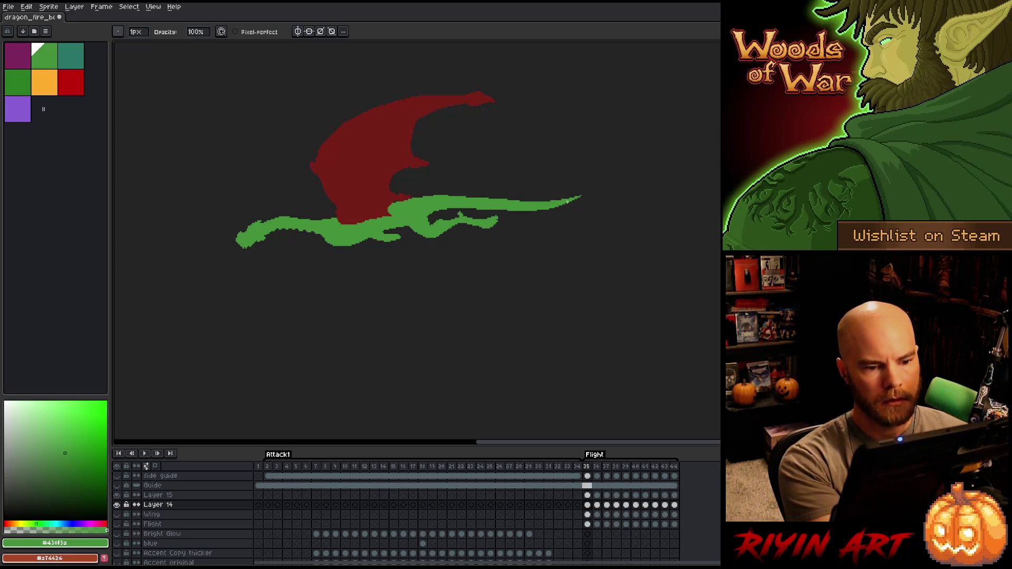
{"action": "key", "text": "Left"}
{"action": "key", "text": "Left"}
{"action": "key", "text": "Right"}
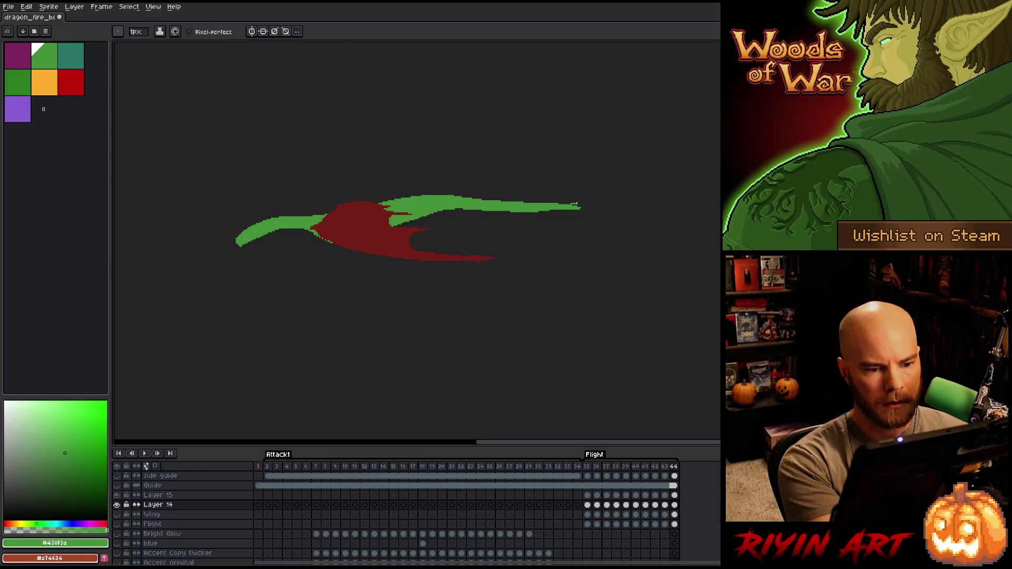
{"action": "key", "text": "b"}
{"action": "left_click_drag", "start_coordinate": [579, 207], "coordinate": [559, 209]}
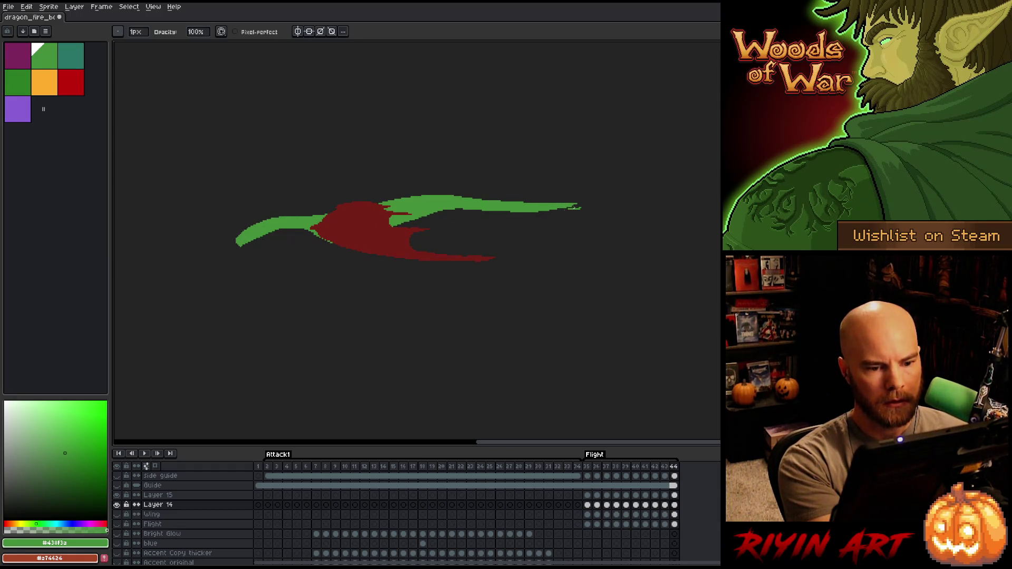
{"action": "key", "text": "ctrl+z"}
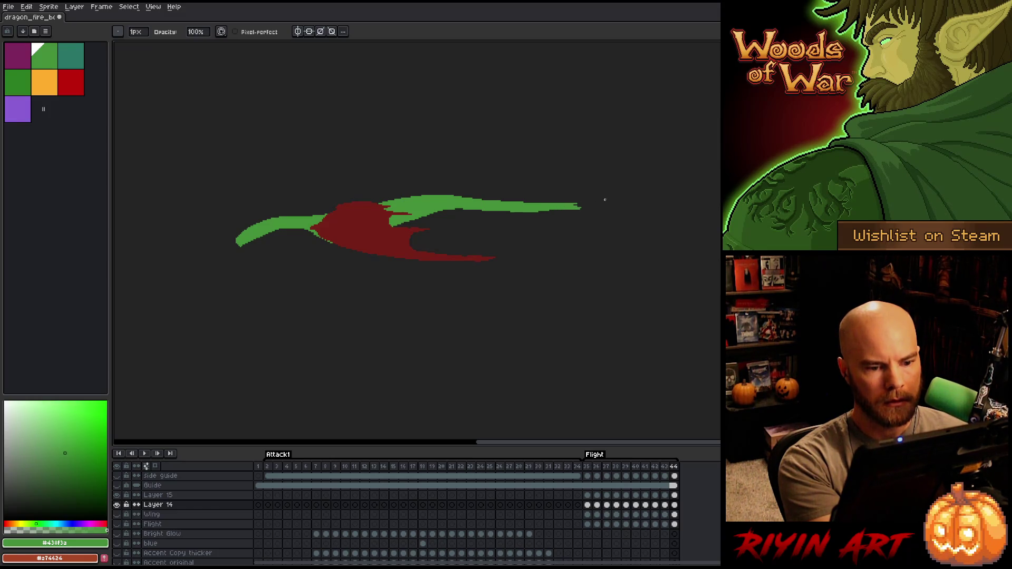
{"action": "left_click_drag", "start_coordinate": [579, 207], "coordinate": [561, 208]}
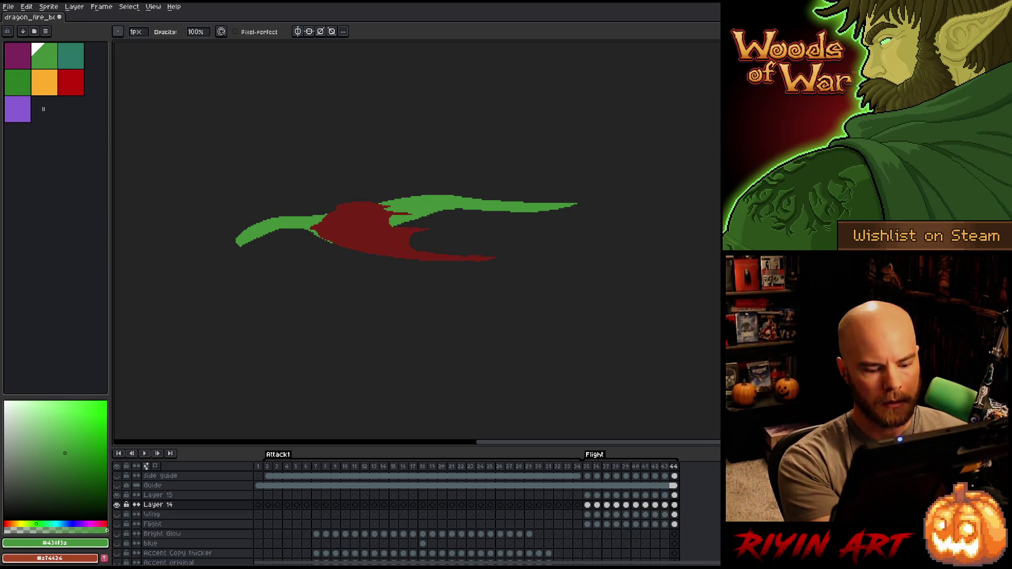
{"action": "key", "text": "Right"}
{"action": "key", "text": "Right"}
{"action": "key", "text": "Right"}
{"action": "key", "text": "Right"}
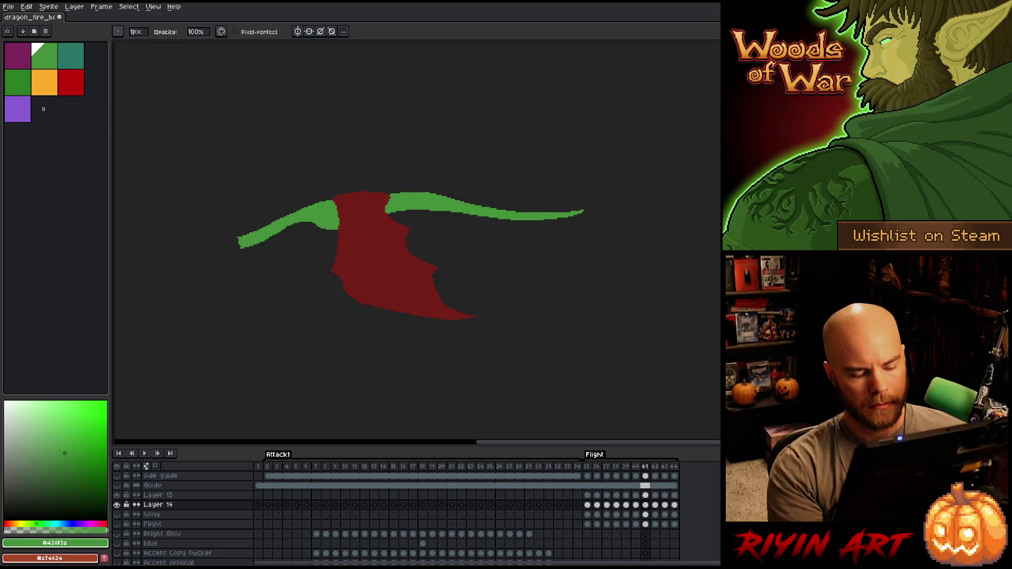
Marquee-select various areas of the green band's tip on frame 41, clearing each
{"action": "key", "text": "m"}
{"action": "left_click_drag", "start_coordinate": [722, 150], "coordinate": [541, 322]}
{"action": "key", "text": "ctrl+d"}
{"action": "mouse_move", "coordinate": [579, 197]}
{"action": "left_mouse_down"}
{"action": "mouse_move", "coordinate": [524, 219]}
{"action": "mouse_move", "coordinate": [543, 224]}
{"action": "left_mouse_up"}
{"action": "left_click_drag", "start_coordinate": [663, 187], "coordinate": [543, 245]}
{"action": "key", "text": "ctrl+d"}
Zoom in and paint the notch in the green band flat on frame 41
{"action": "scroll", "coordinate": [545, 194], "scroll_direction": "up", "scroll_amount": 2}
{"action": "scroll", "coordinate": [545, 253], "scroll_direction": "up", "scroll_amount": 1}
{"action": "left_click_drag", "start_coordinate": [537, 253], "coordinate": [536, 316]}
{"action": "mouse_move", "coordinate": [717, 198]}
{"action": "left_mouse_down"}
{"action": "mouse_move", "coordinate": [510, 348]}
{"action": "mouse_move", "coordinate": [470, 357]}
{"action": "left_mouse_up"}
Step through the frames to frame 44 and zoom in on it
{"action": "scroll", "coordinate": [660, 102], "scroll_direction": "down", "scroll_amount": 3}
{"action": "key", "text": "Left"}
{"action": "key", "text": "Right"}
{"action": "key", "text": "Right"}
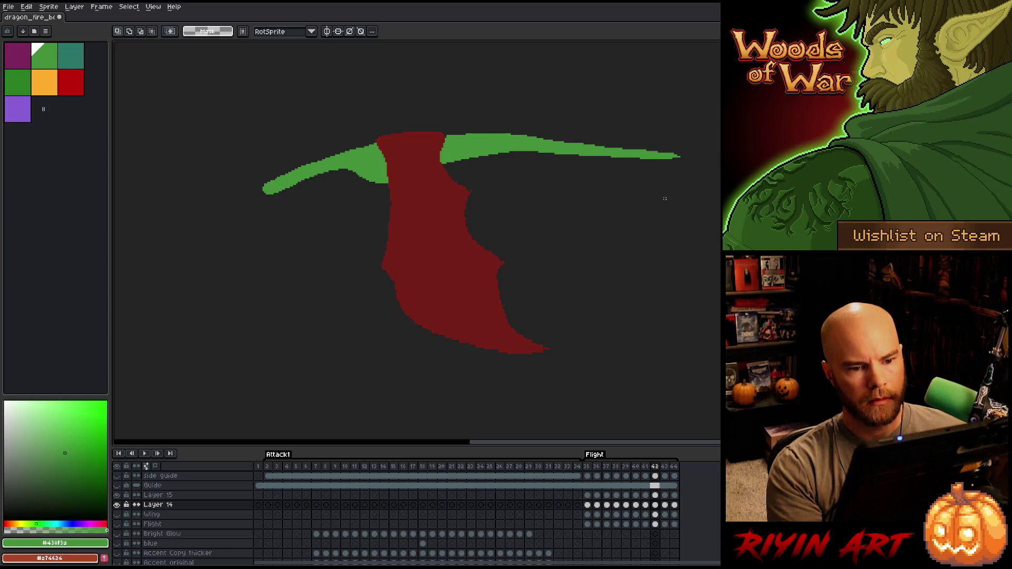
{"action": "key", "text": "Right"}
{"action": "key", "text": "Right"}
{"action": "key", "text": "Right"}
{"action": "key", "text": "Left"}
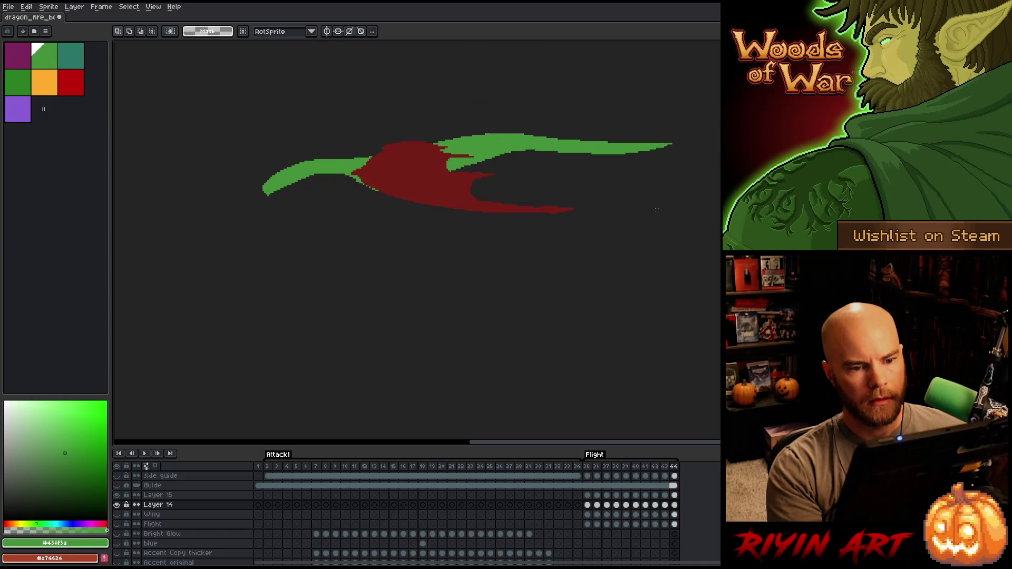
{"action": "key", "text": "Right"}
{"action": "key", "text": "Left"}
{"action": "scroll", "coordinate": [664, 174], "scroll_direction": "up", "scroll_amount": 4}
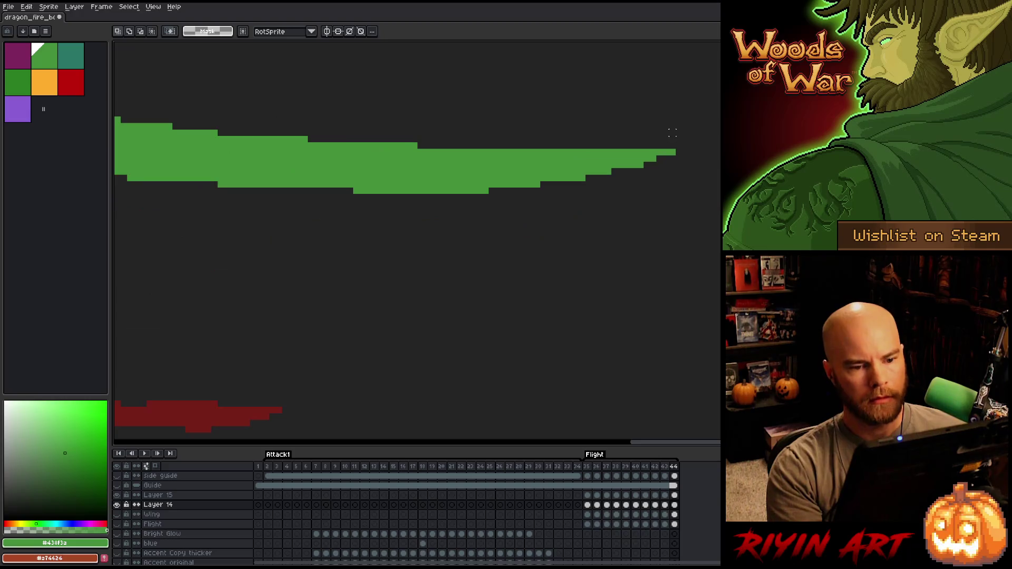
On frame 44, extend the green tail tip, flatten its top edge, and fill the dark notch green
{"action": "key", "text": "b"}
{"action": "mouse_move", "coordinate": [657, 158]}
{"action": "left_mouse_down"}
{"action": "mouse_move", "coordinate": [694, 145]}
{"action": "mouse_move", "coordinate": [625, 145]}
{"action": "left_mouse_up"}
{"action": "key", "text": "e"}
{"action": "left_click_drag", "start_coordinate": [642, 145], "coordinate": [621, 146]}
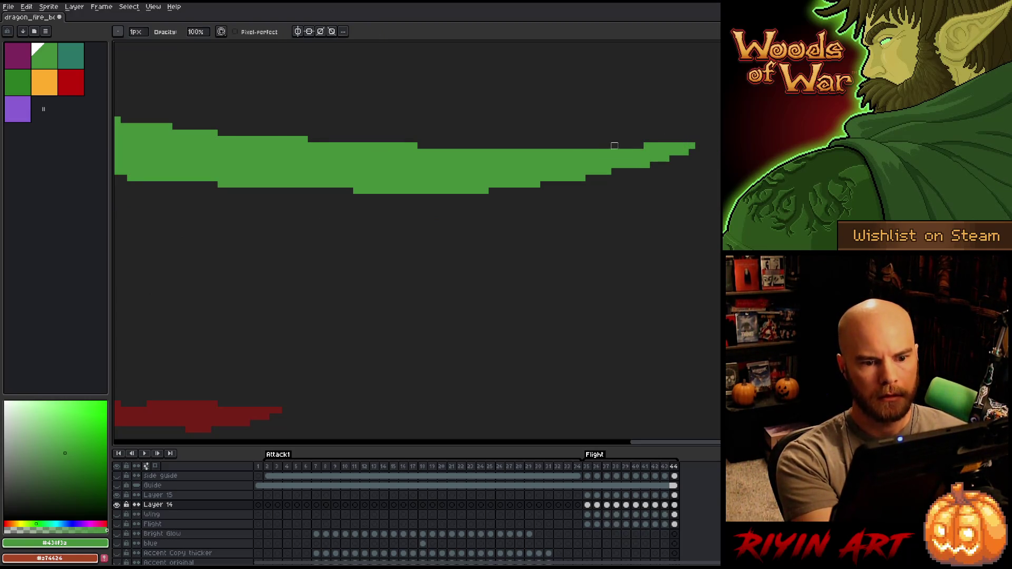
{"action": "key", "text": "b"}
{"action": "left_click", "coordinate": [594, 152]}
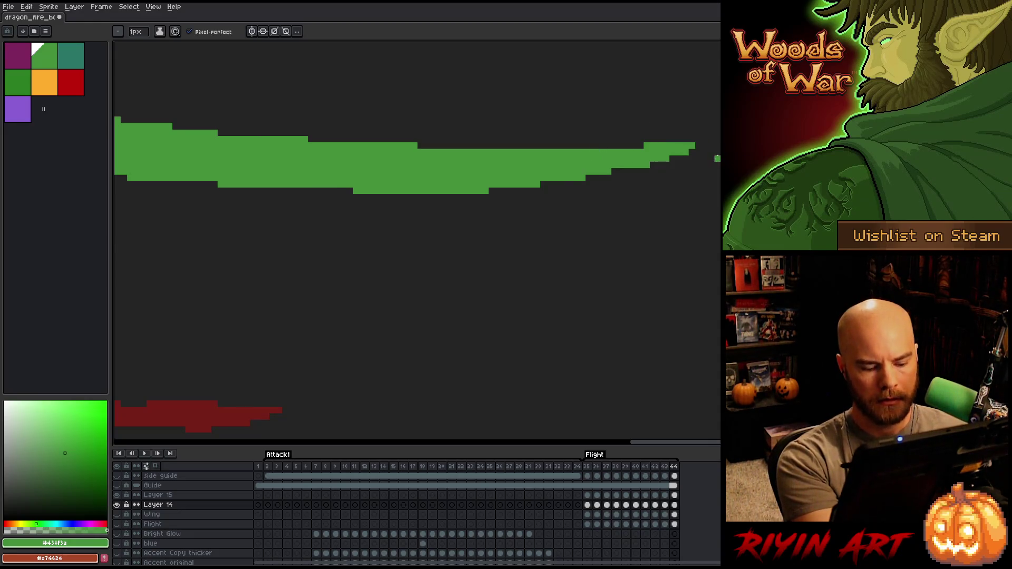
Step between neighbouring Flight frames to check the tail motion, ending on frame 44
{"action": "key", "text": "Left"}
{"action": "key", "text": "Right"}
{"action": "key", "text": "Right"}
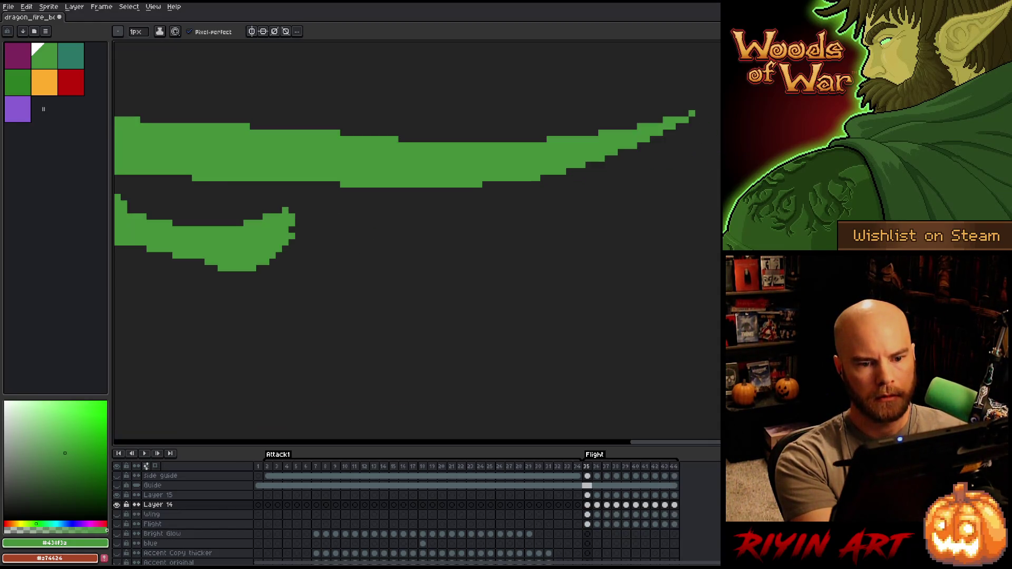
{"action": "key", "text": "Left"}
{"action": "key", "text": "Left"}
{"action": "key", "text": "Right"}
{"action": "key", "text": "Right"}
{"action": "key", "text": "Left"}
Add one green pixel above the tip and erase the pixels just below it
{"action": "key", "text": "e"}
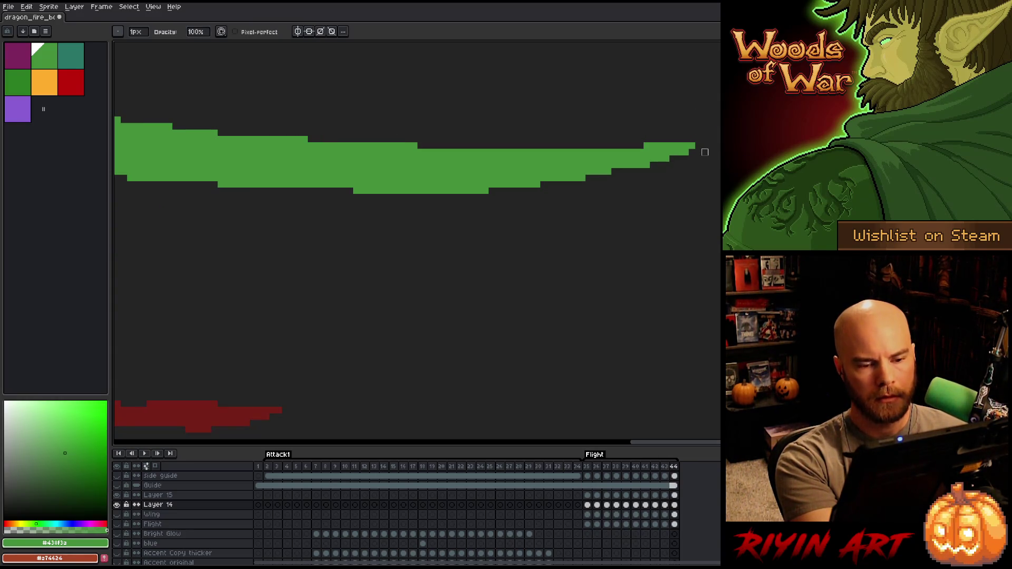
{"action": "left_click", "coordinate": [691, 139]}
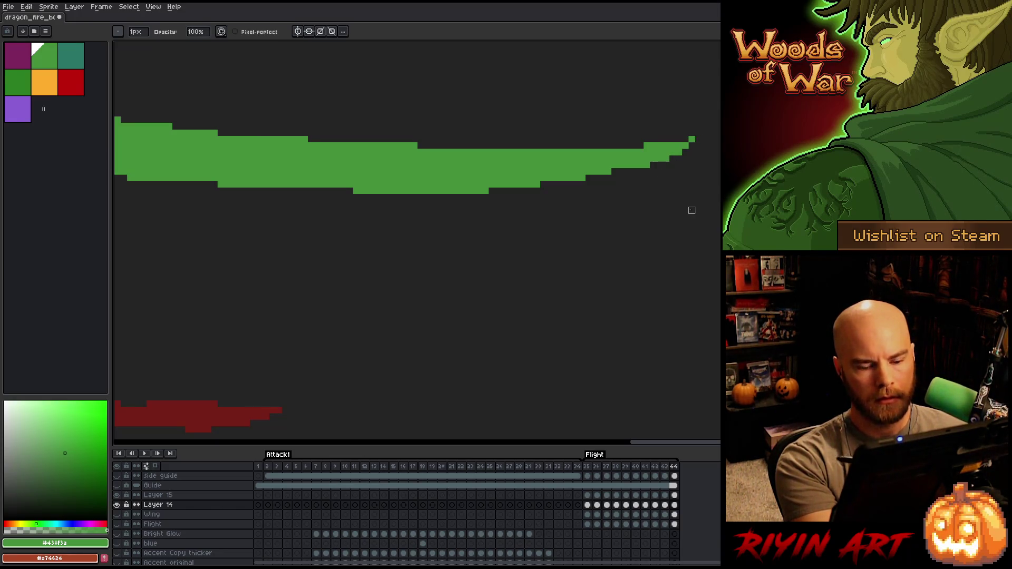
{"action": "key", "text": "Left"}
{"action": "key", "text": "Right"}
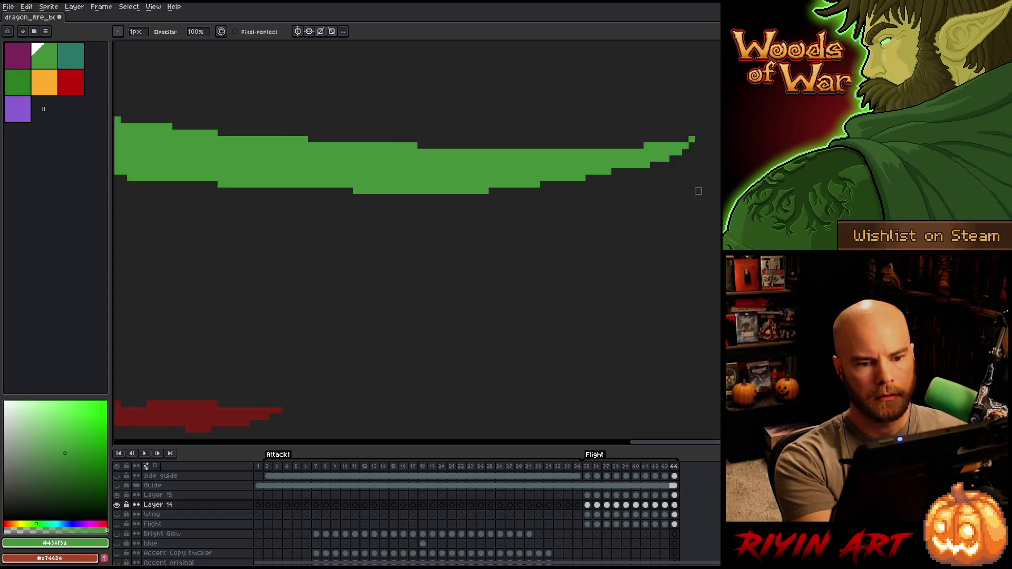
{"action": "key", "text": "e"}
{"action": "left_click_drag", "start_coordinate": [673, 159], "coordinate": [680, 159]}
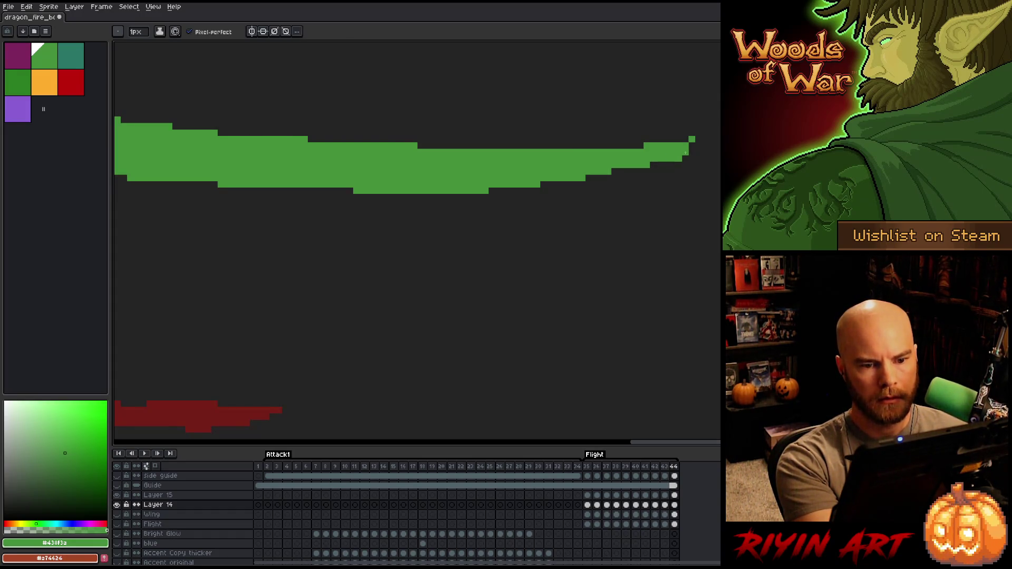
{"action": "key", "text": "b"}
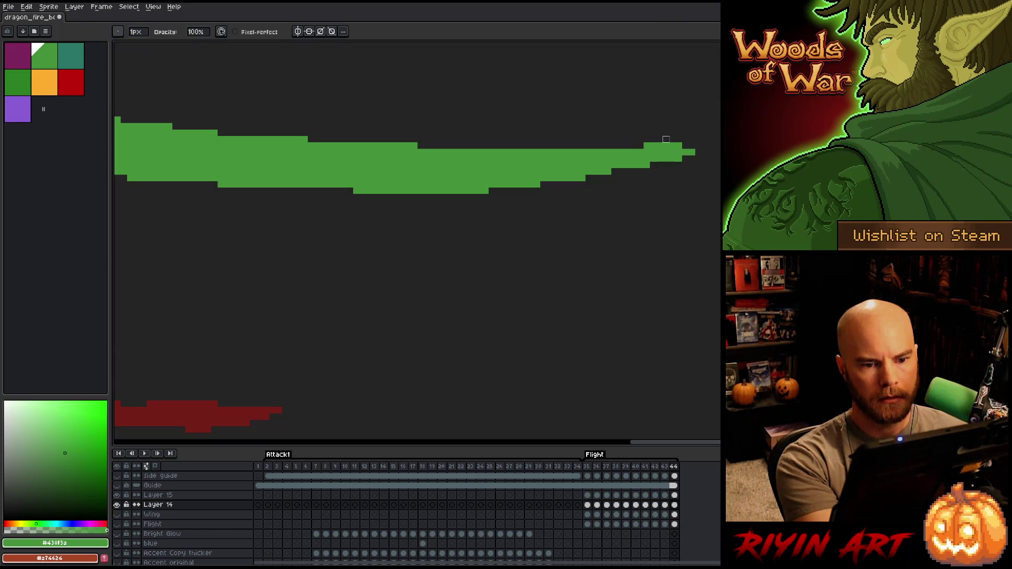
Flip through the Flight frames to check the motion, then lasso-select the green tail tip
{"action": "key", "text": "Left"}
{"action": "key", "text": "Right"}
{"action": "key", "text": "Right"}
{"action": "key", "text": "Left"}
{"action": "key", "text": "Left"}
{"action": "key", "text": "Right"}
{"action": "key", "text": "Left"}
{"action": "key", "text": "Left"}
{"action": "key", "text": "Left"}
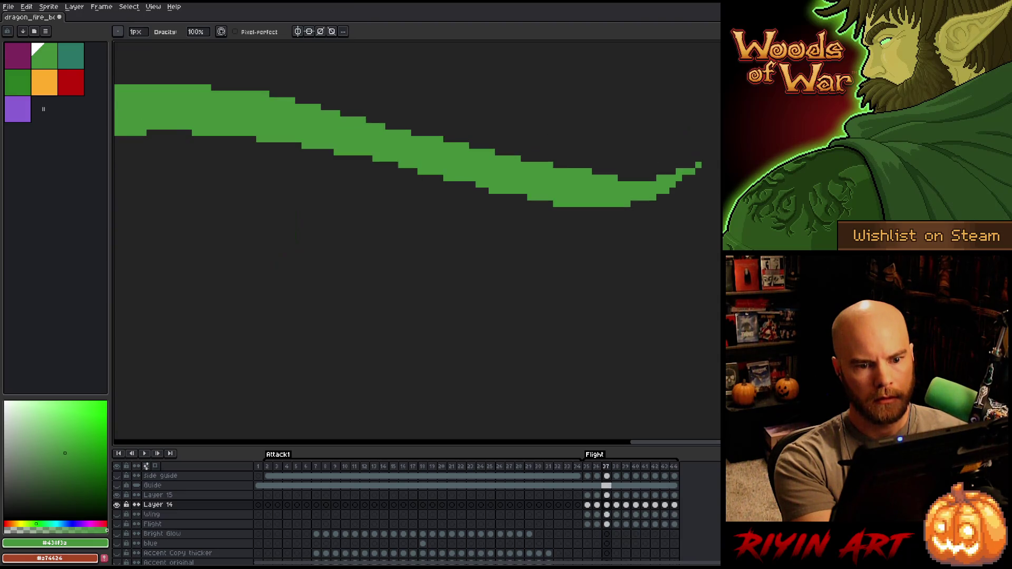
{"action": "key", "text": "Left"}
{"action": "key", "text": "Left"}
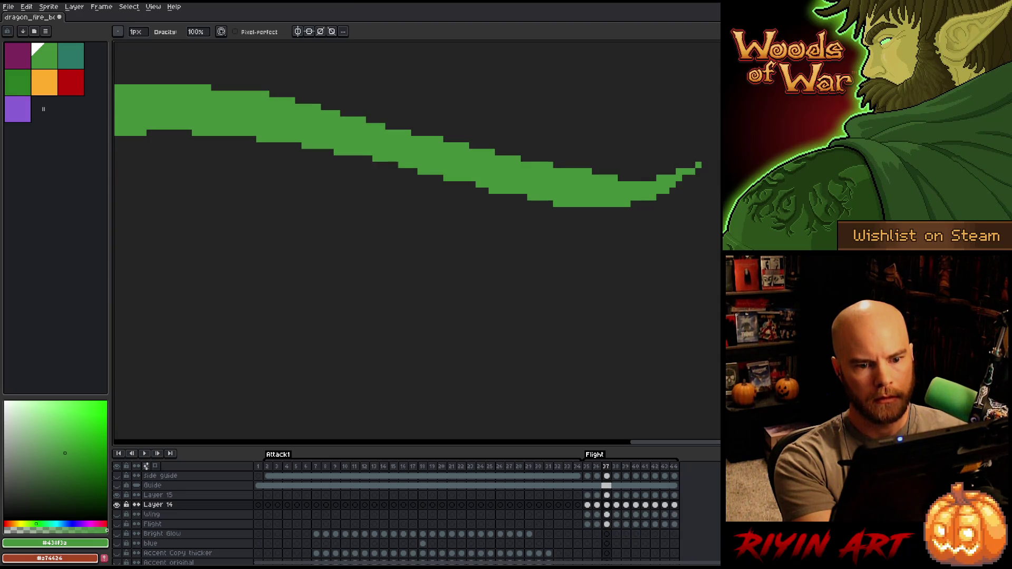
{"action": "key", "text": "Right"}
{"action": "key", "text": "q"}
{"action": "mouse_move", "coordinate": [719, 232]}
{"action": "left_mouse_down"}
{"action": "mouse_move", "coordinate": [655, 267]}
{"action": "mouse_move", "coordinate": [717, 141]}
{"action": "left_mouse_up"}
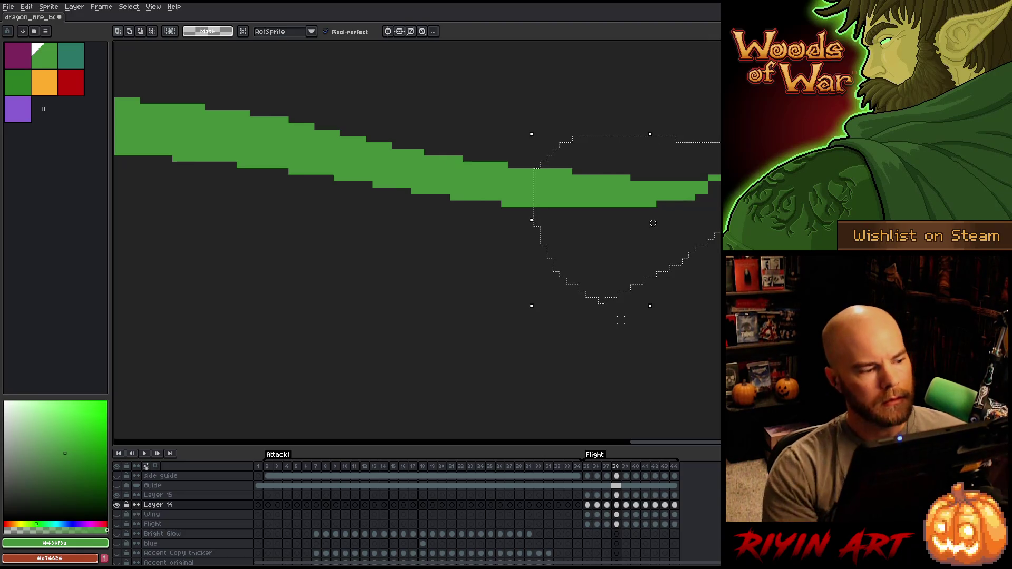
Hide the Grey background layer and turn on onion-skin ghosts
{"action": "scroll", "coordinate": [129, 558], "scroll_direction": "down", "scroll_amount": 5}
{"action": "scroll", "coordinate": [129, 558], "scroll_direction": "down", "scroll_amount": 10}
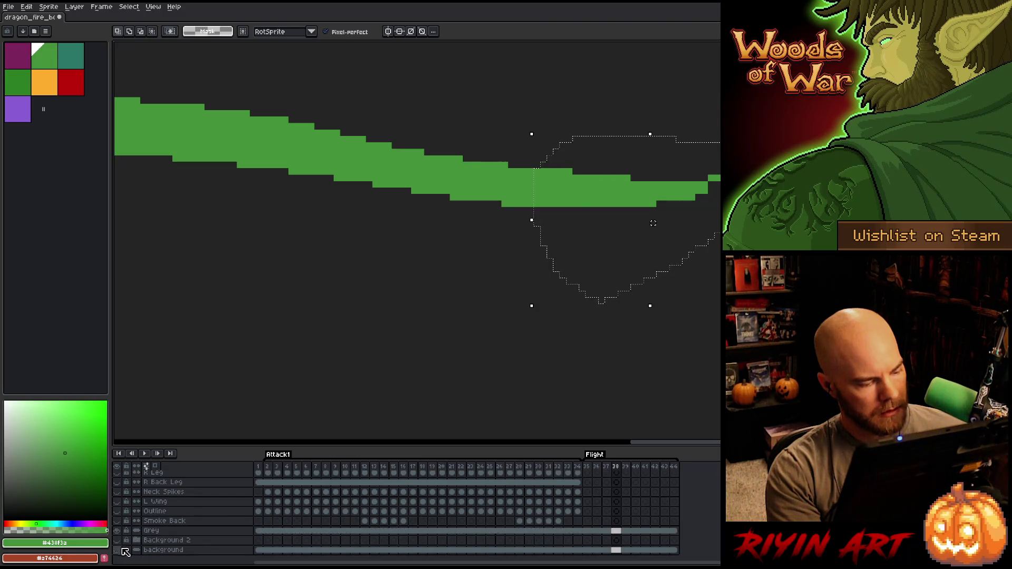
{"action": "left_click", "coordinate": [121, 530]}
{"action": "scroll", "coordinate": [137, 527], "scroll_direction": "up", "scroll_amount": 5}
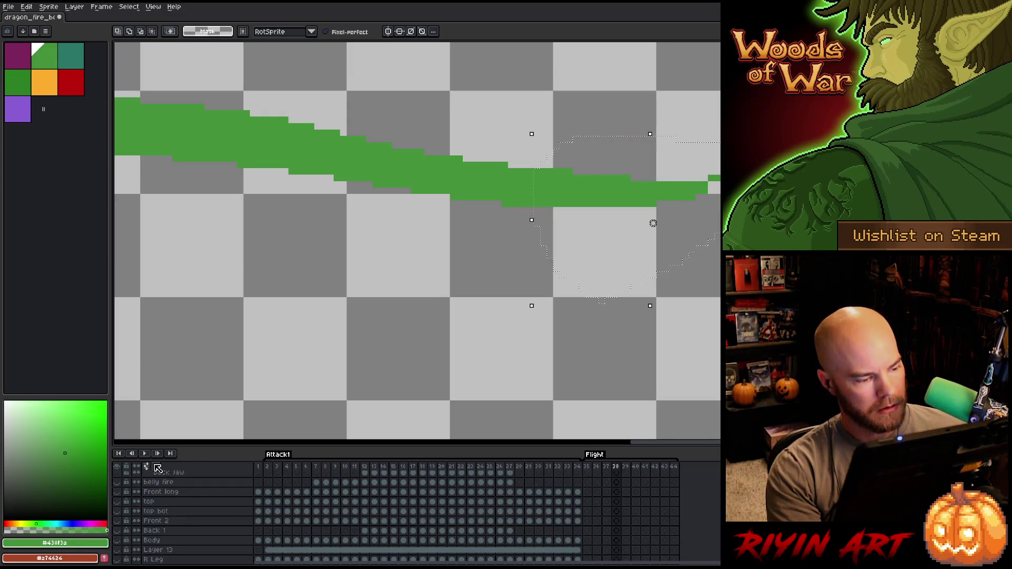
{"action": "left_click", "coordinate": [156, 466]}
{"action": "scroll", "coordinate": [160, 506], "scroll_direction": "up", "scroll_amount": 5}
Shift the selected tail tip a pixel left on frames 38–40, right on 41, and up-right on 42
{"action": "key", "text": "Left"}
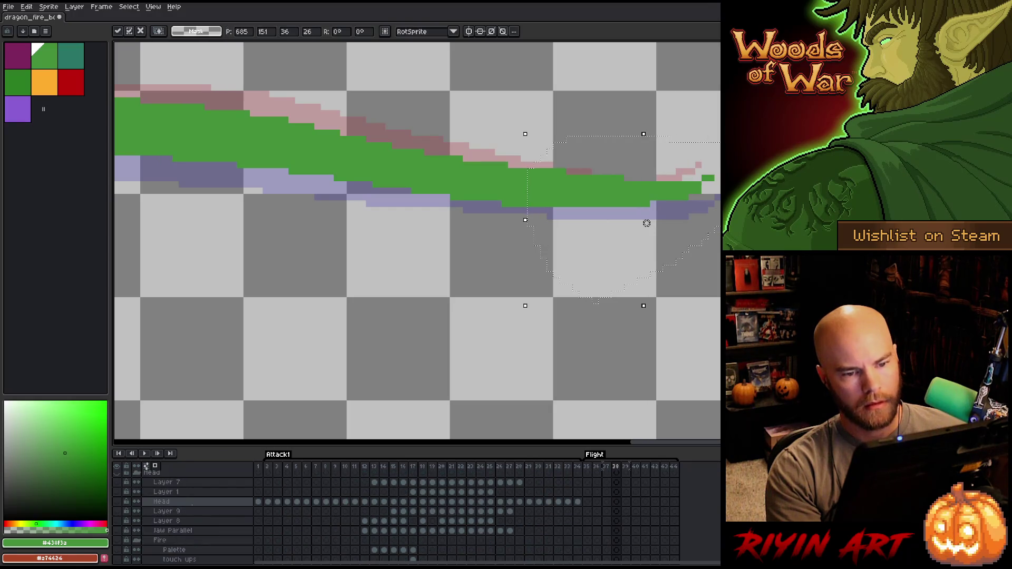
{"action": "scroll", "coordinate": [214, 508], "scroll_direction": "up", "scroll_amount": 2}
{"action": "key", "text": "Left"}
{"action": "key", "text": "Left"}
{"action": "key", "text": "Left"}
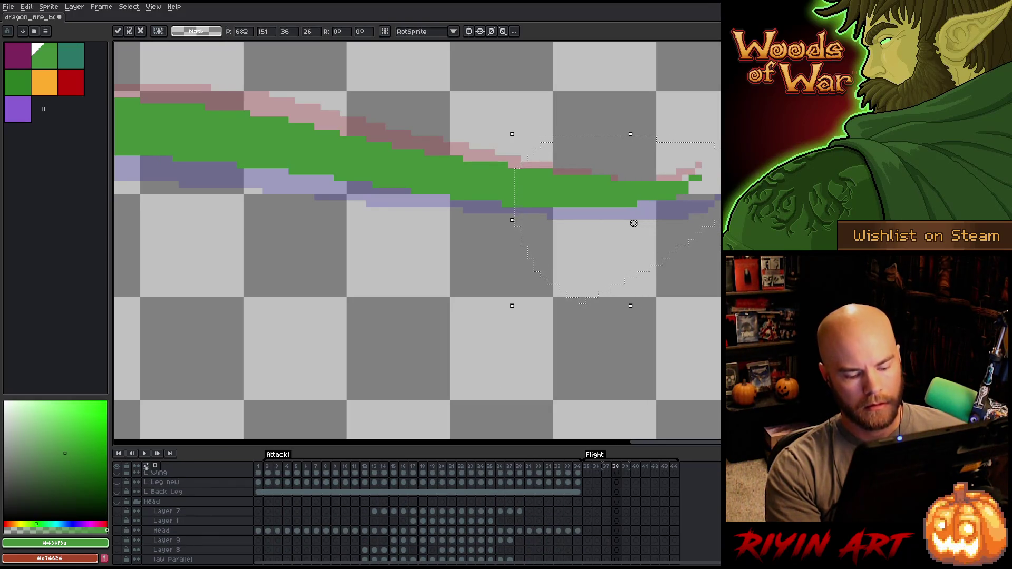
{"action": "left_click_drag", "start_coordinate": [633, 223], "coordinate": [628, 223]}
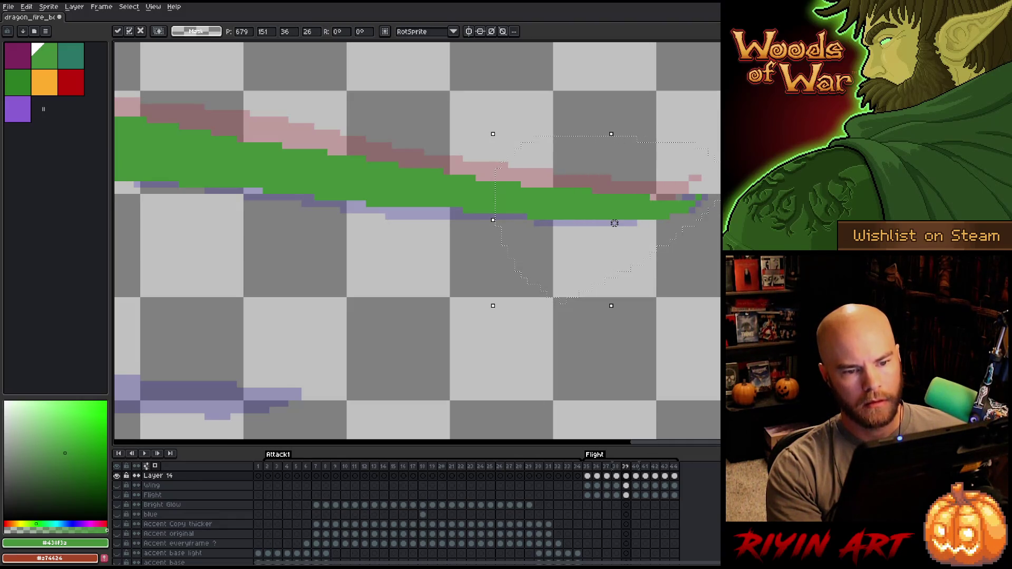
{"action": "key", "text": "period"}
{"action": "left_click_drag", "start_coordinate": [615, 223], "coordinate": [609, 223]}
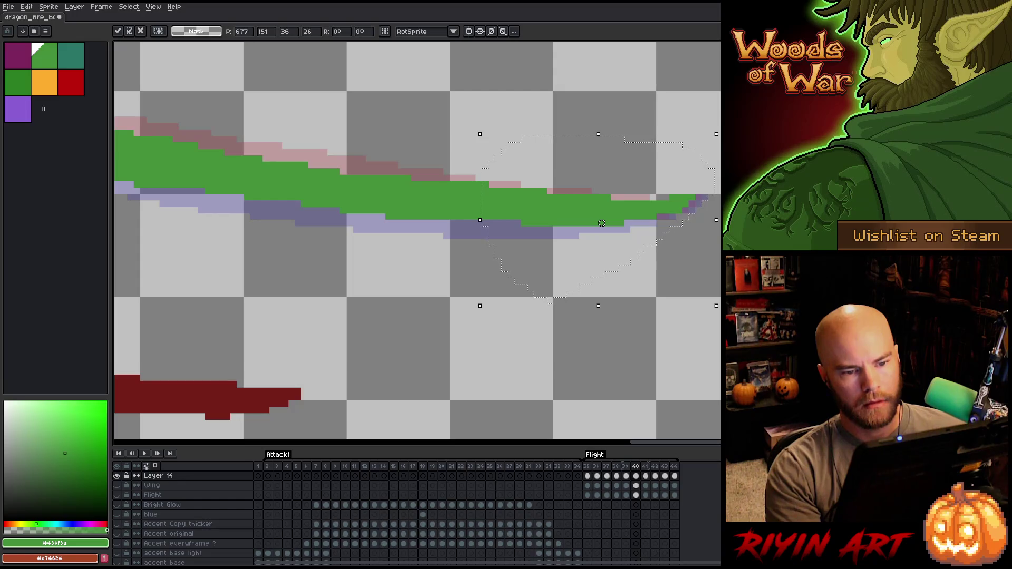
{"action": "key", "text": "period"}
{"action": "left_click_drag", "start_coordinate": [595, 223], "coordinate": [602, 223]}
{"action": "key", "text": "period"}
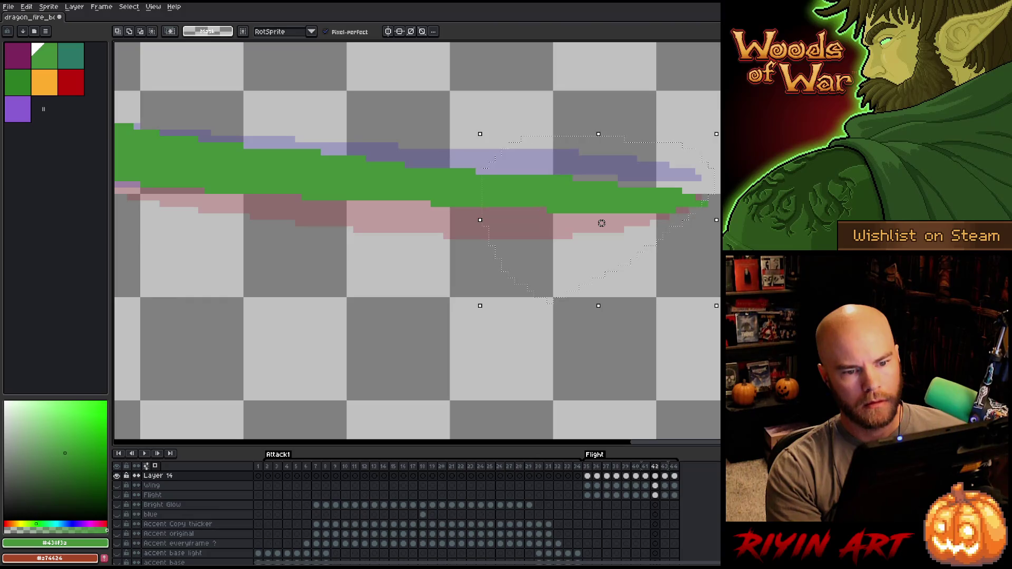
{"action": "mouse_move", "coordinate": [602, 223]}
{"action": "left_mouse_down"}
{"action": "mouse_move", "coordinate": [717, 203]}
{"action": "mouse_move", "coordinate": [470, 208]}
{"action": "mouse_move", "coordinate": [719, 80]}
{"action": "left_mouse_up"}
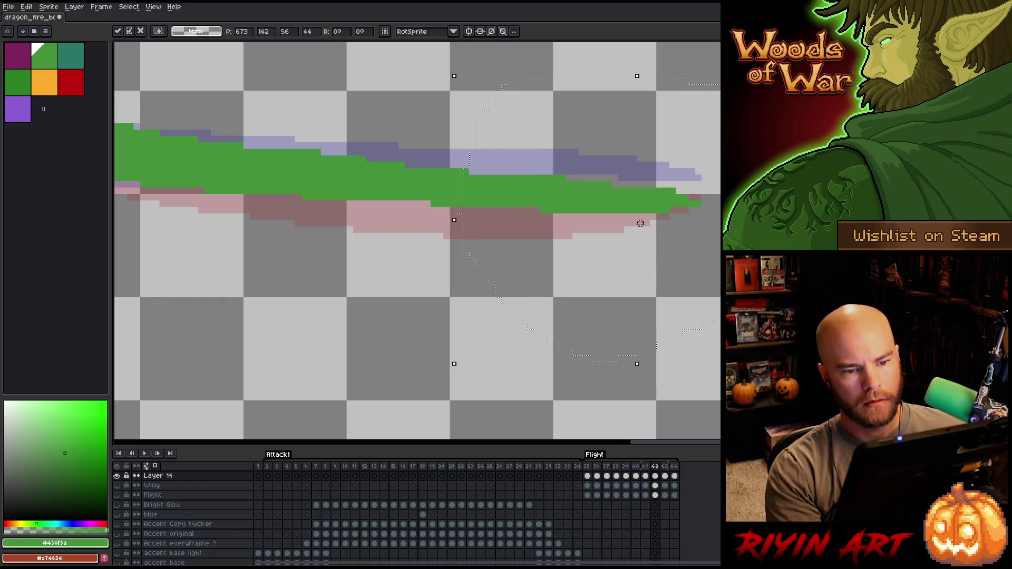
Try shifting the tail tip on frame 44, then step back through frames and return to frame 35
{"action": "key", "text": "period"}
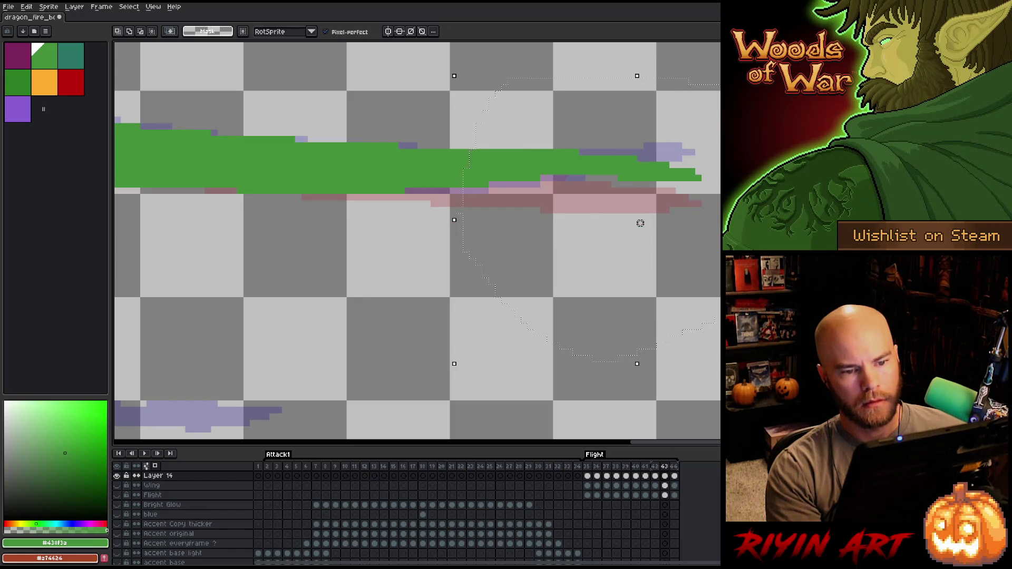
{"action": "key", "text": "period"}
{"action": "left_click_drag", "start_coordinate": [640, 223], "coordinate": [640, 223]}
{"action": "key", "text": "period"}
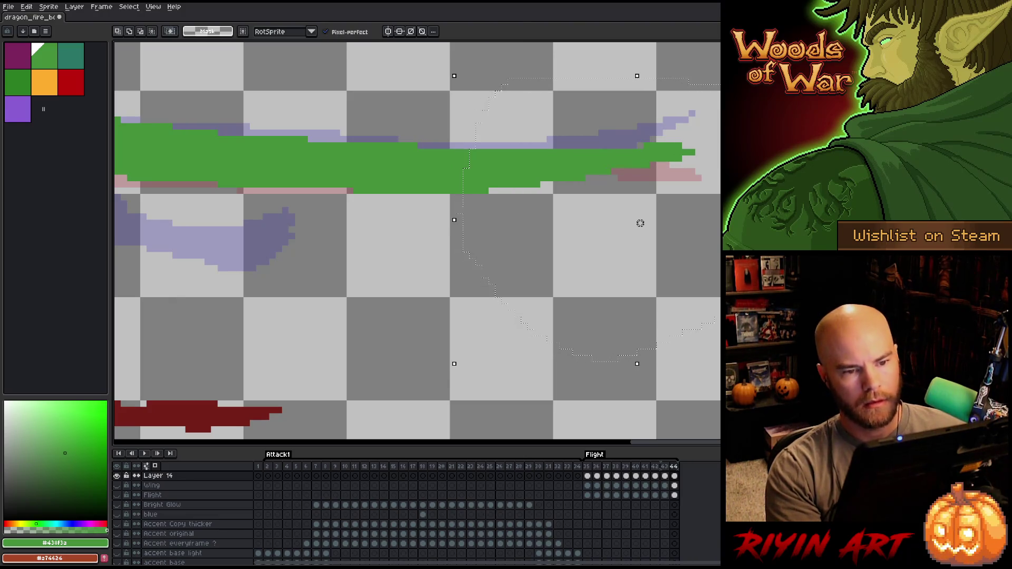
{"action": "key", "text": "comma"}
{"action": "key", "text": "comma"}
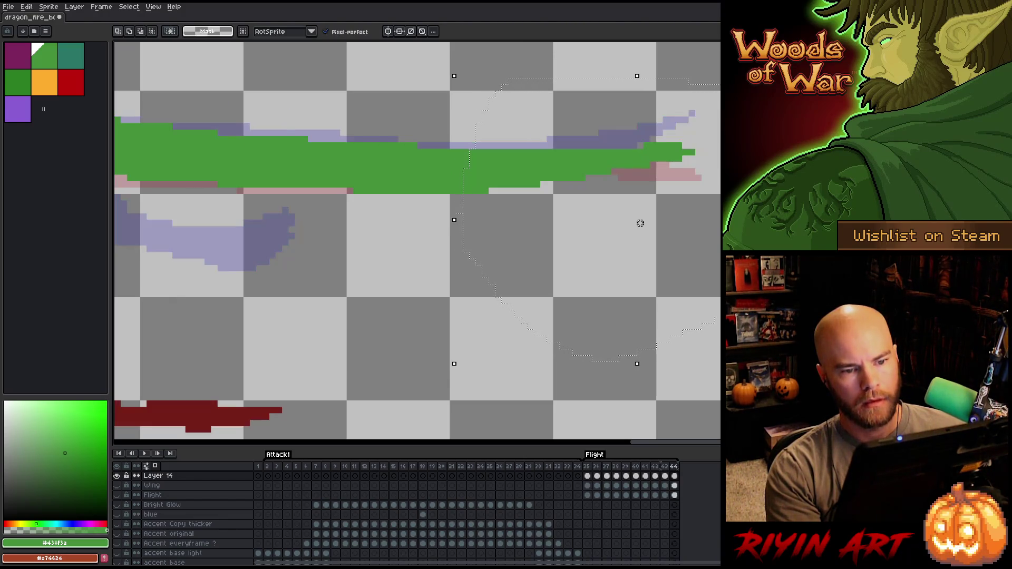
{"action": "key", "text": "comma"}
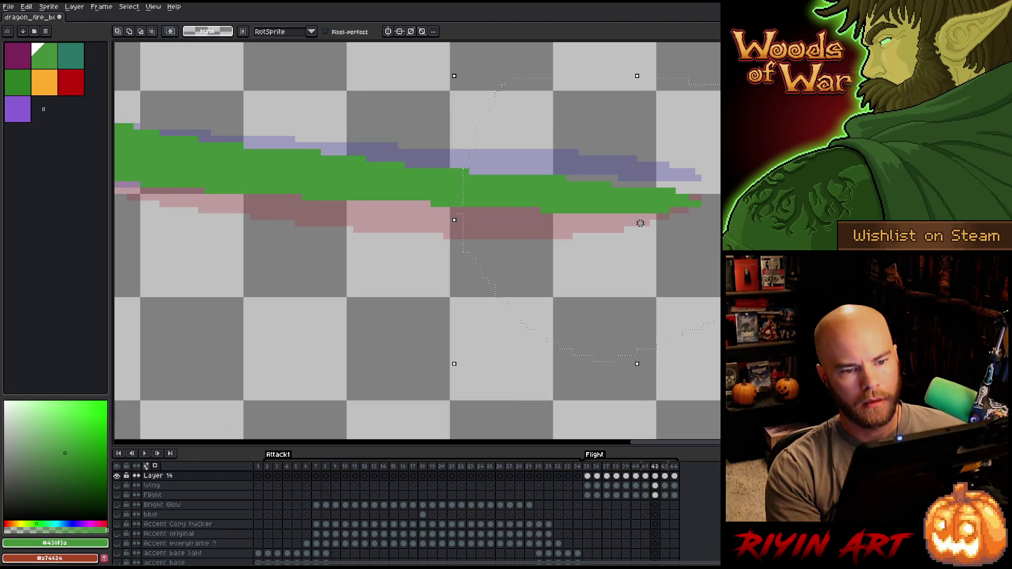
{"action": "left_click", "coordinate": [587, 467]}
Nudge the tail tip one pixel left on each frame from 36 to 39
{"action": "key", "text": "period"}
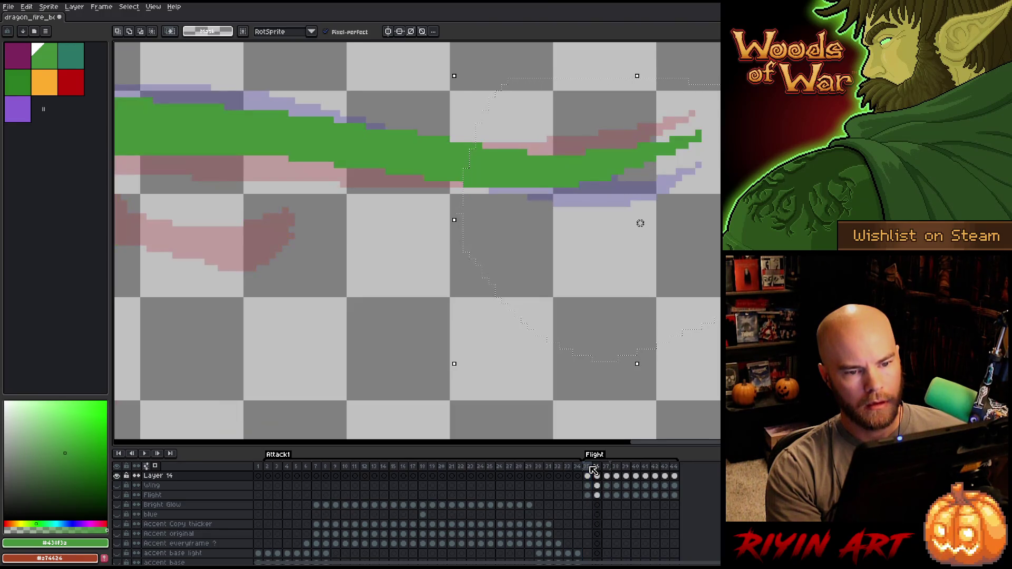
{"action": "key", "text": "Left"}
{"action": "key", "text": "period"}
{"action": "key", "text": "Left"}
{"action": "key", "text": "period"}
{"action": "key", "text": "Left"}
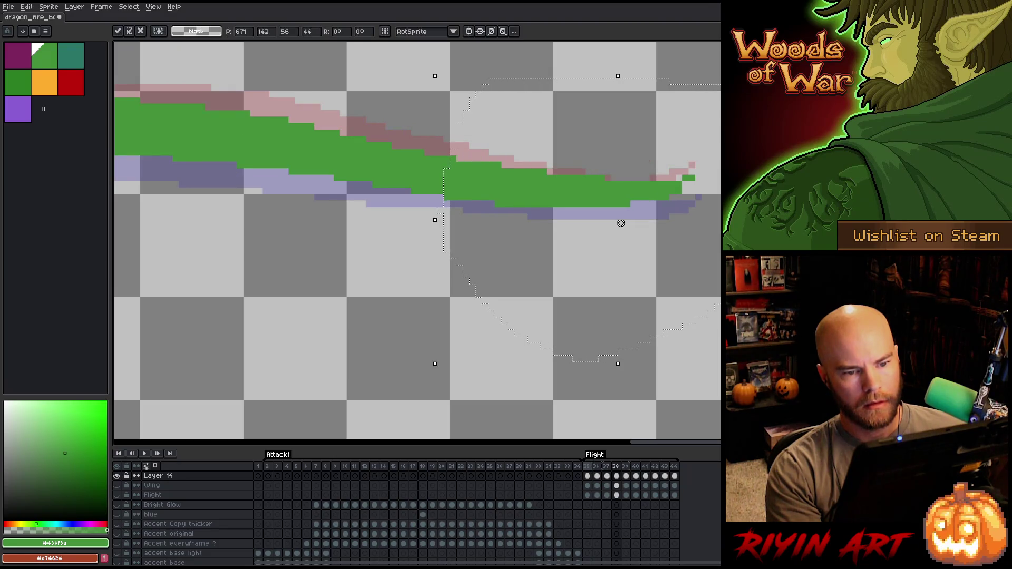
{"action": "key", "text": "period"}
{"action": "key", "text": "Left"}
Nudge the tip left on frame 40, adjust it on frame 44, and commit the move
{"action": "key", "text": "period"}
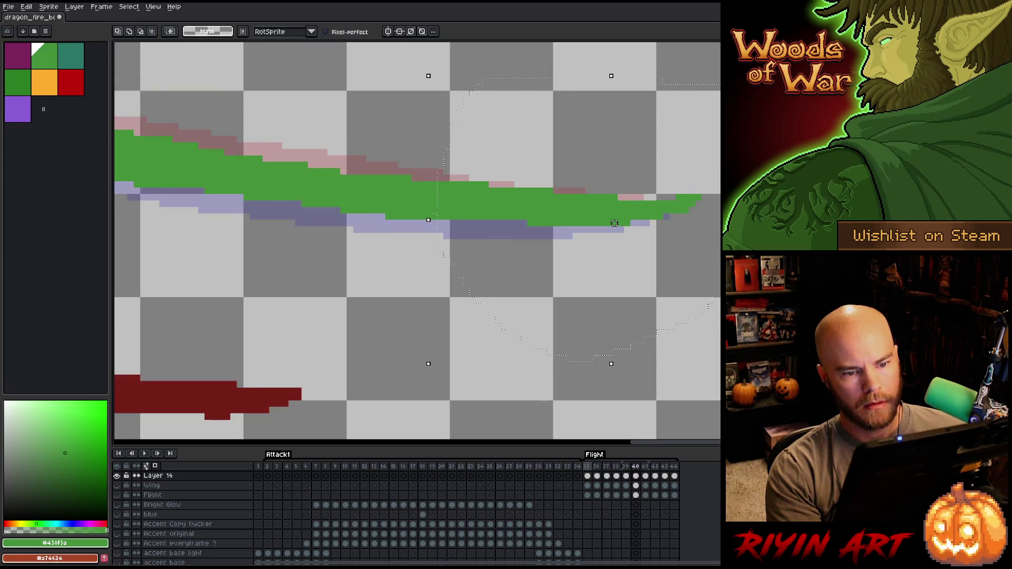
{"action": "key", "text": "Left"}
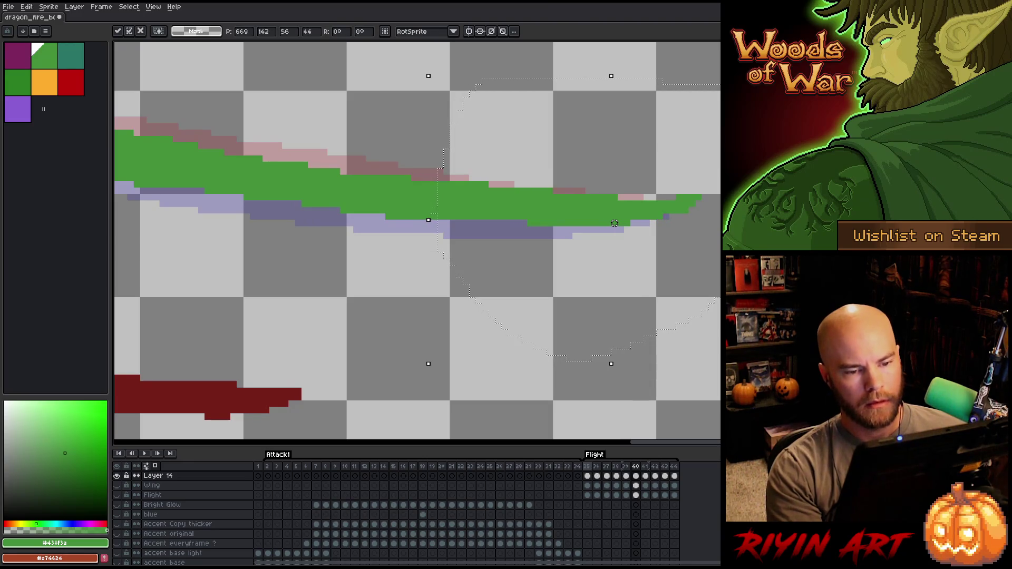
{"action": "key", "text": "period"}
{"action": "key", "text": "period"}
{"action": "key", "text": "period"}
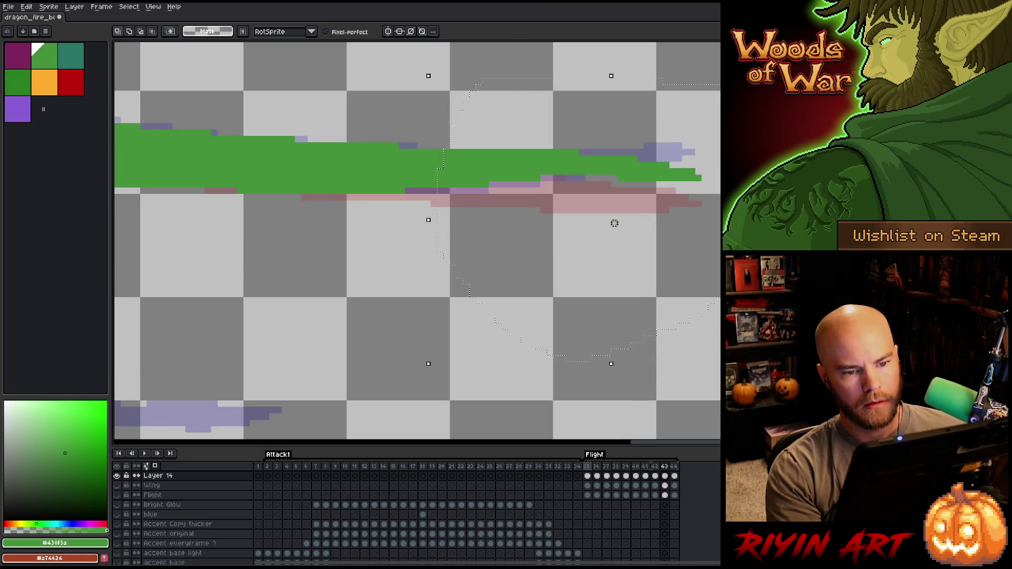
{"action": "key", "text": "period"}
{"action": "key", "text": "Right"}
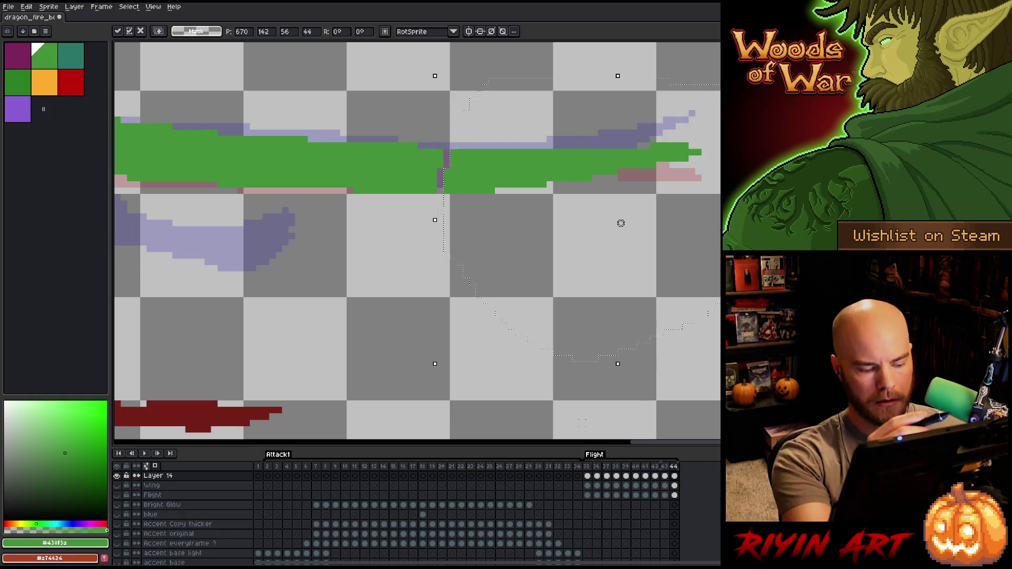
{"action": "key", "text": "ctrl+d"}
Paint over the stray purple pixels in green and step through the frames to check
{"action": "key", "text": "b"}
{"action": "left_click_drag", "start_coordinate": [446, 157], "coordinate": [446, 166]}
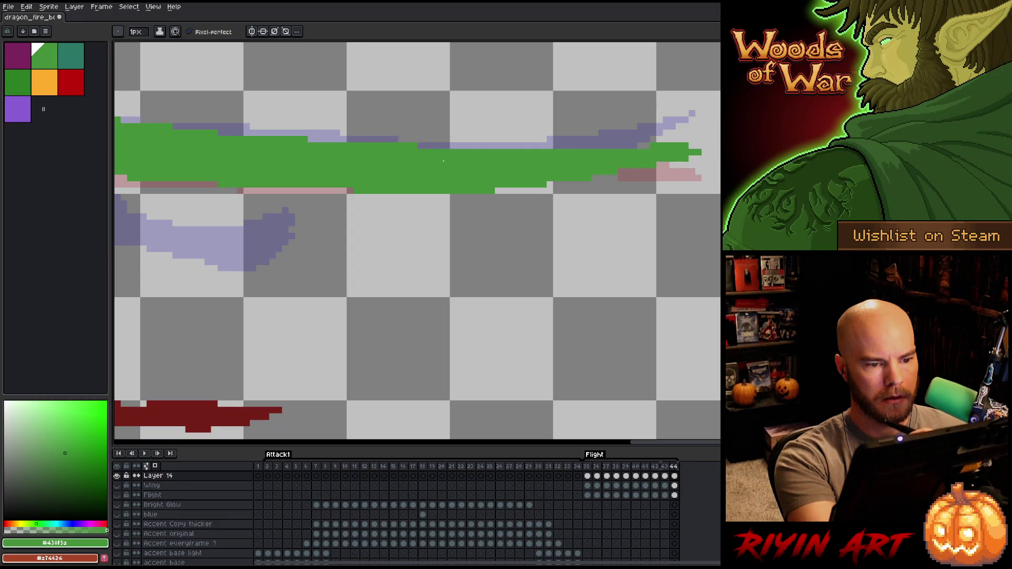
{"action": "key", "text": "period"}
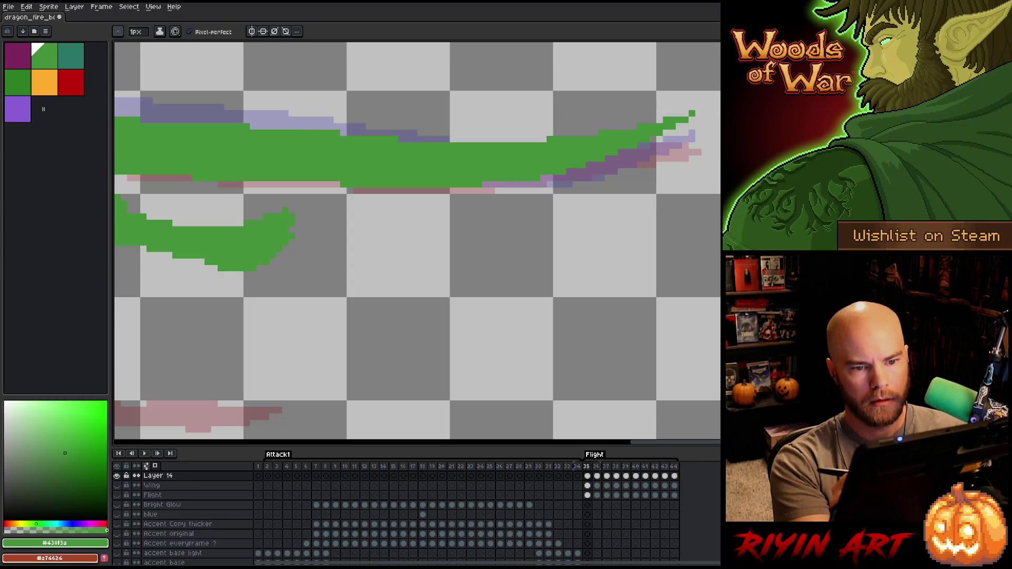
{"action": "key", "text": "comma"}
{"action": "key", "text": "comma"}
{"action": "key", "text": "period"}
{"action": "key", "text": "period"}
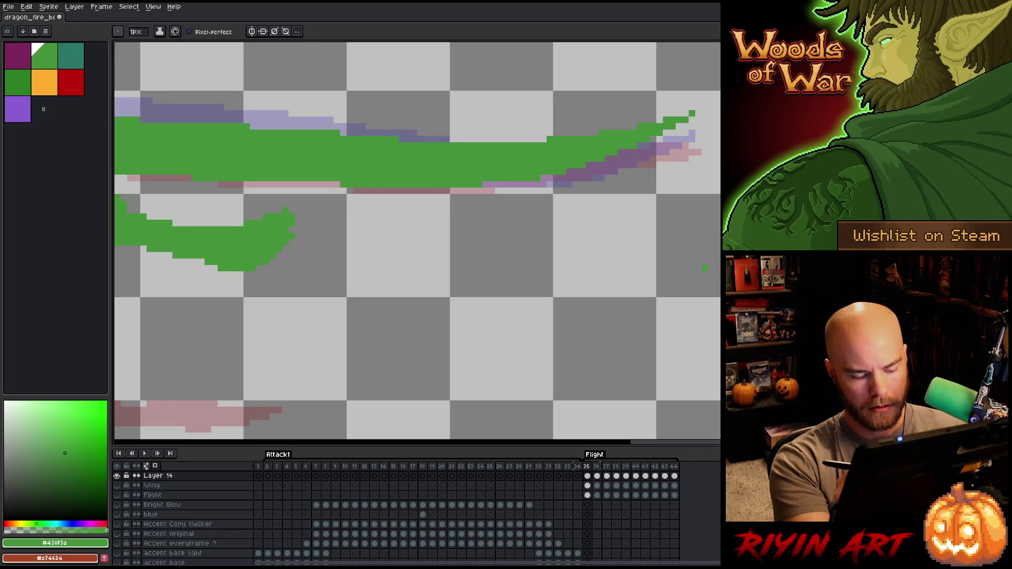
Marquee-select the tail tip at the right edge on frames 37 through 40
{"action": "key", "text": "m"}
{"action": "mouse_move", "coordinate": [694, 102]}
{"action": "left_mouse_down"}
{"action": "mouse_move", "coordinate": [720, 213]}
{"action": "mouse_move", "coordinate": [720, 344]}
{"action": "left_mouse_up"}
{"action": "key", "text": "period"}
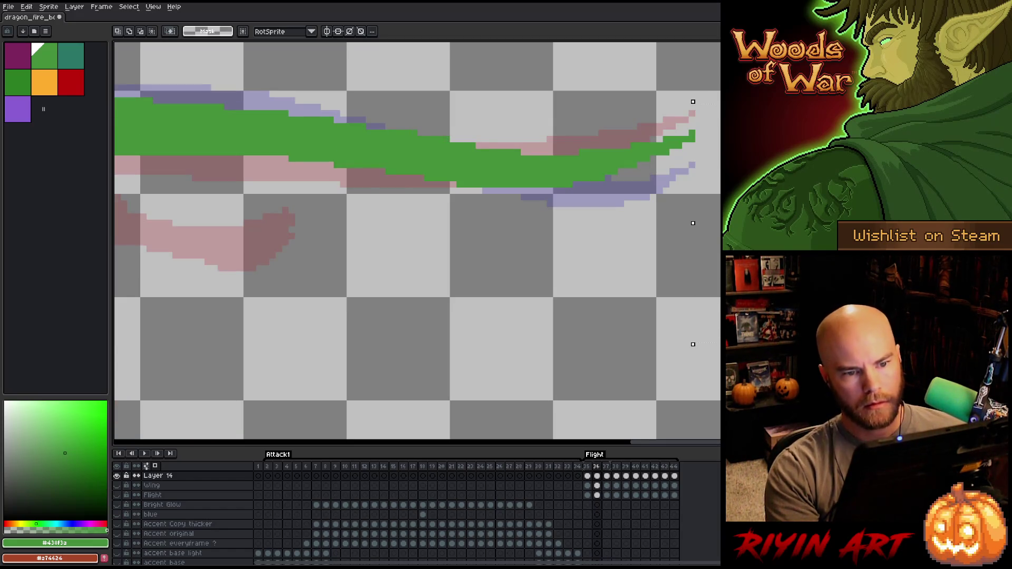
{"action": "key", "text": "period"}
{"action": "key", "text": "period"}
{"action": "key", "text": "period"}
{"action": "key", "text": "period"}
{"action": "key", "text": "comma"}
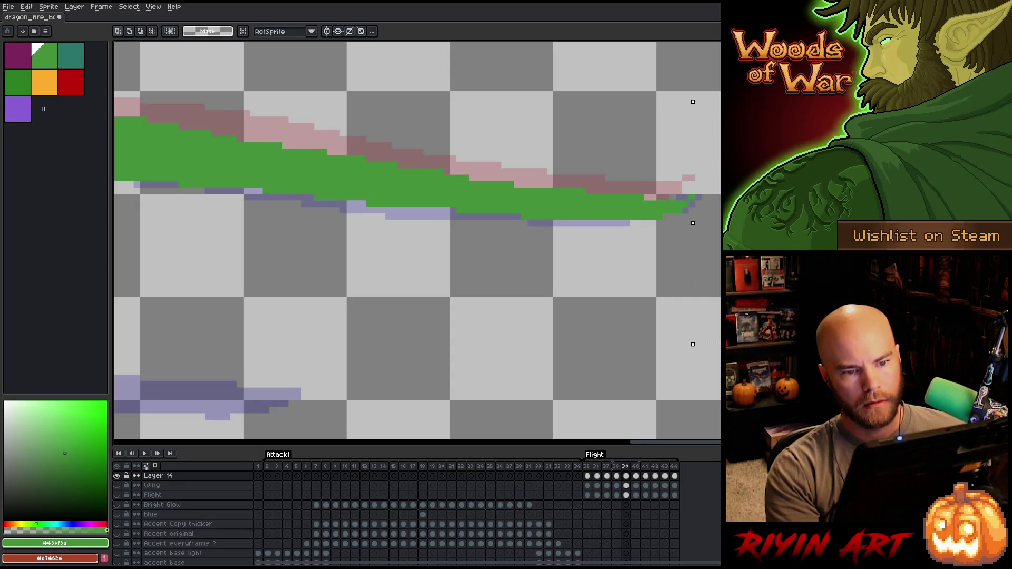
{"action": "key", "text": "period"}
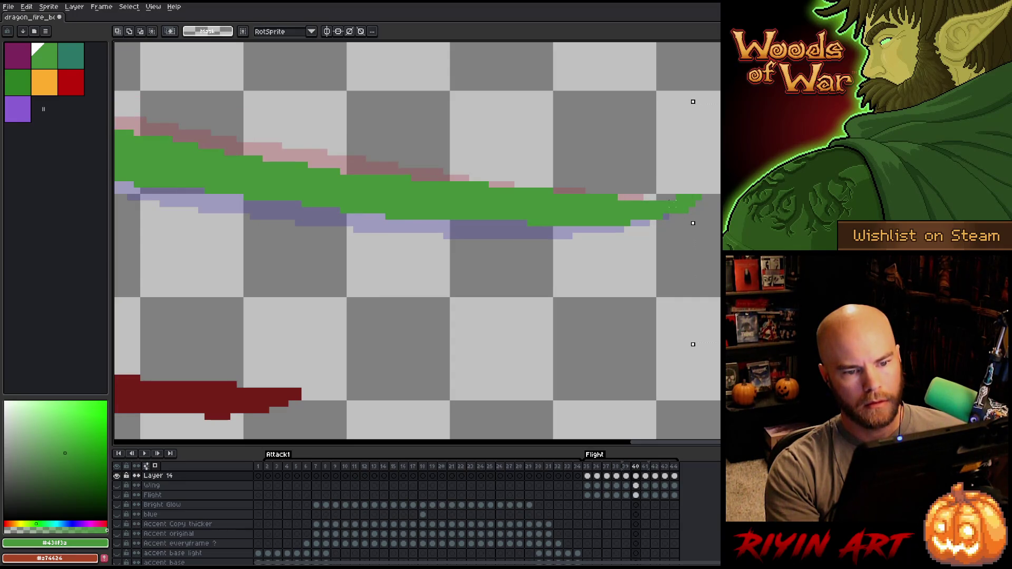
{"action": "mouse_move", "coordinate": [500, 154]}
{"action": "left_mouse_down"}
{"action": "mouse_move", "coordinate": [717, 253]}
{"action": "mouse_move", "coordinate": [627, 273]}
{"action": "left_mouse_up"}
{"action": "key", "text": "comma"}
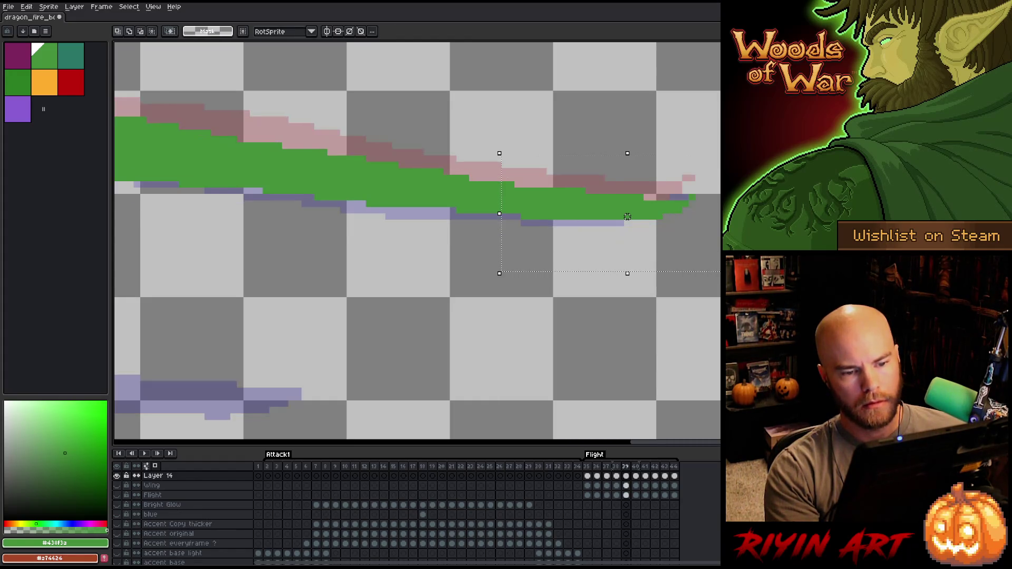
{"action": "left_click_drag", "start_coordinate": [720, 83], "coordinate": [693, 351]}
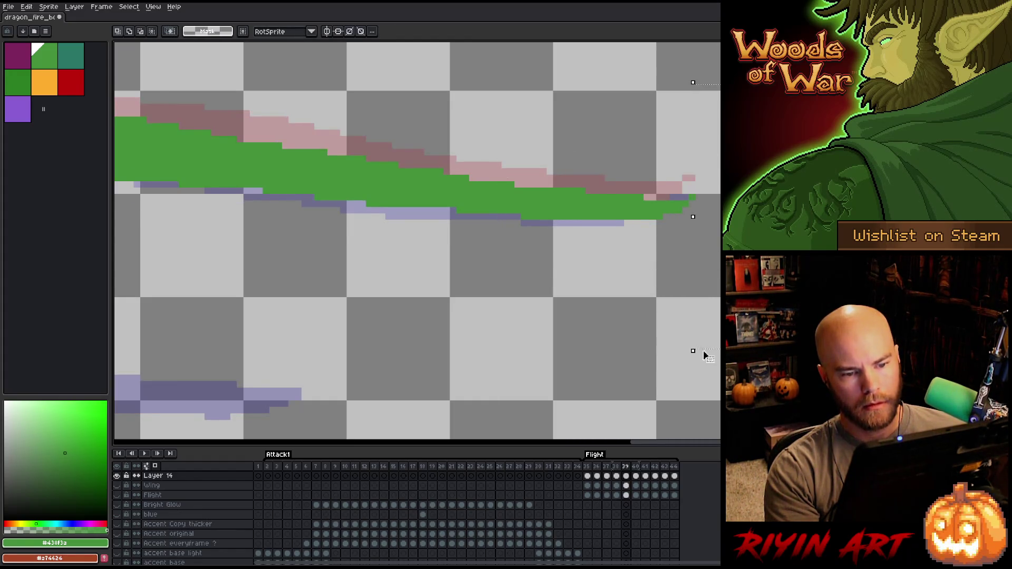
{"action": "key", "text": "period"}
{"action": "key", "text": "period"}
{"action": "key", "text": "comma"}
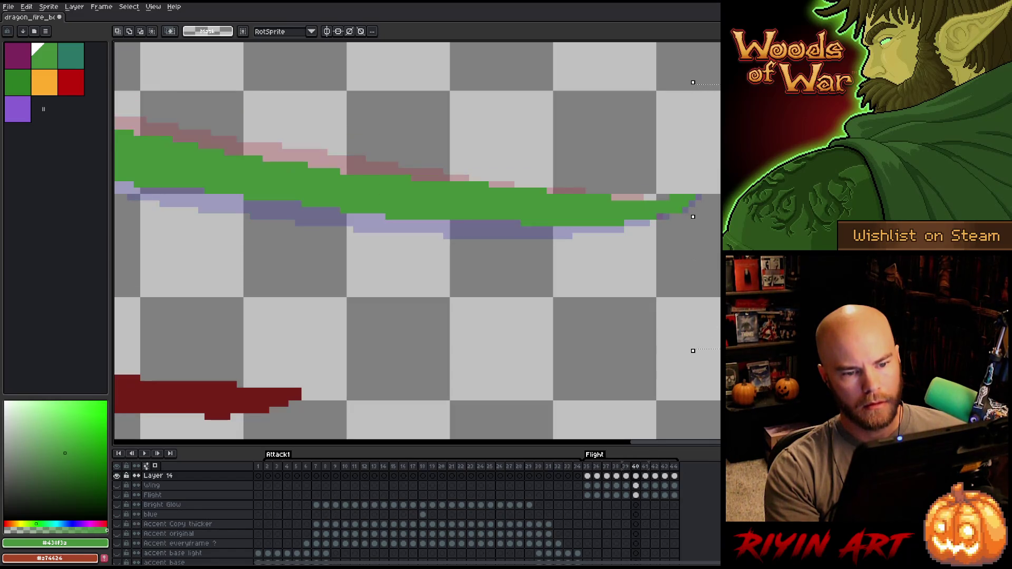
{"action": "key", "text": "period"}
Reselect the tail tip region on frames 41–42 and compare frames 40 through 43
{"action": "mouse_move", "coordinate": [711, 134]}
{"action": "left_mouse_down"}
{"action": "mouse_move", "coordinate": [665, 328]}
{"action": "mouse_move", "coordinate": [545, 344]}
{"action": "left_mouse_up"}
{"action": "left_click_drag", "start_coordinate": [693, 95], "coordinate": [705, 340]}
{"action": "key", "text": "period"}
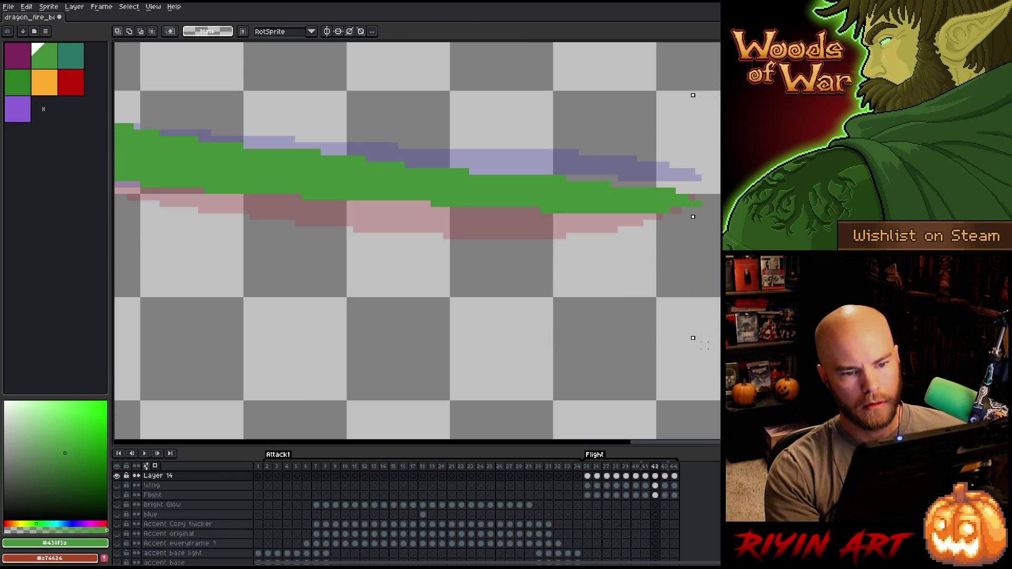
{"action": "mouse_move", "coordinate": [695, 121]}
{"action": "left_mouse_down"}
{"action": "mouse_move", "coordinate": [478, 345]}
{"action": "mouse_move", "coordinate": [506, 331]}
{"action": "left_mouse_up"}
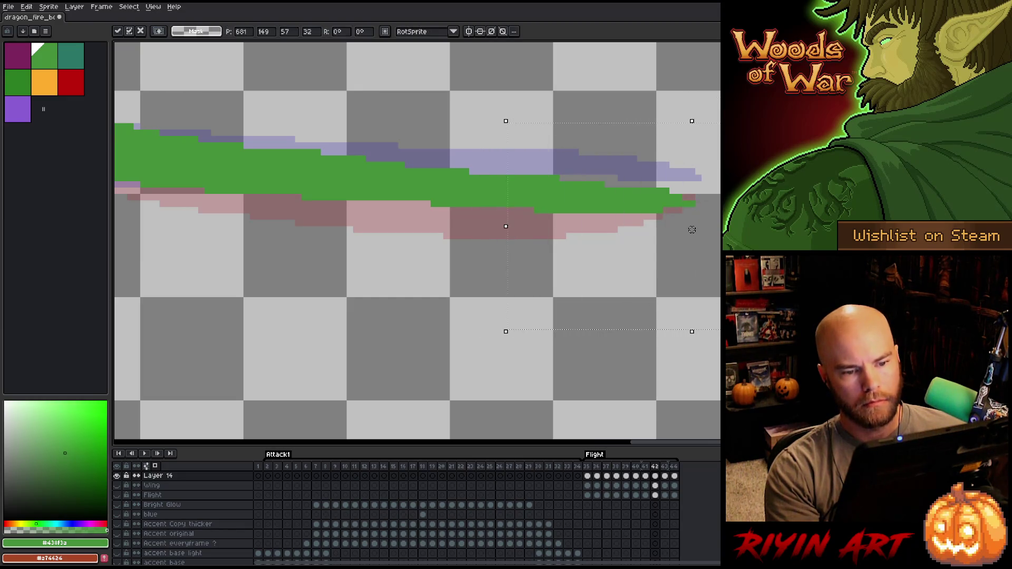
{"action": "key", "text": "period"}
{"action": "key", "text": "period"}
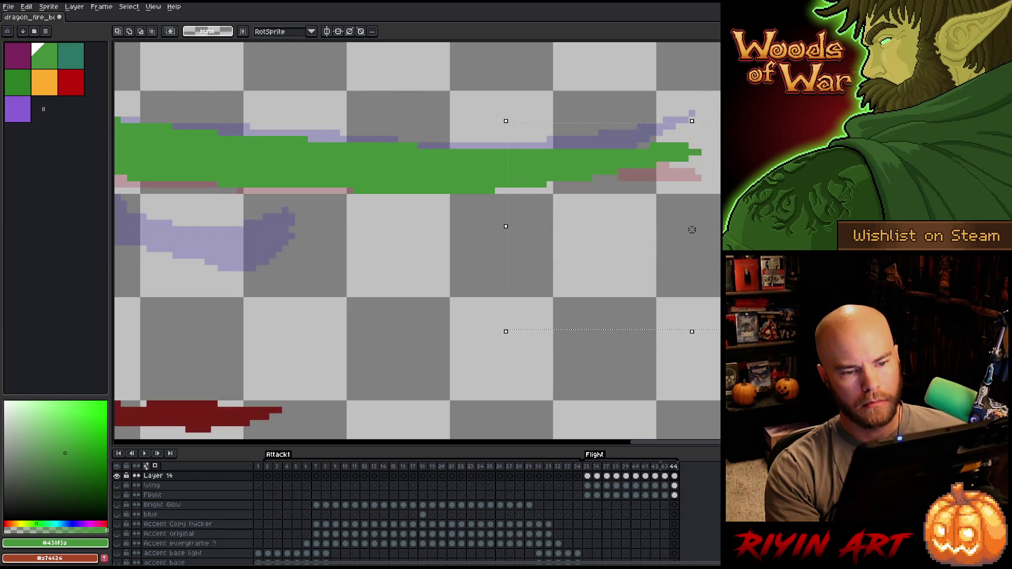
{"action": "key", "text": "comma"}
{"action": "key", "text": "comma"}
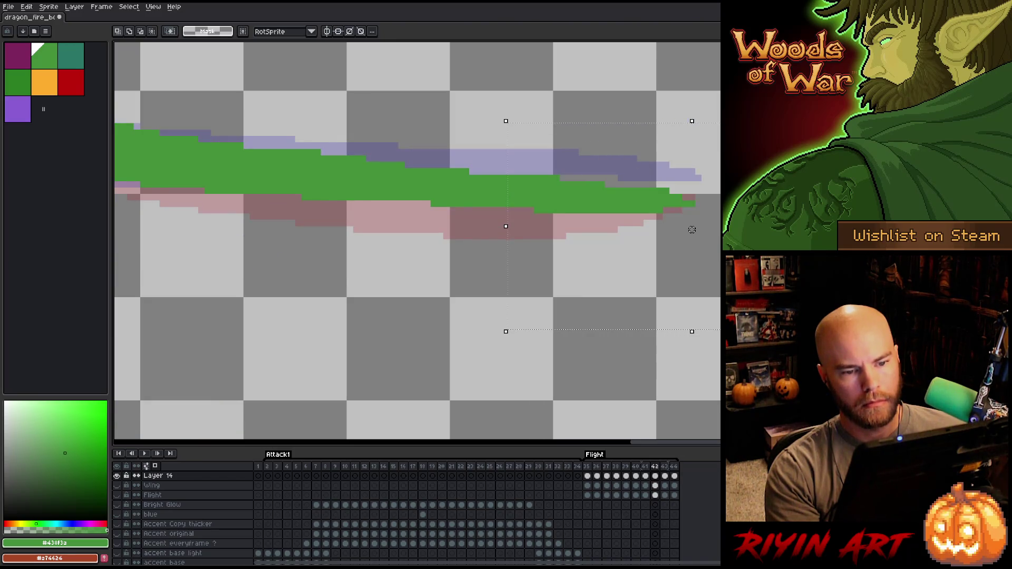
{"action": "key", "text": "comma"}
{"action": "key", "text": "comma"}
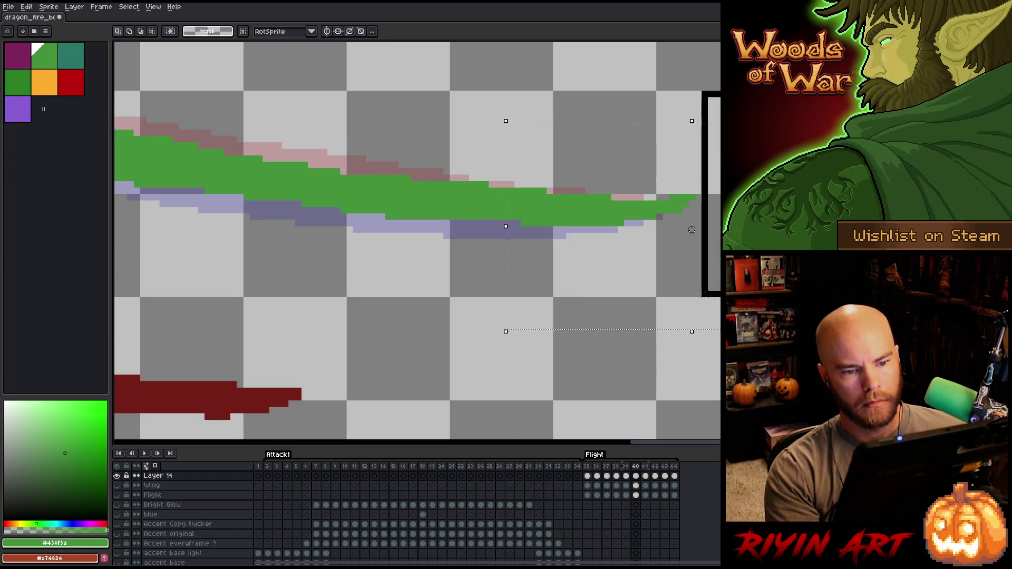
{"action": "key", "text": "period"}
{"action": "key", "text": "period"}
{"action": "key", "text": "period"}
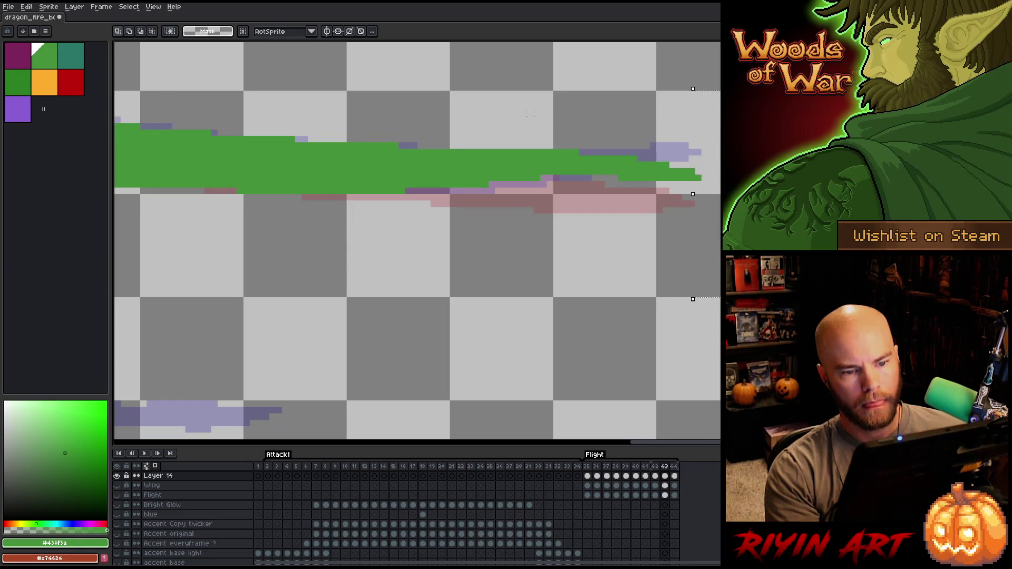
Shift the selected tail tip one pixel left on frame 43, commit, and save with Ctrl+S
{"action": "left_click_drag", "start_coordinate": [528, 110], "coordinate": [749, 254]}
{"action": "left_click_drag", "start_coordinate": [640, 185], "coordinate": [627, 184]}
{"action": "key", "text": "period"}
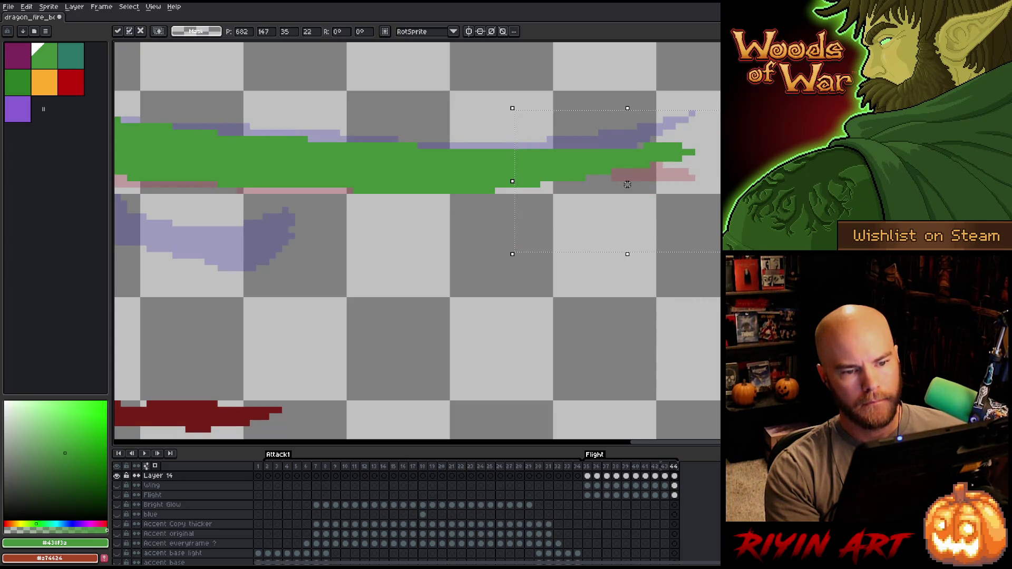
{"action": "key", "text": "period"}
{"action": "key", "text": "ctrl+s"}
Clear the selection and play the Flight animation to review the motion
{"action": "key", "text": "period"}
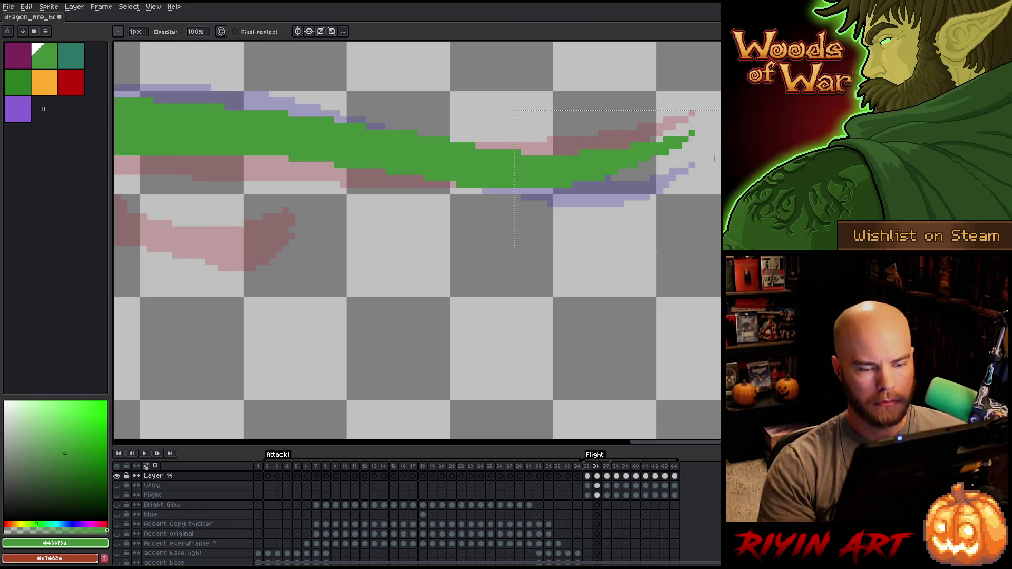
{"action": "key", "text": "ctrl+d"}
{"action": "scroll", "coordinate": [583, 314], "scroll_direction": "down", "scroll_amount": 5}
{"action": "key", "text": "Return"}
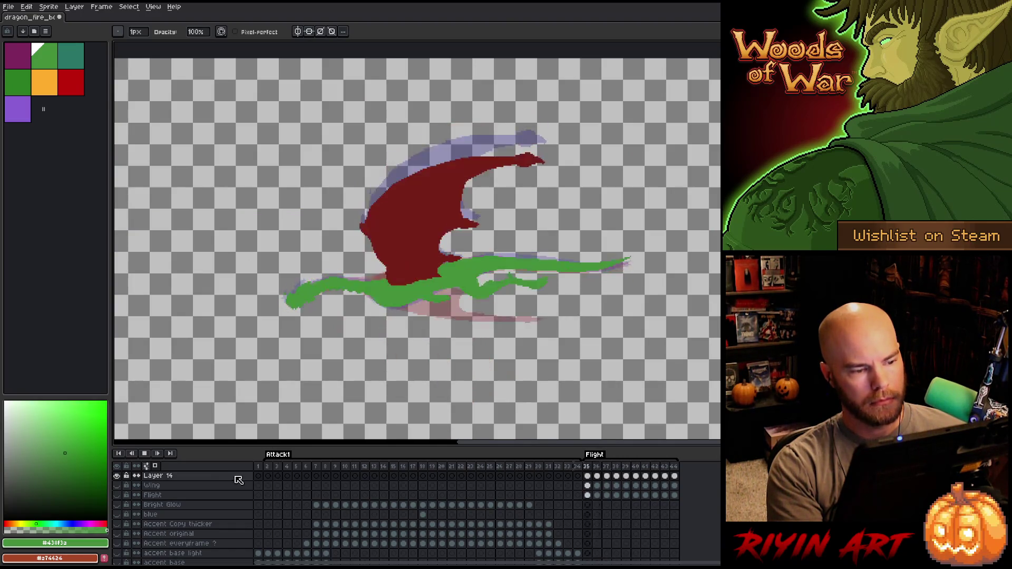
Show the background, glow and flat red wing layers and replay the animation with the full scene
{"action": "key", "text": "Return"}
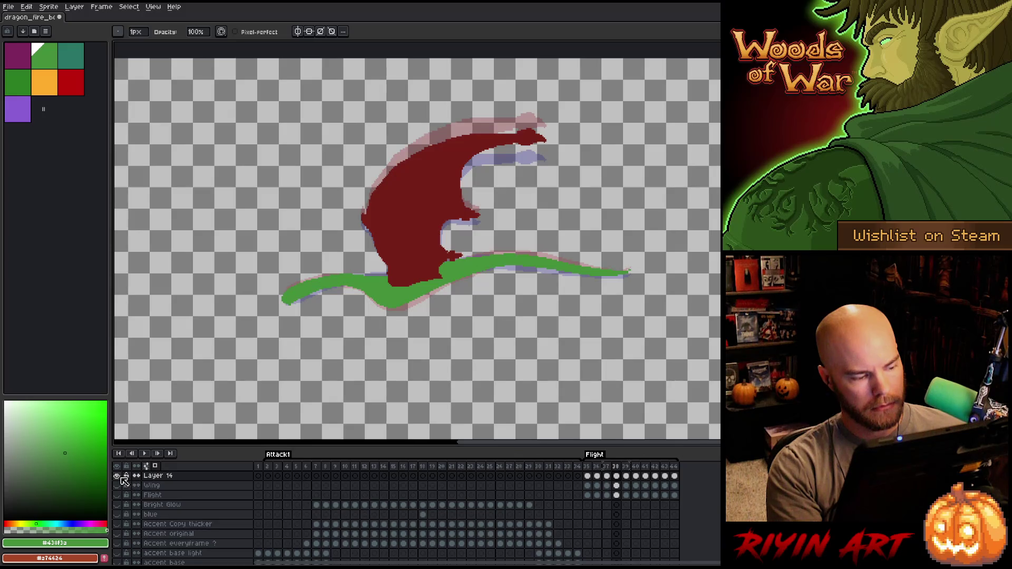
{"action": "left_click", "coordinate": [117, 476], "text": "alt"}
{"action": "key", "text": "Return"}
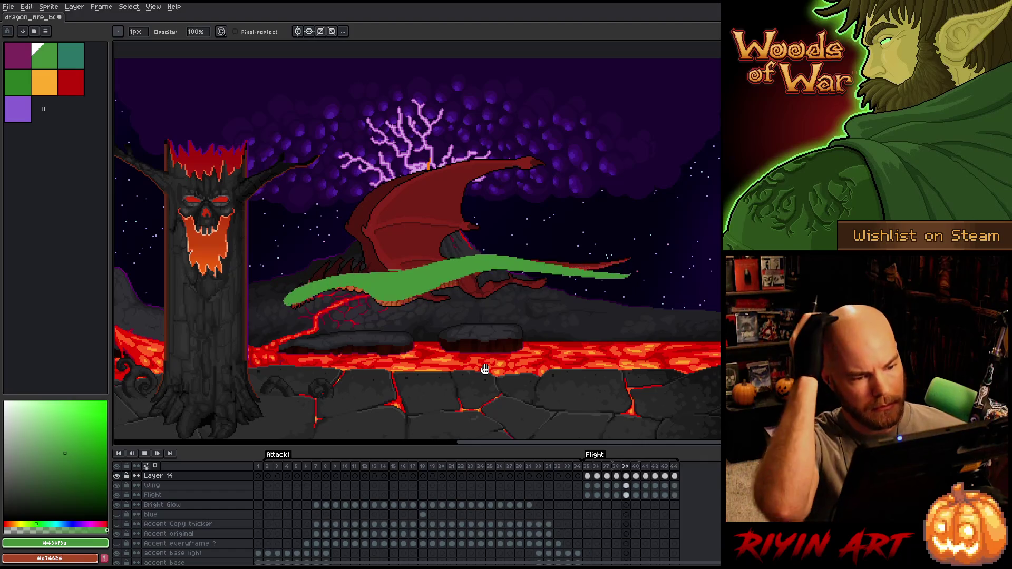
{"action": "scroll", "coordinate": [185, 506], "scroll_direction": "up", "scroll_amount": 3}
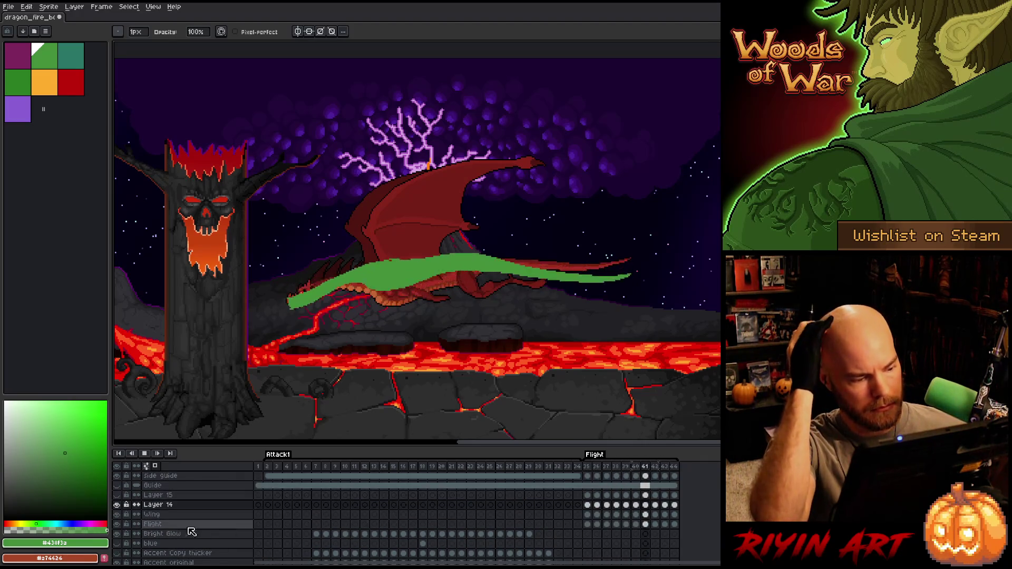
{"action": "left_click", "coordinate": [117, 495]}
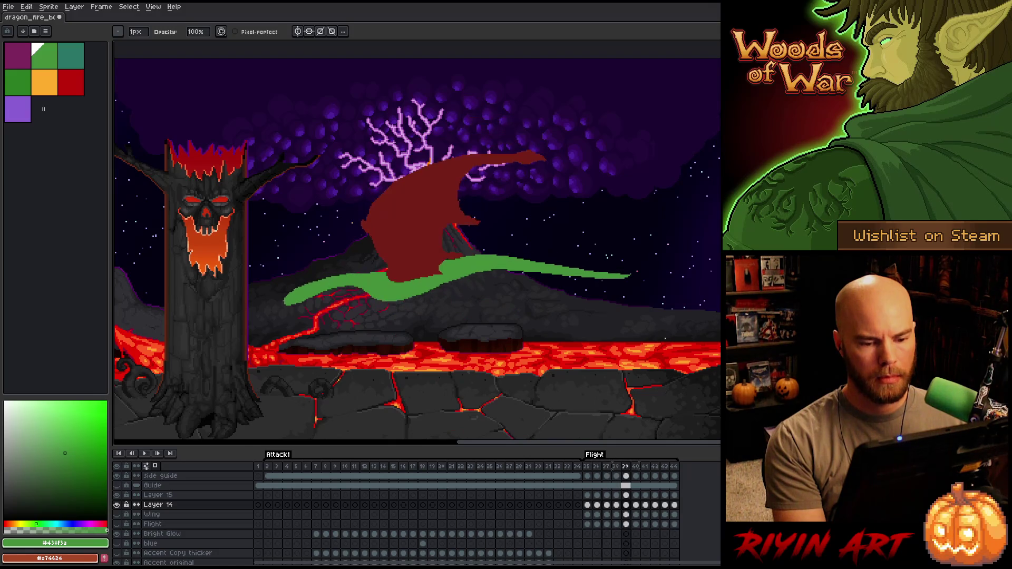
Stop playback and flip between frames 41–43 to compare the tail, ending on frame 42
{"action": "key", "text": "Return"}
{"action": "key", "text": "Right"}
{"action": "key", "text": "Right"}
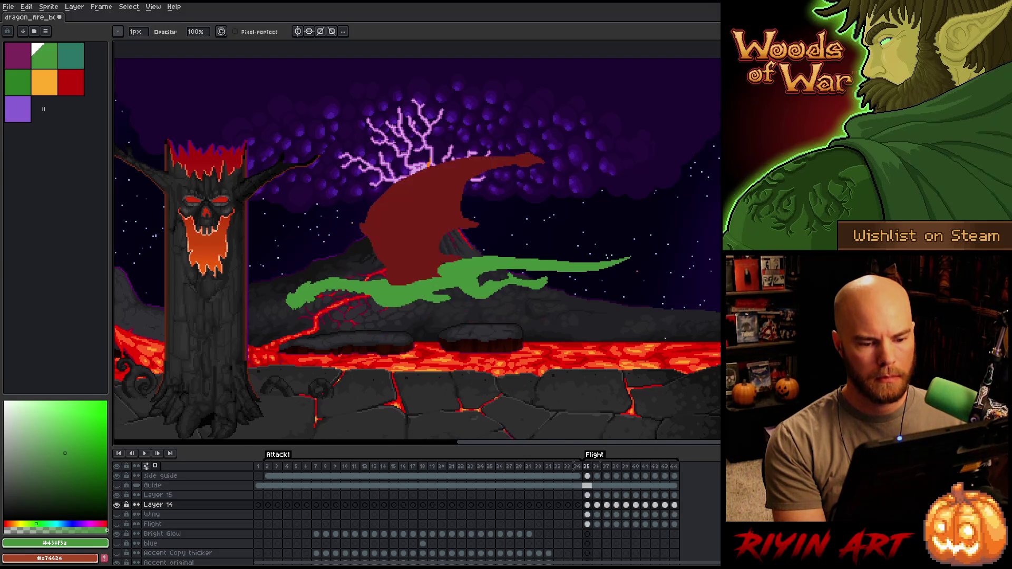
{"action": "key", "text": "Right"}
{"action": "key", "text": "Left"}
{"action": "key", "text": "Left"}
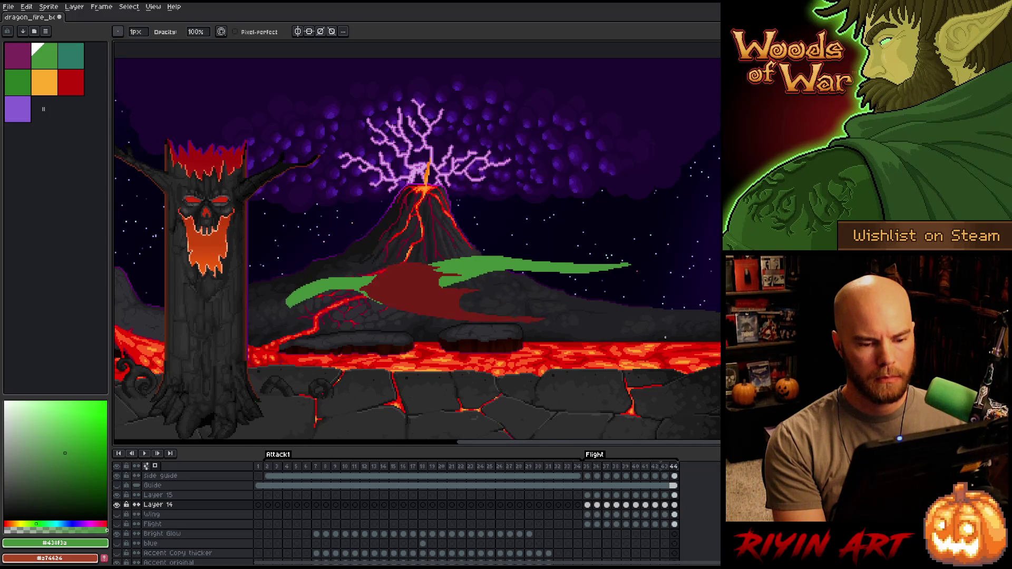
{"action": "key", "text": "Left"}
{"action": "key", "text": "Left"}
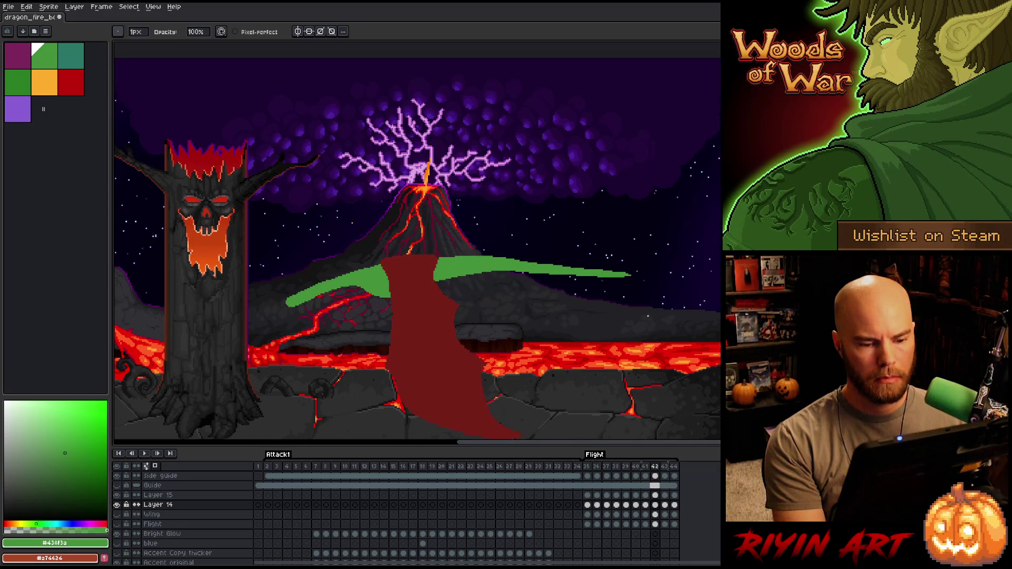
{"action": "key", "text": "Right"}
{"action": "key", "text": "Left"}
{"action": "key", "text": "Right"}
{"action": "key", "text": "Left"}
{"action": "key", "text": "Left"}
{"action": "key", "text": "Right"}
{"action": "key", "text": "m"}
{"action": "scroll", "coordinate": [624, 279], "scroll_direction": "up", "scroll_amount": 3}
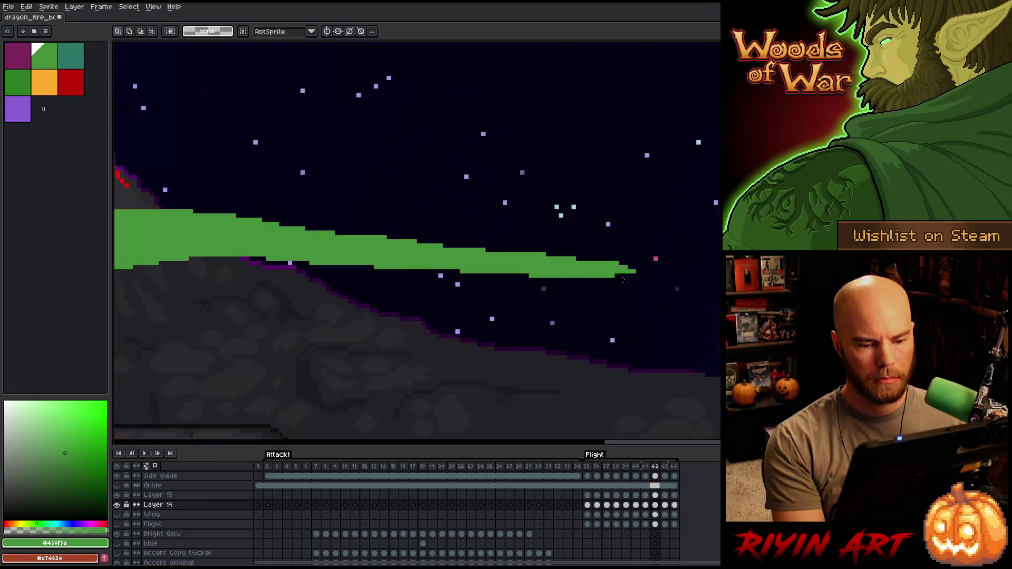
Select the tail tip and stretch it further left on frame 43, then commit
{"action": "mouse_move", "coordinate": [621, 280]}
{"action": "left_mouse_down"}
{"action": "mouse_move", "coordinate": [490, 316]}
{"action": "mouse_move", "coordinate": [484, 268]}
{"action": "left_mouse_up"}
{"action": "key", "text": "ctrl+d"}
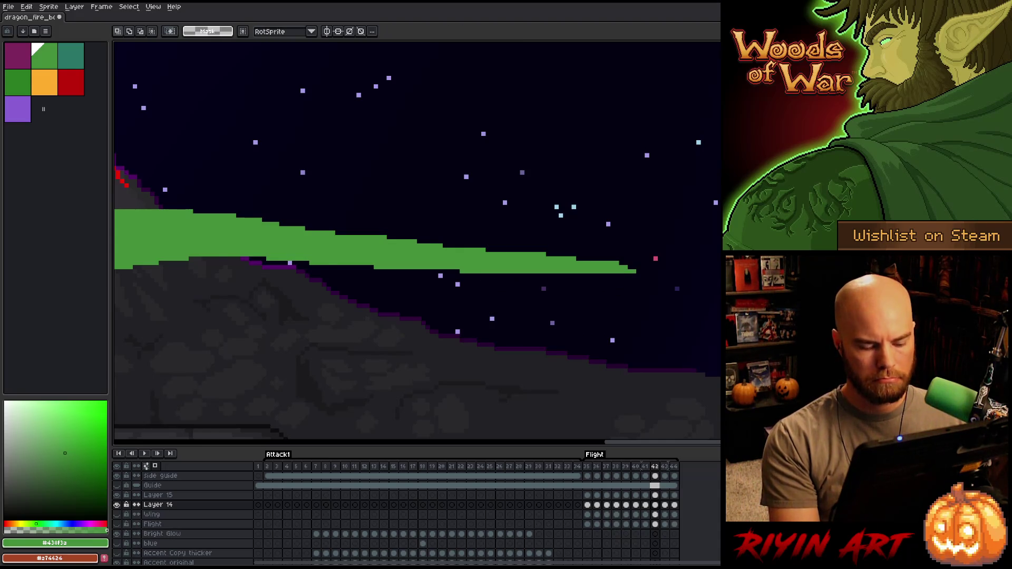
{"action": "key", "text": "Right"}
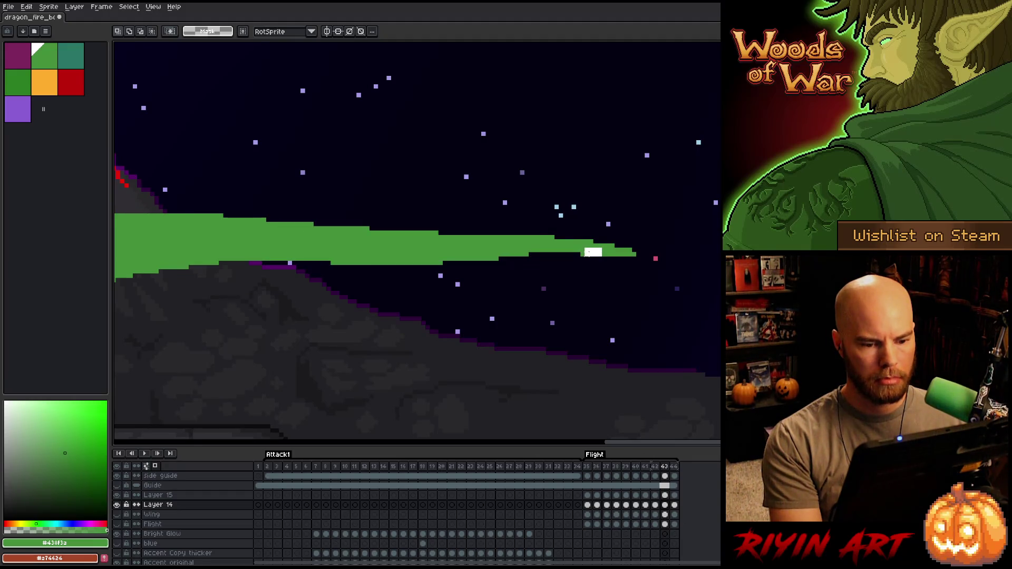
{"action": "left_click_drag", "start_coordinate": [583, 252], "coordinate": [497, 252]}
{"action": "key", "text": "ctrl+d"}
{"action": "key", "text": "Right"}
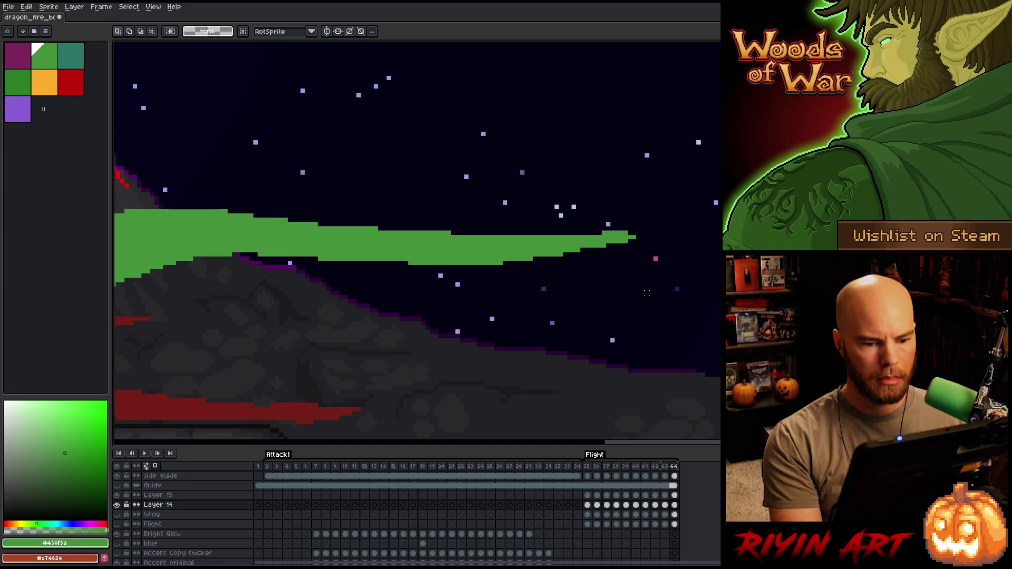
Reselect and transform the tail tip area on frame 44, then on frame 35
{"action": "left_click_drag", "start_coordinate": [578, 172], "coordinate": [703, 293]}
{"action": "key", "text": "ctrl+d"}
{"action": "left_click_drag", "start_coordinate": [543, 291], "coordinate": [532, 304]}
{"action": "key", "text": "ctrl+t"}
{"action": "left_click", "coordinate": [669, 349]}
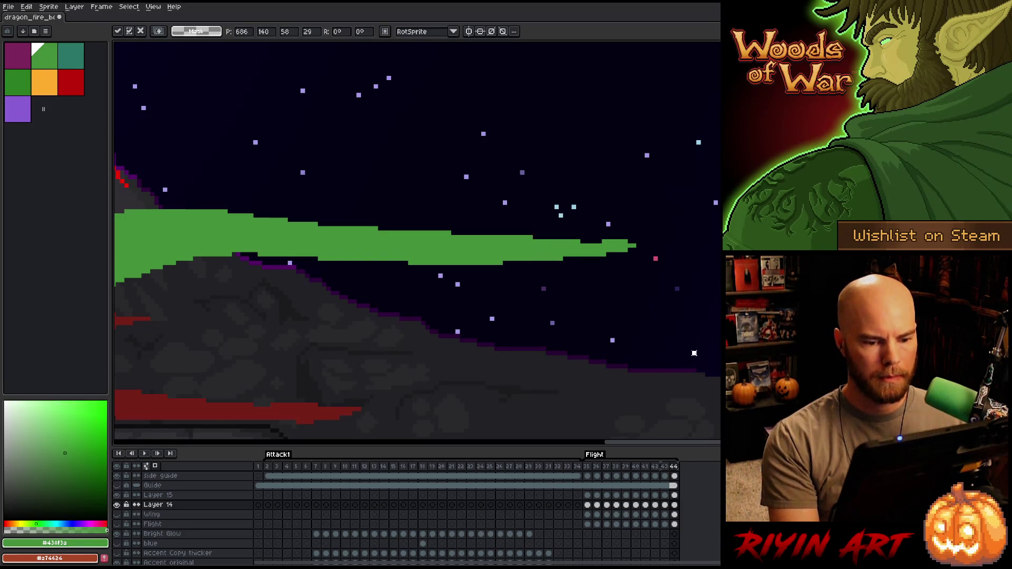
{"action": "key", "text": "Right"}
{"action": "left_click_drag", "start_coordinate": [720, 176], "coordinate": [552, 267]}
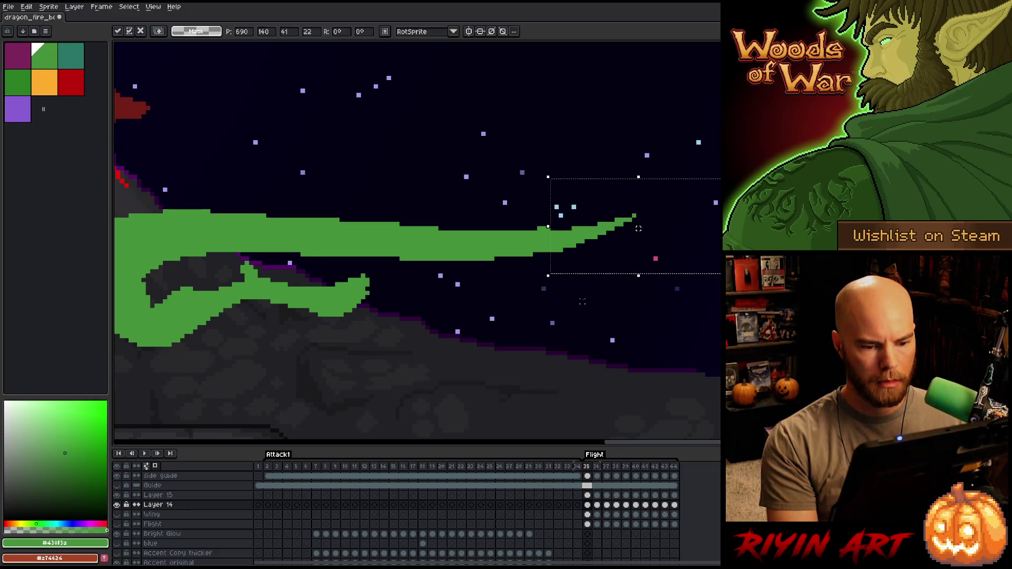
{"action": "mouse_move", "coordinate": [719, 159]}
{"action": "left_mouse_down"}
{"action": "mouse_move", "coordinate": [689, 248]}
{"action": "mouse_move", "coordinate": [582, 301]}
{"action": "left_mouse_up"}
{"action": "key", "text": "ctrl+d"}
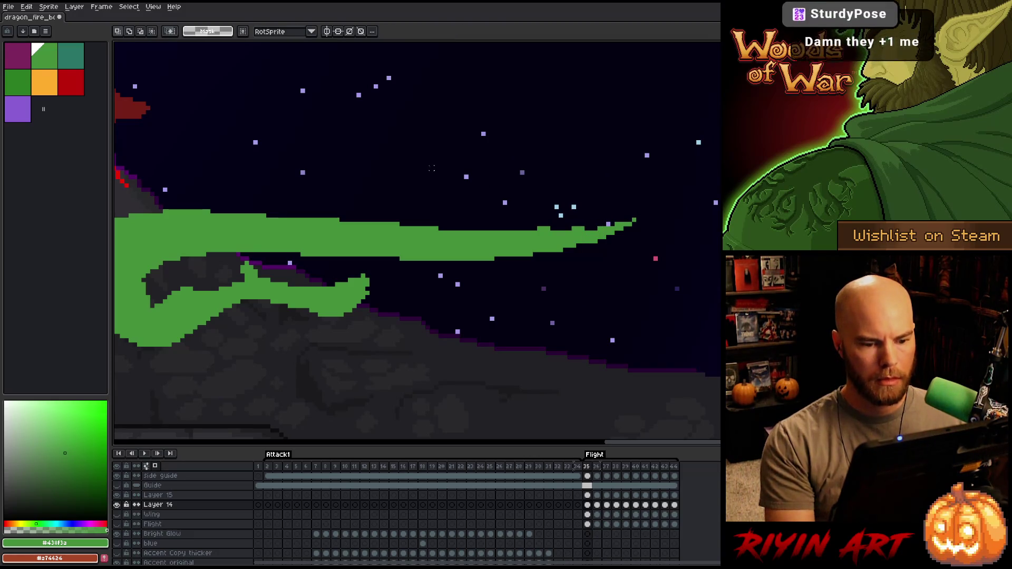
Add a green pixel past the tail tip on frame 36, compare neighbouring frames, and save
{"action": "key", "text": "b"}
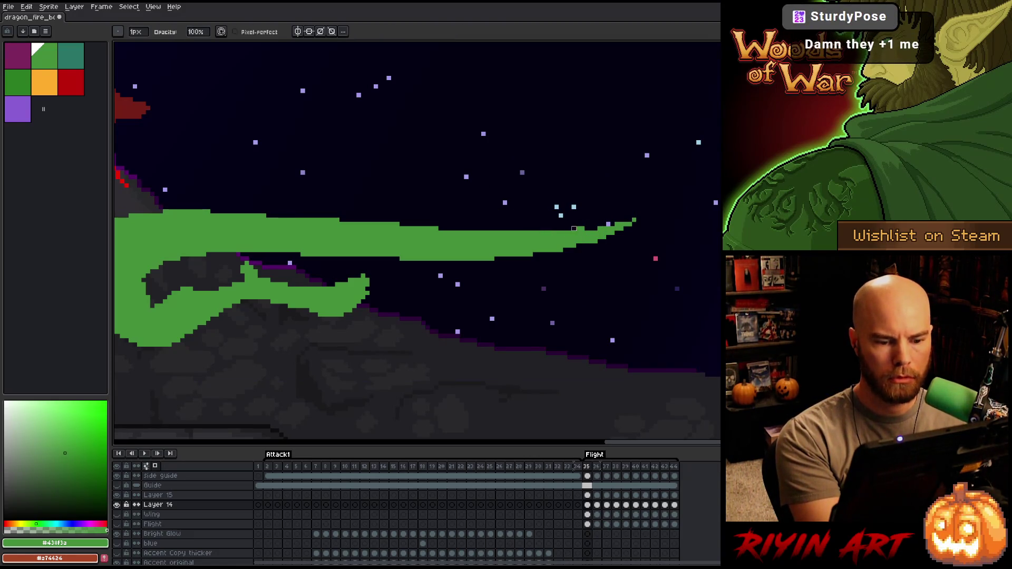
{"action": "key", "text": "e"}
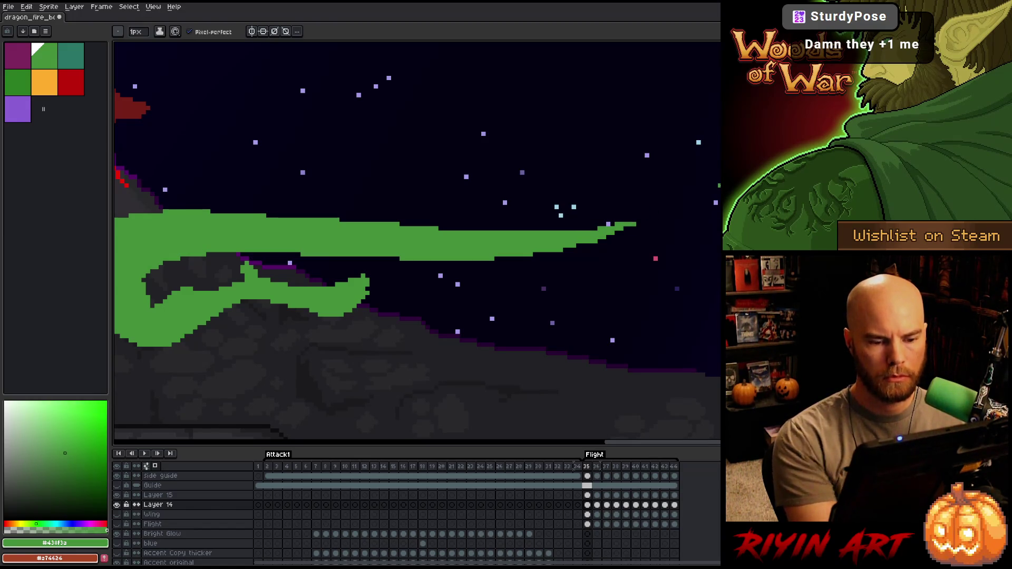
{"action": "key", "text": "Right"}
{"action": "key", "text": "Left"}
{"action": "key", "text": "Right"}
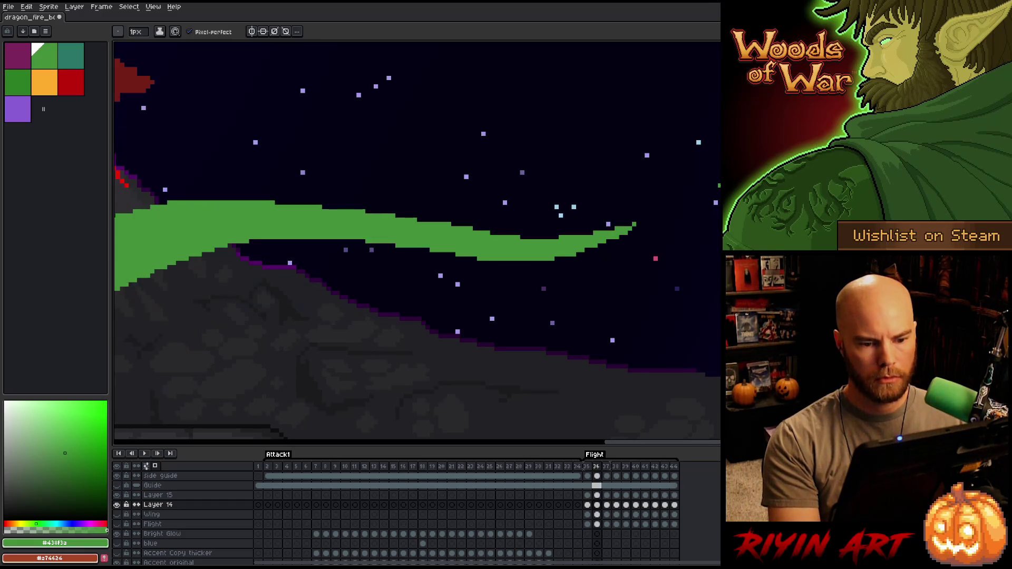
{"action": "key", "text": "Left"}
{"action": "key", "text": "Right"}
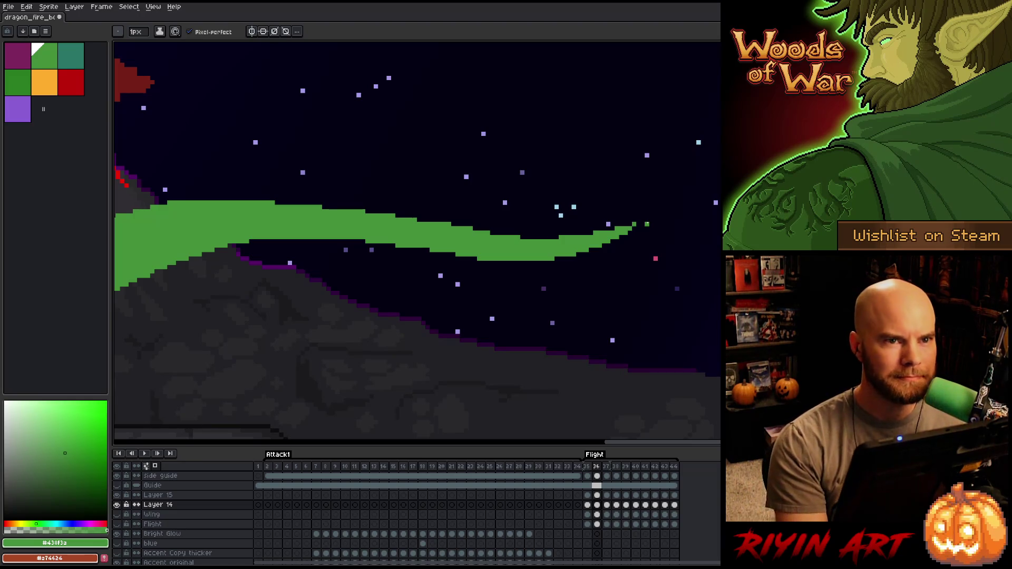
{"action": "key", "text": "ctrl+s"}
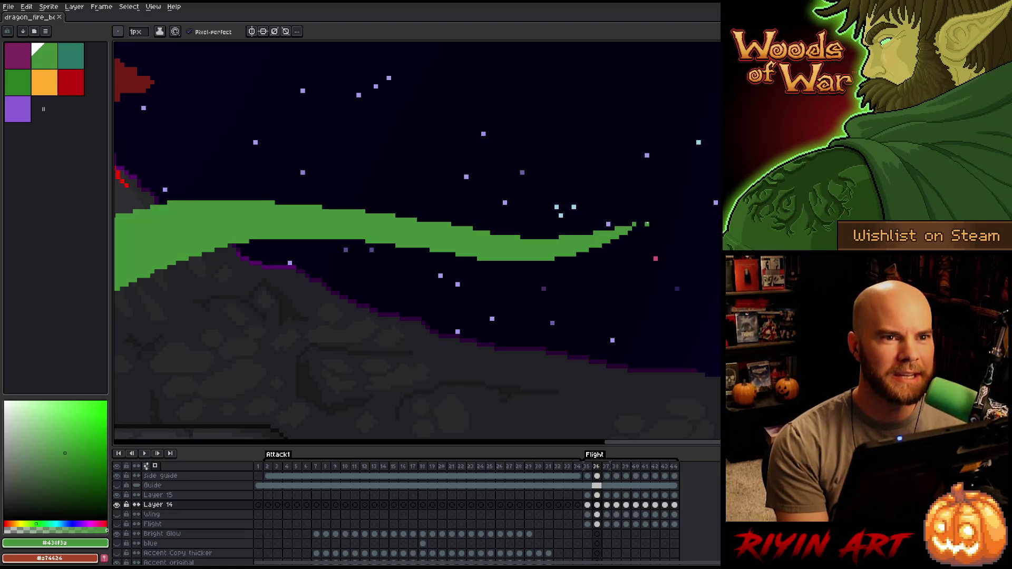
Flip between frames 35, 36 and 37 to compare the dragon's poses
{"action": "key", "text": "Left"}
{"action": "key", "text": "Right"}
{"action": "key", "text": "Left"}
{"action": "key", "text": "Right"}
{"action": "key", "text": "Left"}
{"action": "key", "text": "Right"}
{"action": "key", "text": "Right"}
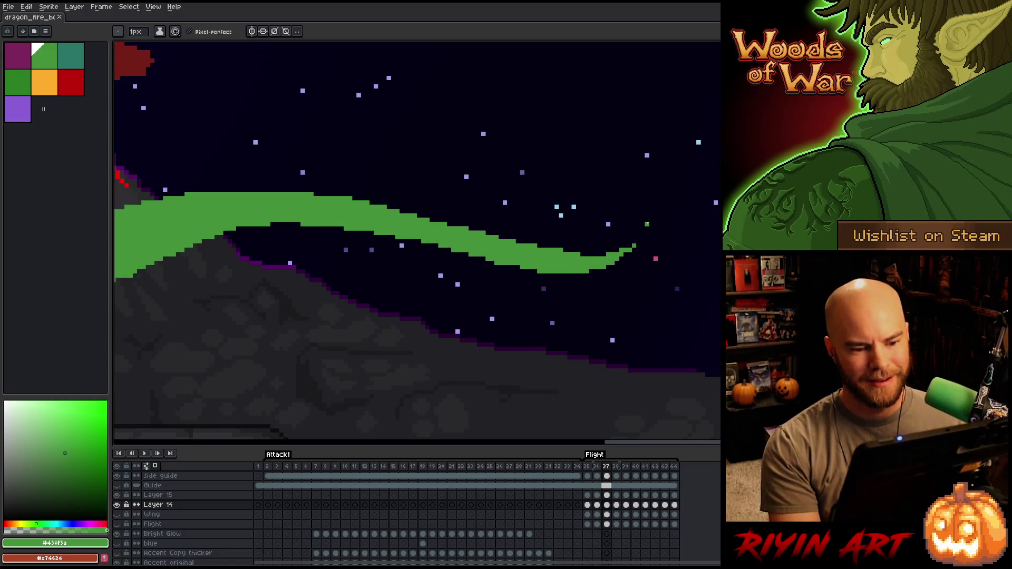
{"action": "key", "text": "Left"}
Select the green tail on frame 37 and stretch its middle section sideways
{"action": "key", "text": "Left"}
{"action": "key", "text": "Right"}
{"action": "key", "text": "m"}
{"action": "mouse_move", "coordinate": [709, 189]}
{"action": "left_mouse_down"}
{"action": "mouse_move", "coordinate": [611, 268]}
{"action": "mouse_move", "coordinate": [497, 308]}
{"action": "mouse_move", "coordinate": [432, 305]}
{"action": "left_mouse_up"}
{"action": "key", "text": "ctrl+d"}
{"action": "key", "text": "Left"}
{"action": "key", "text": "Right"}
{"action": "key", "text": "Right"}
{"action": "left_click_drag", "start_coordinate": [769, 204], "coordinate": [484, 342]}
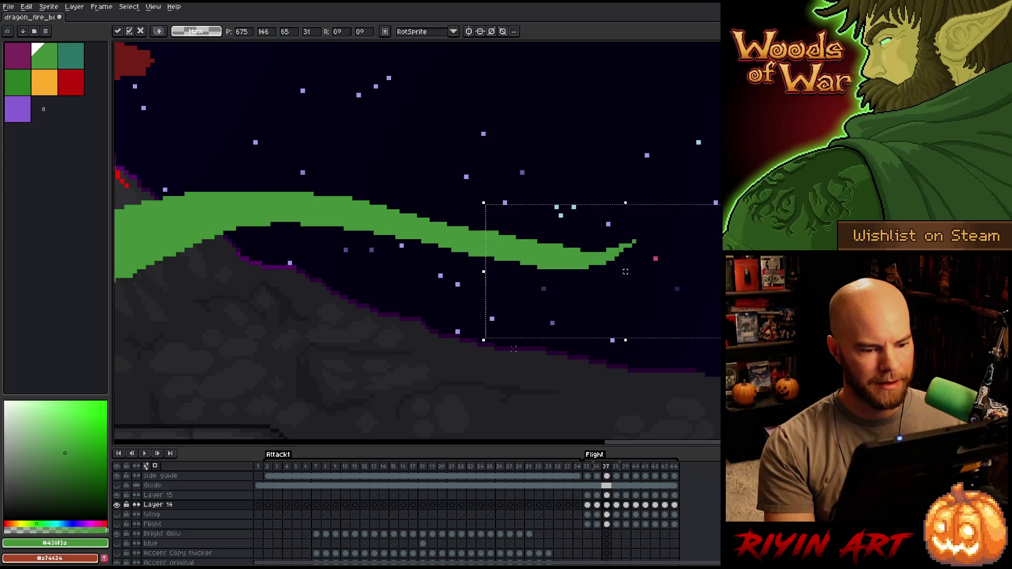
{"action": "key", "text": "ctrl+d"}
{"action": "mouse_move", "coordinate": [749, 152]}
{"action": "left_mouse_down"}
{"action": "mouse_move", "coordinate": [466, 384]}
{"action": "mouse_move", "coordinate": [427, 385]}
{"action": "left_mouse_up"}
{"action": "mouse_move", "coordinate": [502, 424]}
{"action": "left_mouse_down"}
{"action": "mouse_move", "coordinate": [418, 276]}
{"action": "mouse_move", "coordinate": [423, 236]}
{"action": "left_mouse_up"}
{"action": "left_click_drag", "start_coordinate": [643, 267], "coordinate": [599, 294]}
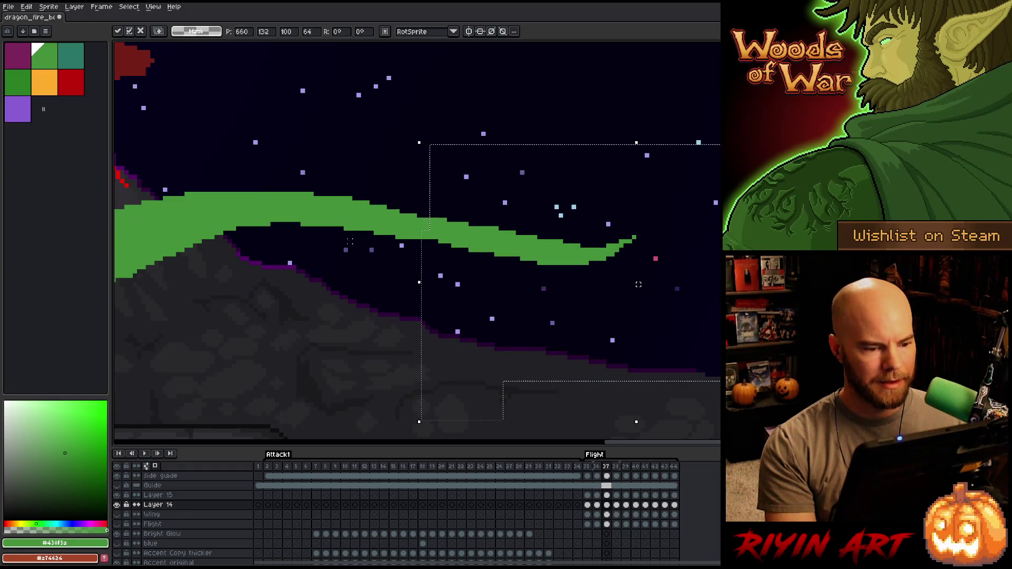
Commit the adjusted pose, then flip between frames 37 and 38 to compare
{"action": "key", "text": "Return"}
{"action": "key", "text": "ctrl+z"}
{"action": "key", "text": "ctrl+y"}
{"action": "key", "text": "period"}
{"action": "key", "text": "comma"}
{"action": "key", "text": "period"}
{"action": "key", "text": "comma"}
{"action": "key", "text": "period"}
{"action": "key", "text": "comma"}
{"action": "key", "text": "period"}
{"action": "key", "text": "comma"}
{"action": "key", "text": "period"}
Move to frame 41 and play the Flight animation
{"action": "left_click_drag", "start_coordinate": [719, 379], "coordinate": [266, 193]}
{"action": "key", "text": "ctrl+d"}
{"action": "key", "text": "period"}
{"action": "key", "text": "comma"}
{"action": "key", "text": "period"}
{"action": "key", "text": "period"}
{"action": "key", "text": "period"}
{"action": "key", "text": "period"}
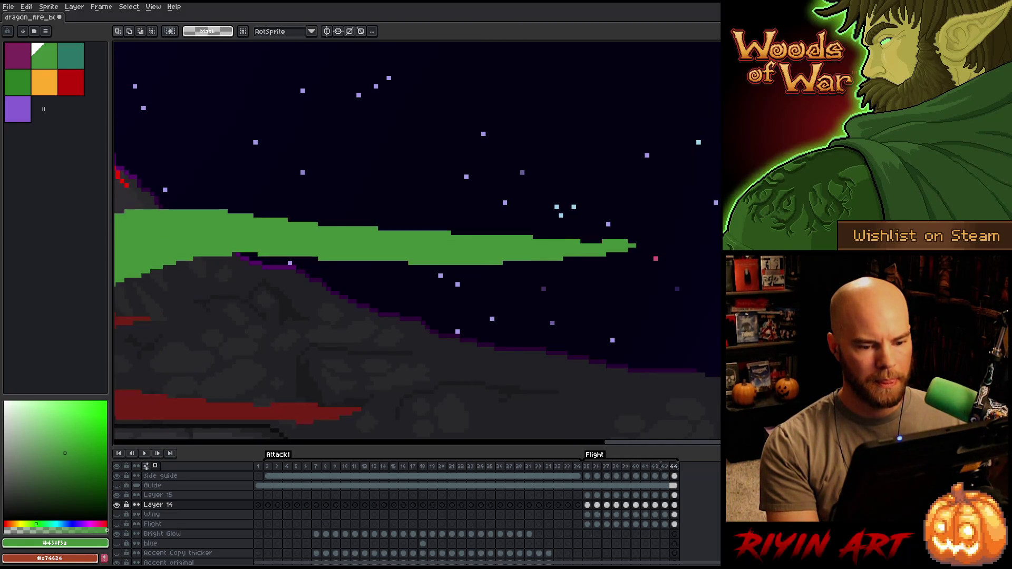
{"action": "key", "text": "comma"}
{"action": "key", "text": "comma"}
{"action": "key", "text": "period"}
{"action": "key", "text": "Return"}
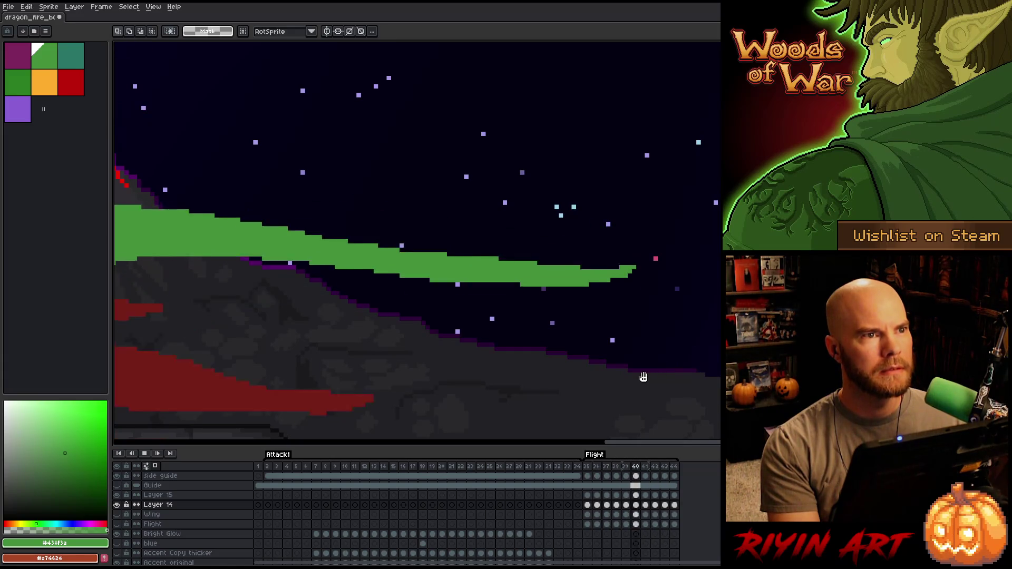
View the whole volcano scene, stop playback, and zoom in on frame 35's dragon body
{"action": "scroll", "coordinate": [464, 354], "scroll_direction": "down", "scroll_amount": 3}
{"action": "scroll", "coordinate": [464, 354], "scroll_direction": "up", "scroll_amount": 2}
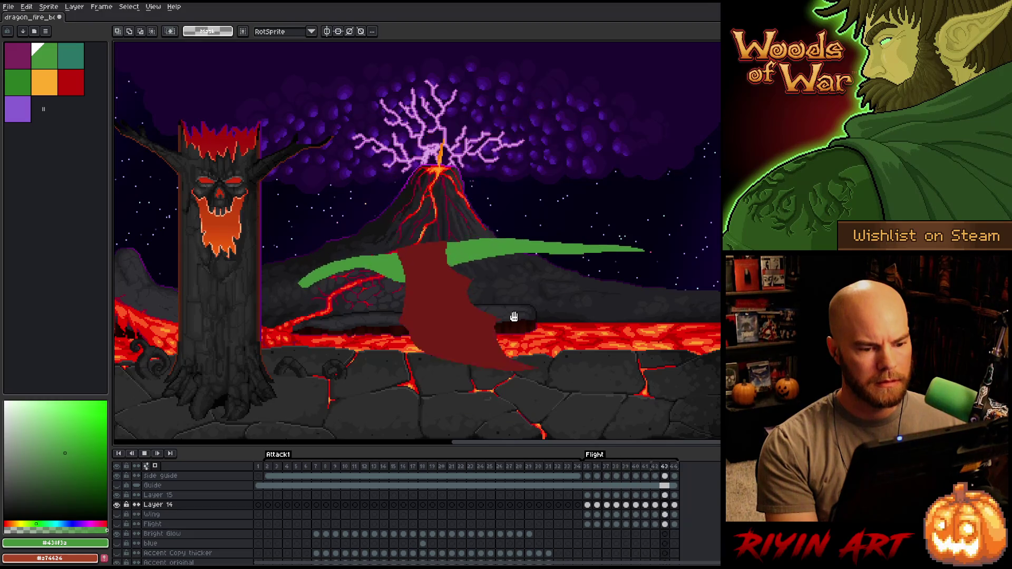
{"action": "key", "text": "Return"}
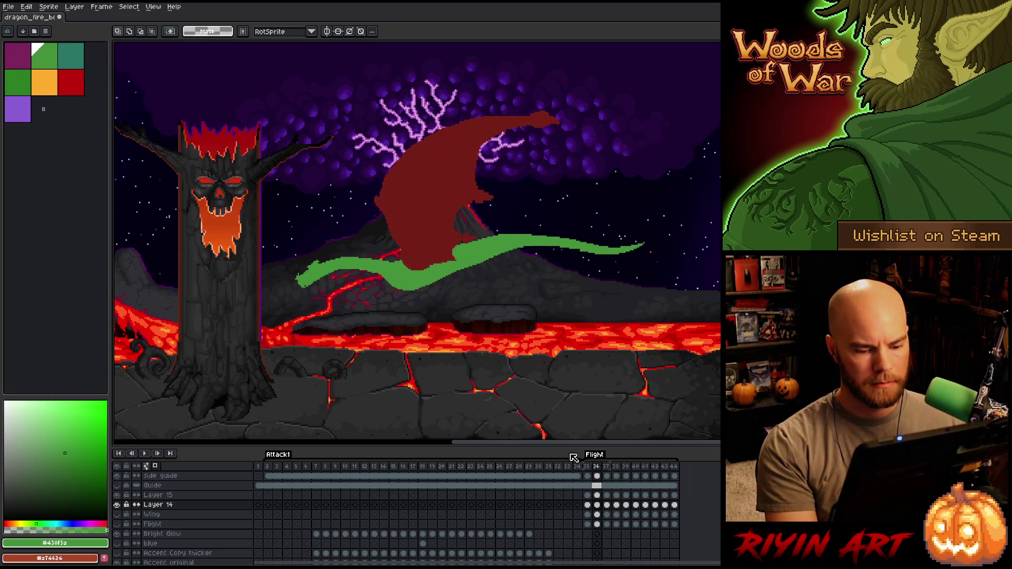
{"action": "key", "text": "Left"}
{"action": "scroll", "coordinate": [477, 269], "scroll_direction": "up", "scroll_amount": 3}
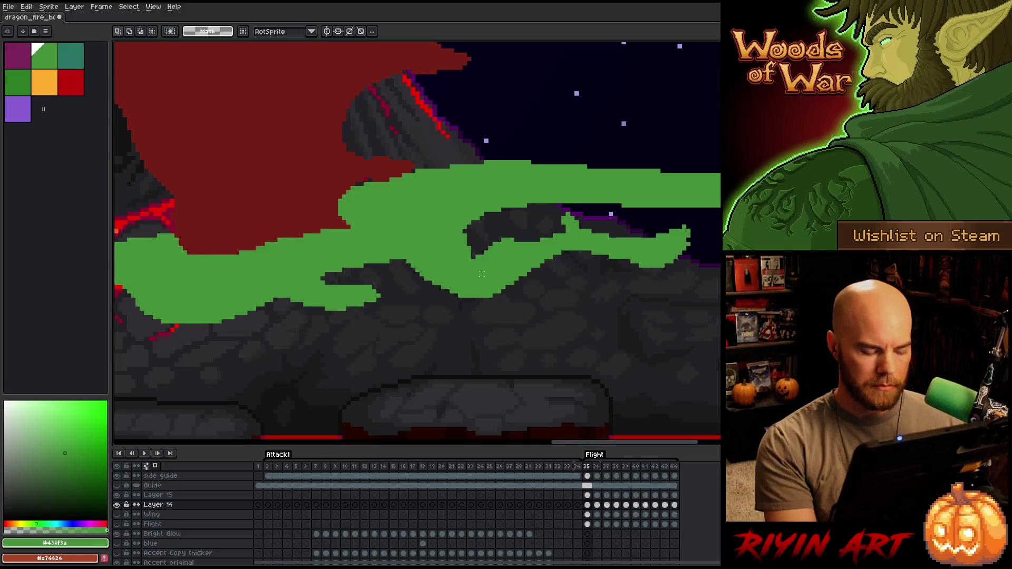
Magic-wand the green body, then lasso around the curled leg on frame 35
{"action": "key", "text": "b"}
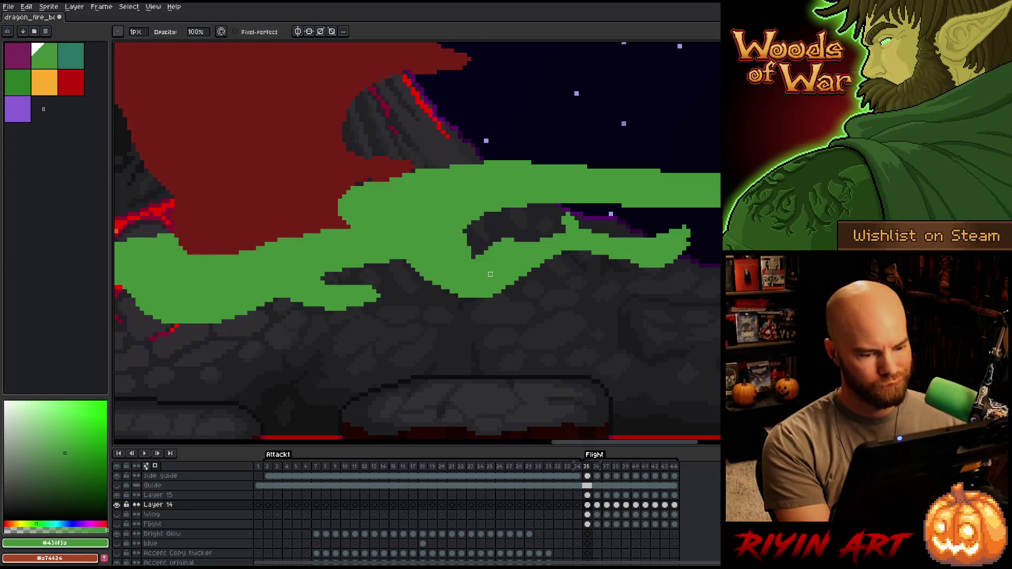
{"action": "key", "text": "w"}
{"action": "left_click", "coordinate": [489, 274]}
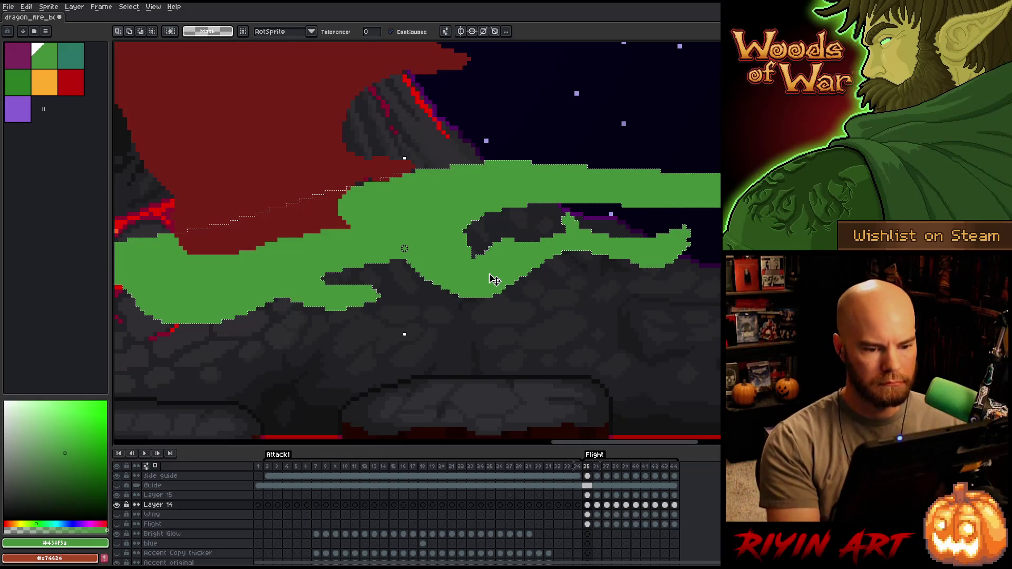
{"action": "key", "text": "b"}
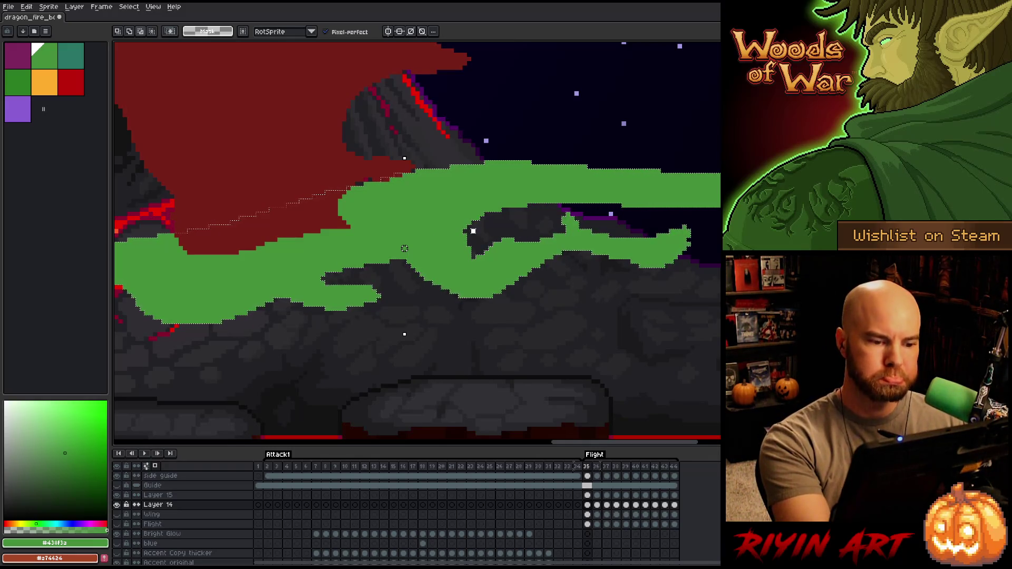
{"action": "mouse_move", "coordinate": [468, 231]}
{"action": "left_mouse_down"}
{"action": "mouse_move", "coordinate": [443, 183]}
{"action": "mouse_move", "coordinate": [412, 191]}
{"action": "mouse_move", "coordinate": [316, 369]}
{"action": "mouse_move", "coordinate": [656, 45]}
{"action": "mouse_move", "coordinate": [720, 45]}
{"action": "mouse_move", "coordinate": [612, 219]}
{"action": "mouse_move", "coordinate": [271, 261]}
{"action": "left_mouse_up"}
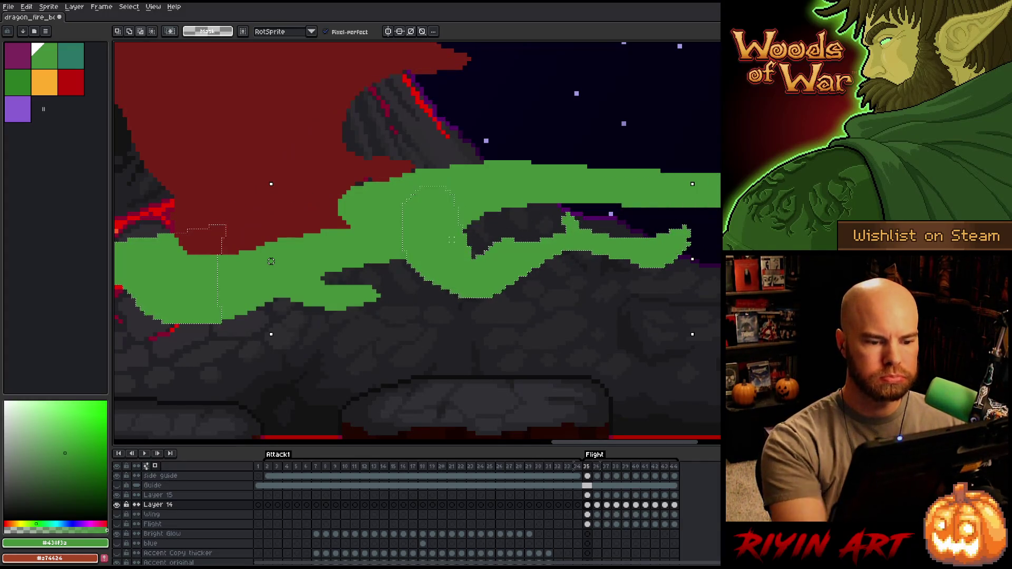
{"action": "scroll", "coordinate": [460, 249], "scroll_direction": "down", "scroll_amount": 5}
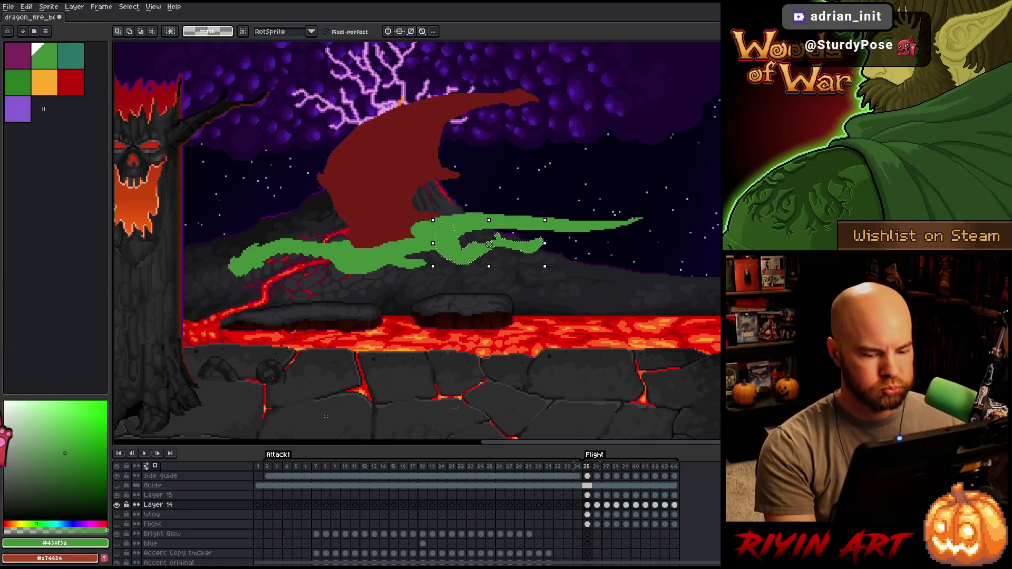
Add a new layer above Layer 14 and fill the leg selection with darker green
{"action": "left_click", "coordinate": [189, 506]}
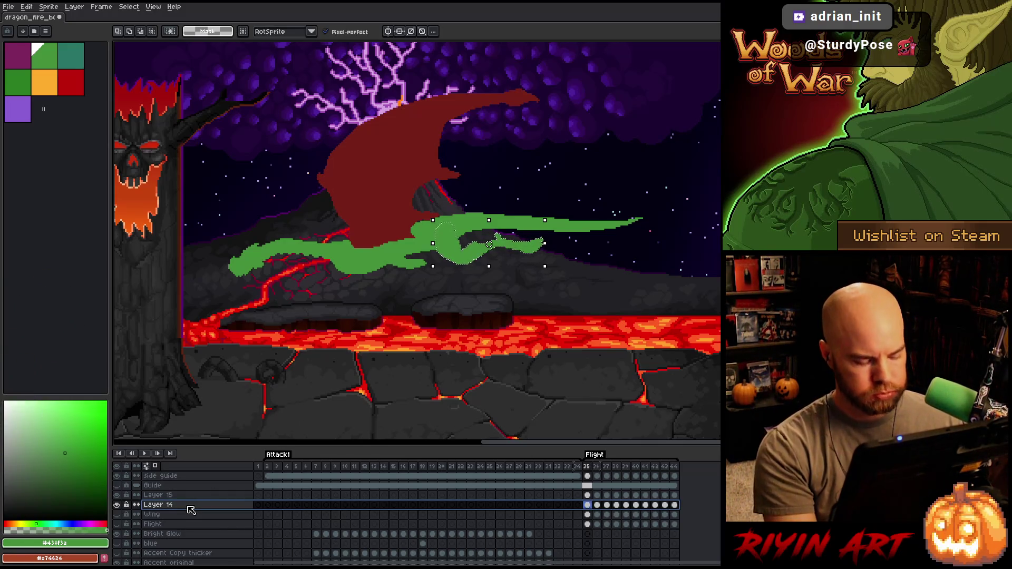
{"action": "key", "text": "shift+n"}
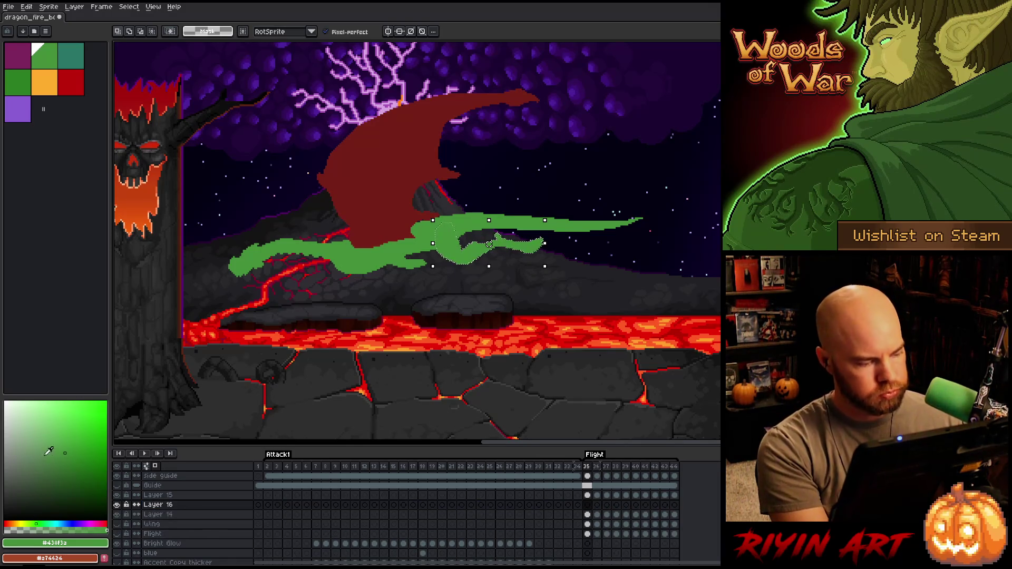
{"action": "left_click_drag", "start_coordinate": [74, 460], "coordinate": [68, 470]}
{"action": "key", "text": "f"}
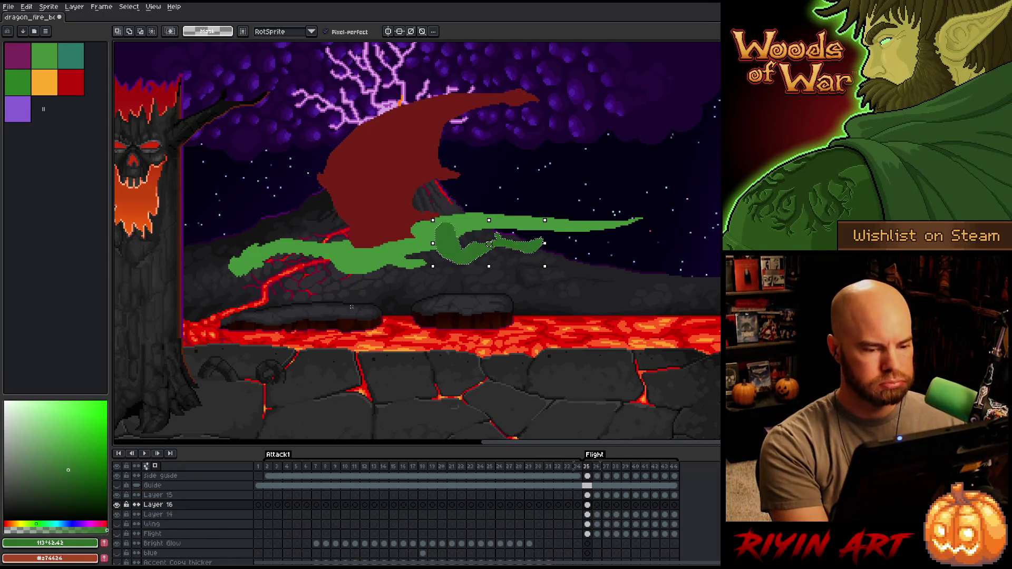
{"action": "left_click", "coordinate": [591, 506]}
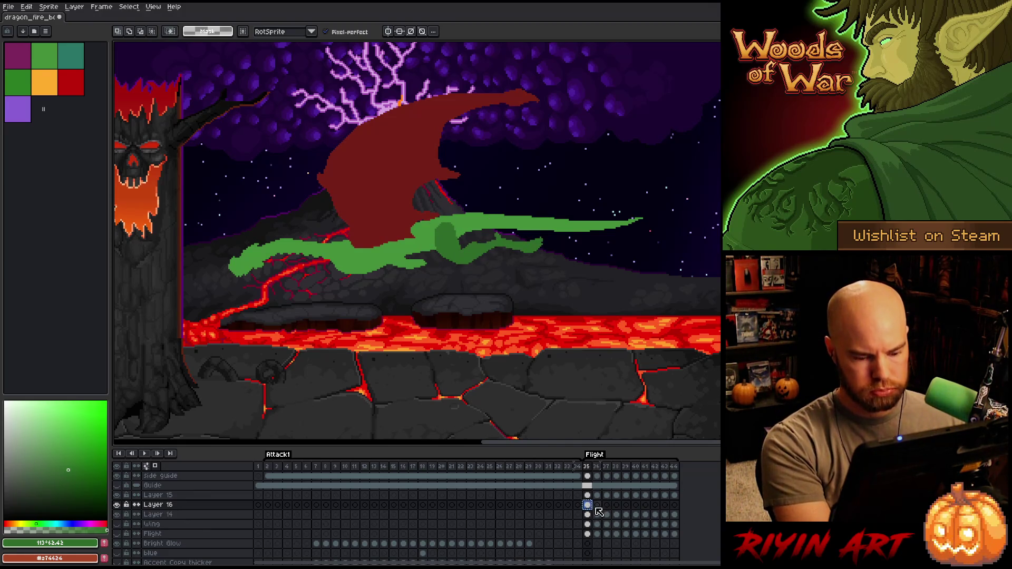
Link, then unlink, the new layer's cels on frames 36–44, returning to frame 35
{"action": "left_click", "coordinate": [598, 506]}
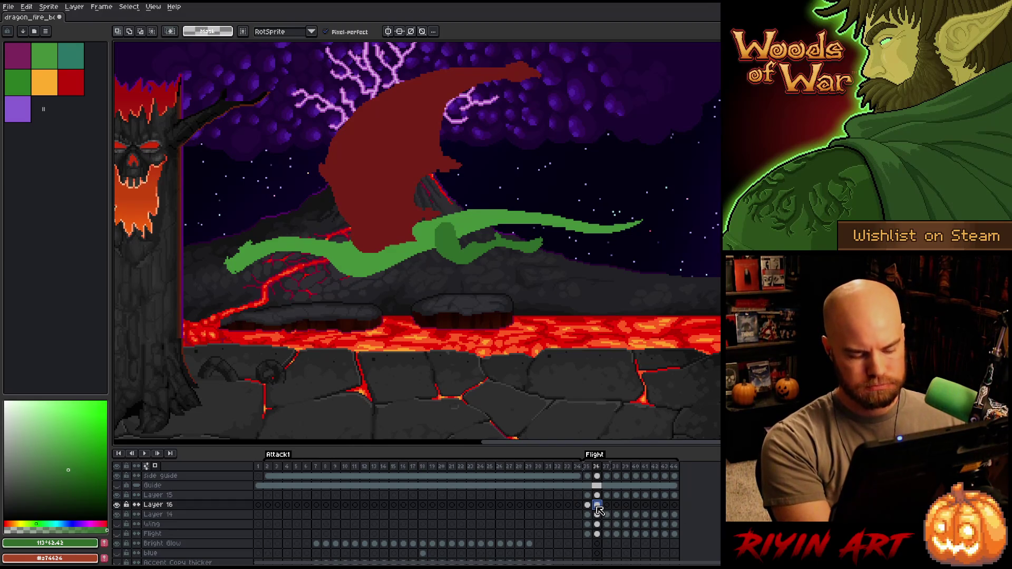
{"action": "left_click_drag", "start_coordinate": [599, 509], "coordinate": [674, 506]}
{"action": "right_click", "coordinate": [675, 505]}
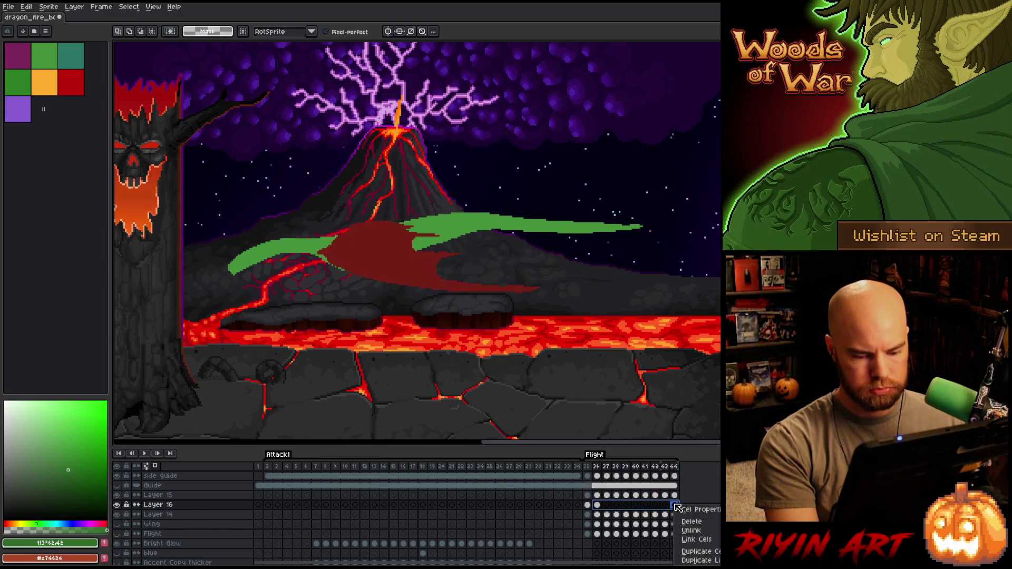
{"action": "left_click", "coordinate": [695, 540]}
{"action": "right_click", "coordinate": [644, 507]}
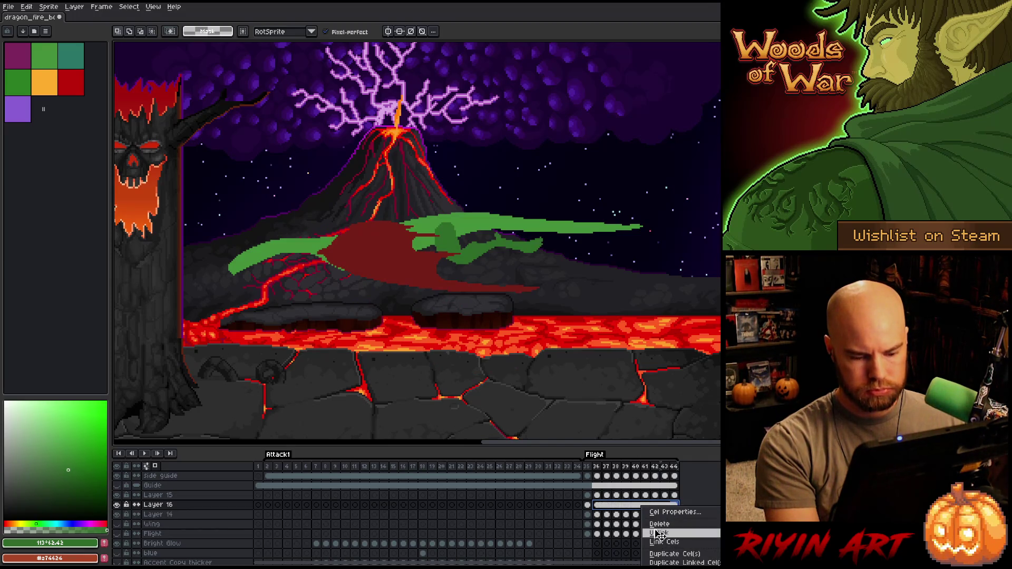
{"action": "left_click", "coordinate": [659, 533]}
{"action": "left_click", "coordinate": [598, 506]}
{"action": "key", "text": "Left"}
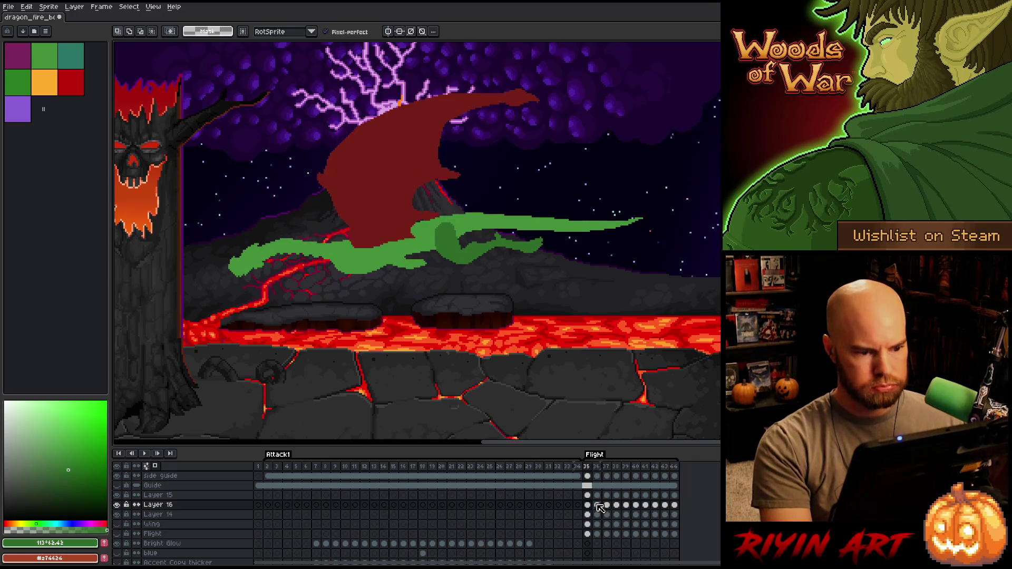
Select the dark-green leg piece and nudge it up and right on frame 37
{"action": "key", "text": "Right"}
{"action": "key", "text": "Left"}
{"action": "key", "text": "Right"}
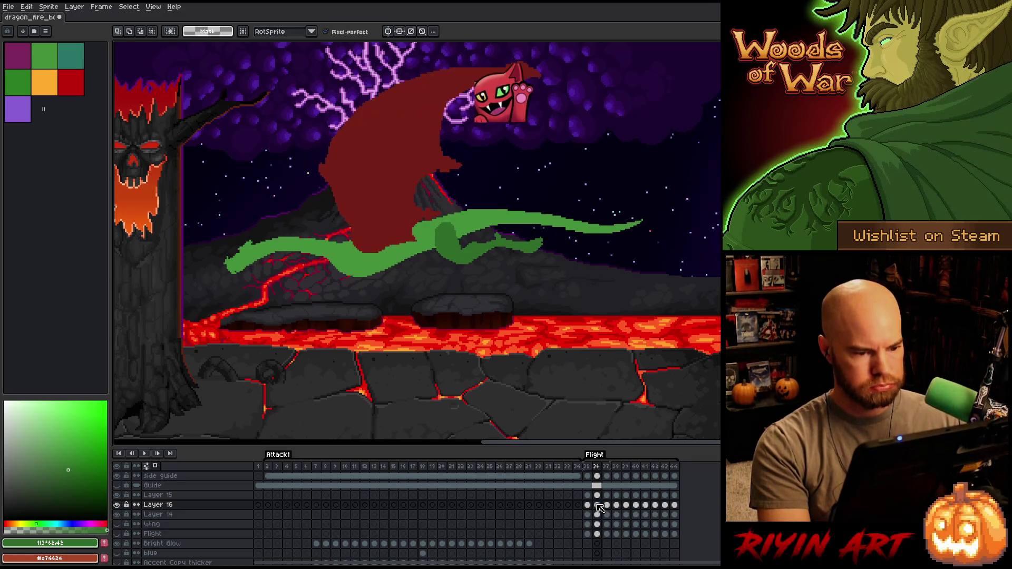
{"action": "left_click_drag", "start_coordinate": [434, 218], "coordinate": [546, 264]}
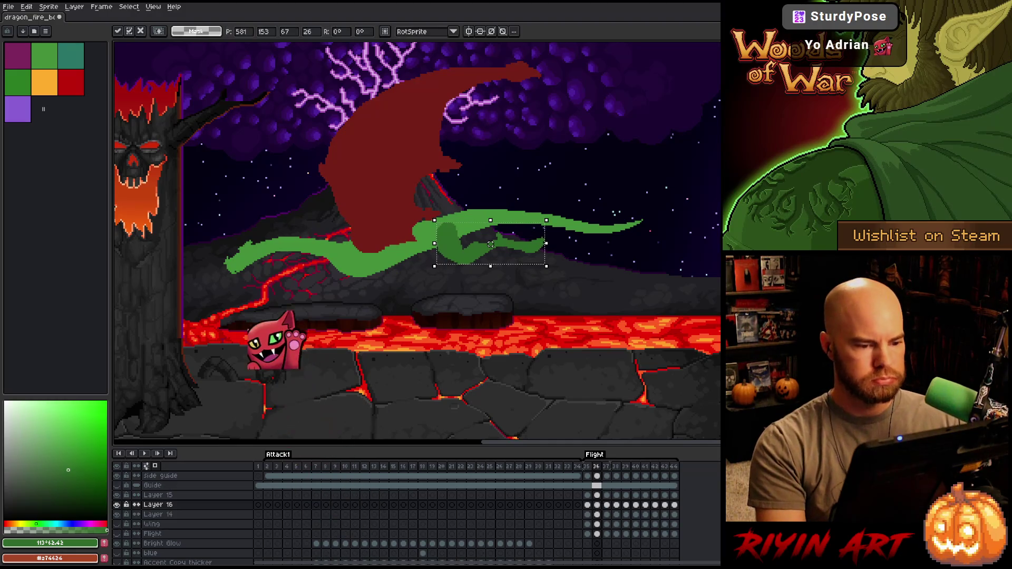
{"action": "key", "text": "Right"}
{"action": "key", "text": "Left"}
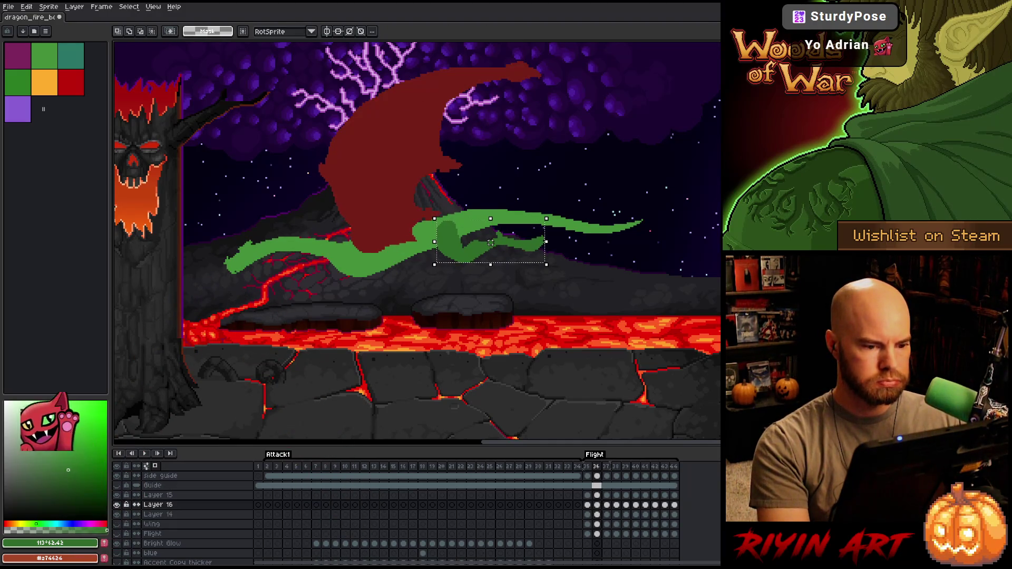
{"action": "key", "text": "Right"}
{"action": "left_click_drag", "start_coordinate": [491, 243], "coordinate": [492, 241]}
{"action": "key", "text": "Left"}
{"action": "key", "text": "Right"}
{"action": "key", "text": "Right"}
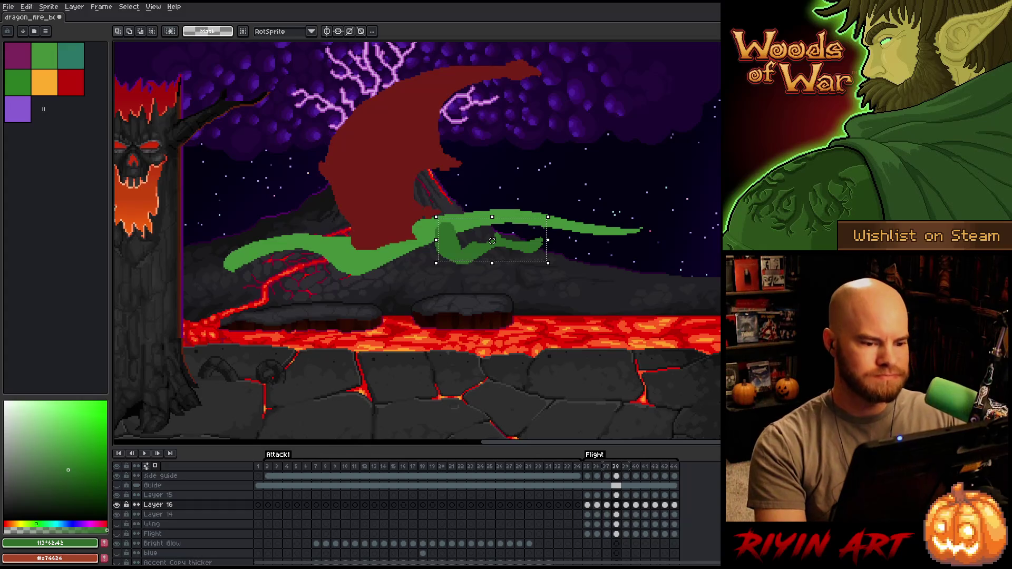
{"action": "key", "text": "Up"}
{"action": "key", "text": "Right"}
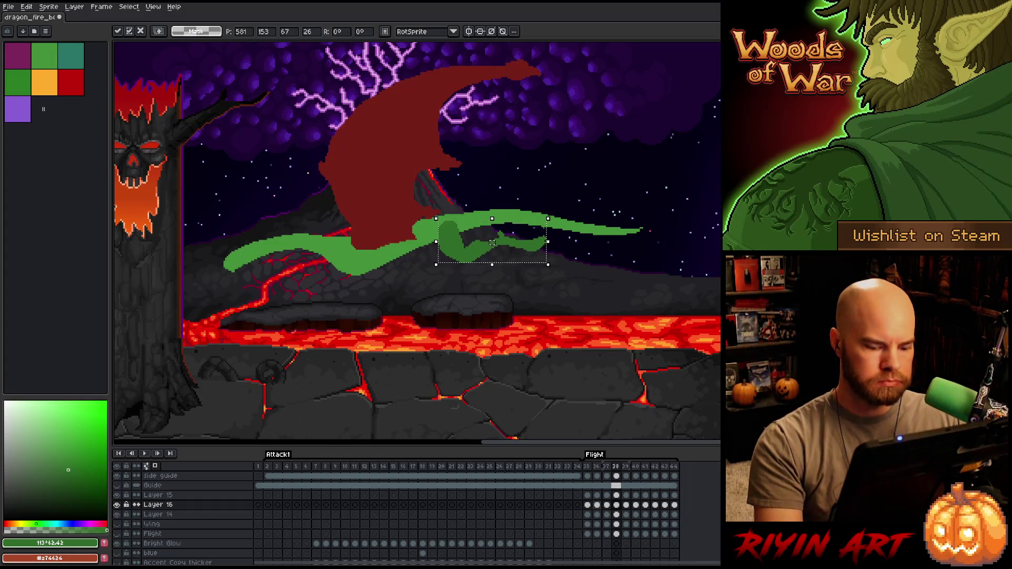
Compare frames 38 and 39, then shift the leg 3 pixels left and down
{"action": "key", "text": "Right"}
{"action": "key", "text": "Left"}
{"action": "key", "text": "Right"}
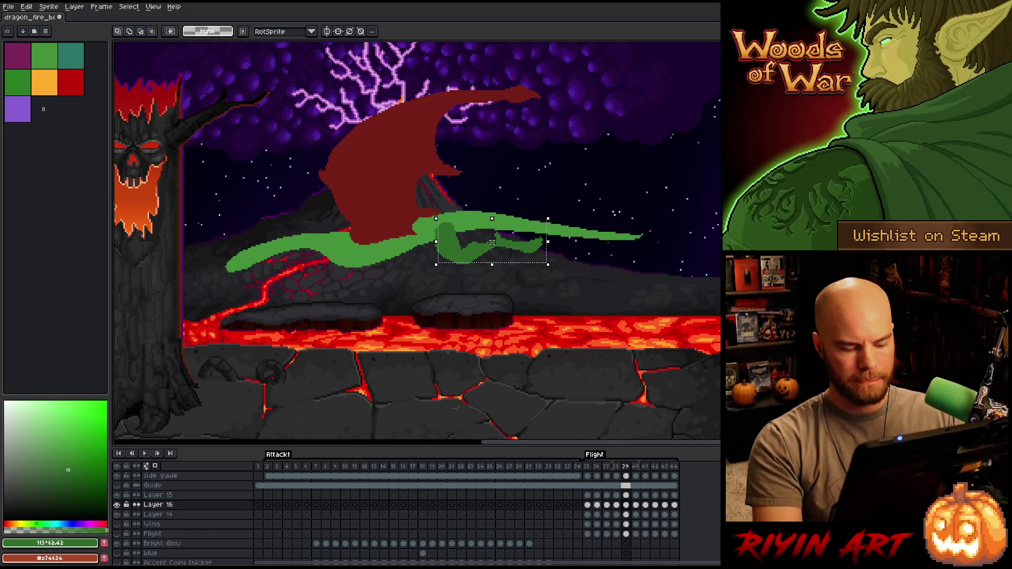
{"action": "key", "text": "Left"}
{"action": "key", "text": "Right"}
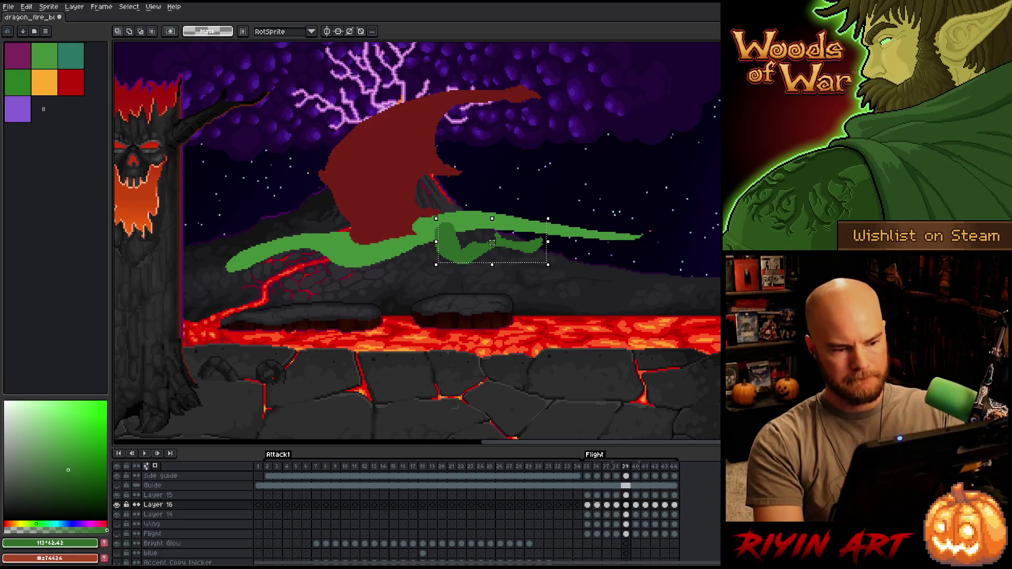
{"action": "key", "text": "Left"}
{"action": "key", "text": "Right"}
{"action": "key", "text": "Left"}
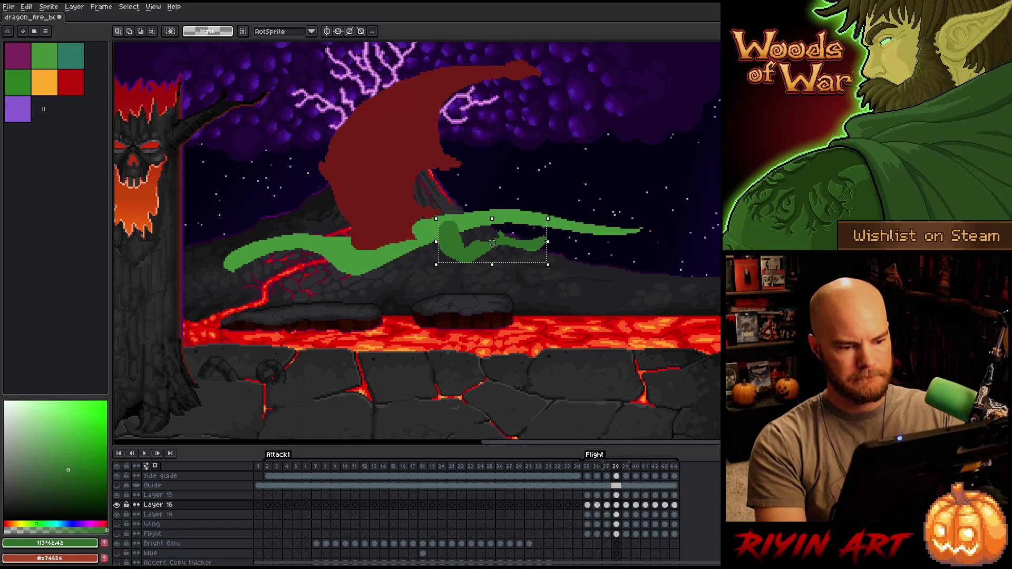
{"action": "key", "text": "Right"}
{"action": "key", "text": "Left"}
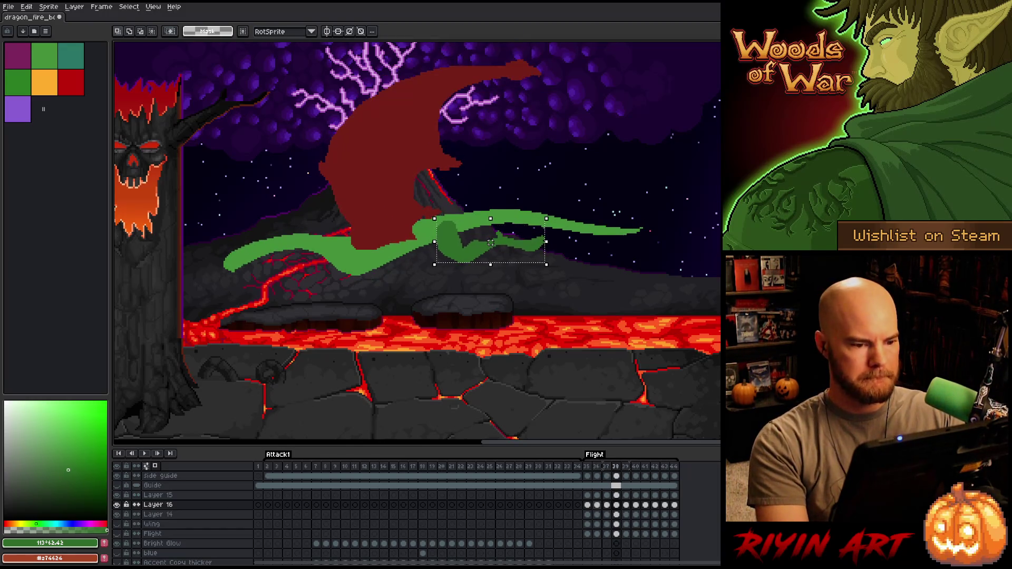
{"action": "key", "text": "Right"}
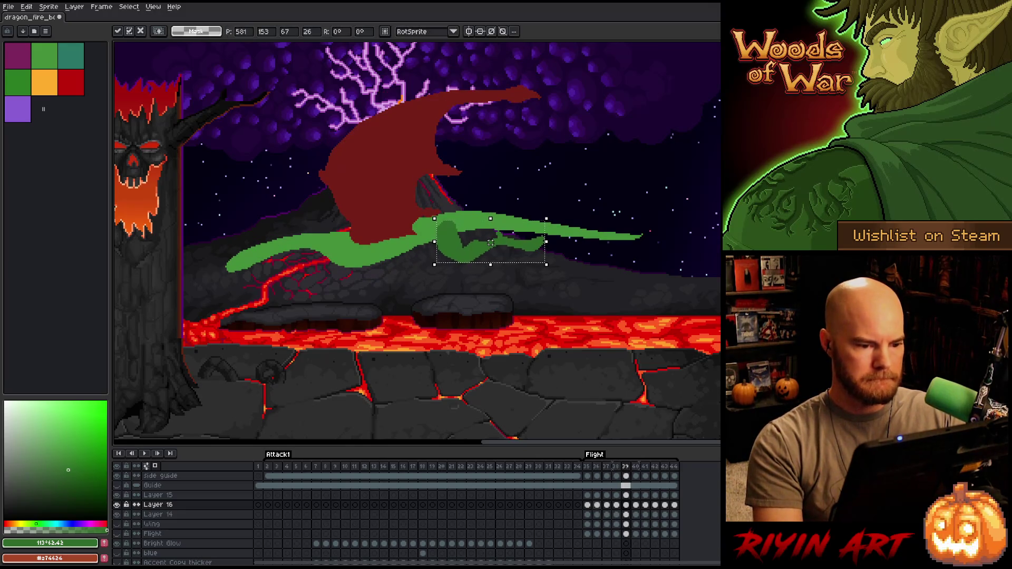
{"action": "key", "text": "Left"}
{"action": "key", "text": "Right"}
{"action": "left_click_drag", "start_coordinate": [491, 243], "coordinate": [487, 246]}
Shift the leg 3 pixels right, fine-tuning it by single pixels
{"action": "key", "text": "Right"}
{"action": "key", "text": "Left"}
{"action": "key", "text": "Right"}
{"action": "key", "text": "Left"}
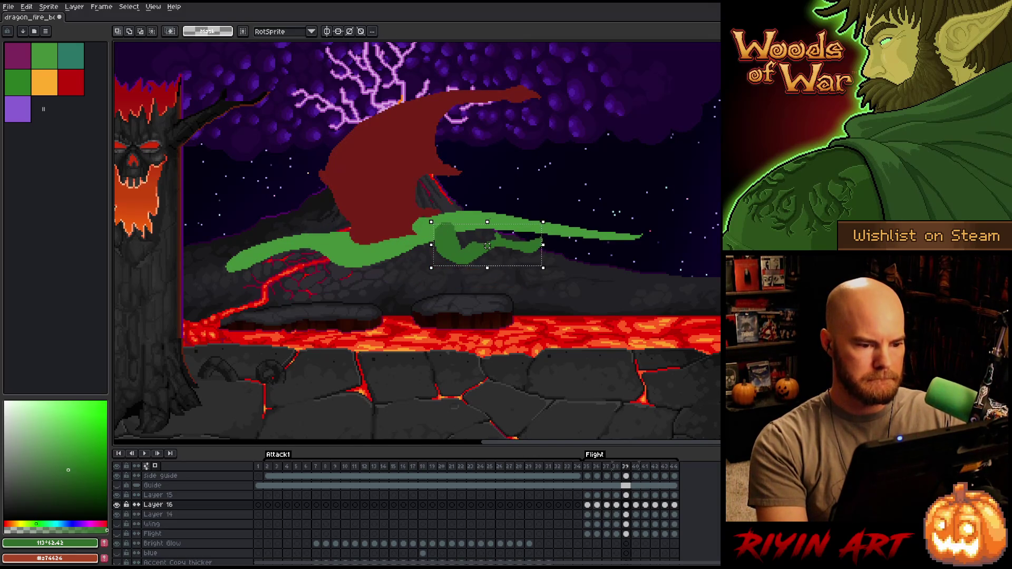
{"action": "left_click_drag", "start_coordinate": [487, 245], "coordinate": [489, 246]}
{"action": "key", "text": "Right"}
{"action": "key", "text": "Left"}
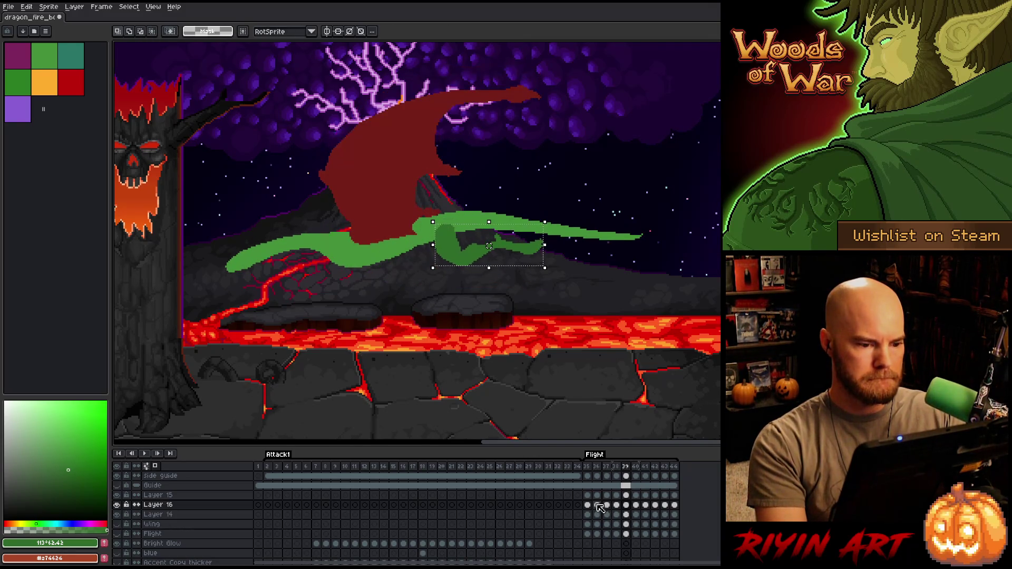
{"action": "key", "text": "Left"}
On frame 41 nudge the leg one pixel left and down, commit, and compare with frame 40
{"action": "key", "text": "Left"}
{"action": "key", "text": "Right"}
{"action": "key", "text": "Left"}
{"action": "key", "text": "Right"}
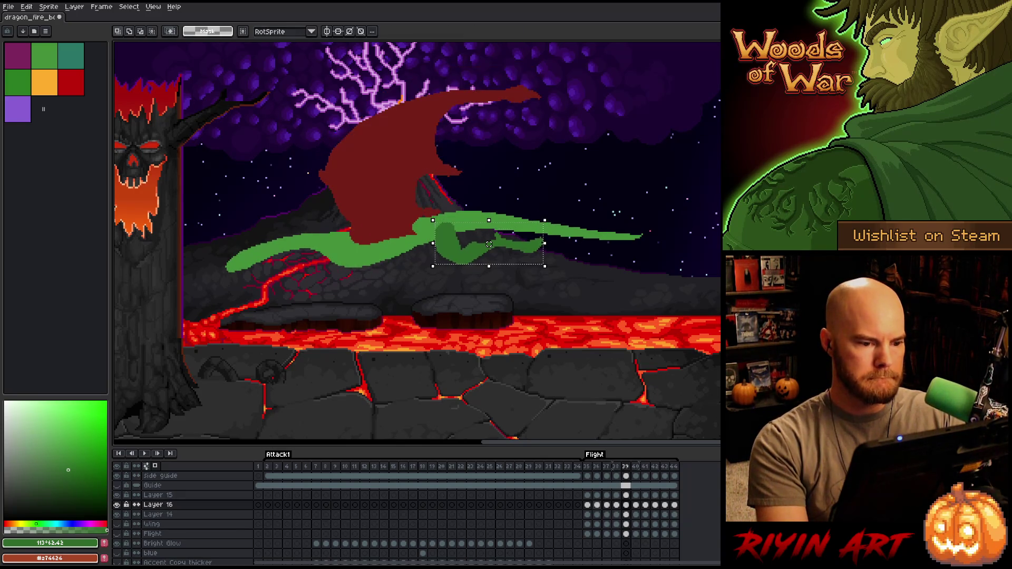
{"action": "key", "text": "Right"}
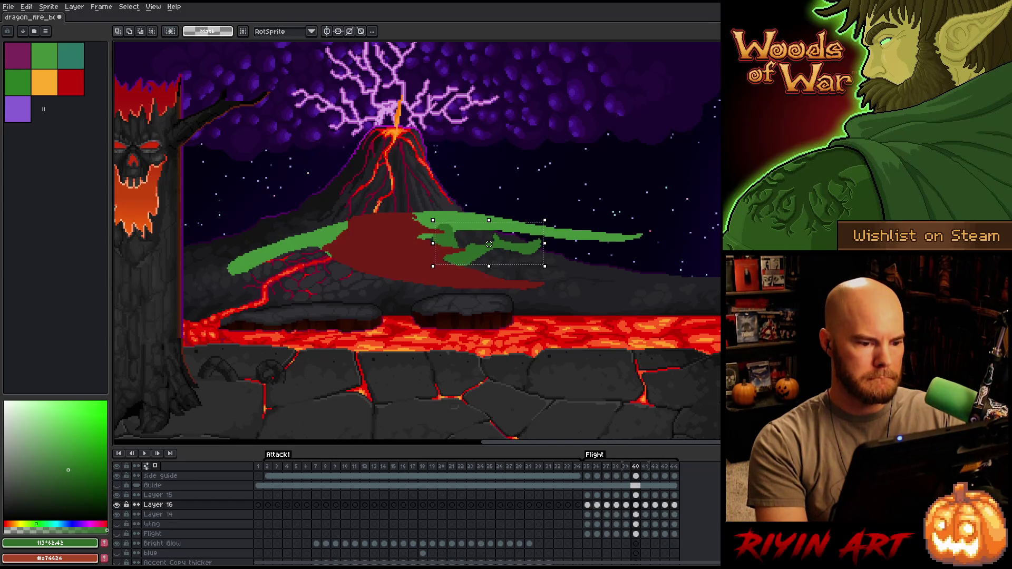
{"action": "key", "text": "Right"}
{"action": "key", "text": "Left"}
{"action": "key", "text": "Down"}
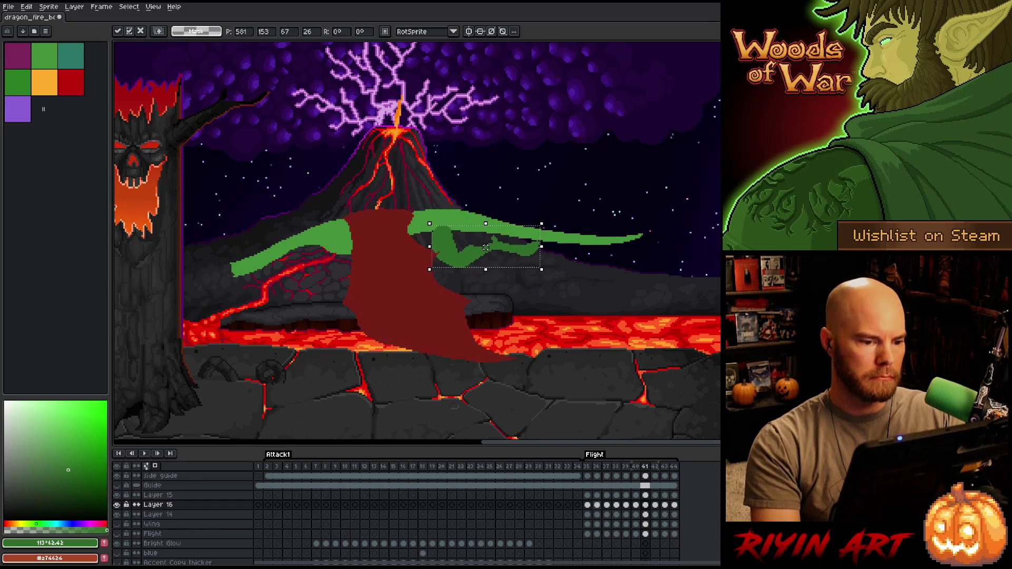
{"action": "key", "text": "Return"}
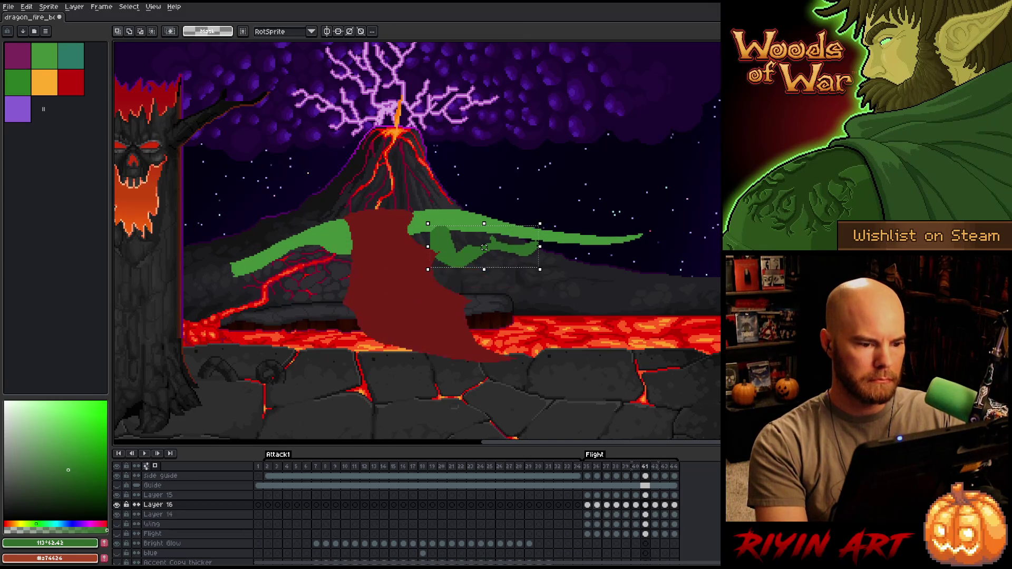
{"action": "key", "text": "Left"}
{"action": "key", "text": "Right"}
{"action": "key", "text": "Left"}
{"action": "key", "text": "Right"}
{"action": "key", "text": "Left"}
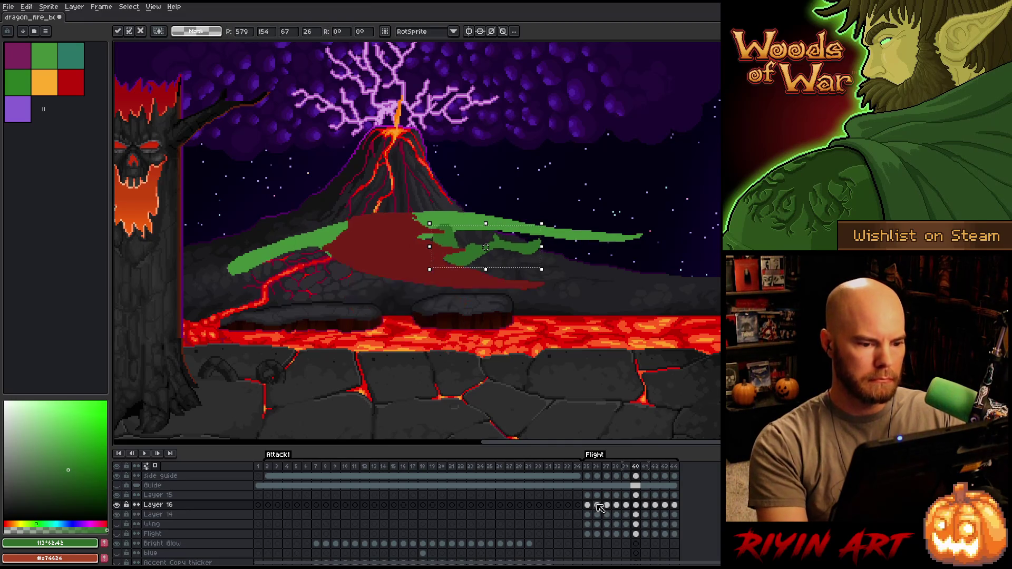
Shift the green limb piece left and down on frame 42, comparing it against frame 41
{"action": "key", "text": "Right"}
{"action": "key", "text": "Right"}
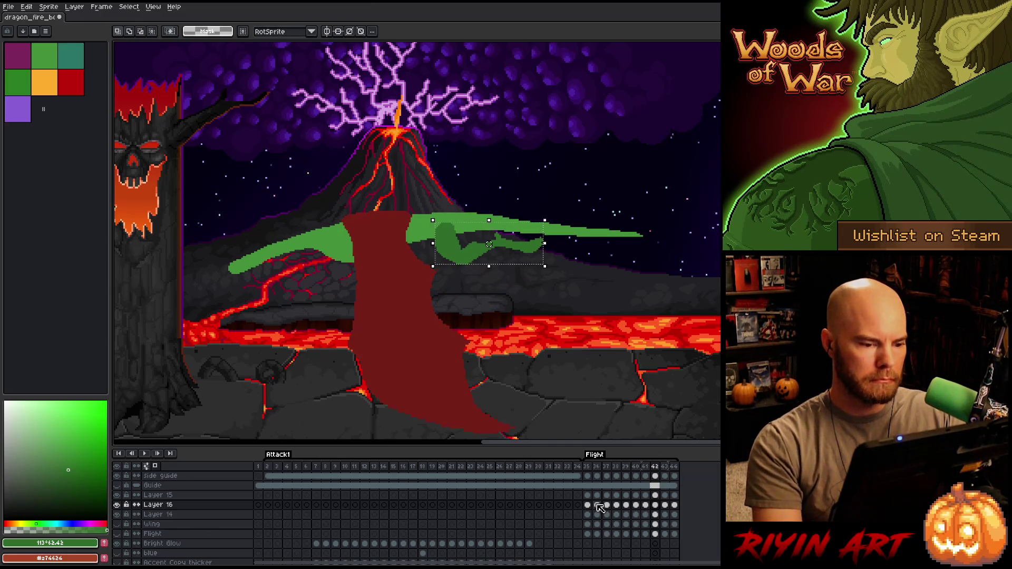
{"action": "left_click_drag", "start_coordinate": [488, 244], "coordinate": [487, 245]}
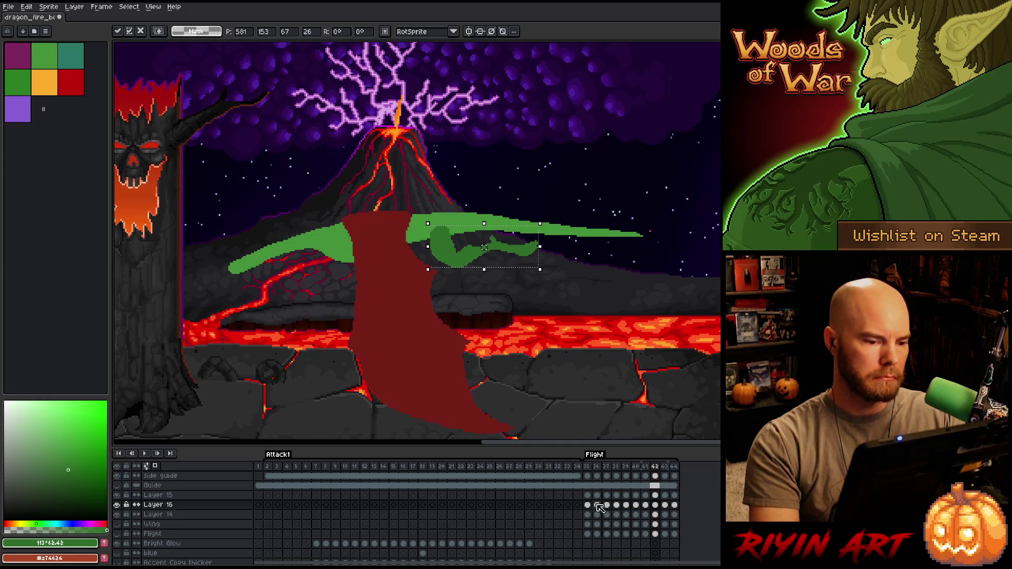
{"action": "key", "text": "comma"}
{"action": "key", "text": "Right"}
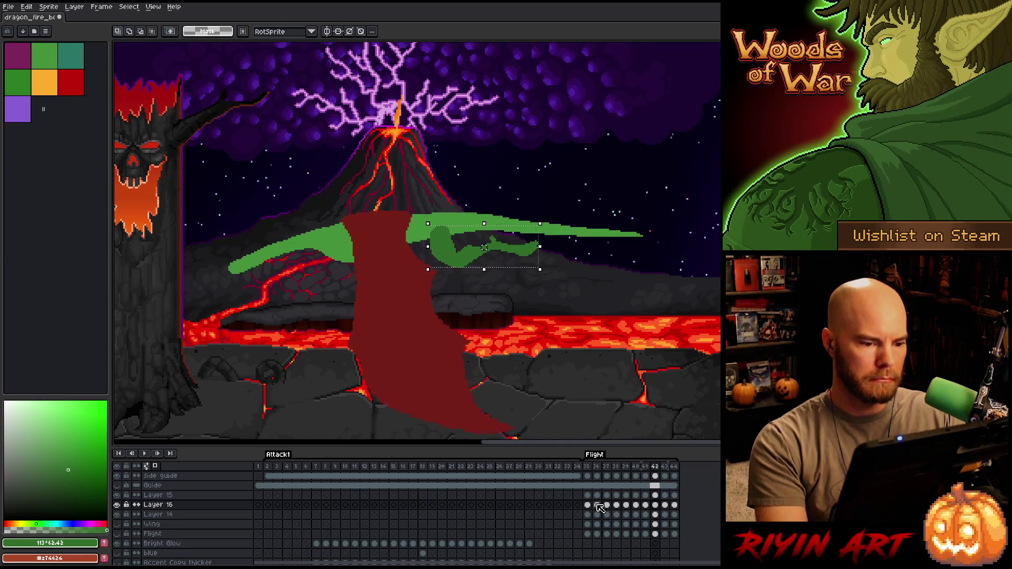
{"action": "left_click_drag", "start_coordinate": [483, 247], "coordinate": [486, 246]}
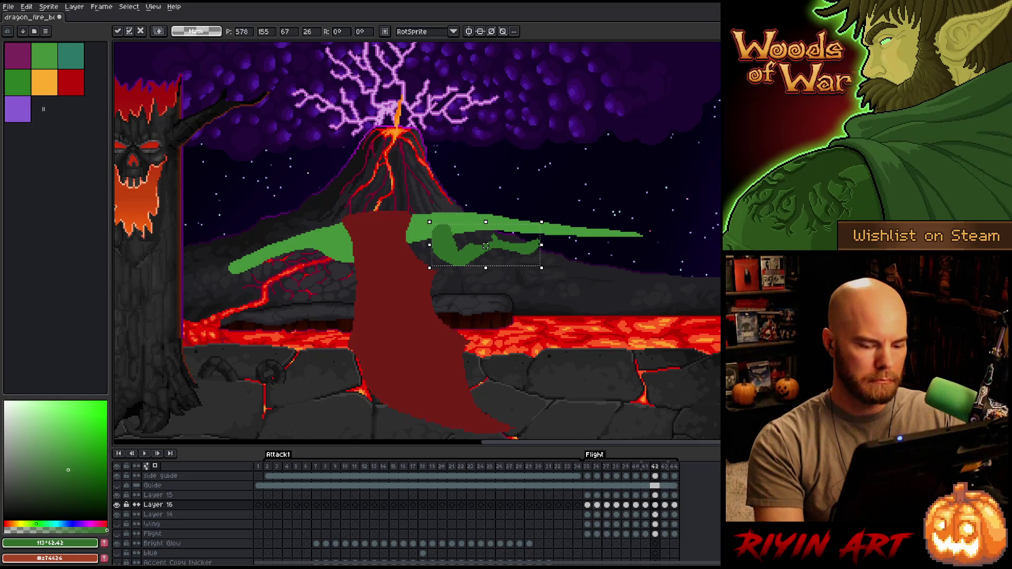
{"action": "key", "text": "comma"}
{"action": "key", "text": "period"}
{"action": "key", "text": "comma"}
{"action": "key", "text": "period"}
{"action": "key", "text": "period"}
{"action": "key", "text": "comma"}
{"action": "key", "text": "period"}
Nudge the limb piece up and right on frame 43 and commit the move
{"action": "left_click", "coordinate": [487, 246]}
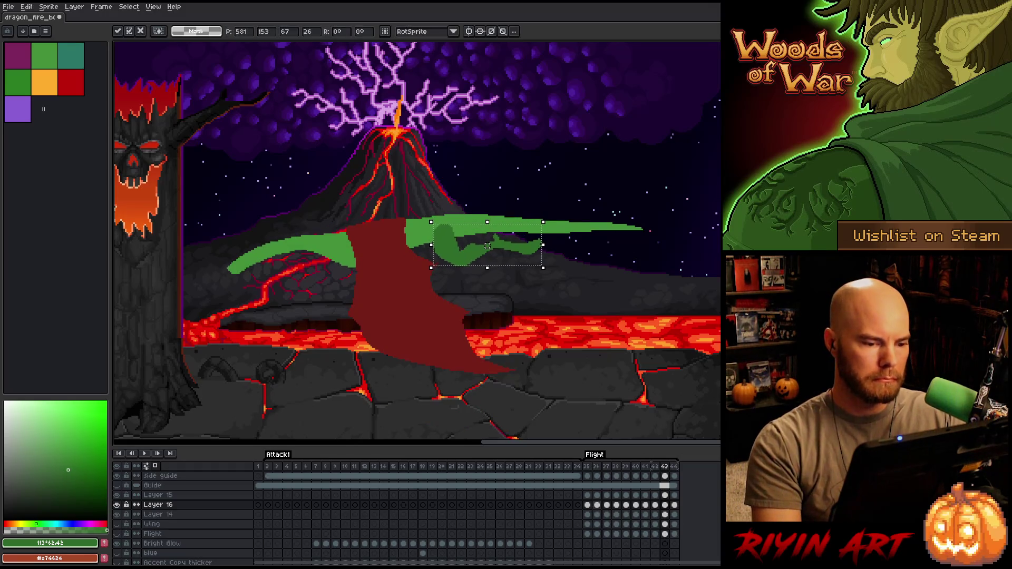
{"action": "key", "text": "comma"}
{"action": "key", "text": "comma"}
{"action": "key", "text": "period"}
{"action": "key", "text": "comma"}
{"action": "key", "text": "period"}
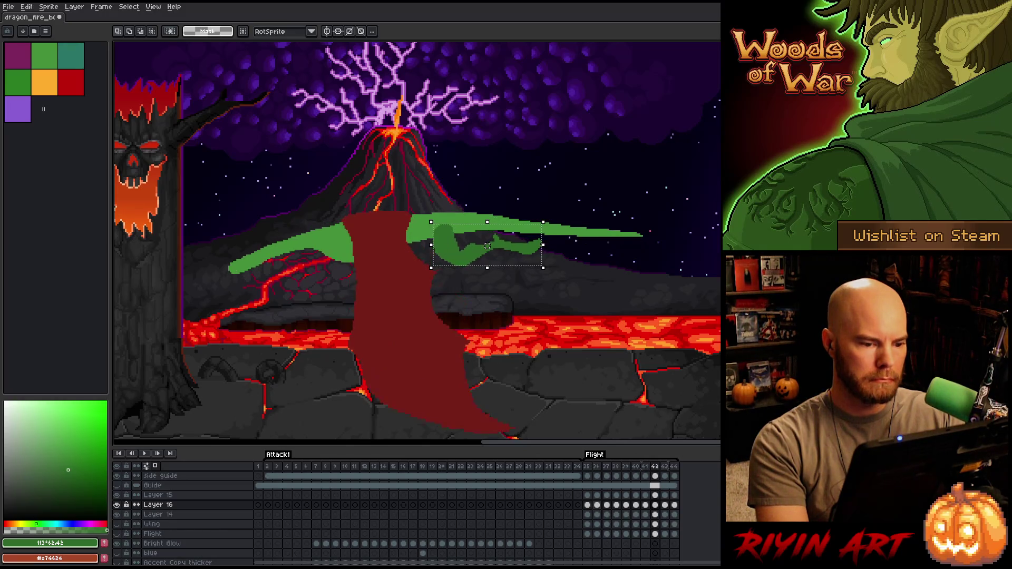
{"action": "key", "text": "comma"}
{"action": "key", "text": "comma"}
{"action": "key", "text": "period"}
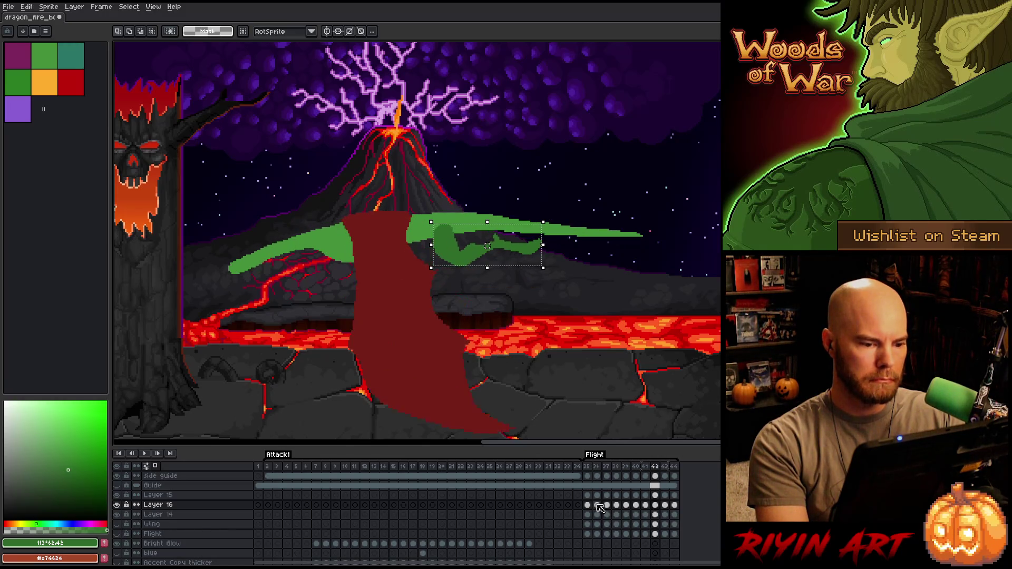
{"action": "key", "text": "period"}
{"action": "left_click_drag", "start_coordinate": [487, 246], "coordinate": [489, 245]}
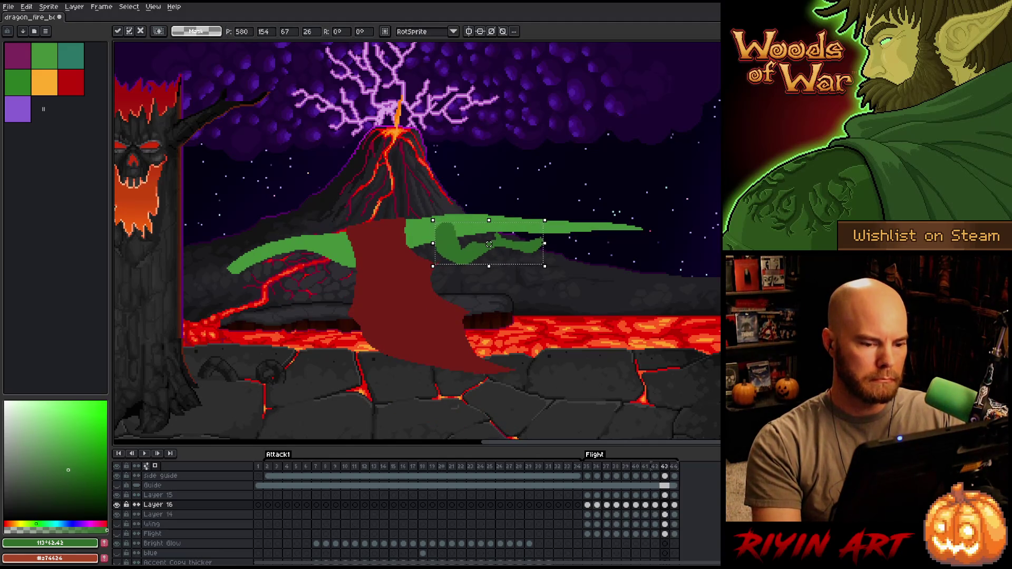
{"action": "key", "text": "Return"}
{"action": "key", "text": "period"}
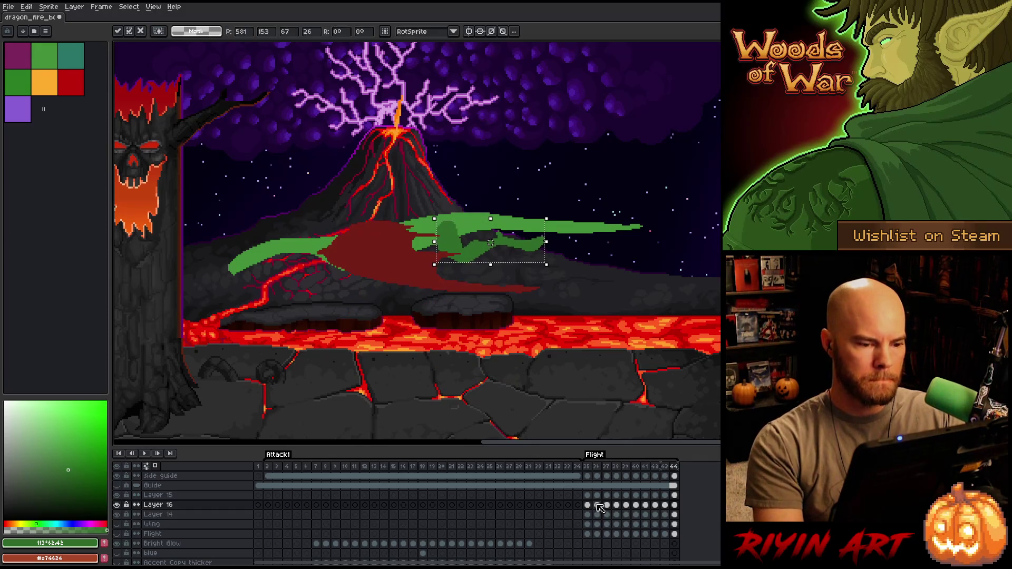
{"action": "key", "text": "period"}
{"action": "key", "text": "Return"}
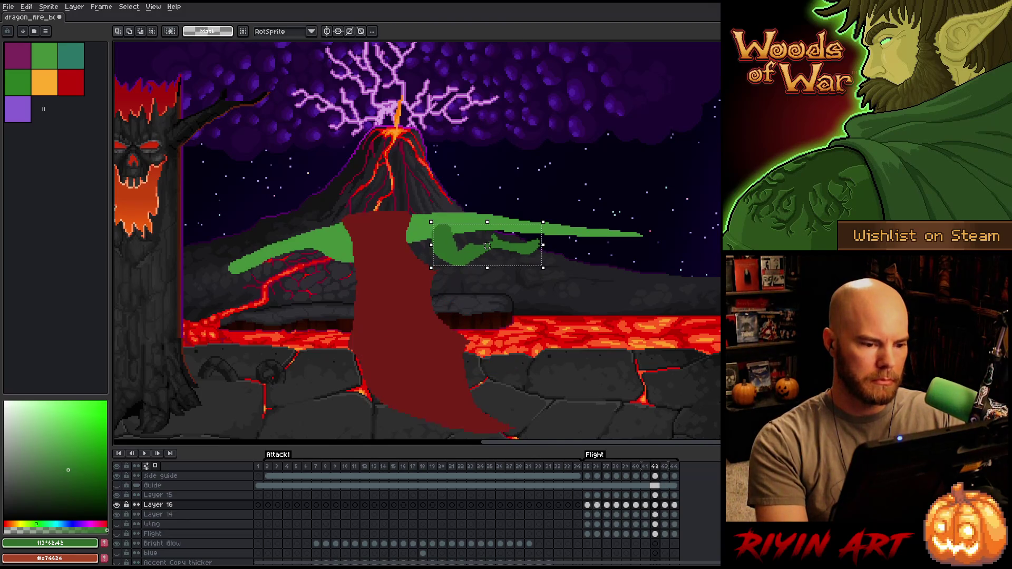
Raise the limb piece one pixel on frame 44, trying one-pixel left and right adjustments
{"action": "key", "text": "Right"}
{"action": "key", "text": "Right"}
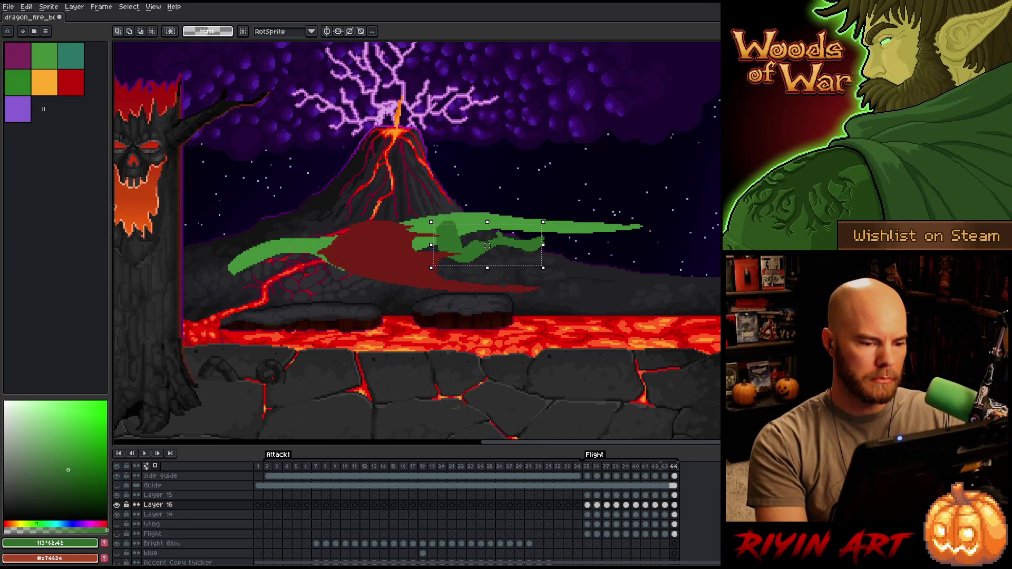
{"action": "left_click_drag", "start_coordinate": [487, 245], "coordinate": [487, 244]}
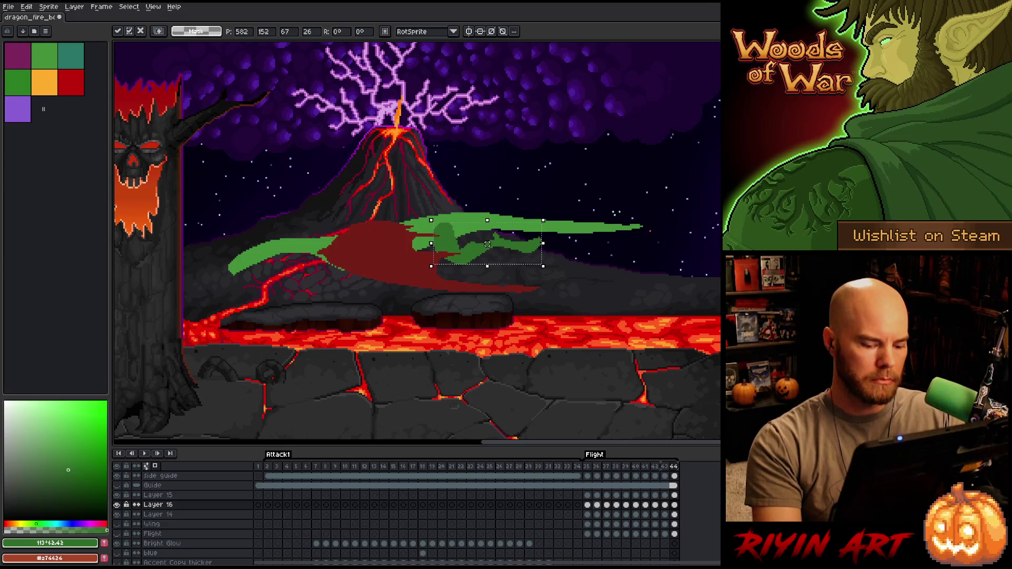
{"action": "key", "text": "Left"}
{"action": "key", "text": "Right"}
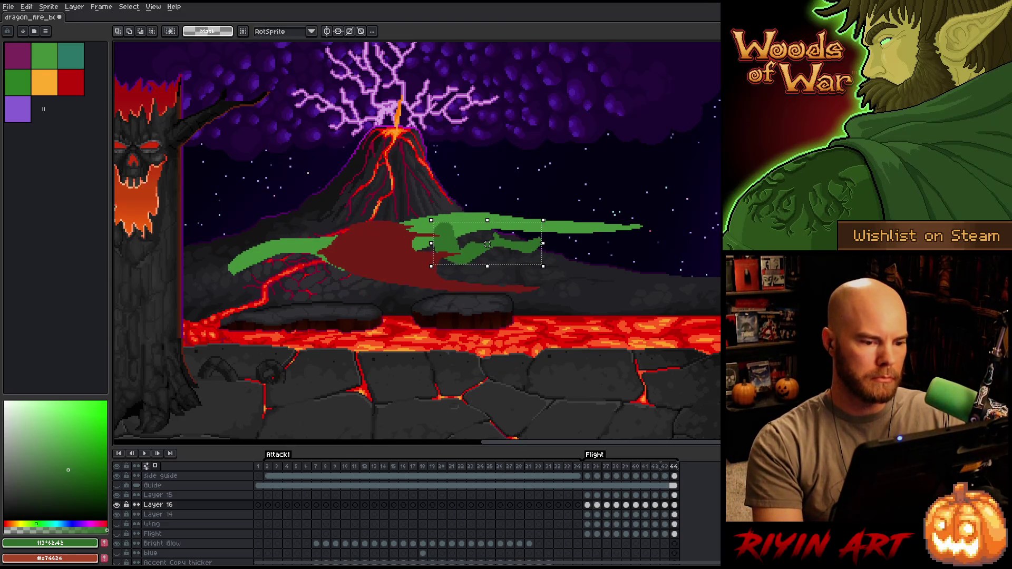
{"action": "left_click_drag", "start_coordinate": [487, 244], "coordinate": [489, 244]}
{"action": "key", "text": "Right"}
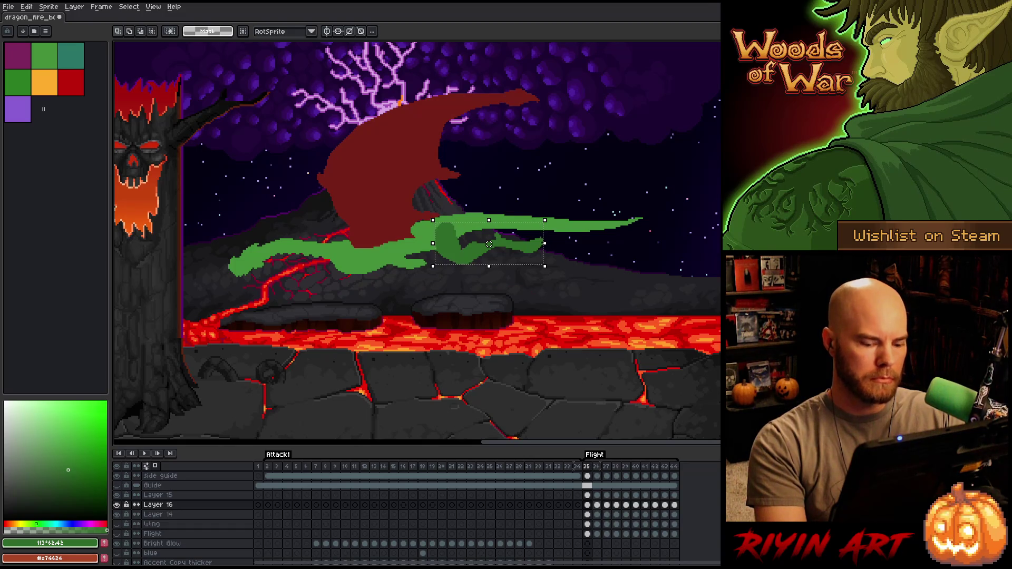
{"action": "key", "text": "Left"}
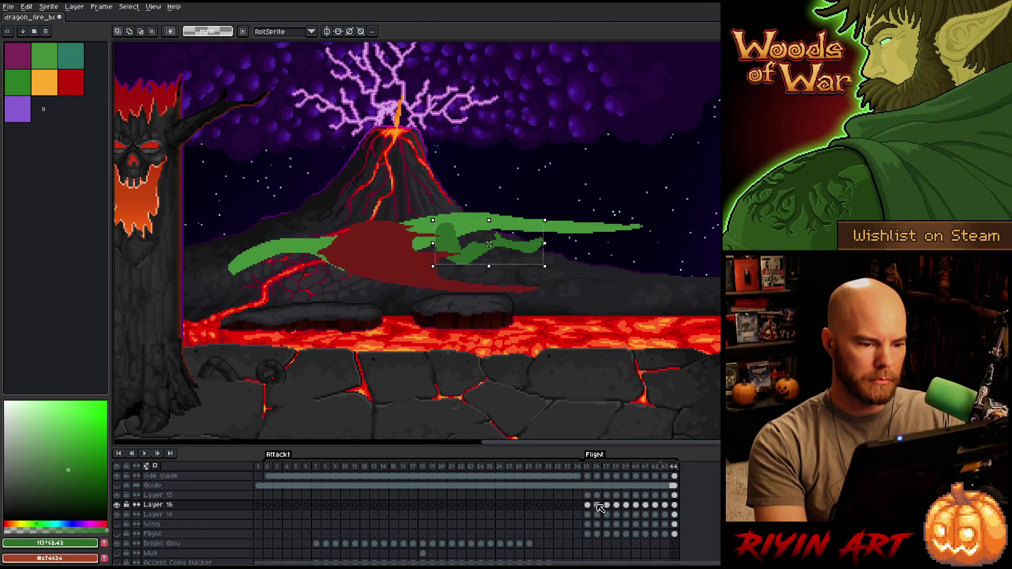
{"action": "left_click_drag", "start_coordinate": [489, 244], "coordinate": [487, 244]}
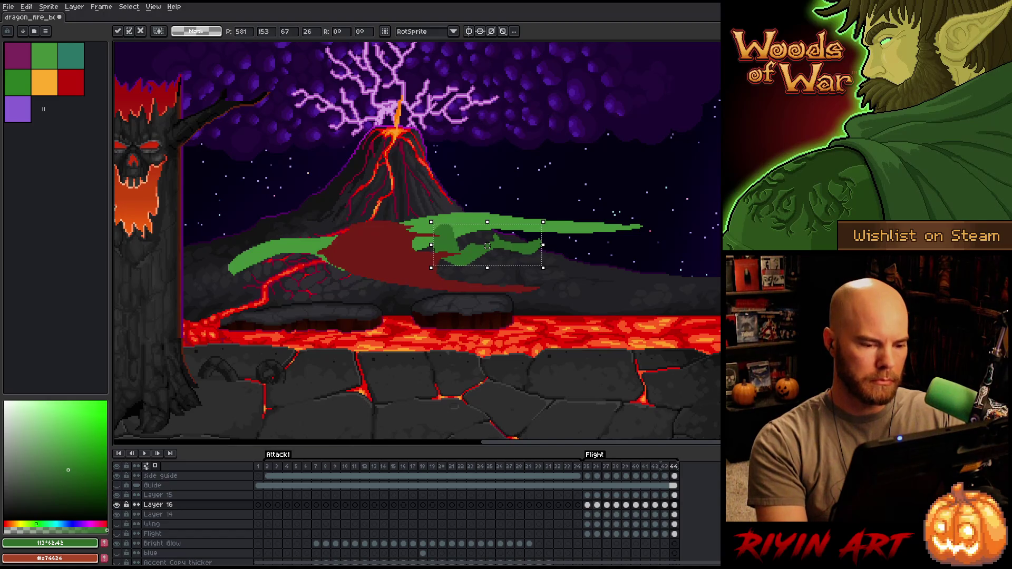
{"action": "key", "text": "Return"}
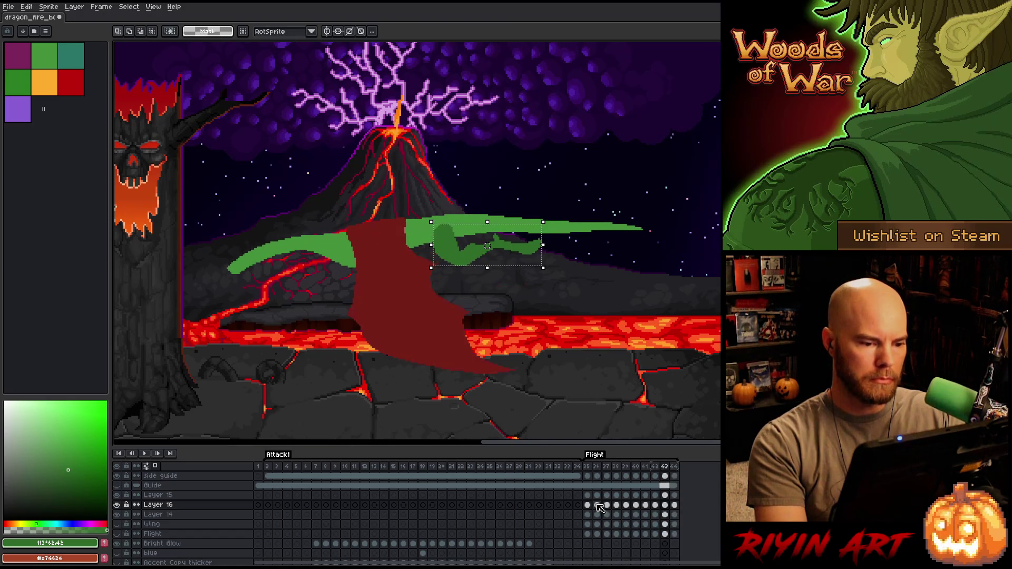
{"action": "left_click_drag", "start_coordinate": [487, 246], "coordinate": [486, 247]}
{"action": "key", "text": "Left"}
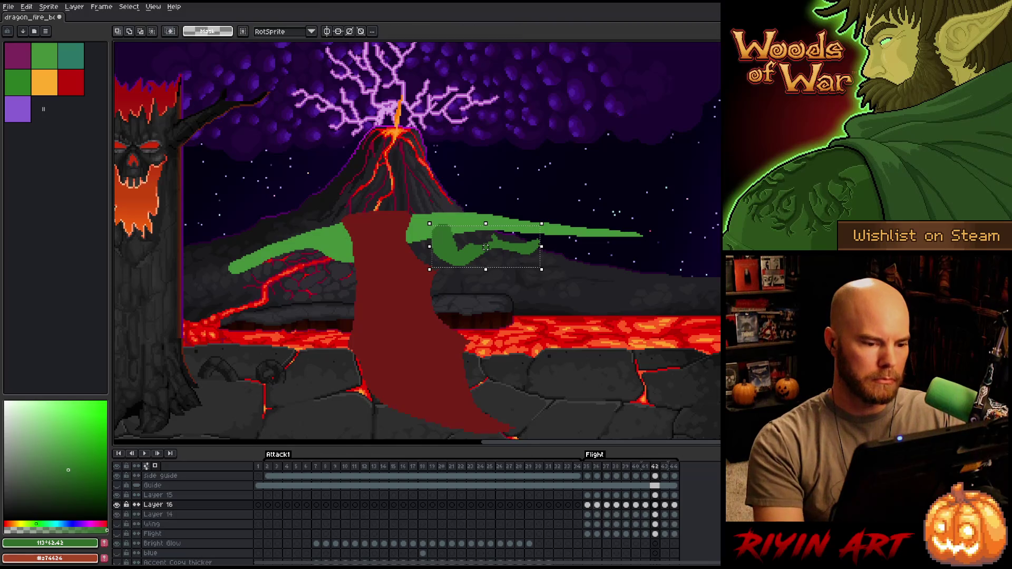
Play the Flight loop, restart it from frame 36, then stop playback
{"action": "key", "text": "Return"}
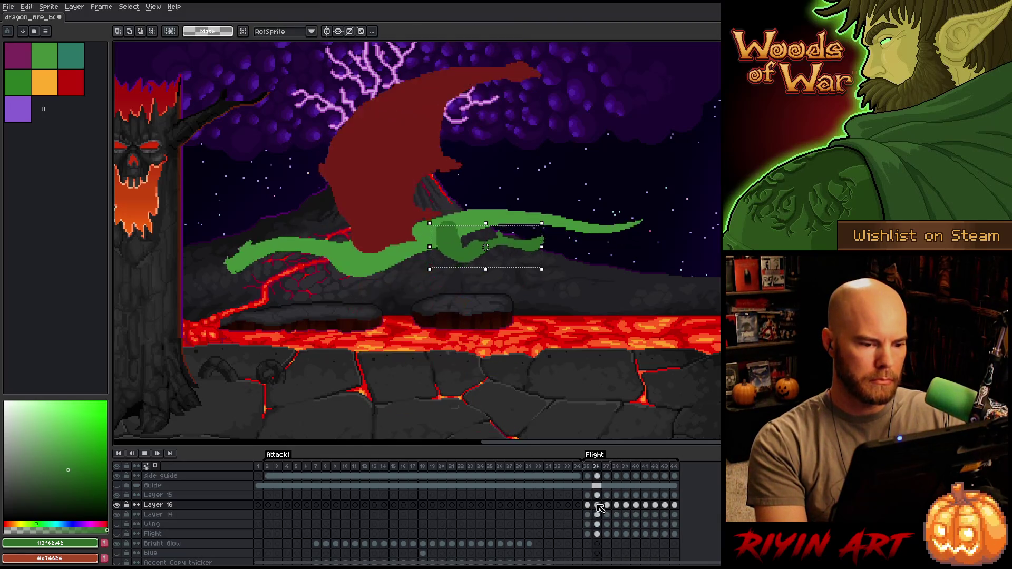
{"action": "left_click", "coordinate": [597, 505]}
{"action": "key", "text": "Return"}
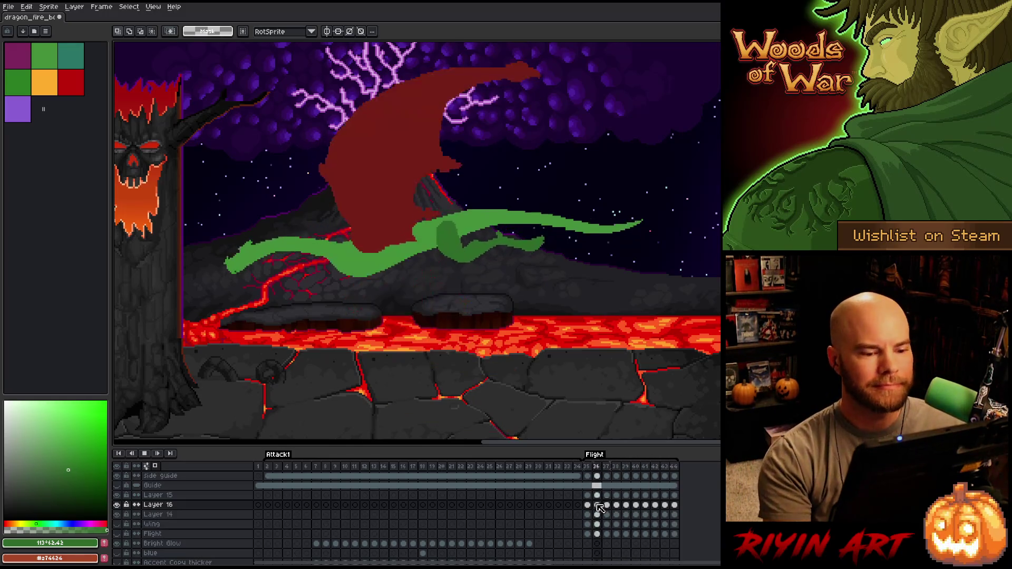
{"action": "key", "text": "Return"}
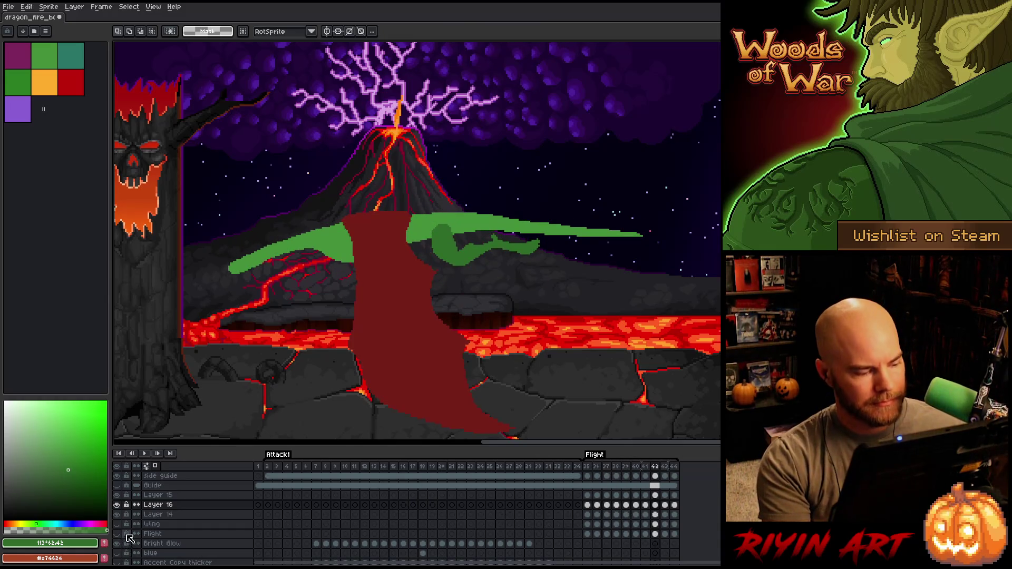
Hide the scene and block-out layers, take the Magic Wand, and go to Flight frame 35
{"action": "left_click", "coordinate": [117, 533]}
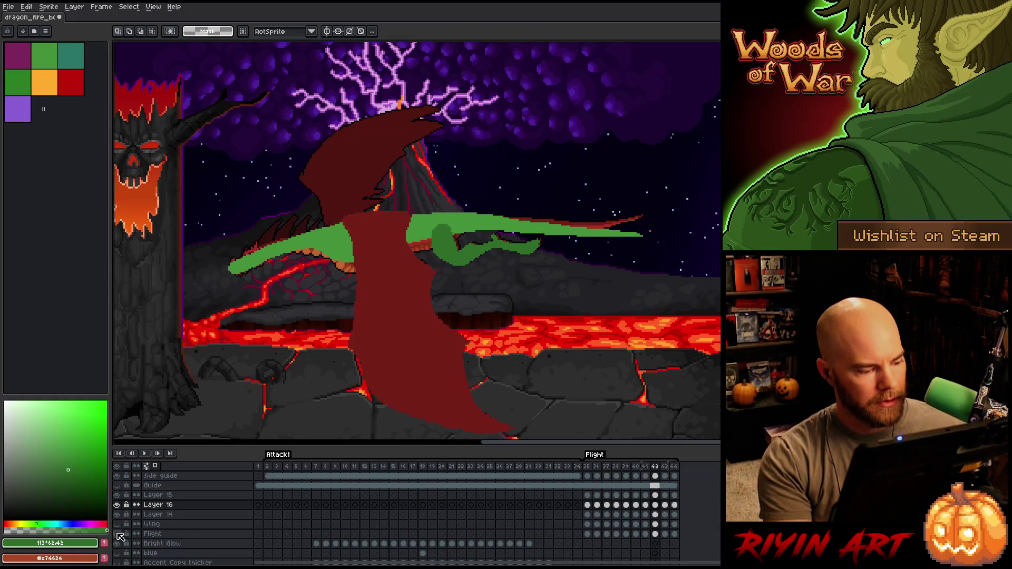
{"action": "left_click", "coordinate": [117, 535]}
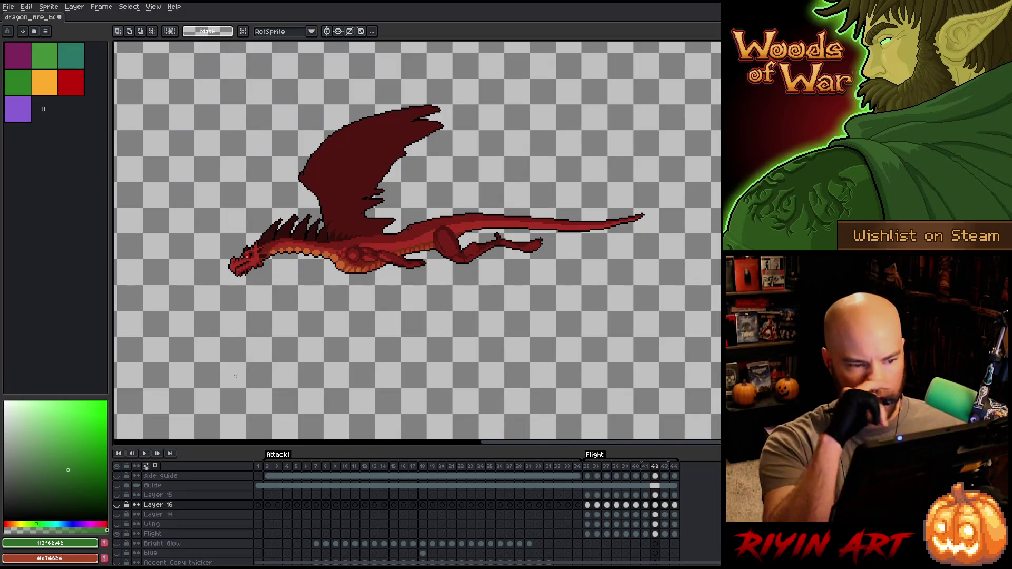
{"action": "key", "text": "w"}
{"action": "scroll", "coordinate": [360, 251], "scroll_direction": "up", "scroll_amount": 5}
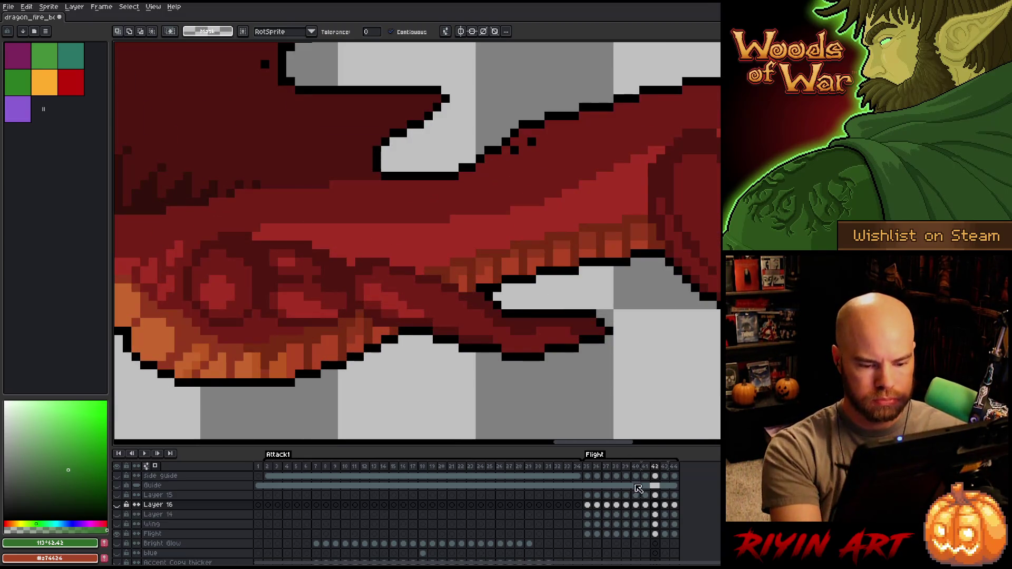
{"action": "left_click", "coordinate": [587, 534]}
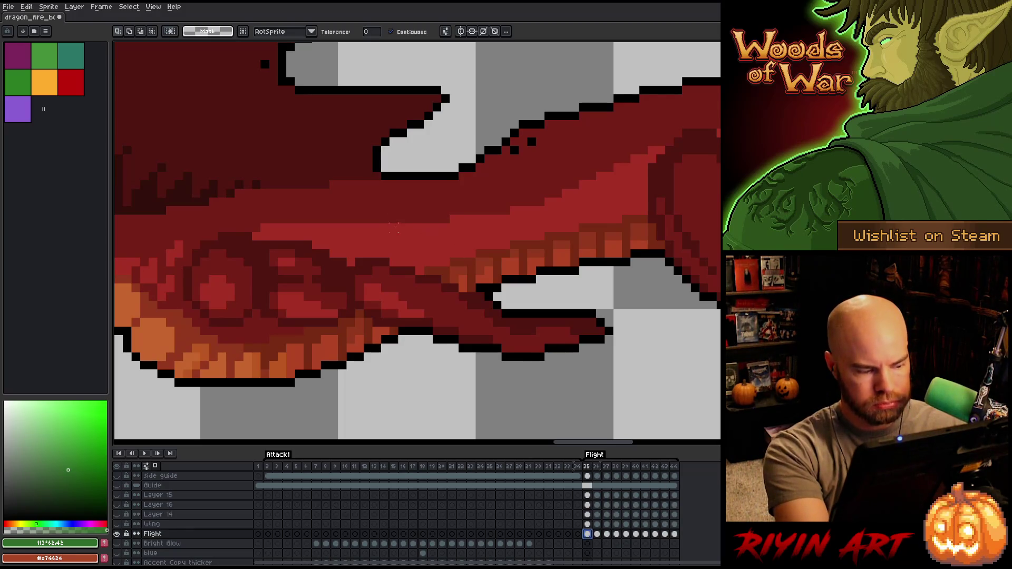
Select the red jaw, gap, lower strip and eye ring, then hide the Flight layer
{"action": "left_click", "coordinate": [340, 272]}
{"action": "left_click", "coordinate": [290, 280], "text": "shift"}
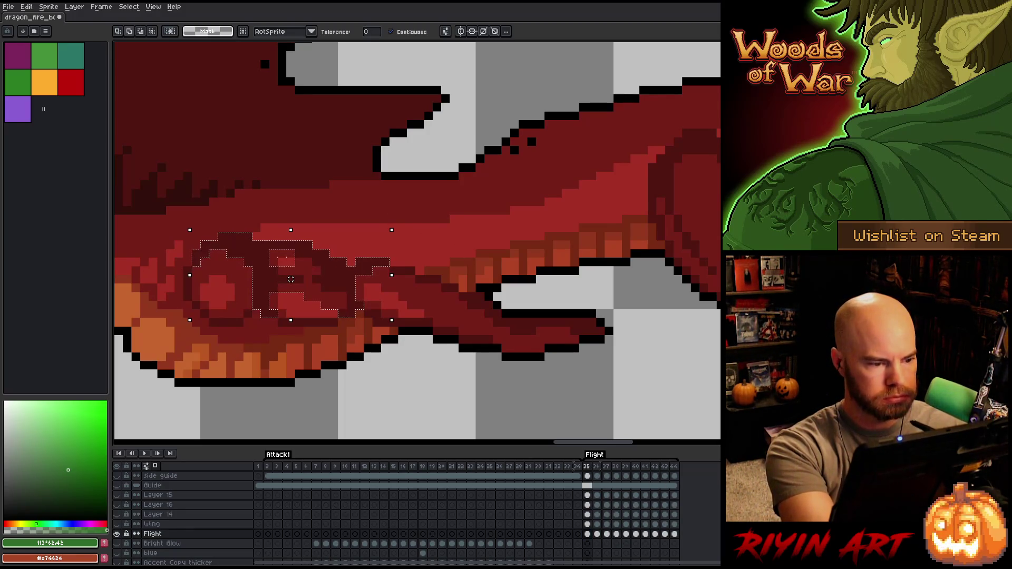
{"action": "left_click", "coordinate": [306, 323], "text": "shift"}
{"action": "left_click", "coordinate": [221, 258]}
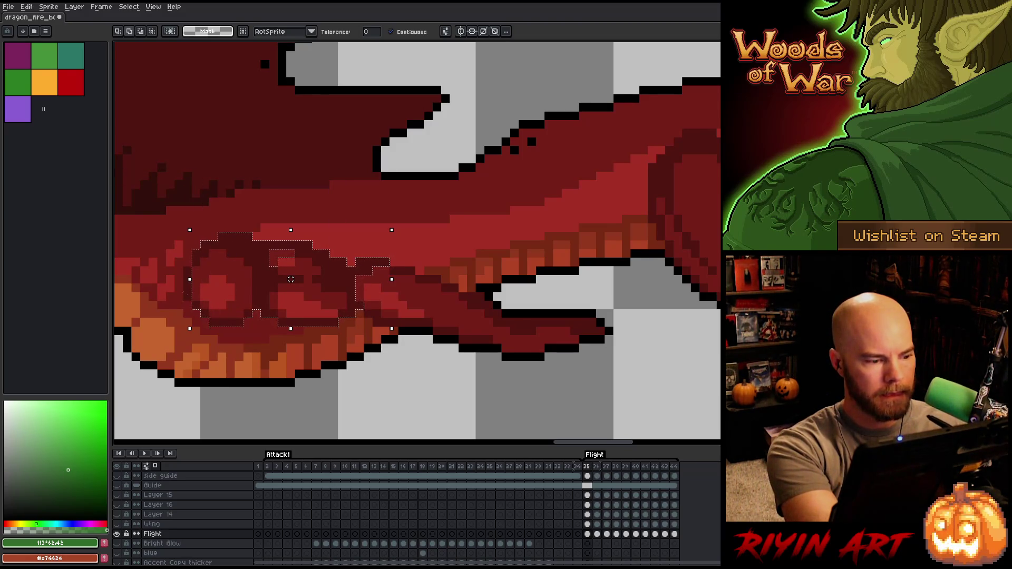
{"action": "left_click", "coordinate": [385, 297], "text": "shift"}
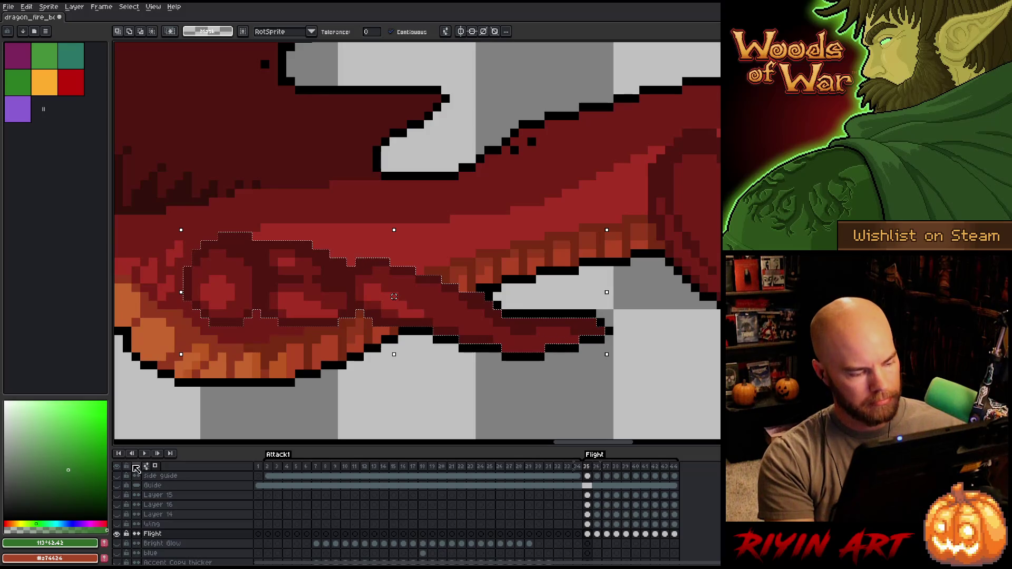
{"action": "left_click", "coordinate": [120, 534]}
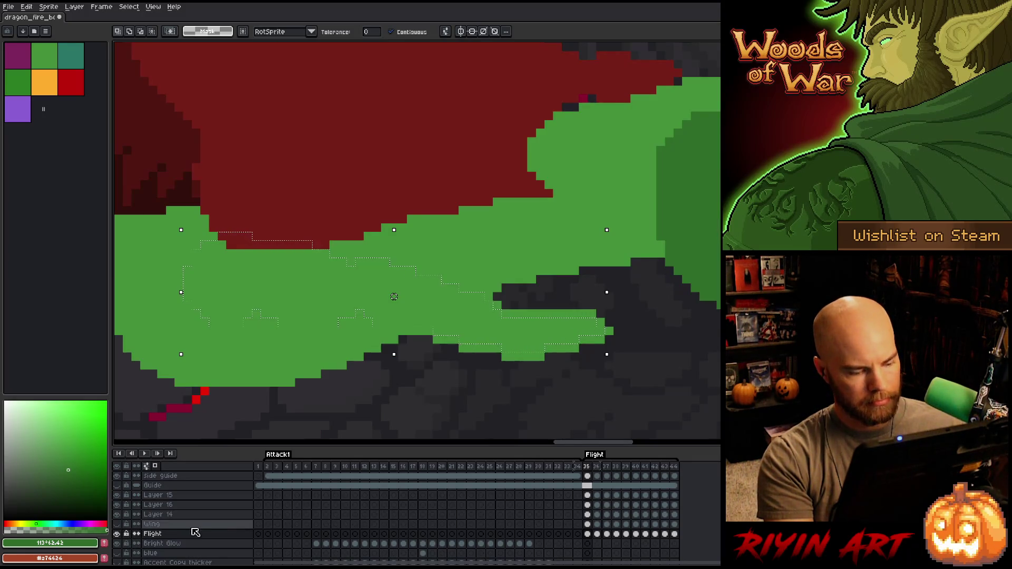
Add Layer 17 below Layer 15 and fill the selection with dark green on frame 35
{"action": "left_click", "coordinate": [116, 534]}
{"action": "left_click", "coordinate": [158, 497]}
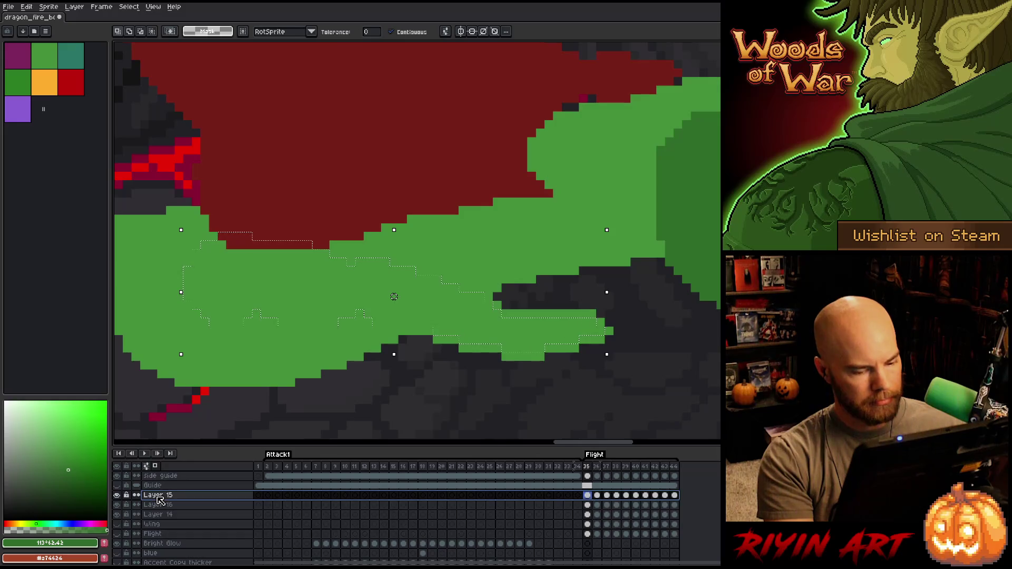
{"action": "key", "text": "shift+n"}
{"action": "left_click", "coordinate": [157, 496]}
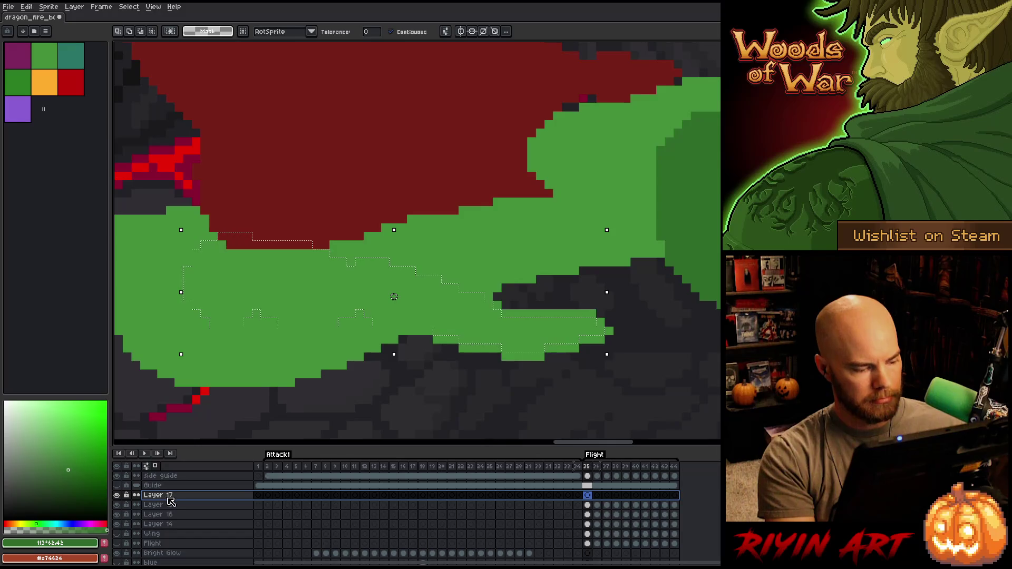
{"action": "left_click_drag", "start_coordinate": [174, 514], "coordinate": [172, 515]}
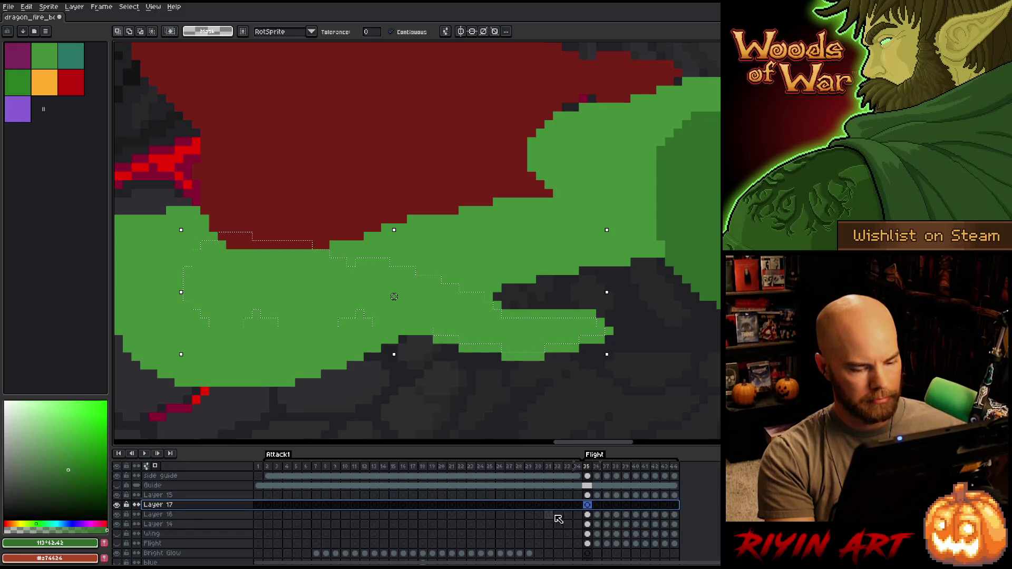
{"action": "left_click", "coordinate": [591, 507]}
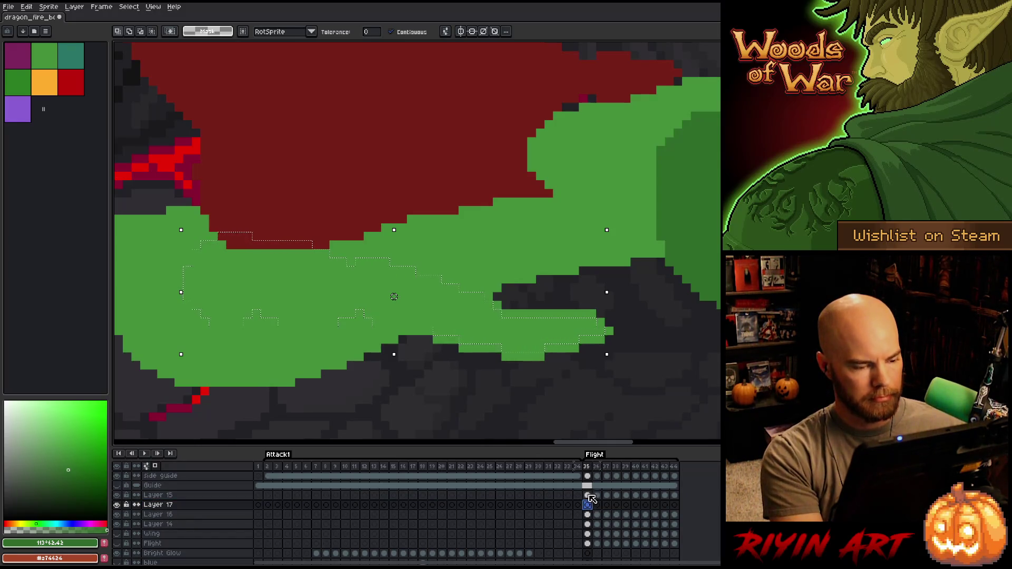
{"action": "key", "text": "f"}
{"action": "scroll", "coordinate": [394, 297], "scroll_direction": "down", "scroll_amount": 5}
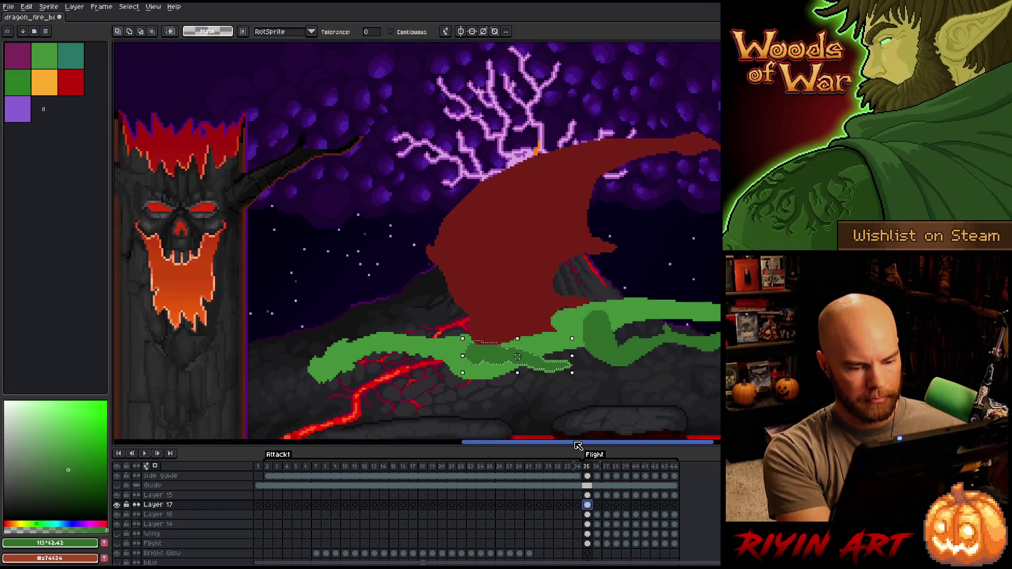
{"action": "scroll", "coordinate": [484, 298], "scroll_direction": "up", "scroll_amount": 3}
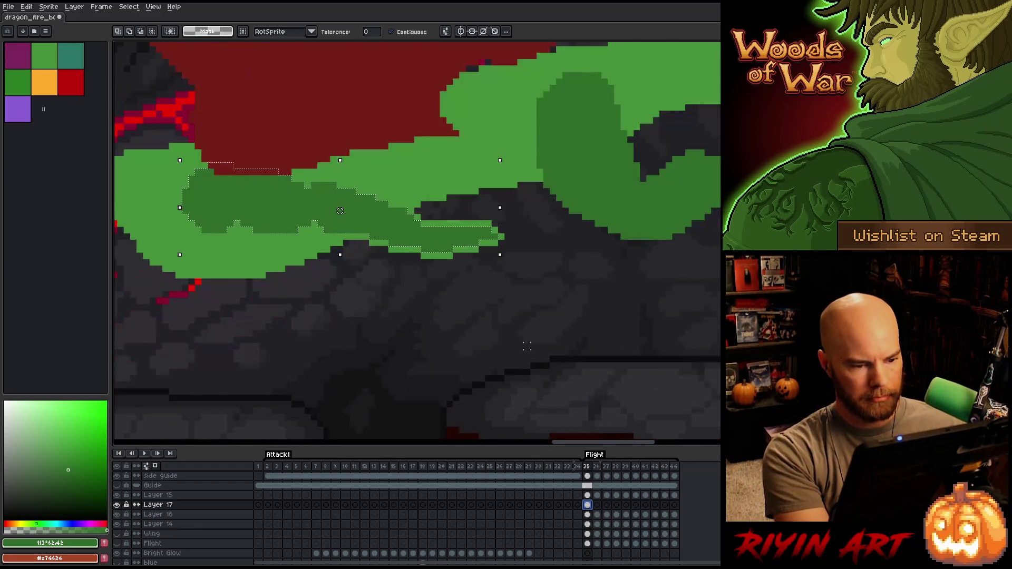
{"action": "scroll", "coordinate": [474, 269], "scroll_direction": "up", "scroll_amount": 2}
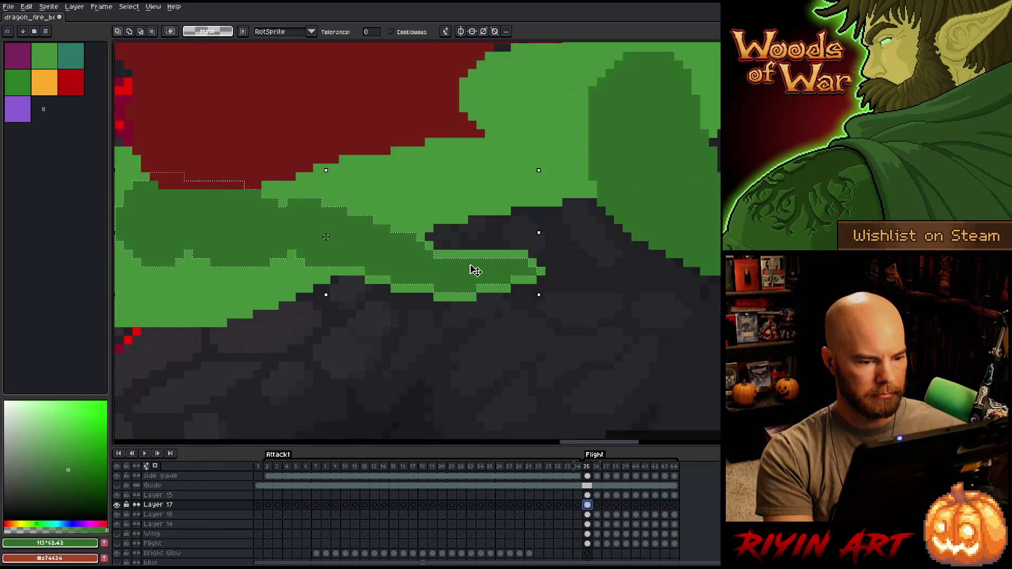
Deselect and pencil the tail's lower green edge dark grey on Layer 14
{"action": "left_click", "coordinate": [591, 516]}
{"action": "scroll", "coordinate": [506, 345], "scroll_direction": "down", "scroll_amount": 5}
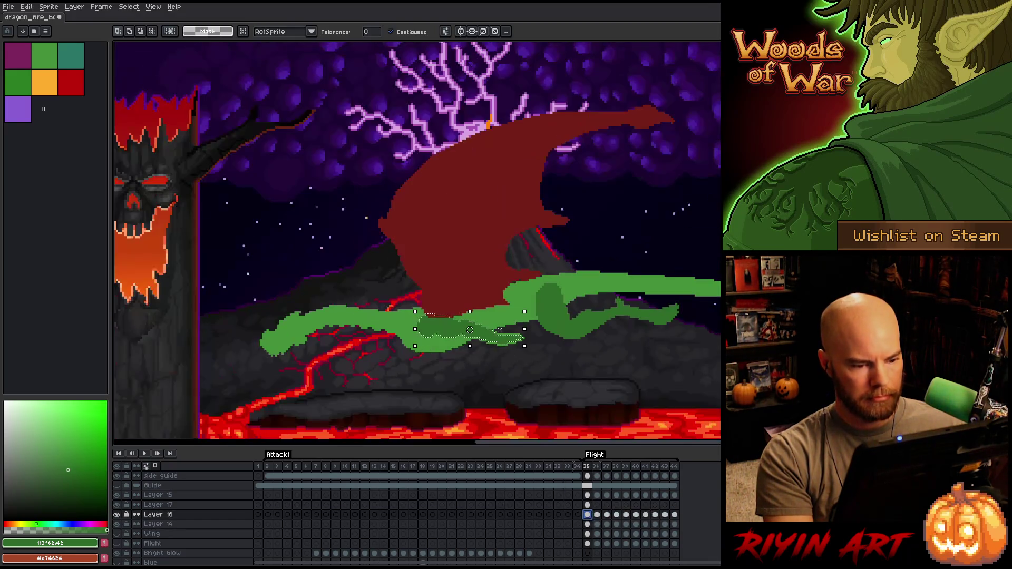
{"action": "scroll", "coordinate": [506, 345], "scroll_direction": "up", "scroll_amount": 4}
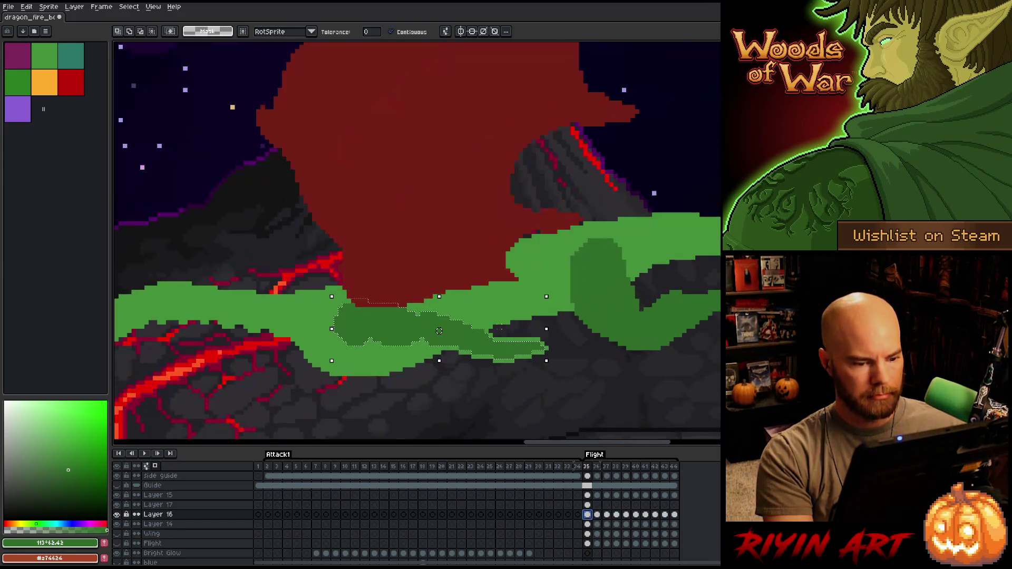
{"action": "left_click", "coordinate": [588, 524]}
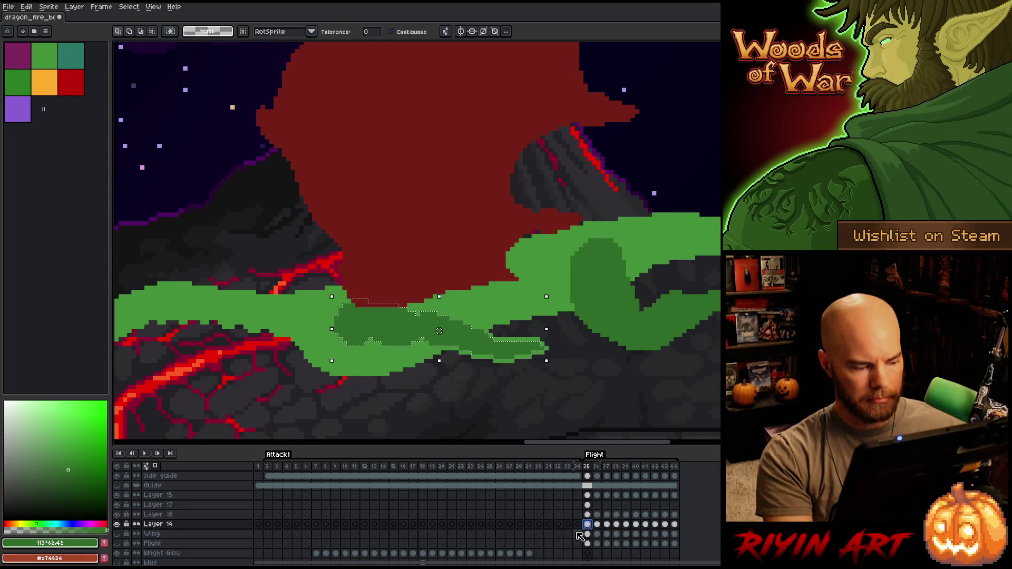
{"action": "key", "text": "ctrl+d"}
{"action": "key", "text": "b"}
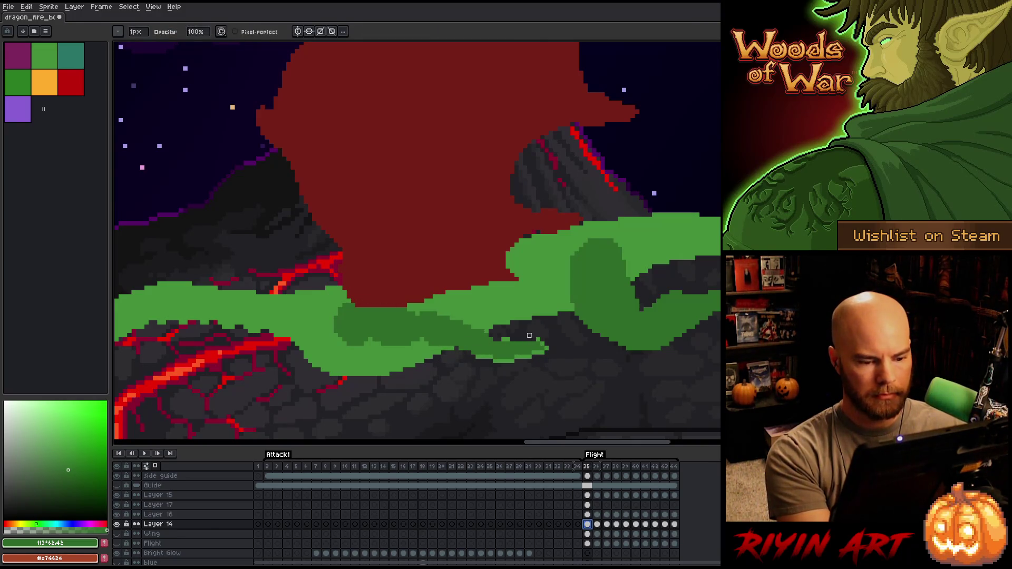
{"action": "left_click_drag", "start_coordinate": [493, 360], "coordinate": [547, 348]}
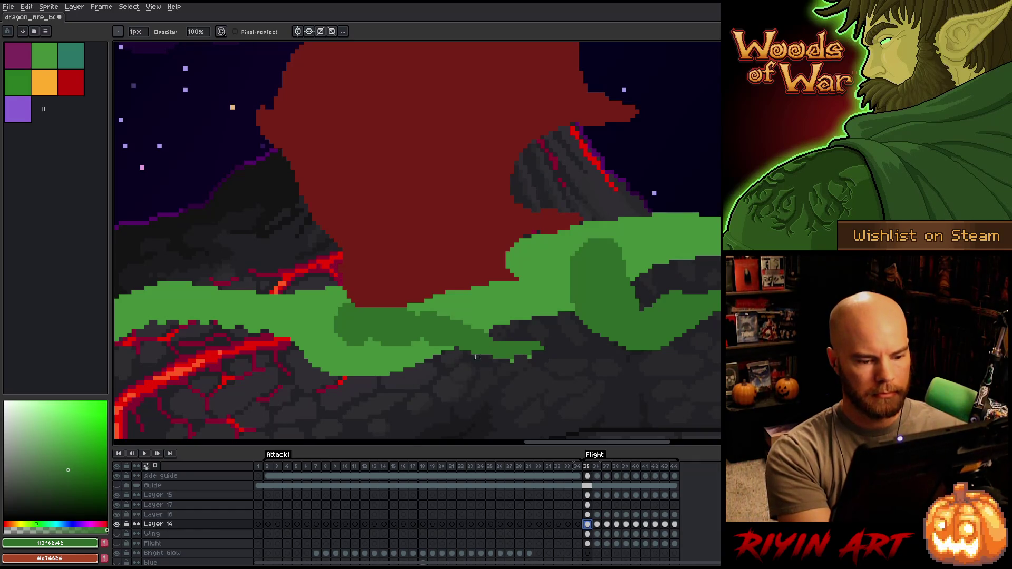
{"action": "left_click", "coordinate": [525, 357]}
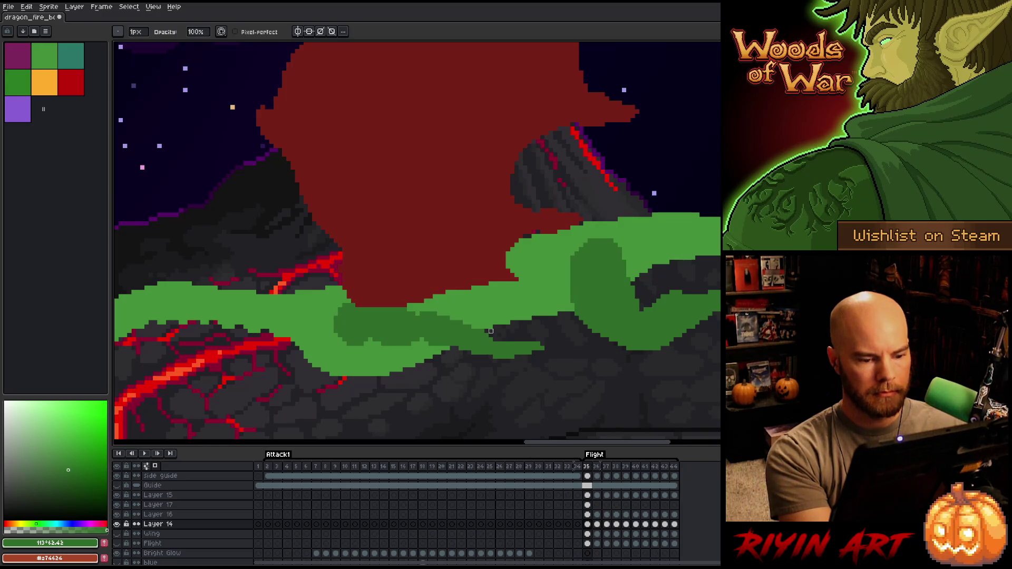
{"action": "left_click", "coordinate": [587, 504]}
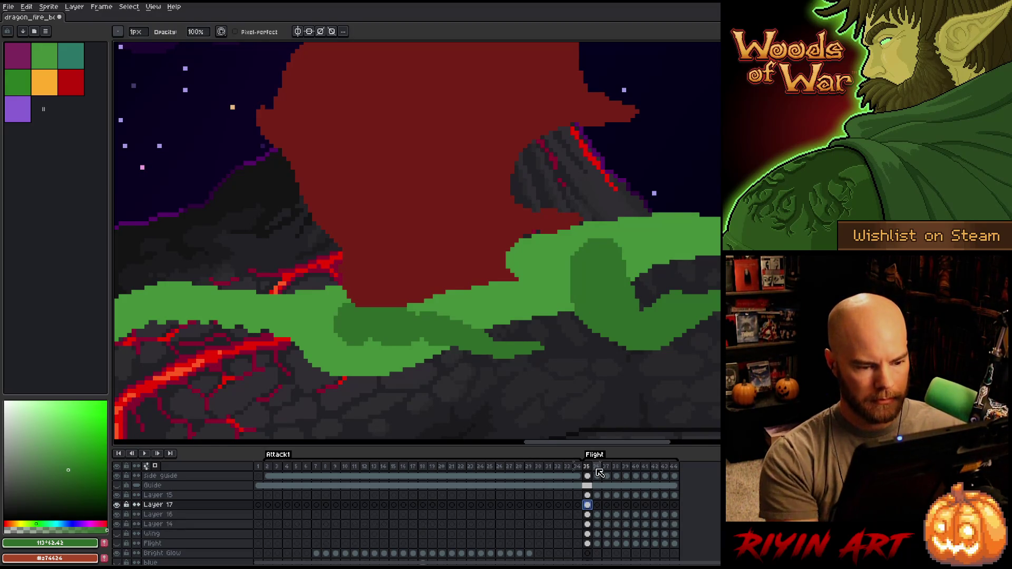
Link Layer 17's cels across frames 35–44 and zoom out to view the whole scene
{"action": "left_click", "coordinate": [674, 504]}
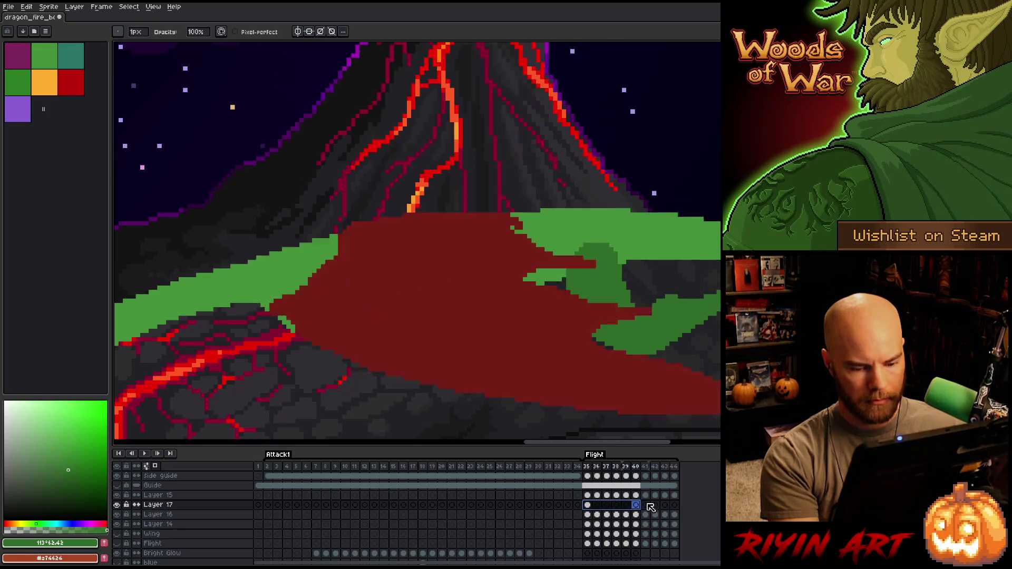
{"action": "right_click", "coordinate": [672, 507]}
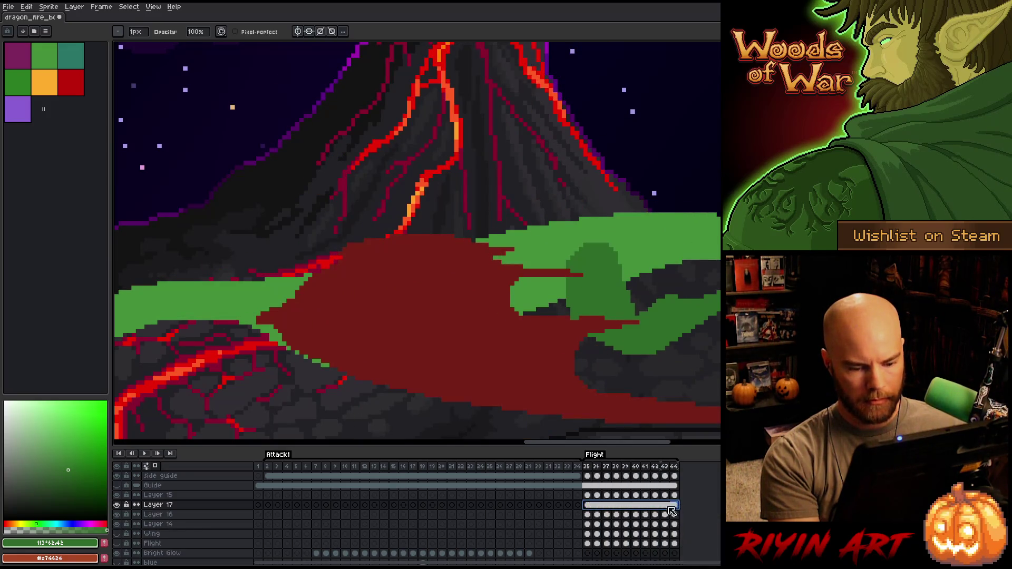
{"action": "left_click", "coordinate": [689, 541]}
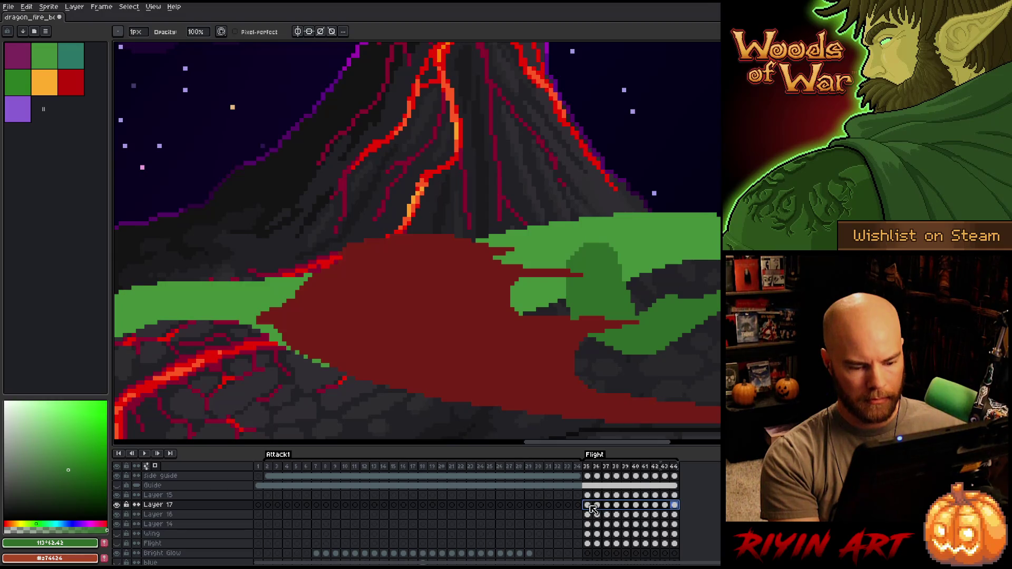
{"action": "left_click", "coordinate": [588, 505]}
{"action": "key", "text": "2"}
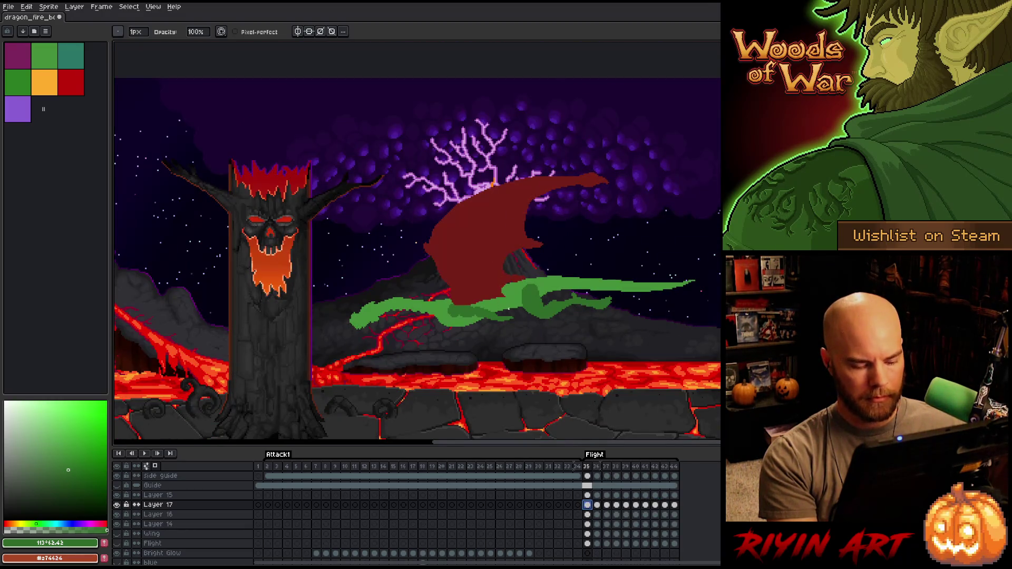
{"action": "scroll", "coordinate": [509, 308], "scroll_direction": "up", "scroll_amount": 1}
{"action": "key", "text": "Right"}
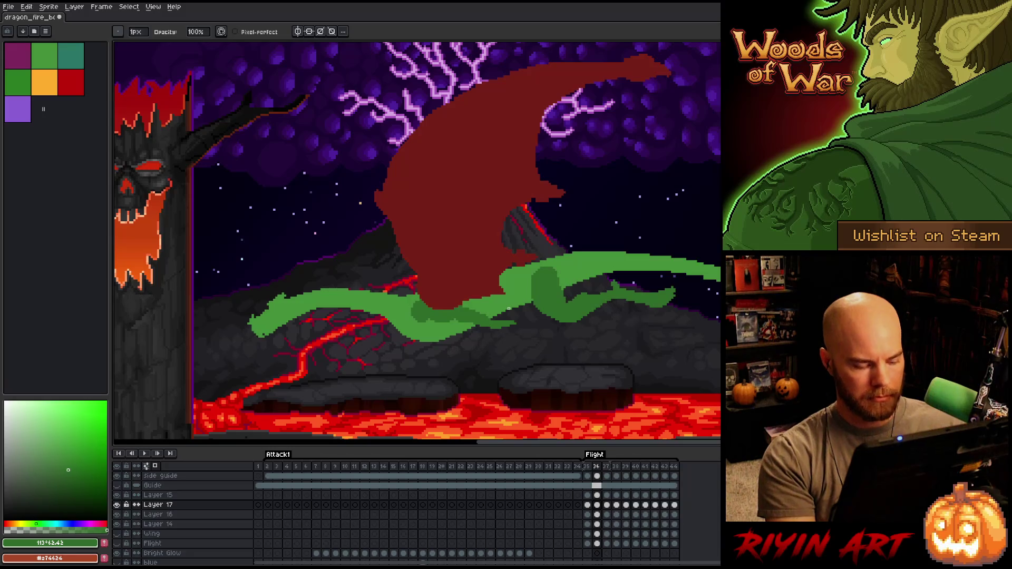
Select the green tail piece, nudging it down on frame 37 and up on frame 38
{"action": "key", "text": "w"}
{"action": "left_click", "coordinate": [509, 308]}
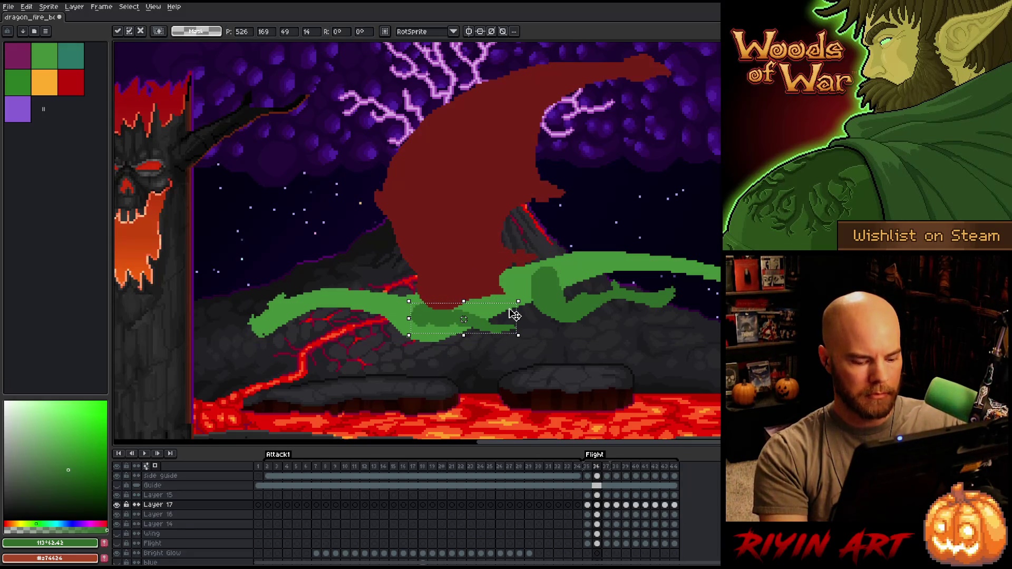
{"action": "key", "text": "Right"}
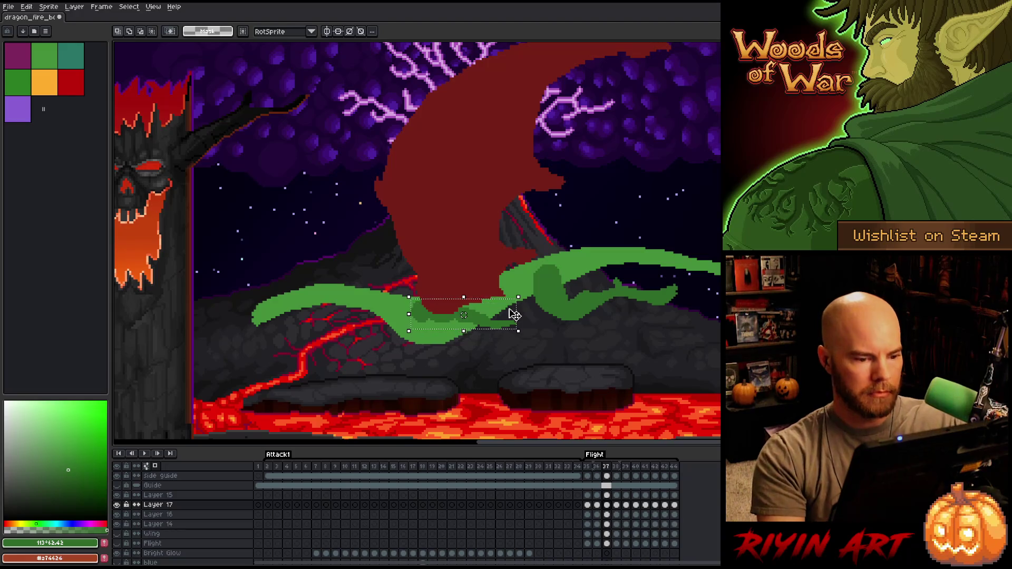
{"action": "key", "text": "Down"}
{"action": "key", "text": "Down"}
{"action": "key", "text": "Down"}
{"action": "key", "text": "Down"}
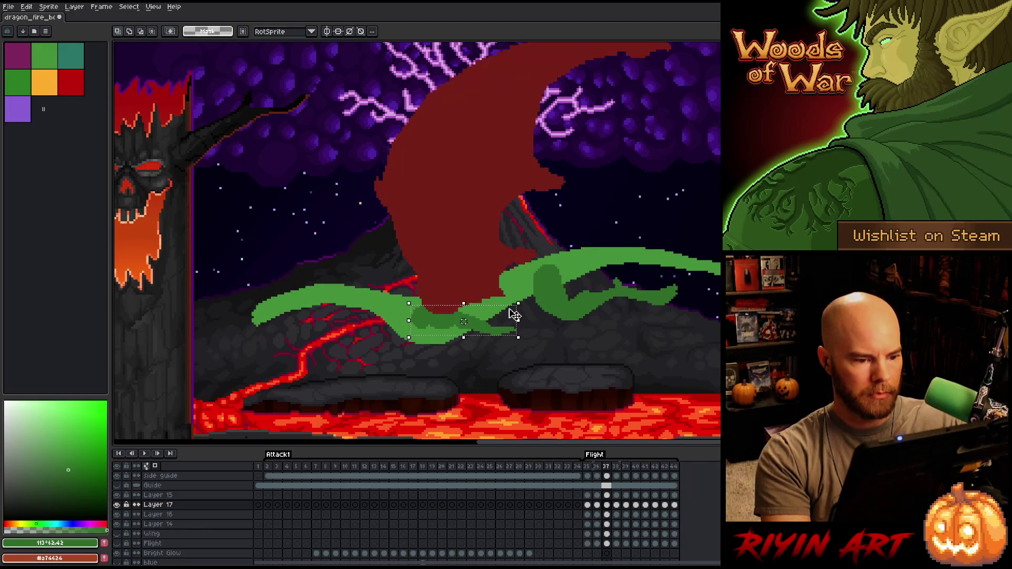
{"action": "key", "text": "Return"}
{"action": "key", "text": "period"}
{"action": "key", "text": "comma"}
{"action": "key", "text": "period"}
{"action": "key", "text": "Up"}
{"action": "key", "text": "Up"}
{"action": "key", "text": "Up"}
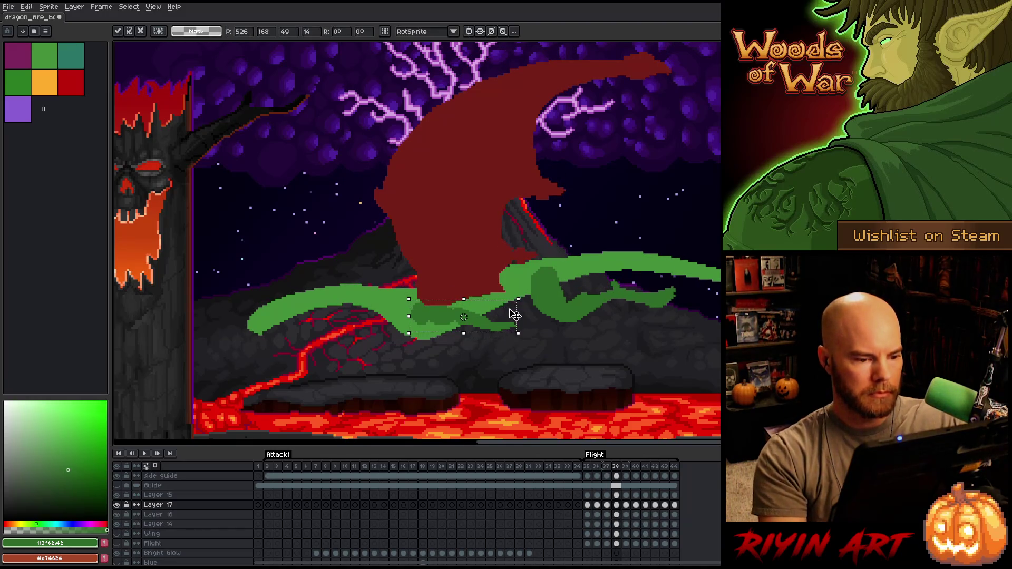
{"action": "key", "text": "period"}
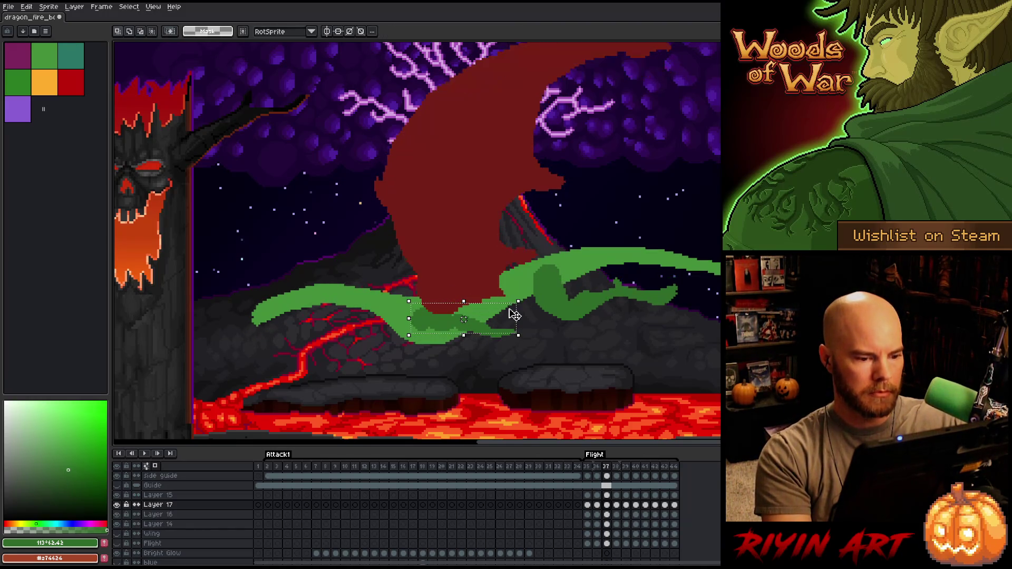
{"action": "key", "text": "comma"}
{"action": "key", "text": "period"}
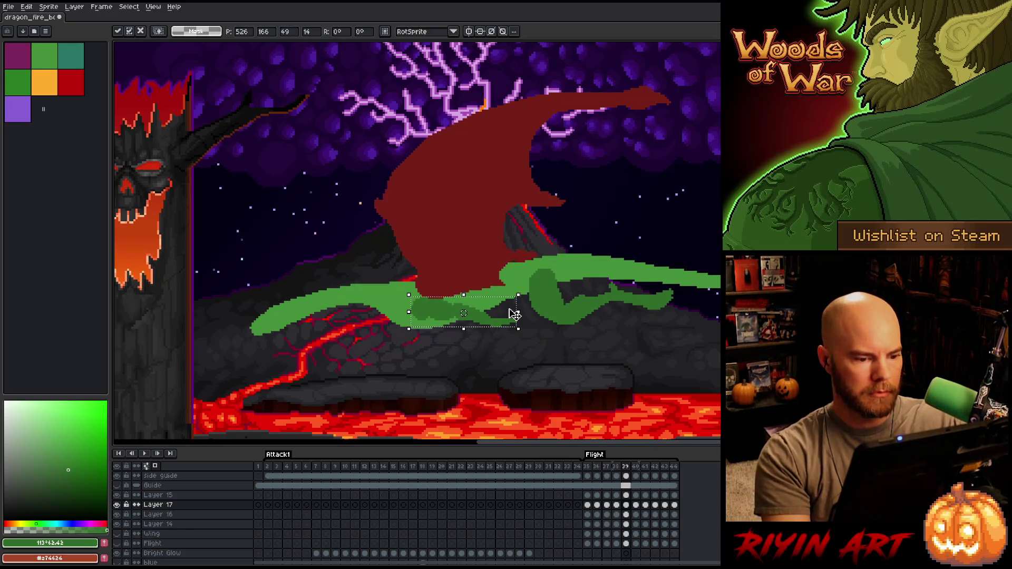
{"action": "key", "text": "comma"}
{"action": "key", "text": "period"}
{"action": "key", "text": "period"}
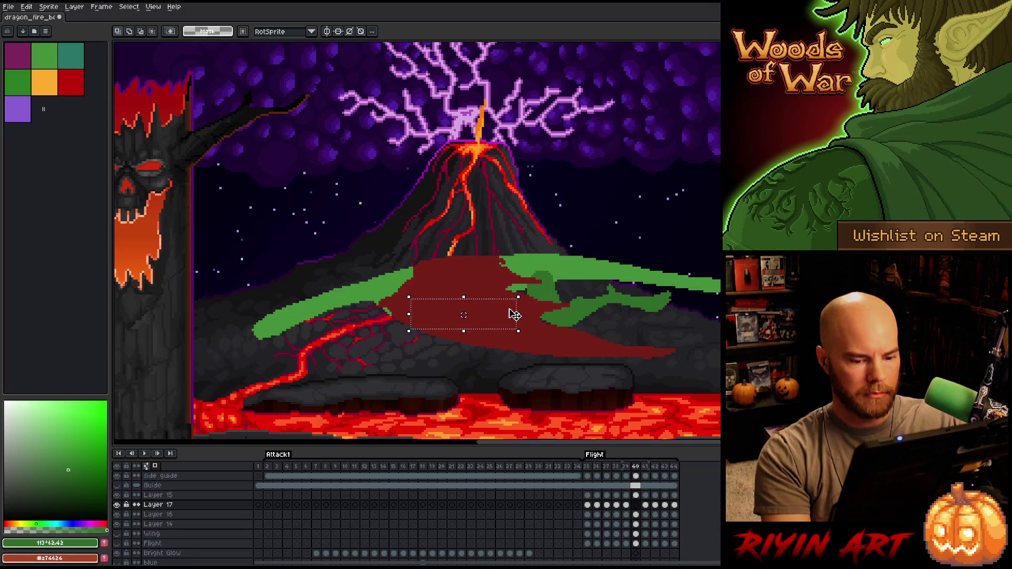
Raise the body part one pixel on frame 41 and a few pixels on frame 42
{"action": "key", "text": "period"}
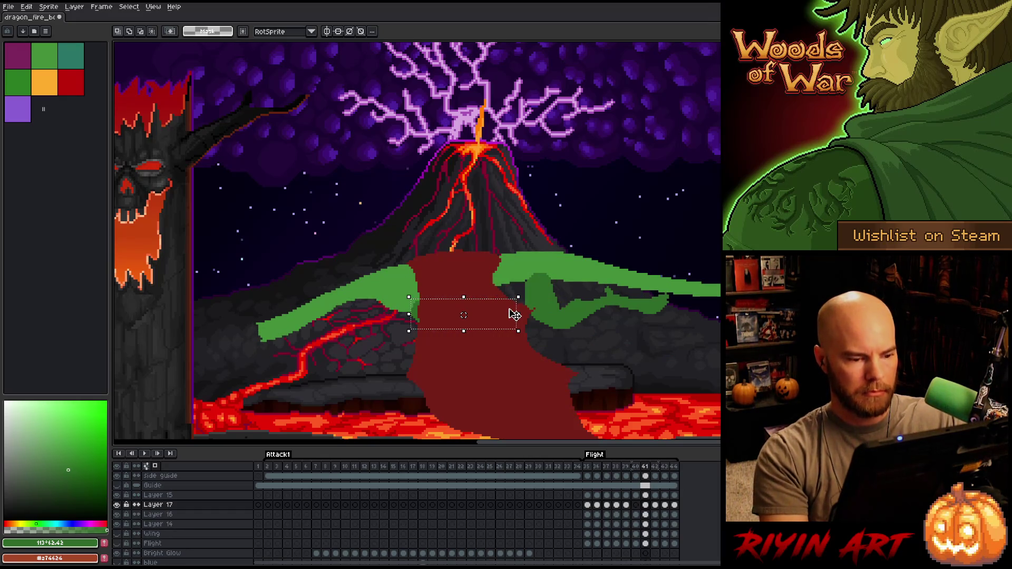
{"action": "key", "text": "Up"}
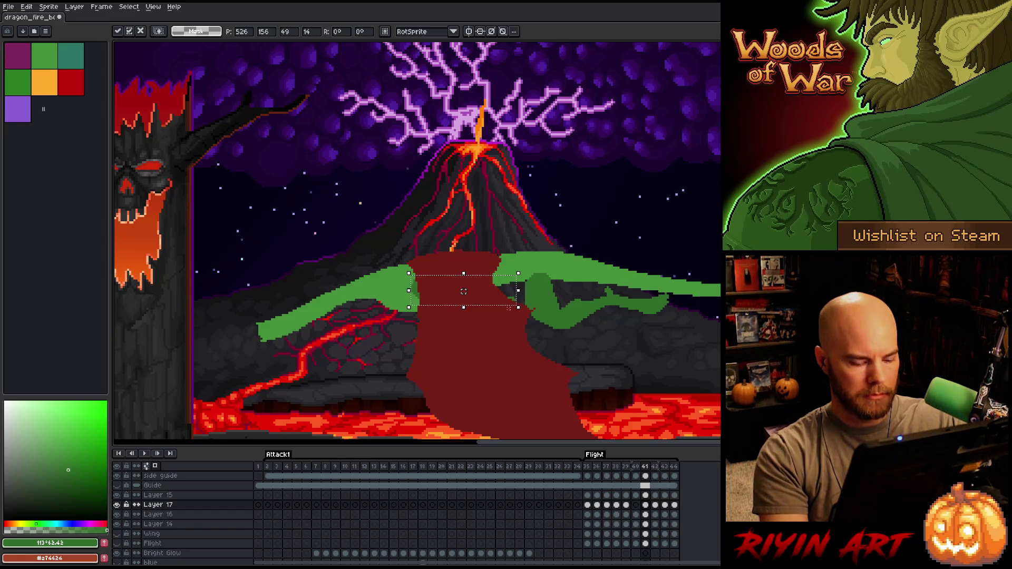
{"action": "key", "text": "Return"}
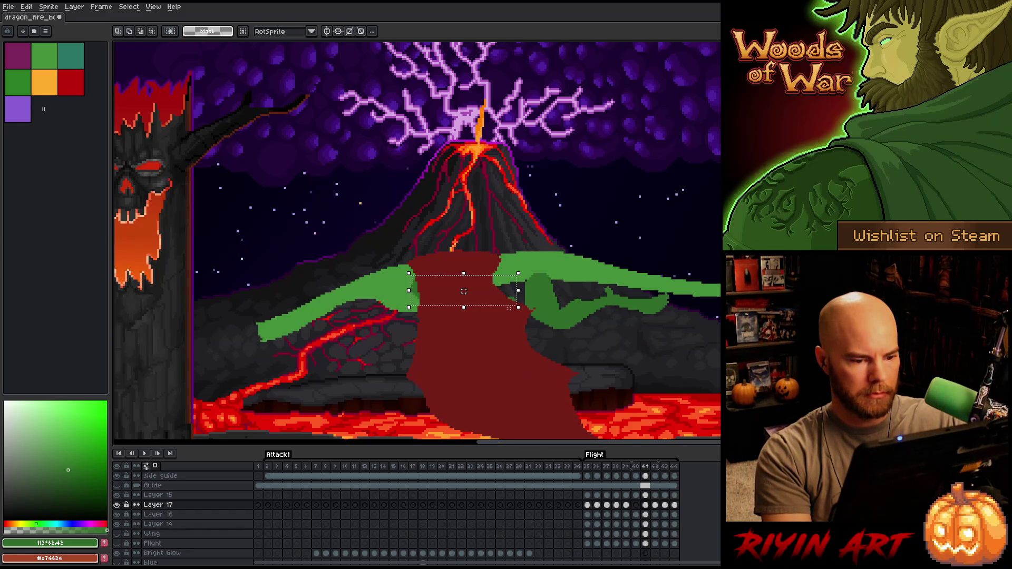
{"action": "key", "text": "period"}
{"action": "key", "text": "Up"}
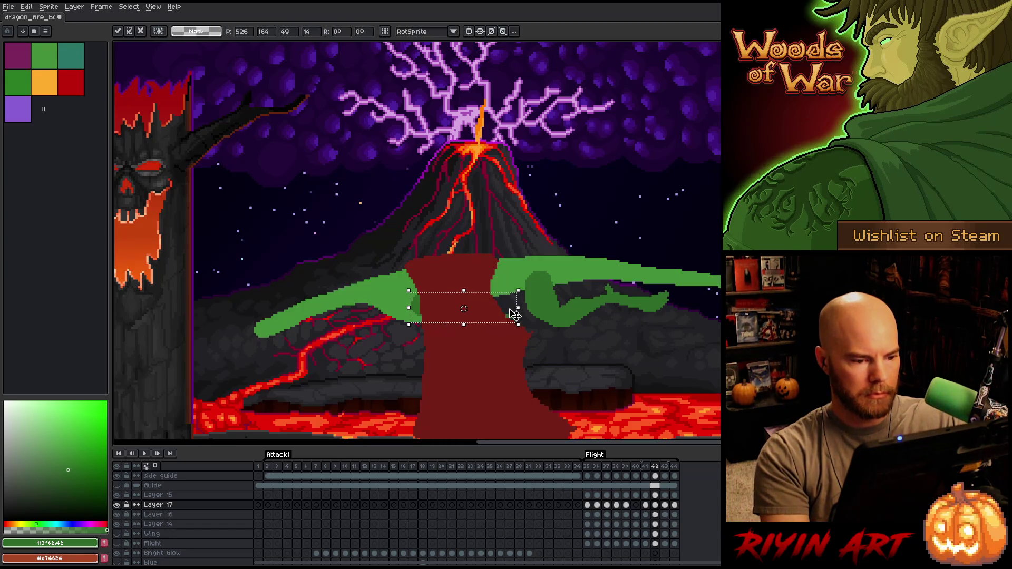
{"action": "key", "text": "Up"}
{"action": "key", "text": "Return"}
{"action": "key", "text": "period"}
{"action": "key", "text": "comma"}
{"action": "key", "text": "period"}
{"action": "key", "text": "comma"}
{"action": "key", "text": "Up"}
{"action": "key", "text": "period"}
Raise the body part about three pixels on frame 43, adjust frame 41, then play the loop
{"action": "key", "text": "comma"}
{"action": "key", "text": "period"}
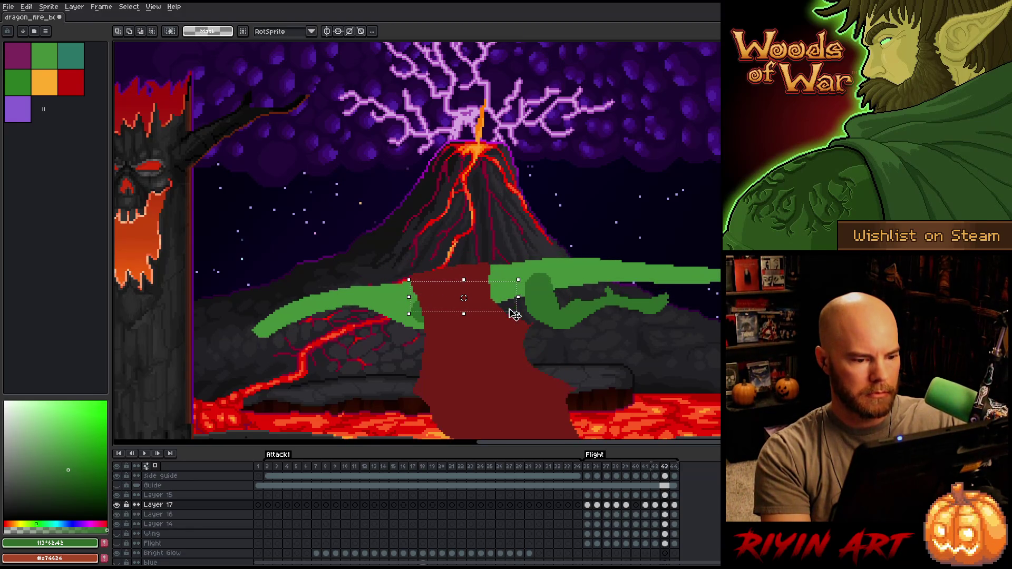
{"action": "key", "text": "Up"}
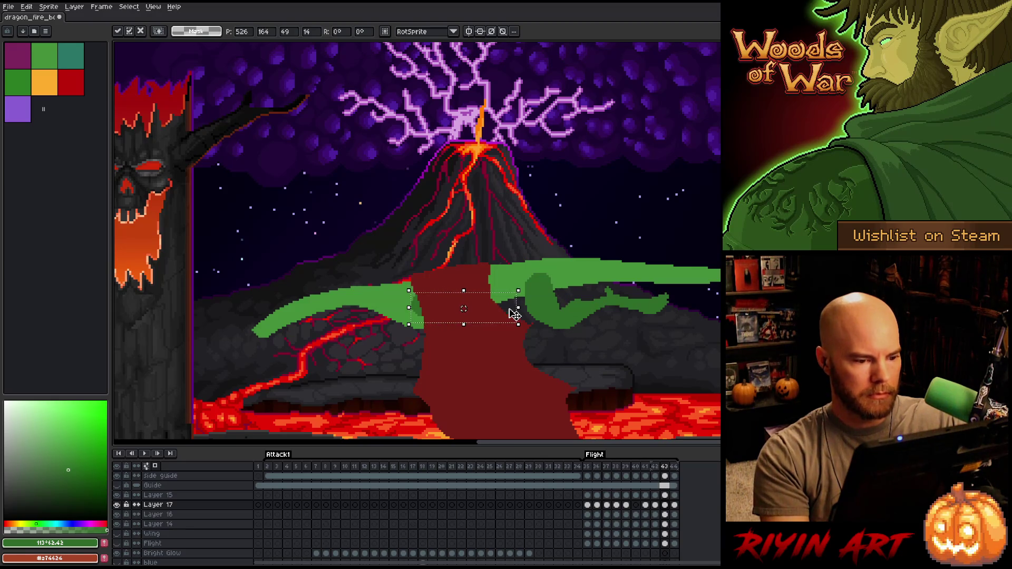
{"action": "key", "text": "Escape"}
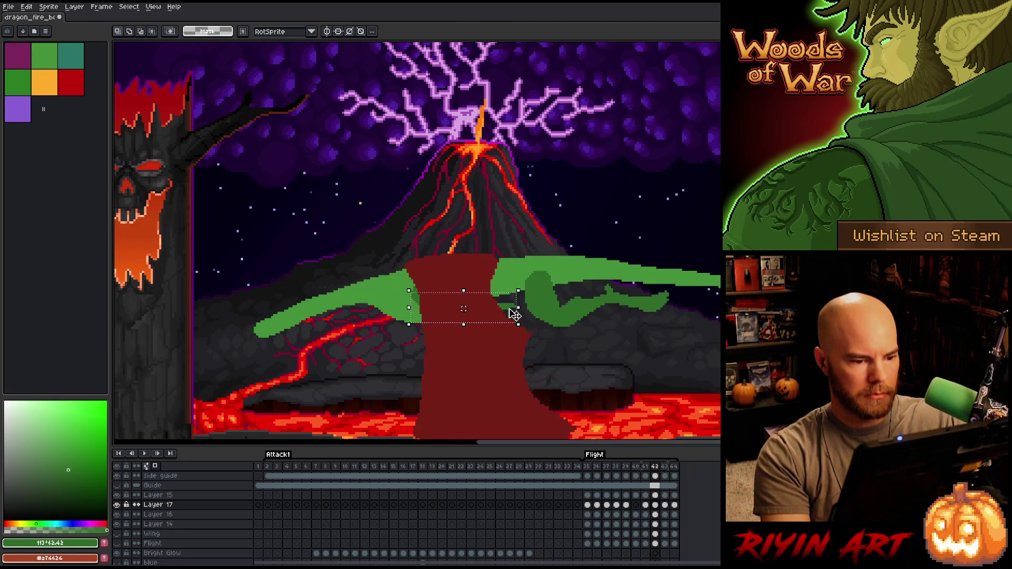
{"action": "key", "text": "Up"}
{"action": "key", "text": "Up"}
{"action": "key", "text": "Up"}
{"action": "key", "text": "Return"}
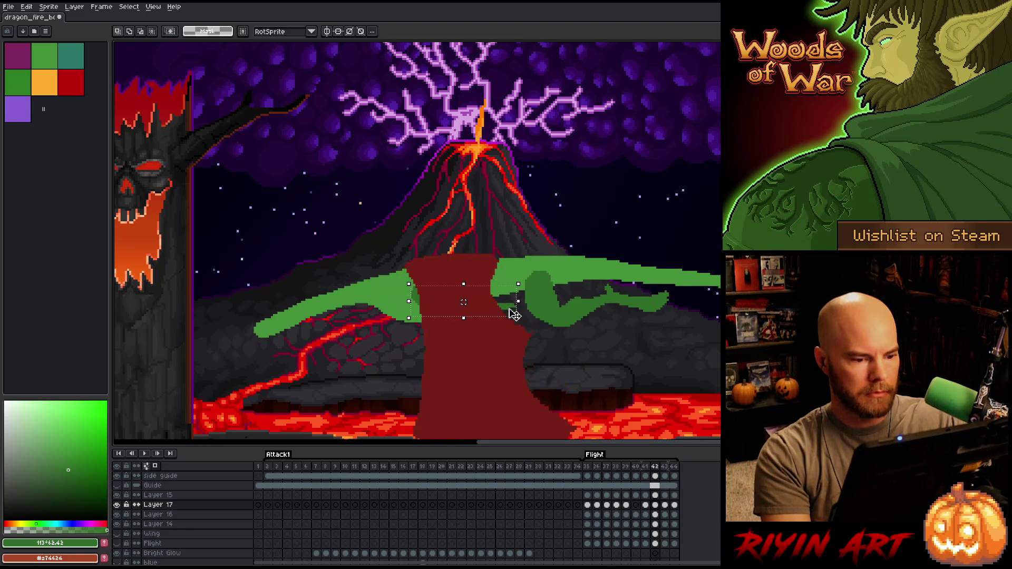
{"action": "key", "text": "comma"}
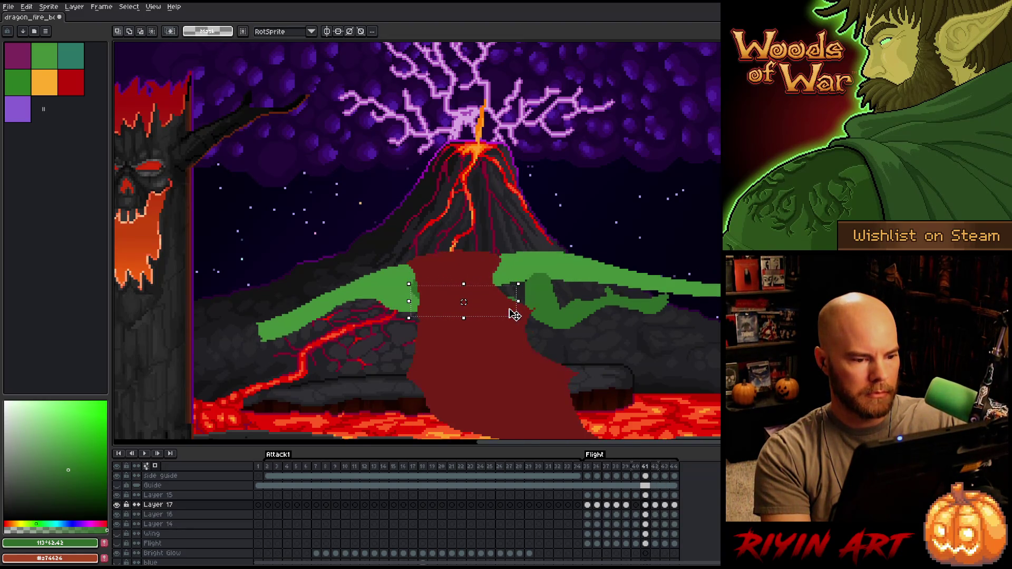
{"action": "key", "text": "comma"}
{"action": "key", "text": "comma"}
{"action": "key", "text": "period"}
{"action": "key", "text": "Up"}
{"action": "key", "text": "Up"}
{"action": "key", "text": "Up"}
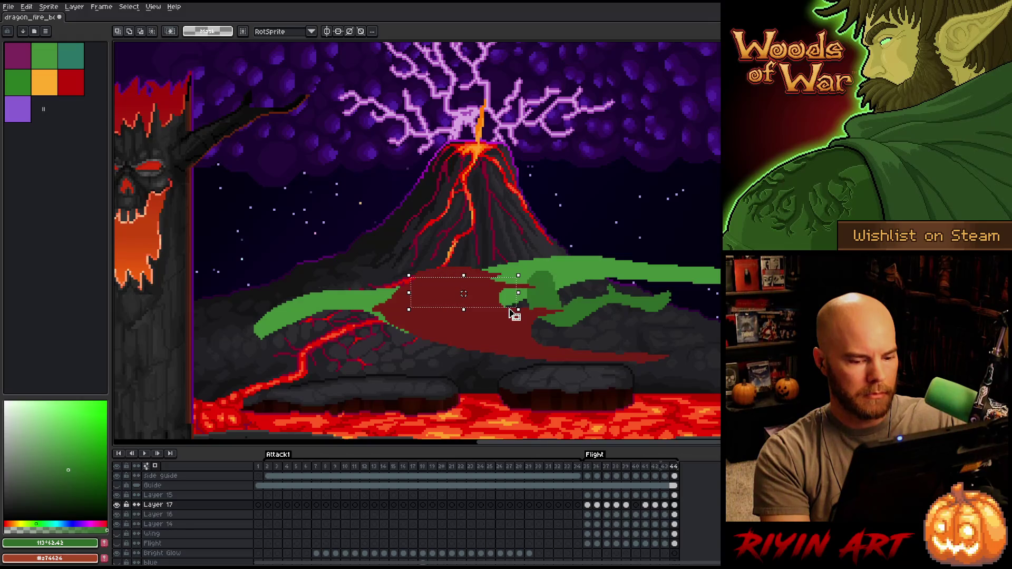
{"action": "key", "text": "Return"}
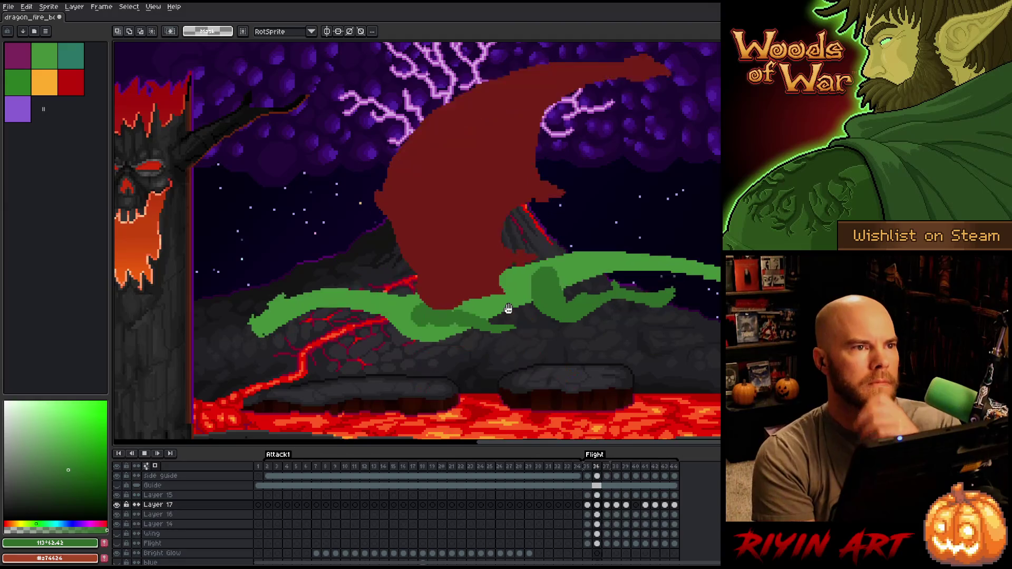
Watch the Flight loop and stop playback on frame 35
{"action": "scroll", "coordinate": [177, 240], "scroll_direction": "down", "scroll_amount": 3}
{"action": "scroll", "coordinate": [533, 289], "scroll_direction": "up", "scroll_amount": 1}
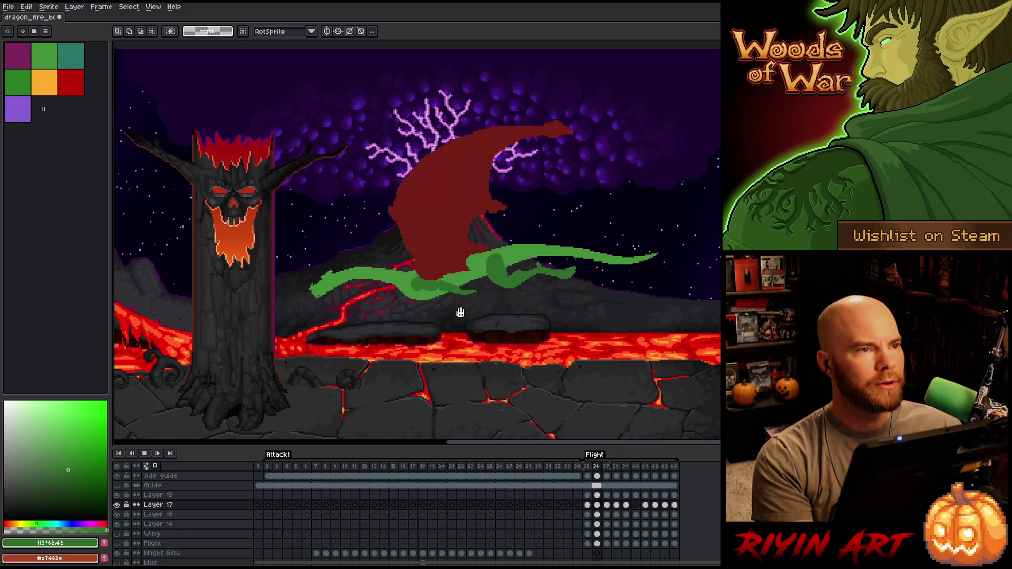
{"action": "left_click", "coordinate": [588, 505]}
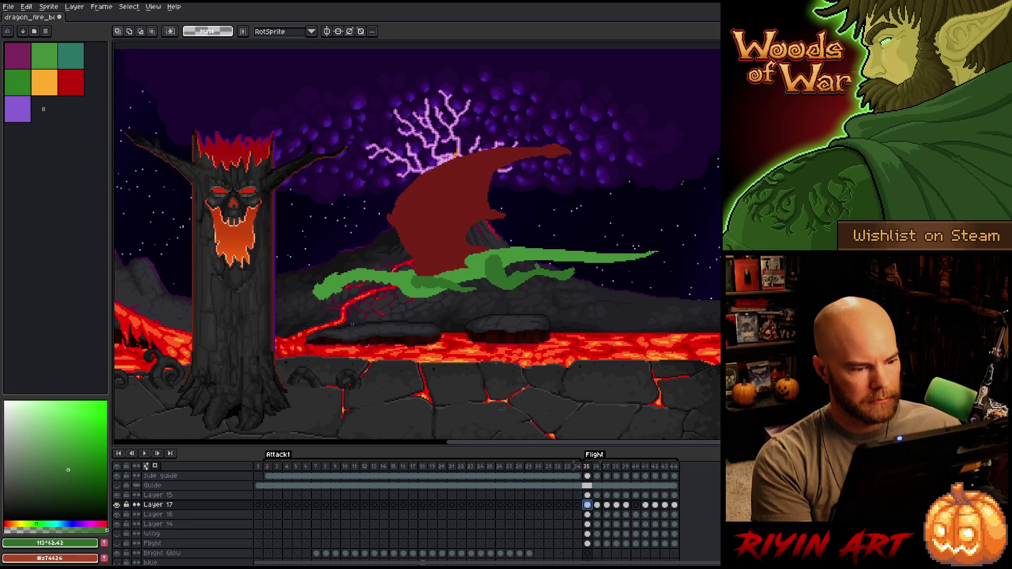
Begin a freehand selection outlining the dragon's head
{"action": "scroll", "coordinate": [359, 314], "scroll_direction": "up", "scroll_amount": 2}
{"action": "key", "text": "b"}
{"action": "mouse_move", "coordinate": [281, 141]}
{"action": "left_mouse_down"}
{"action": "mouse_move", "coordinate": [308, 218]}
{"action": "mouse_move", "coordinate": [186, 220]}
{"action": "mouse_move", "coordinate": [277, 138]}
{"action": "left_mouse_up"}
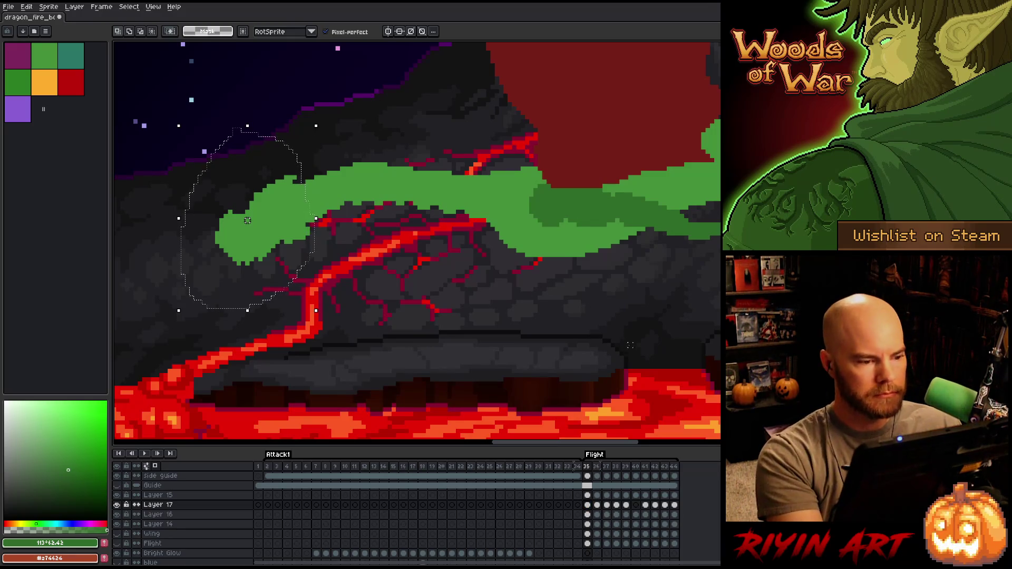
Check the Wing and Layer 14 contents, then try a new layer above Layer 17 and undo it
{"action": "left_click", "coordinate": [588, 534]}
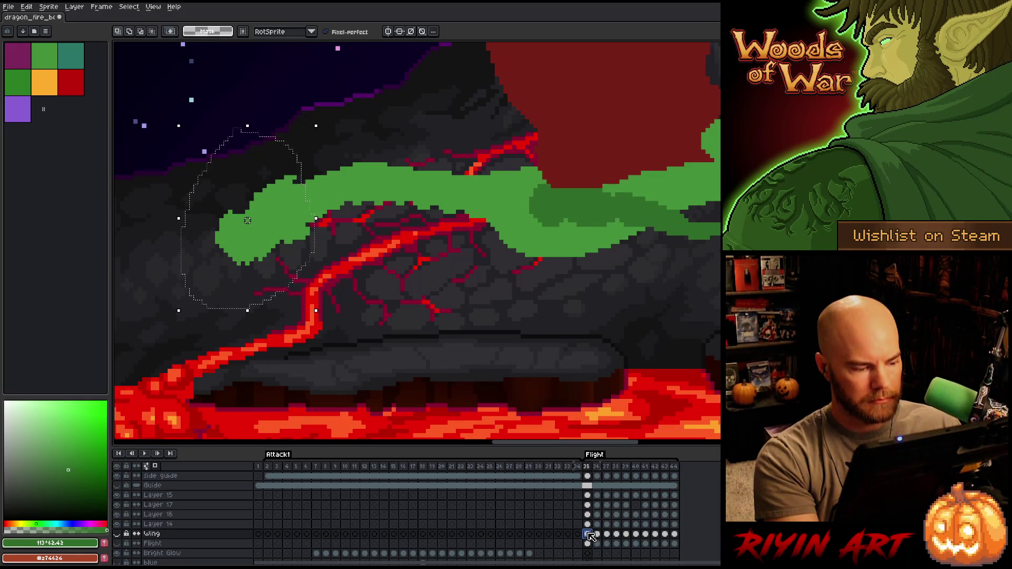
{"action": "key", "text": "Up"}
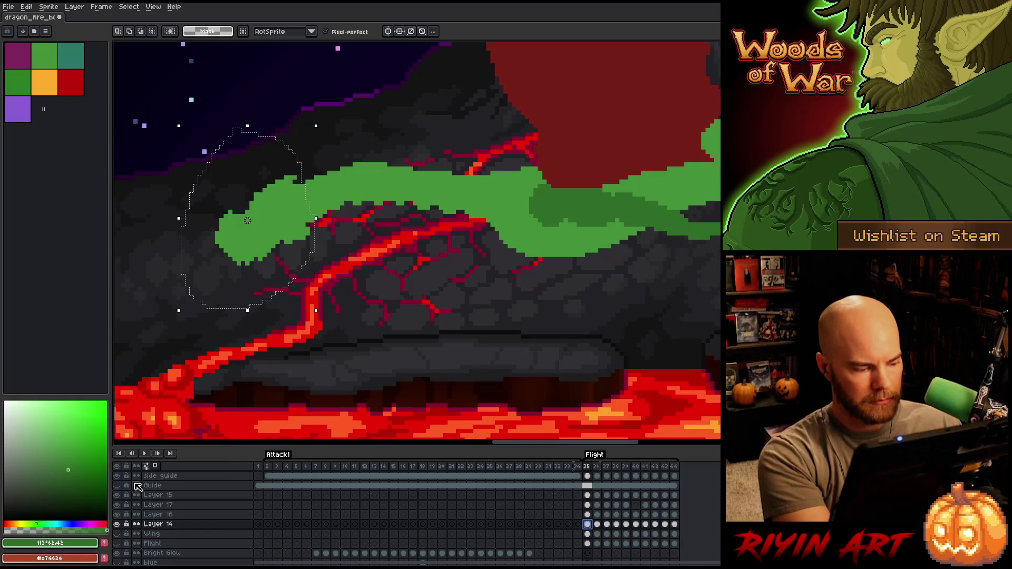
{"action": "left_click", "coordinate": [117, 524]}
{"action": "left_click", "coordinate": [117, 524]}
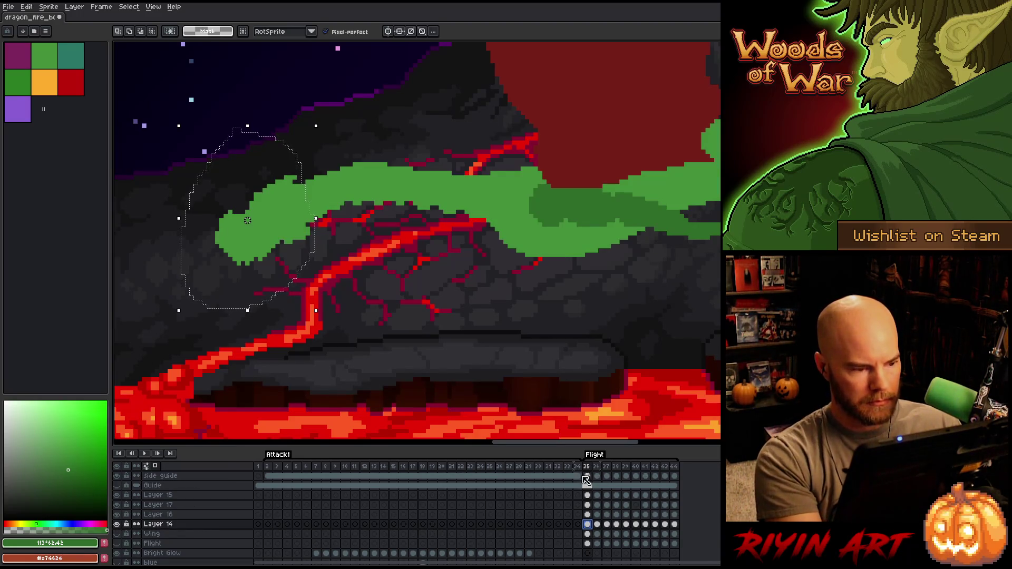
{"action": "key", "text": "ctrl+d"}
{"action": "left_click", "coordinate": [589, 507], "text": "ctrl"}
{"action": "left_click", "coordinate": [589, 506]}
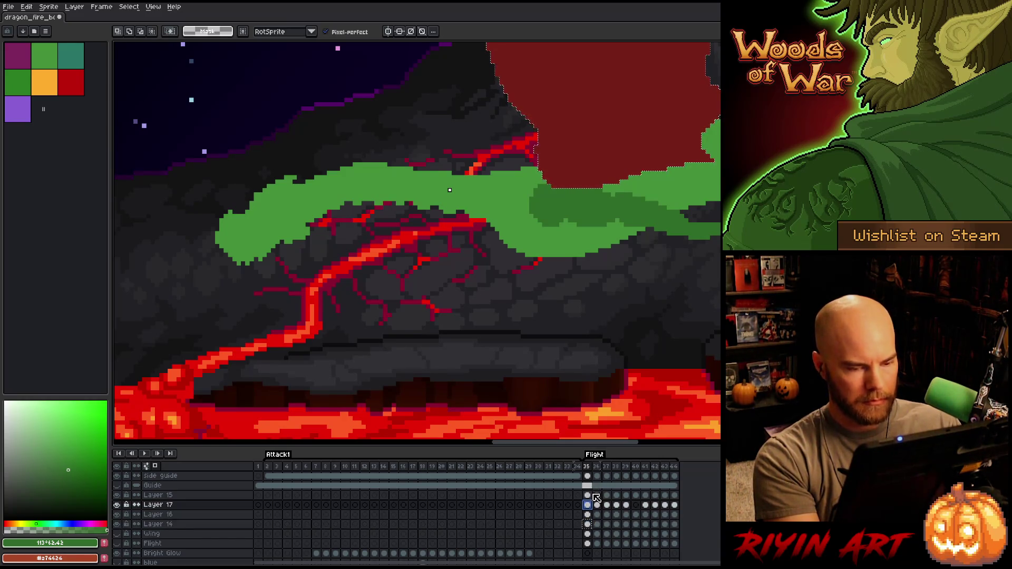
{"action": "key", "text": "shift+n"}
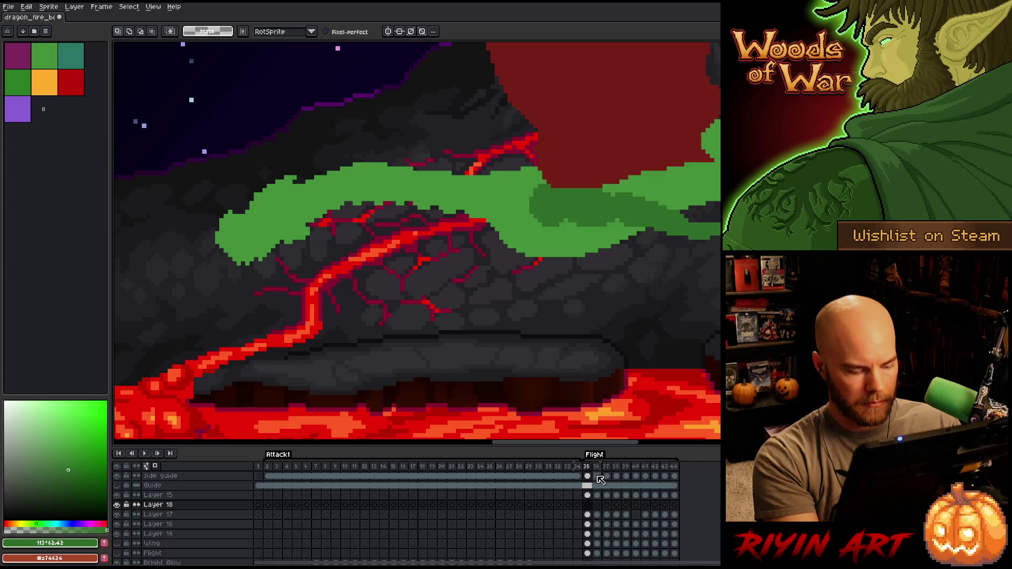
{"action": "left_click", "coordinate": [560, 208], "text": "alt"}
{"action": "left_click", "coordinate": [597, 515]}
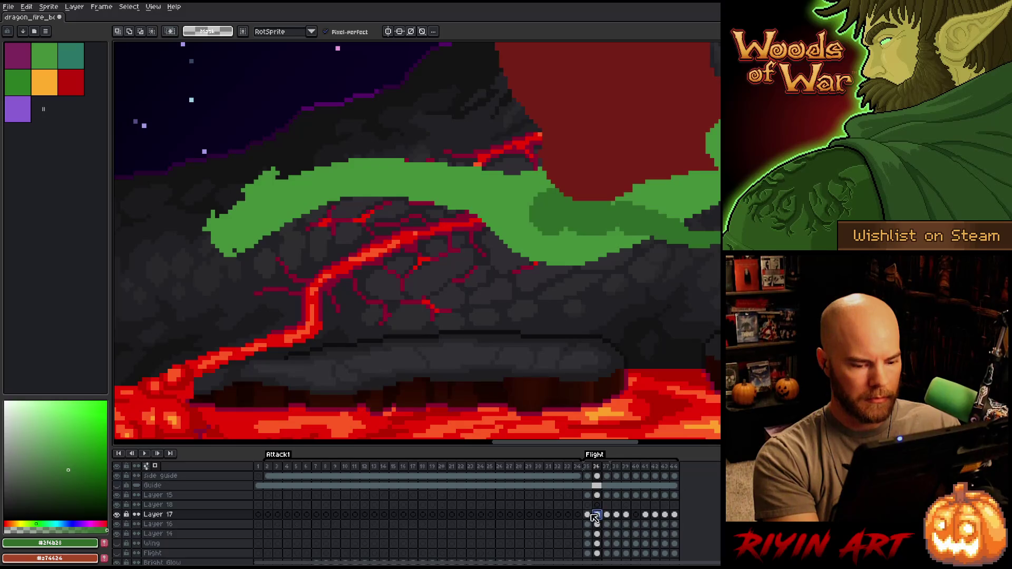
{"action": "left_click", "coordinate": [589, 505]}
{"action": "key", "text": "ctrl+z"}
{"action": "key", "text": "ctrl+z"}
{"action": "key", "text": "ctrl+z"}
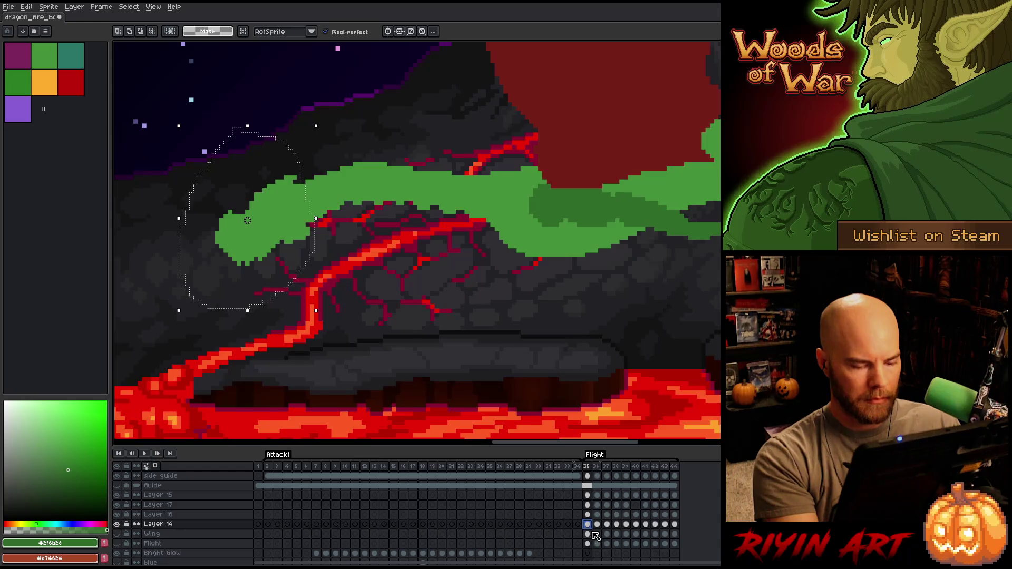
Create Layer 18 above Layer 17 and place the green dragon head on it at frame 35
{"action": "left_click", "coordinate": [589, 496]}
{"action": "left_click", "coordinate": [589, 505]}
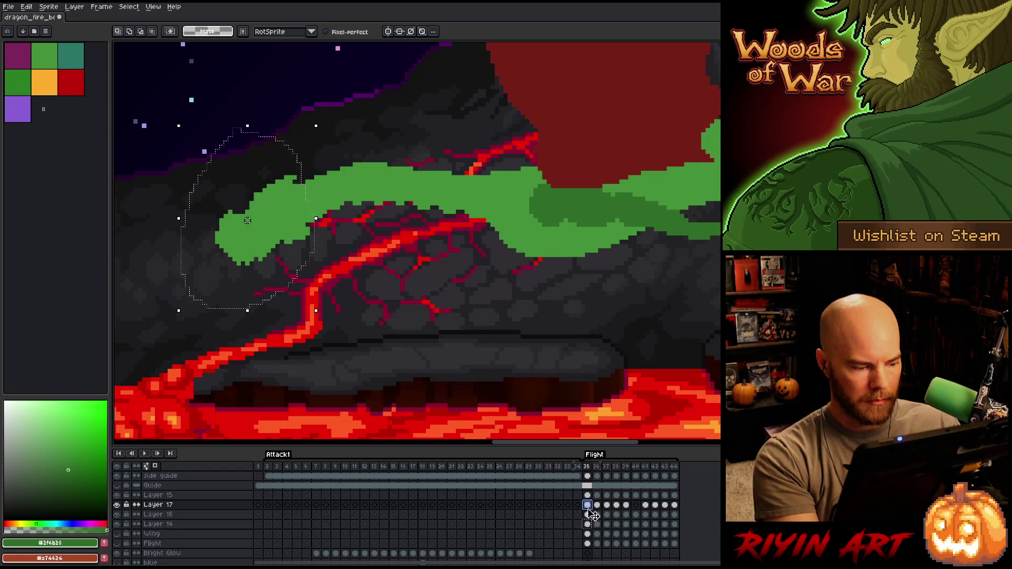
{"action": "key", "text": "shift+n"}
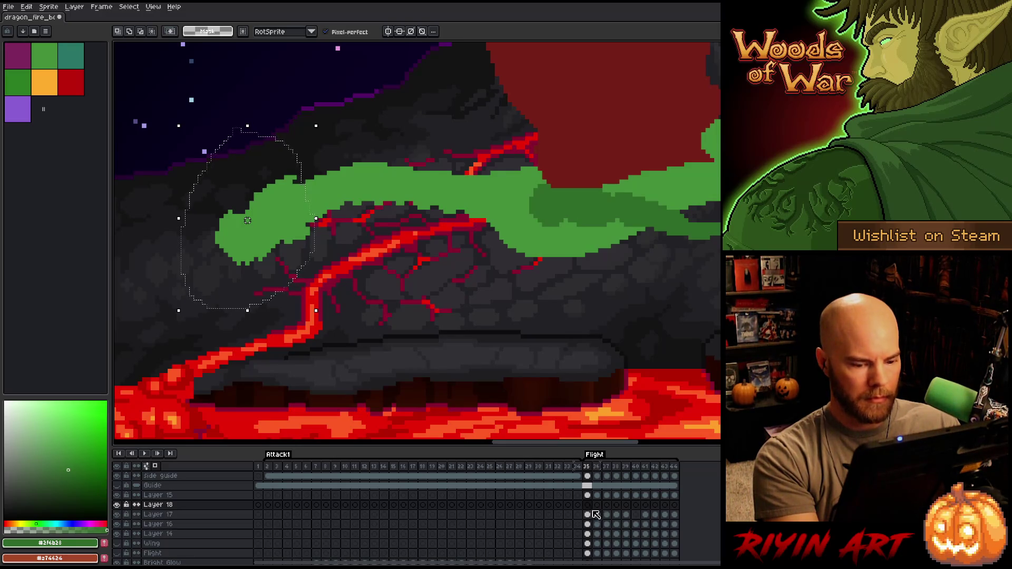
{"action": "left_click", "coordinate": [591, 506]}
{"action": "left_click", "coordinate": [588, 544]}
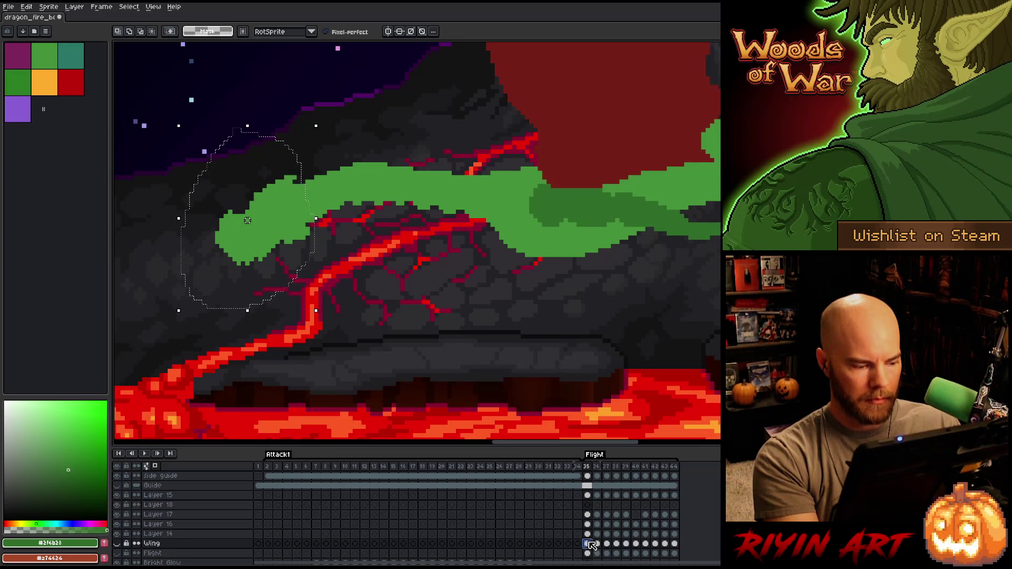
{"action": "left_click", "coordinate": [588, 534]}
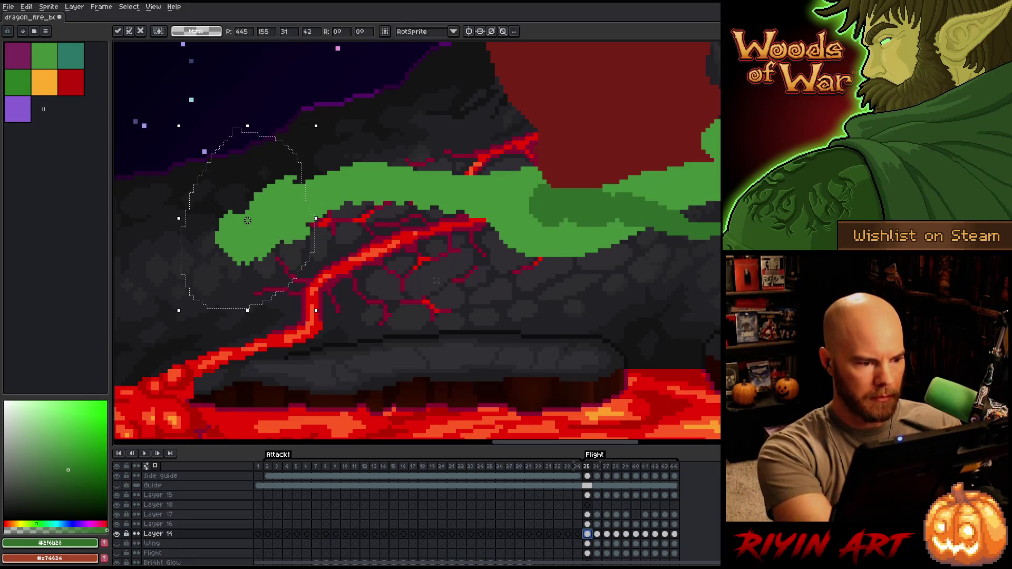
{"action": "left_click", "coordinate": [589, 505]}
{"action": "left_click", "coordinate": [596, 505]}
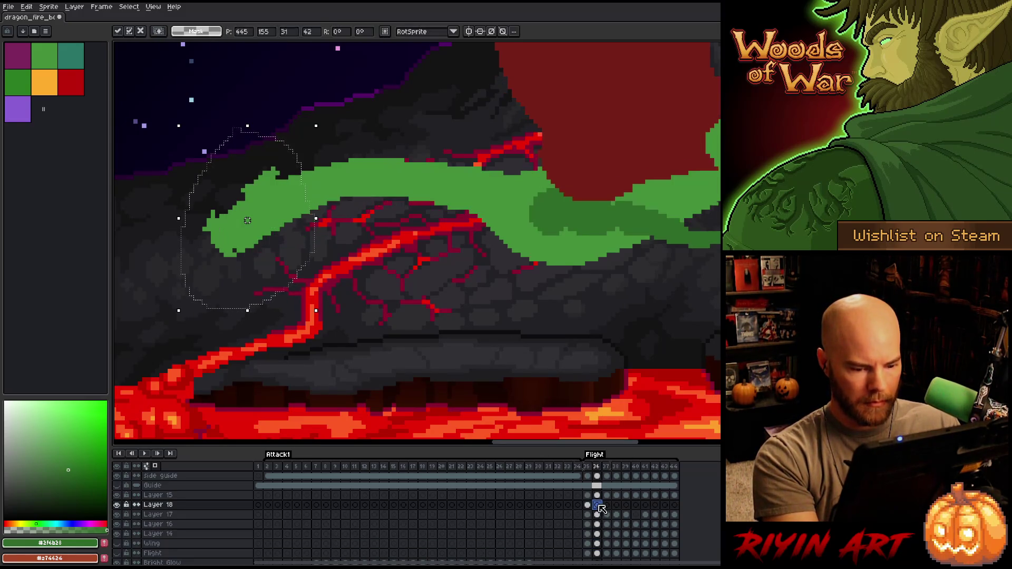
{"action": "left_click", "coordinate": [587, 505]}
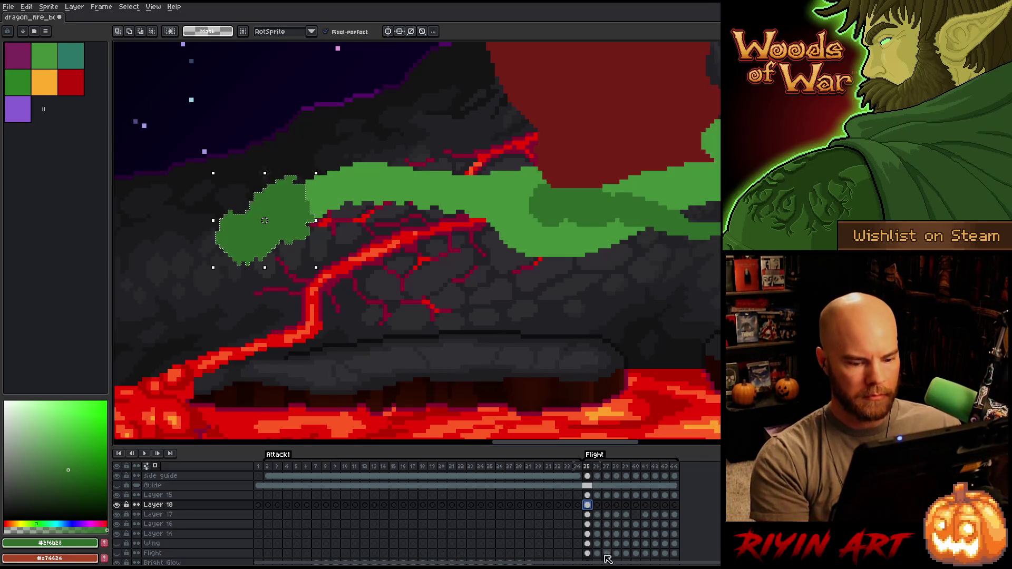
Unlink Layer 18's cels across frames 35–44, returning to frame 35
{"action": "left_click_drag", "start_coordinate": [603, 507], "coordinate": [674, 506]}
{"action": "right_click", "coordinate": [675, 506]}
{"action": "left_click", "coordinate": [605, 505]}
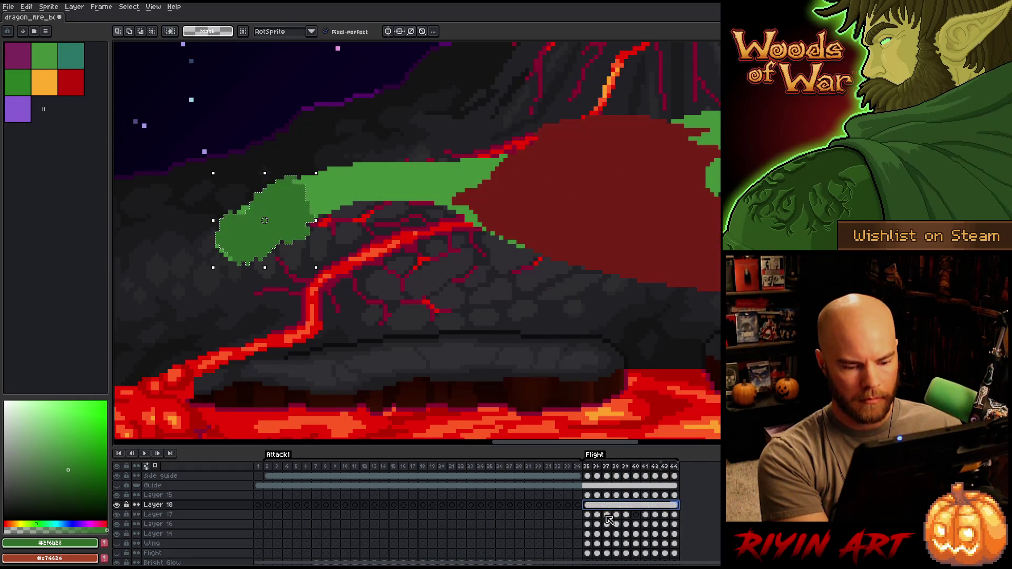
{"action": "right_click", "coordinate": [605, 505]}
{"action": "left_click", "coordinate": [620, 530]}
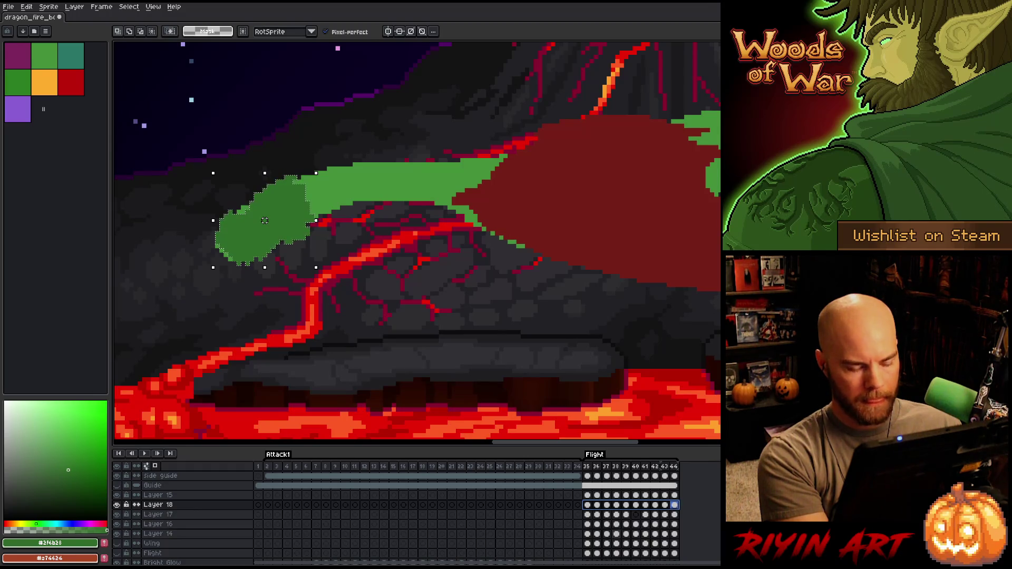
{"action": "left_click", "coordinate": [587, 505]}
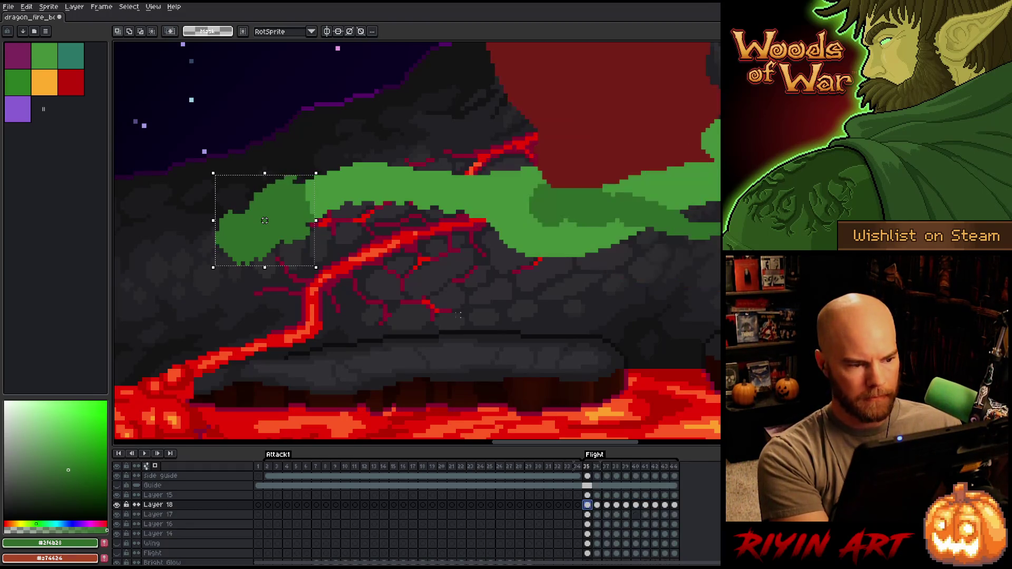
Raise the green body end slightly on frame 36 and flip neighbouring frames to compare
{"action": "scroll", "coordinate": [429, 279], "scroll_direction": "down", "scroll_amount": 2}
{"action": "key", "text": "ctrl+d"}
{"action": "scroll", "coordinate": [378, 245], "scroll_direction": "up", "scroll_amount": 3}
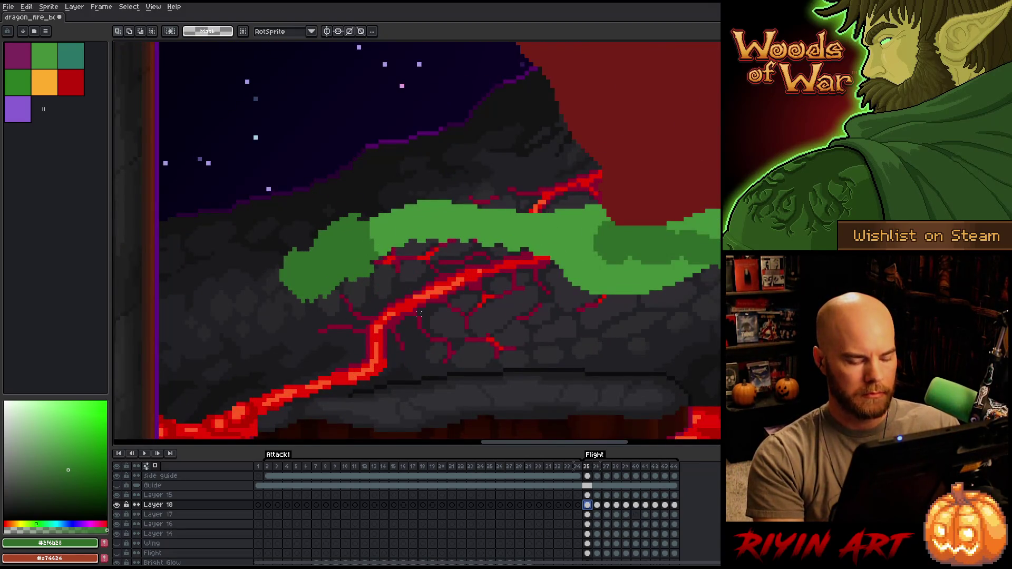
{"action": "key", "text": "Right"}
{"action": "left_click", "coordinate": [329, 258]}
{"action": "left_click_drag", "start_coordinate": [329, 258], "coordinate": [329, 249]}
{"action": "key", "text": "Right"}
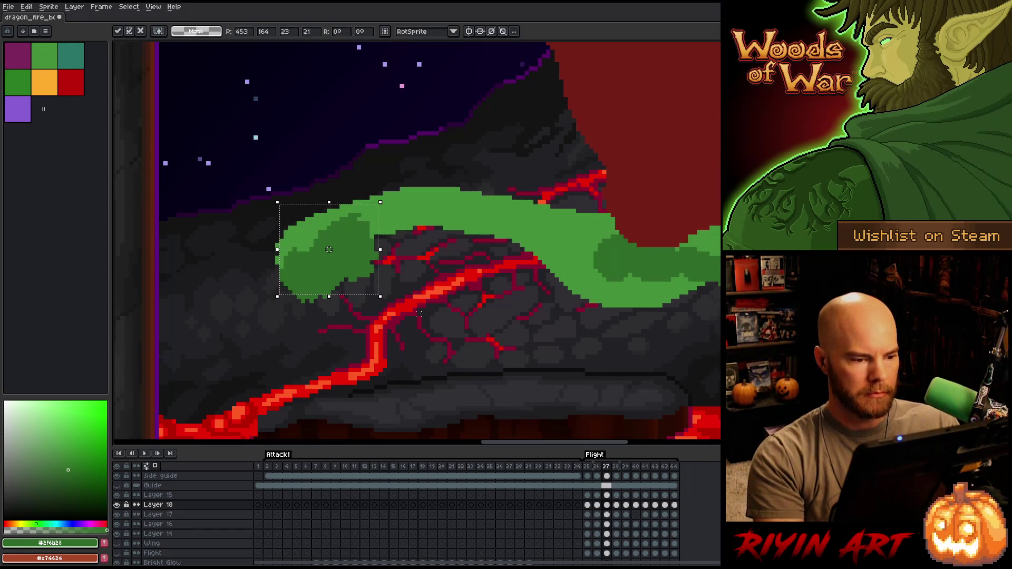
{"action": "key", "text": "Left"}
{"action": "key", "text": "Left"}
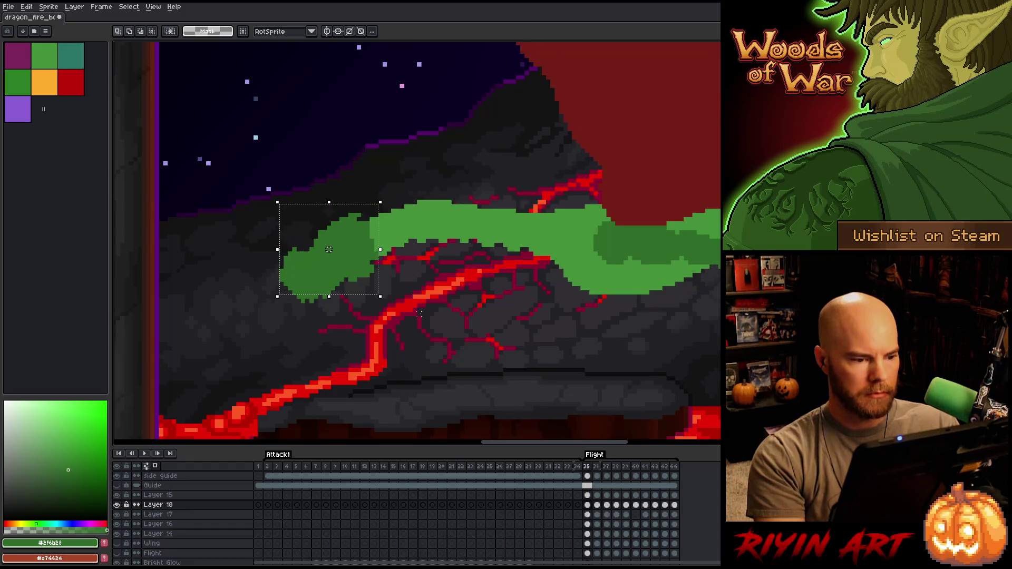
{"action": "key", "text": "Right"}
{"action": "key", "text": "Right"}
{"action": "key", "text": "Left"}
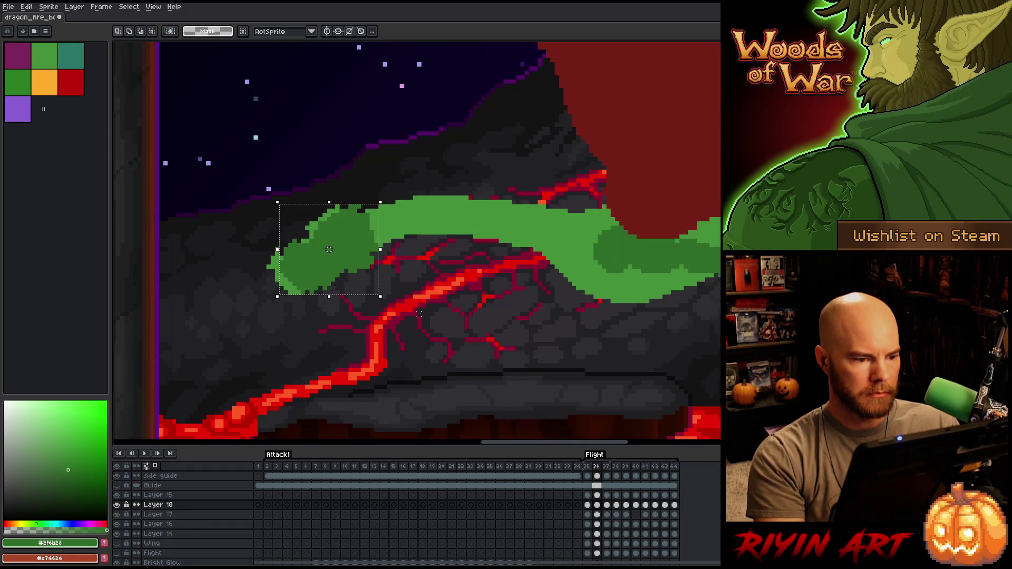
{"action": "key", "text": "Right"}
{"action": "key", "text": "Left"}
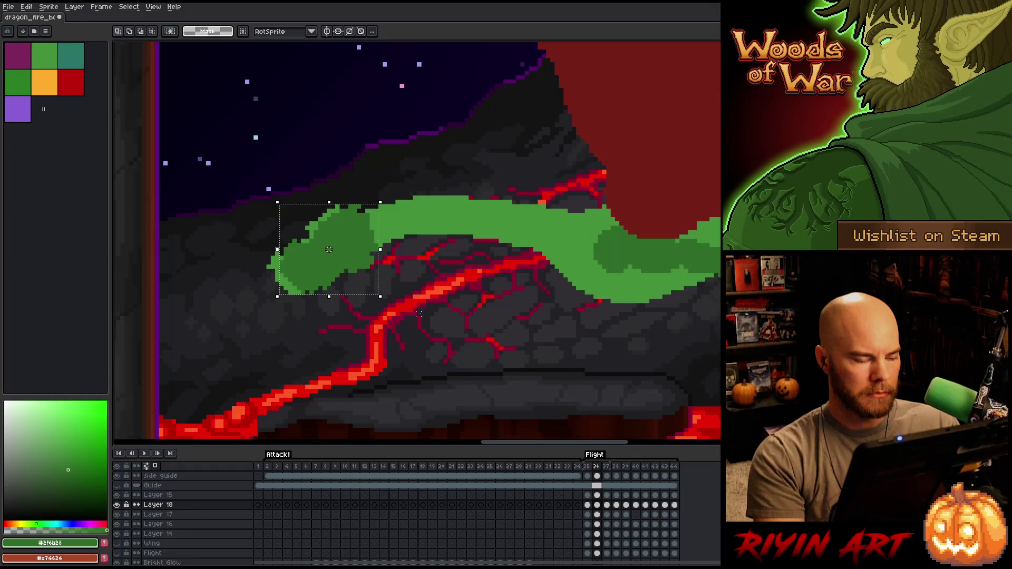
{"action": "key", "text": "Right"}
Adjust the green piece's height on frames 37 and 38, checking the motion between them
{"action": "left_click_drag", "start_coordinate": [329, 258], "coordinate": [329, 253]}
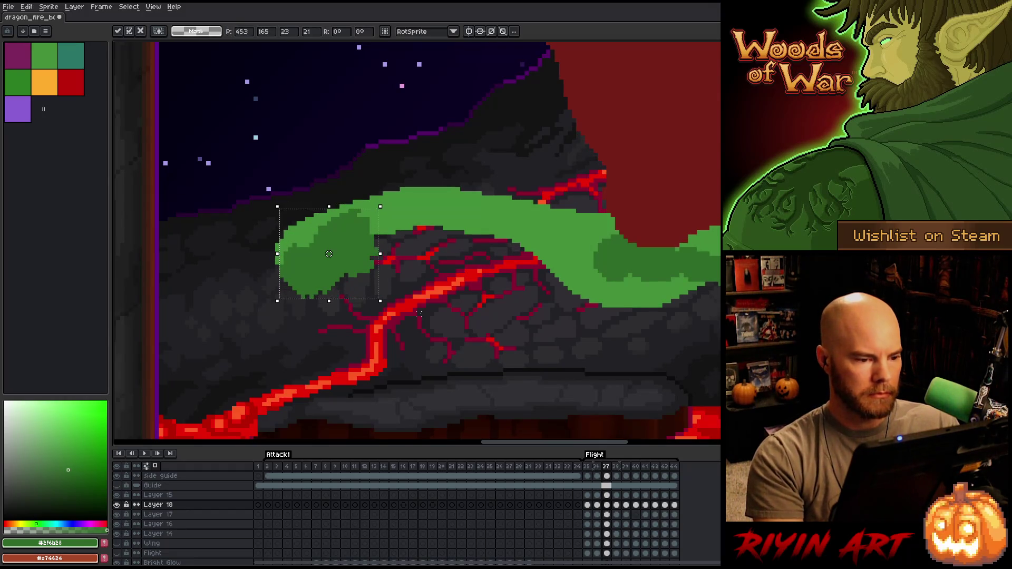
{"action": "key", "text": "Return"}
{"action": "key", "text": "Right"}
{"action": "key", "text": "Left"}
{"action": "key", "text": "Right"}
{"action": "key", "text": "Left"}
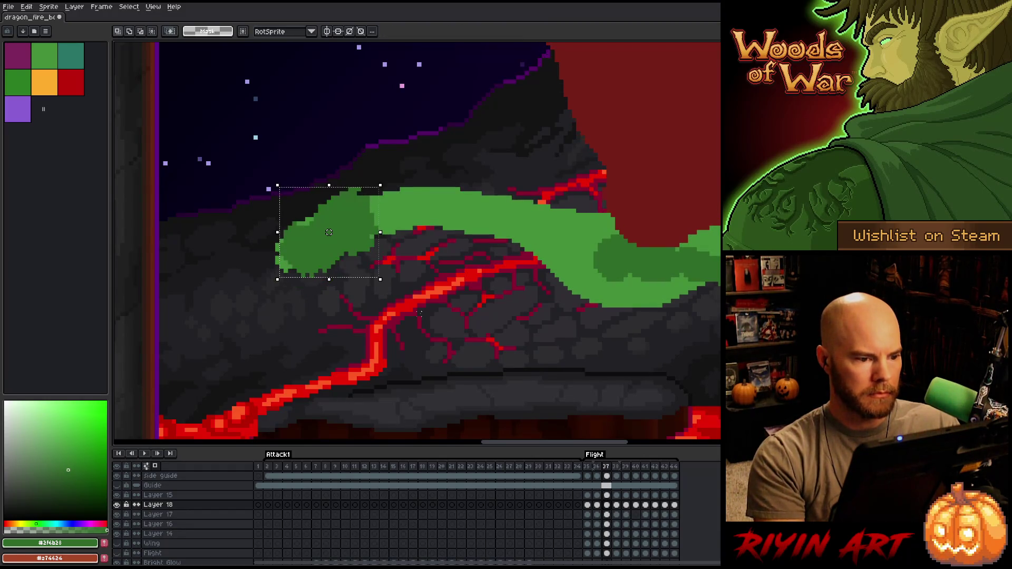
{"action": "left_click_drag", "start_coordinate": [329, 232], "coordinate": [329, 253]}
{"action": "key", "text": "Right"}
{"action": "key", "text": "Left"}
{"action": "key", "text": "Right"}
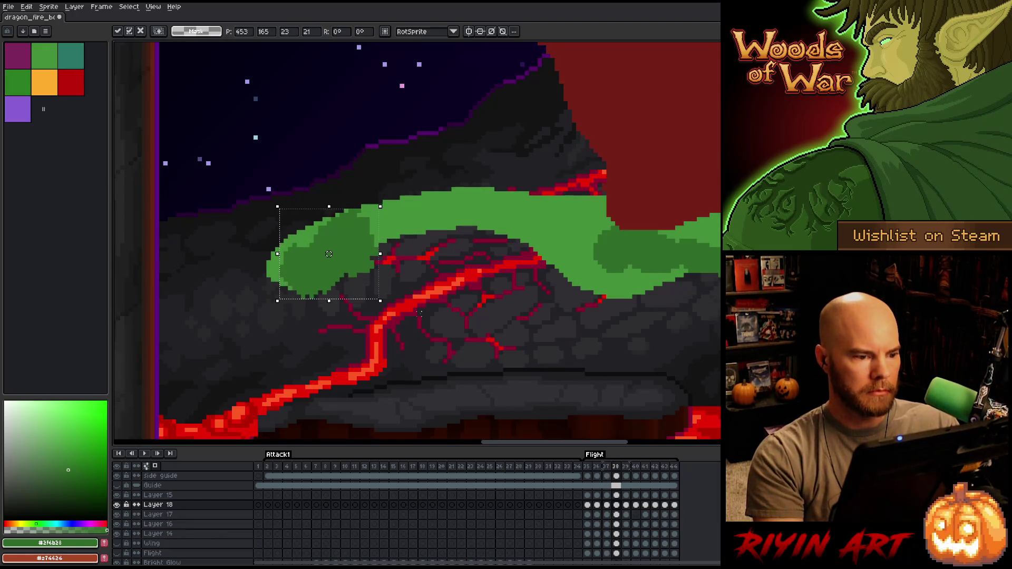
{"action": "key", "text": "Right"}
{"action": "key", "text": "Left"}
{"action": "left_click_drag", "start_coordinate": [329, 240], "coordinate": [329, 254]}
{"action": "key", "text": "Right"}
{"action": "key", "text": "Left"}
{"action": "key", "text": "Right"}
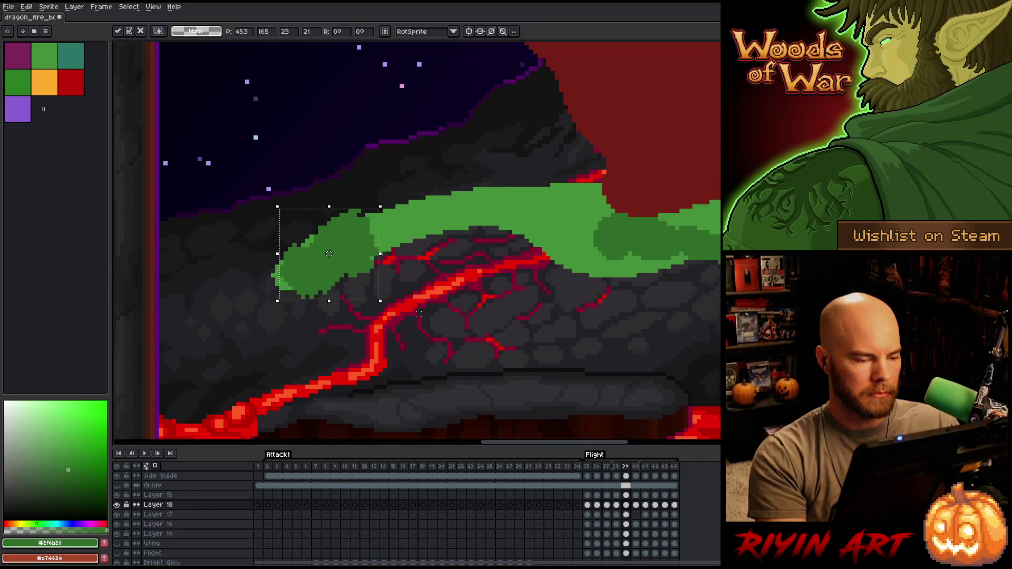
{"action": "key", "text": "Right"}
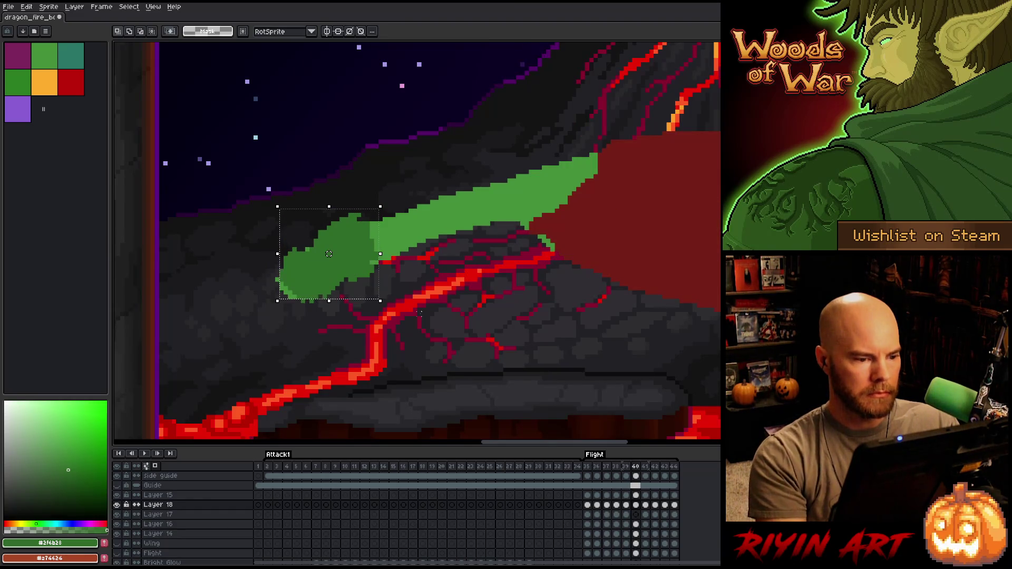
Reposition the green piece vertically on frames 40, 43 and 44
{"action": "left_click_drag", "start_coordinate": [329, 258], "coordinate": [329, 262]}
{"action": "key", "text": "Right"}
{"action": "key", "text": "Right"}
{"action": "key", "text": "Right"}
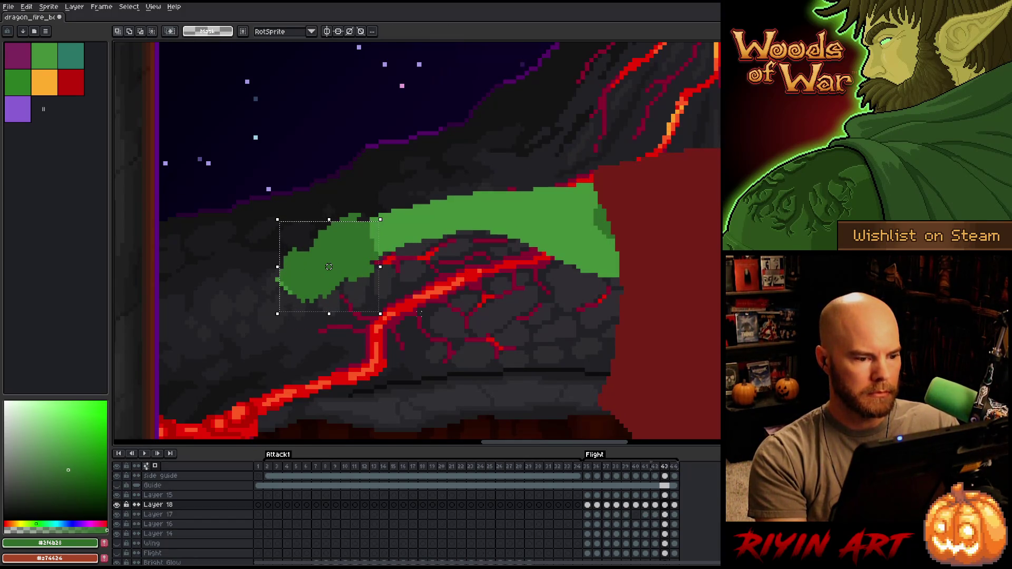
{"action": "key", "text": "Right"}
{"action": "left_click_drag", "start_coordinate": [329, 267], "coordinate": [329, 254]}
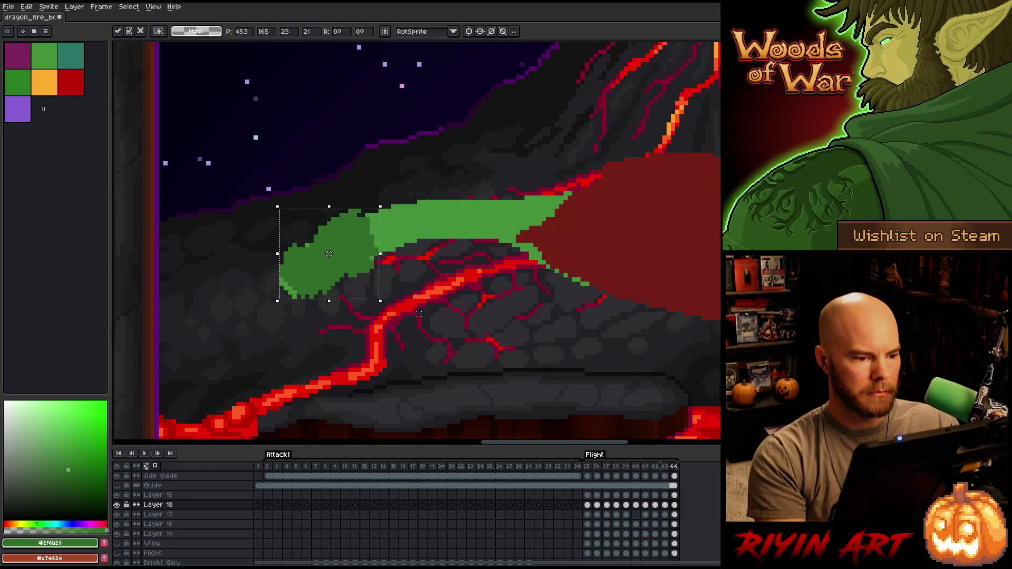
{"action": "key", "text": "Right"}
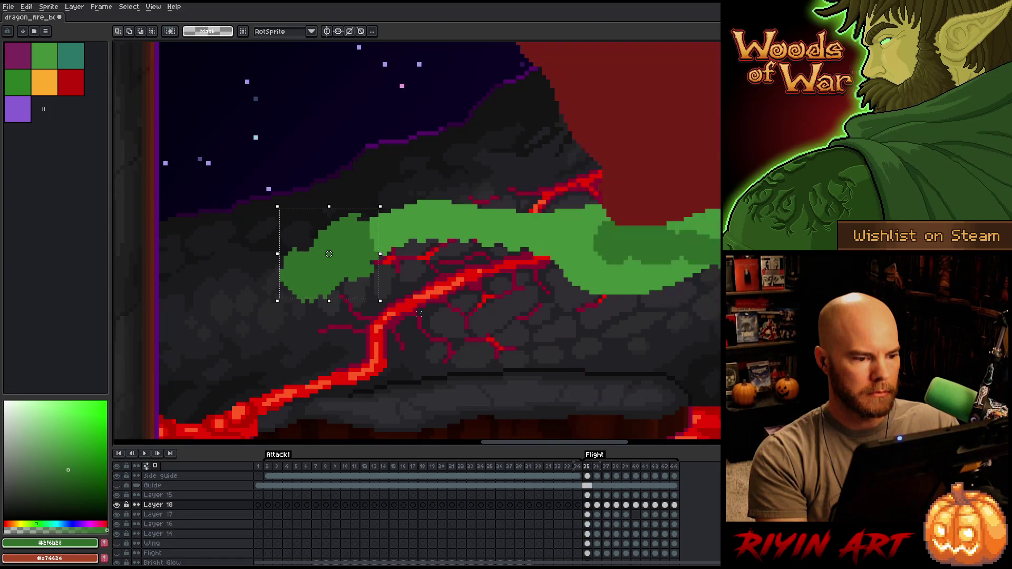
{"action": "key", "text": "Left"}
{"action": "left_click_drag", "start_coordinate": [329, 253], "coordinate": [328, 258]}
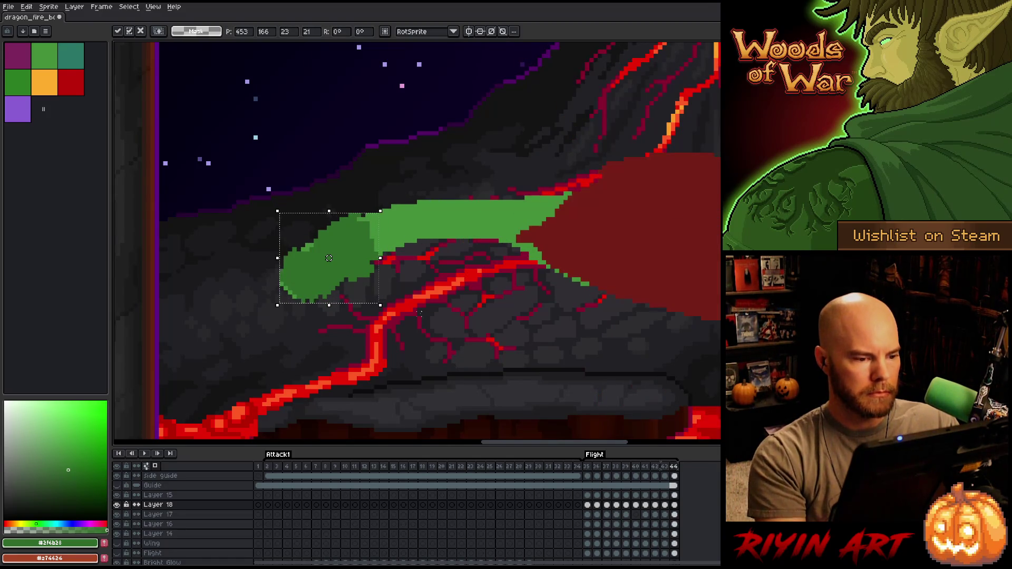
{"action": "key", "text": "Left"}
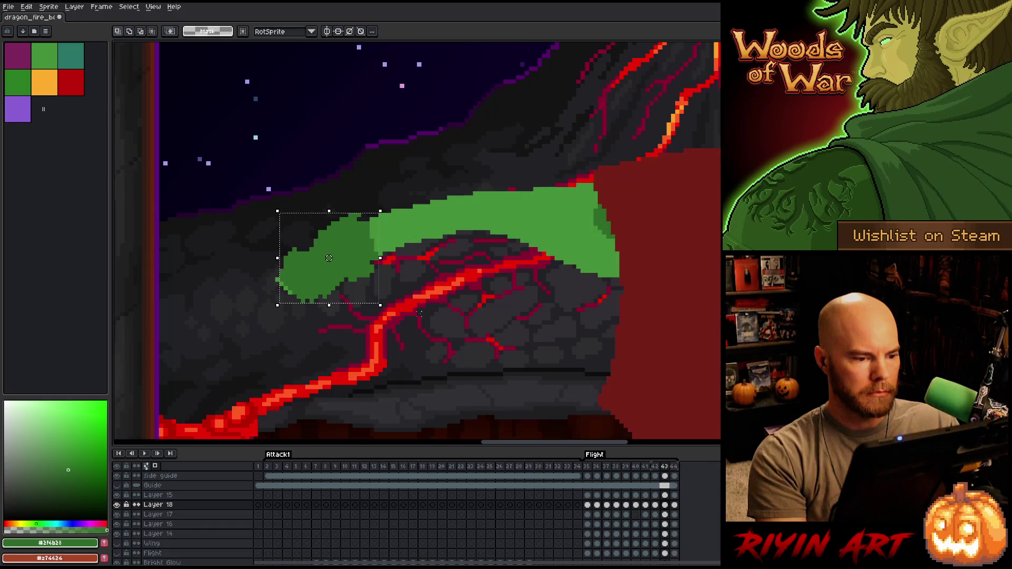
{"action": "left_click_drag", "start_coordinate": [329, 258], "coordinate": [329, 267]}
{"action": "key", "text": "Left"}
{"action": "key", "text": "Return"}
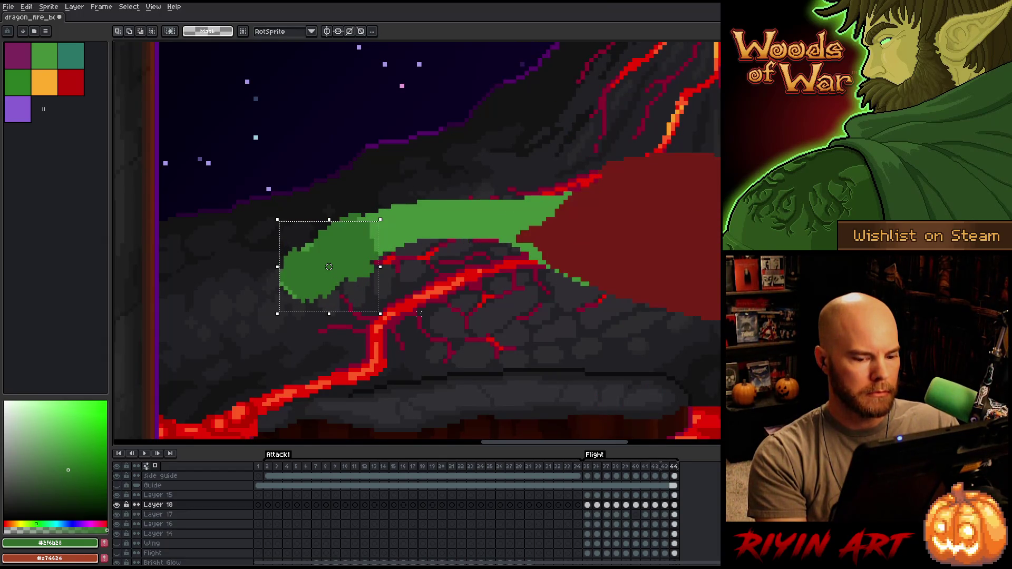
{"action": "left_click_drag", "start_coordinate": [329, 258], "coordinate": [329, 258]}
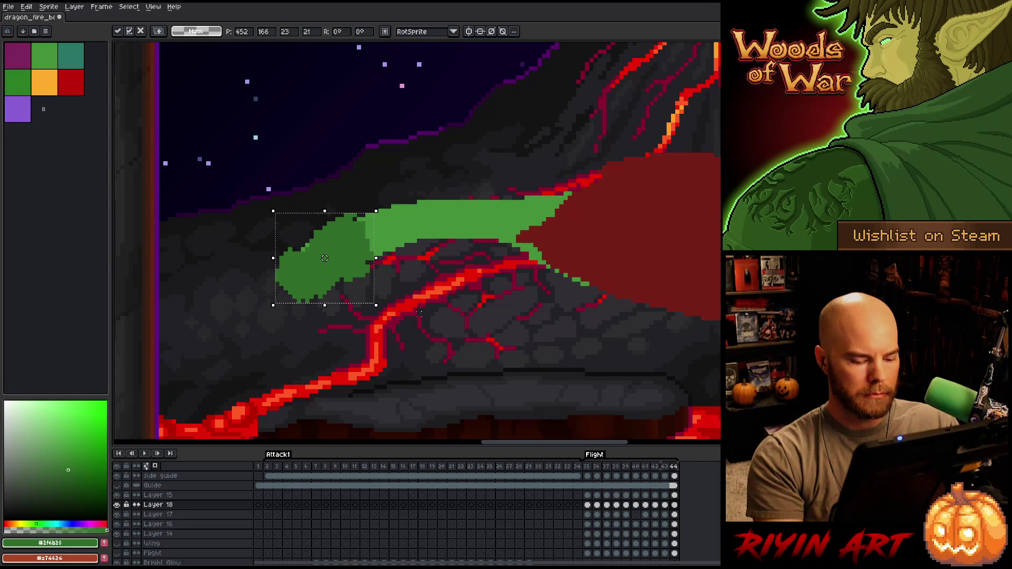
{"action": "key", "text": "Left"}
{"action": "key", "text": "Right"}
{"action": "key", "text": "Right"}
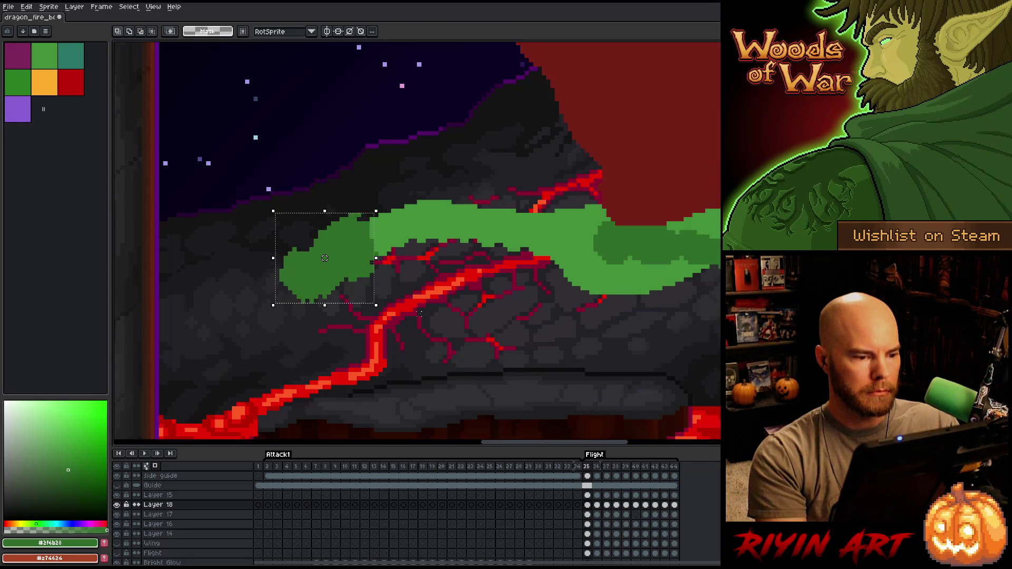
Shift the green piece up and right on frame 37, comparing it against frame 36
{"action": "key", "text": "Left"}
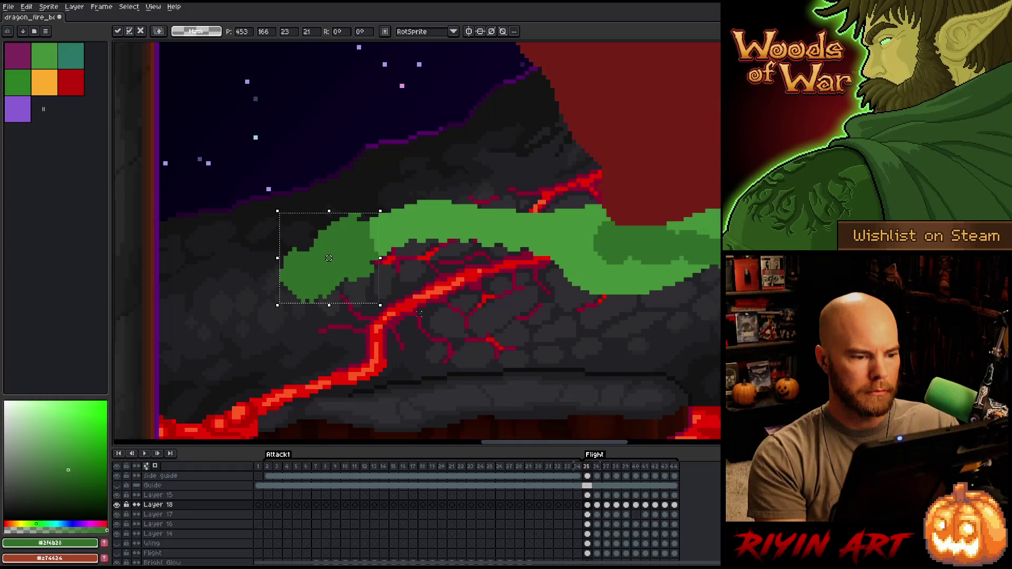
{"action": "key", "text": "Left"}
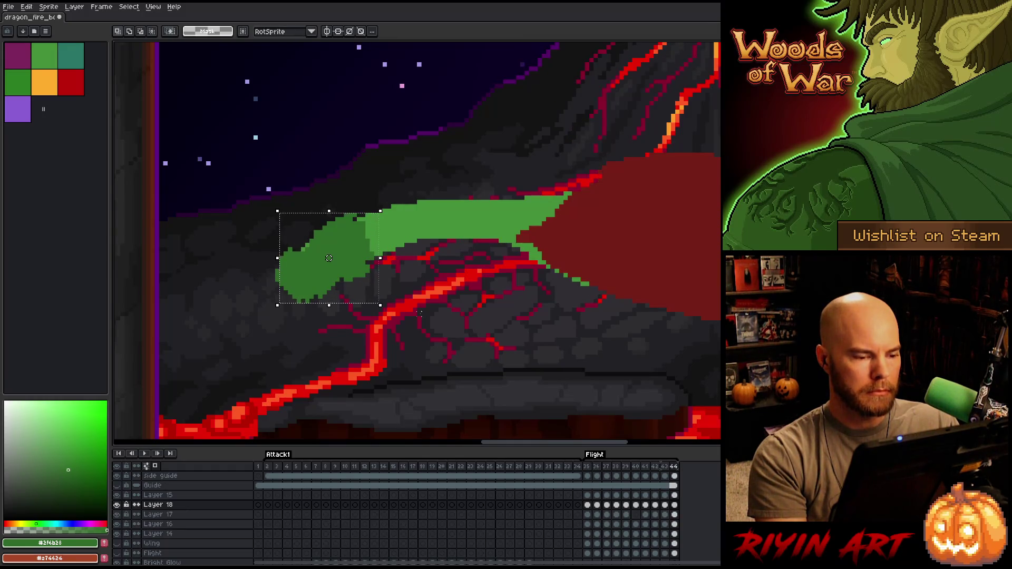
{"action": "key", "text": "Left"}
{"action": "key", "text": "Left"}
{"action": "key", "text": "Left"}
{"action": "key", "text": "Left"}
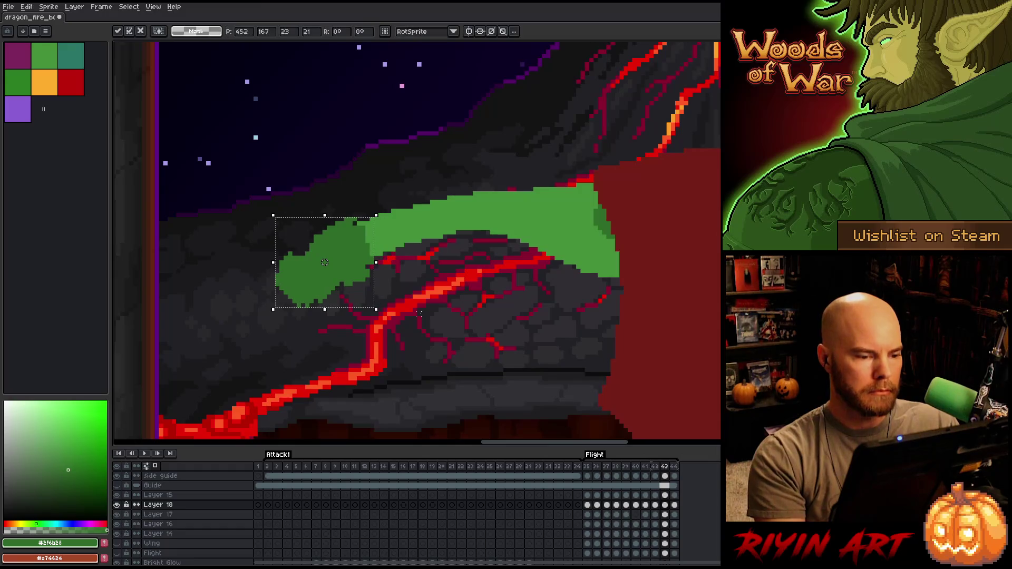
{"action": "key", "text": "Left"}
{"action": "key", "text": "Right"}
{"action": "key", "text": "Left"}
{"action": "key", "text": "Right"}
{"action": "key", "text": "Right"}
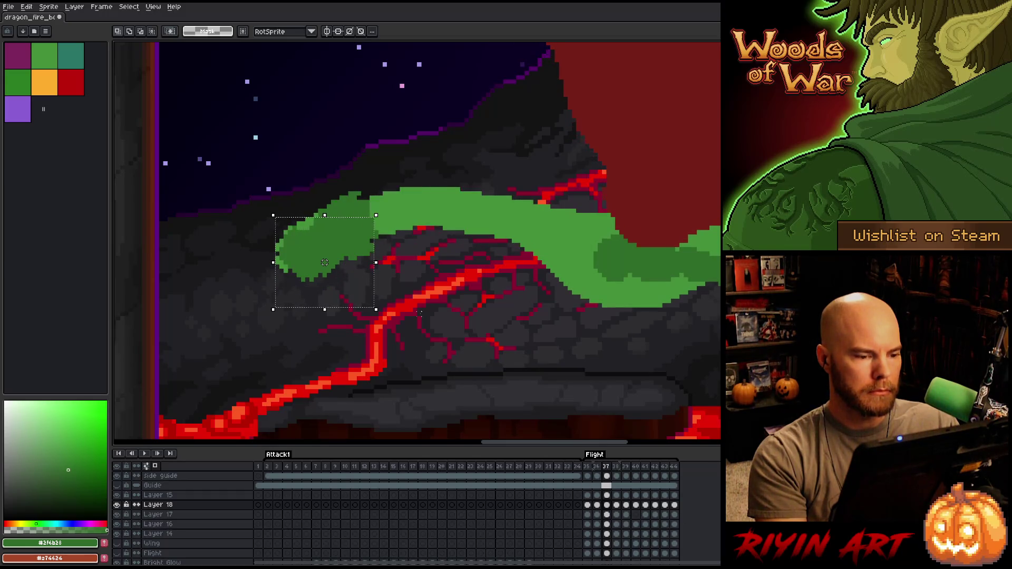
{"action": "left_click_drag", "start_coordinate": [325, 262], "coordinate": [333, 232]}
{"action": "key", "text": "Left"}
{"action": "key", "text": "Right"}
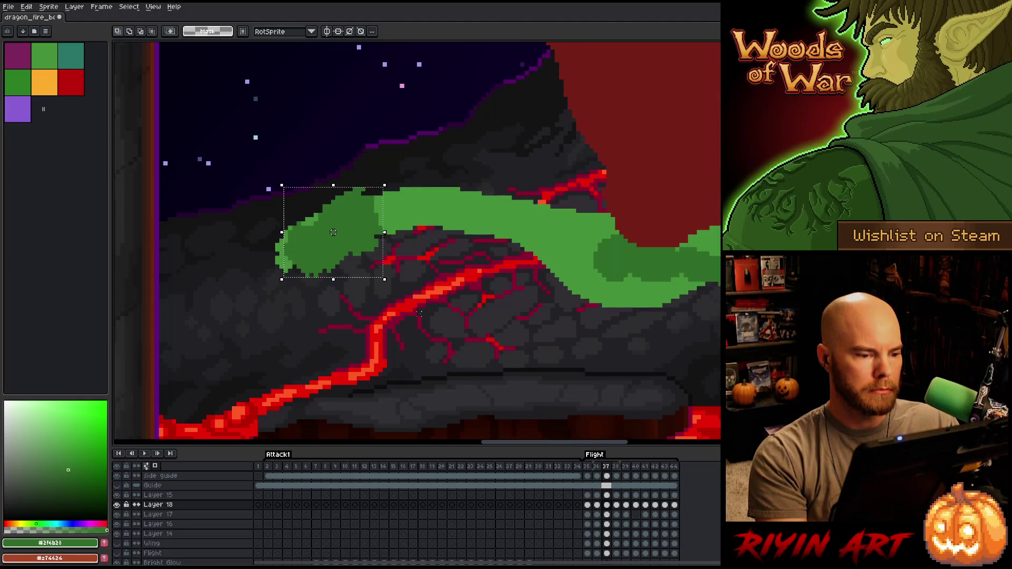
{"action": "key", "text": "Left"}
{"action": "key", "text": "Right"}
{"action": "key", "text": "Left"}
{"action": "key", "text": "Right"}
{"action": "key", "text": "Left"}
{"action": "left_click", "coordinate": [329, 245]}
{"action": "key", "text": "Left"}
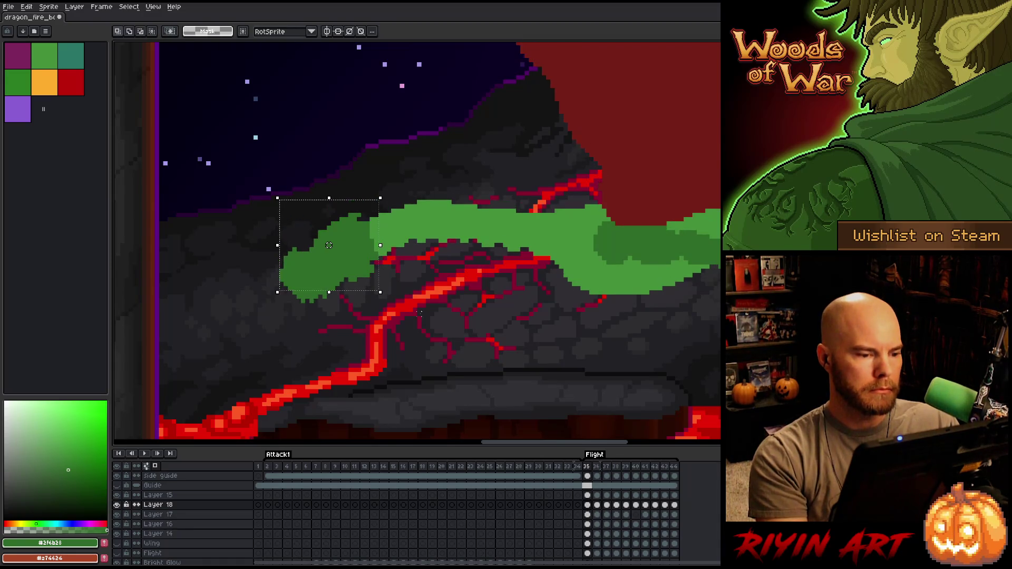
{"action": "key", "text": "Right"}
{"action": "key", "text": "Right"}
{"action": "key", "text": "Left"}
{"action": "key", "text": "Right"}
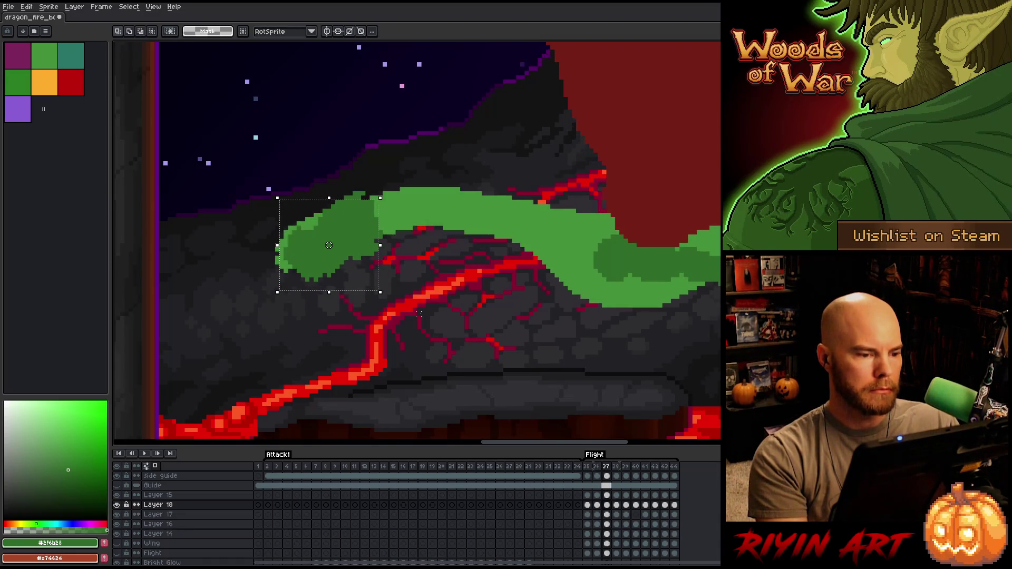
Fine-tune the green piece's position on frames 37–39 and review frames up to 42
{"action": "mouse_move", "coordinate": [329, 245]}
{"action": "left_mouse_down"}
{"action": "mouse_move", "coordinate": [333, 237]}
{"action": "mouse_move", "coordinate": [329, 250]}
{"action": "left_mouse_up"}
{"action": "key", "text": "Left"}
{"action": "key", "text": "Right"}
{"action": "key", "text": "Left"}
{"action": "key", "text": "Right"}
{"action": "key", "text": "Right"}
{"action": "key", "text": "Left"}
{"action": "key", "text": "Right"}
{"action": "key", "text": "Right"}
{"action": "key", "text": "Left"}
{"action": "key", "text": "Right"}
{"action": "key", "text": "Left"}
{"action": "key", "text": "Right"}
{"action": "key", "text": "Right"}
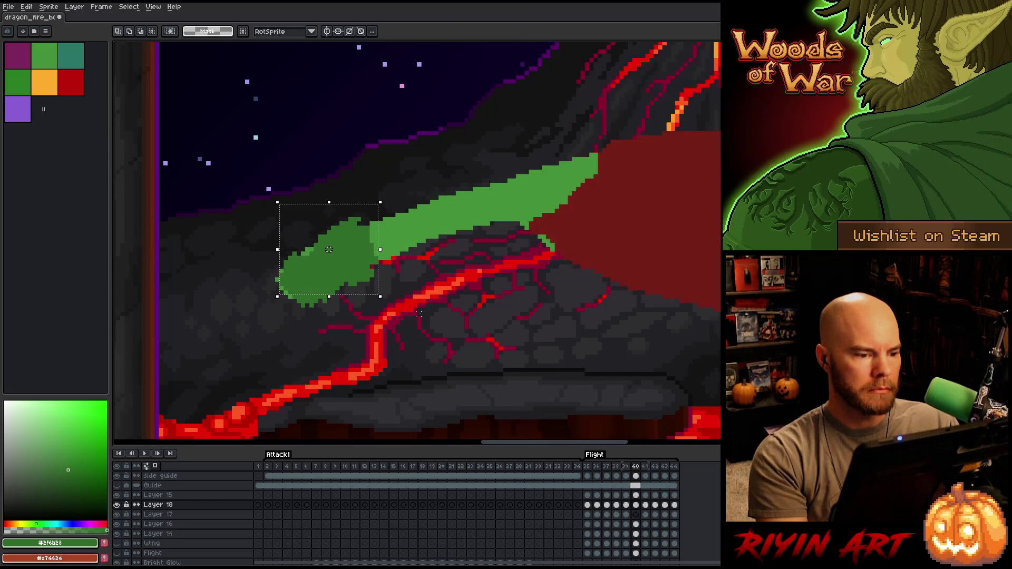
{"action": "key", "text": "Right"}
{"action": "key", "text": "Left"}
{"action": "key", "text": "Left"}
{"action": "key", "text": "Right"}
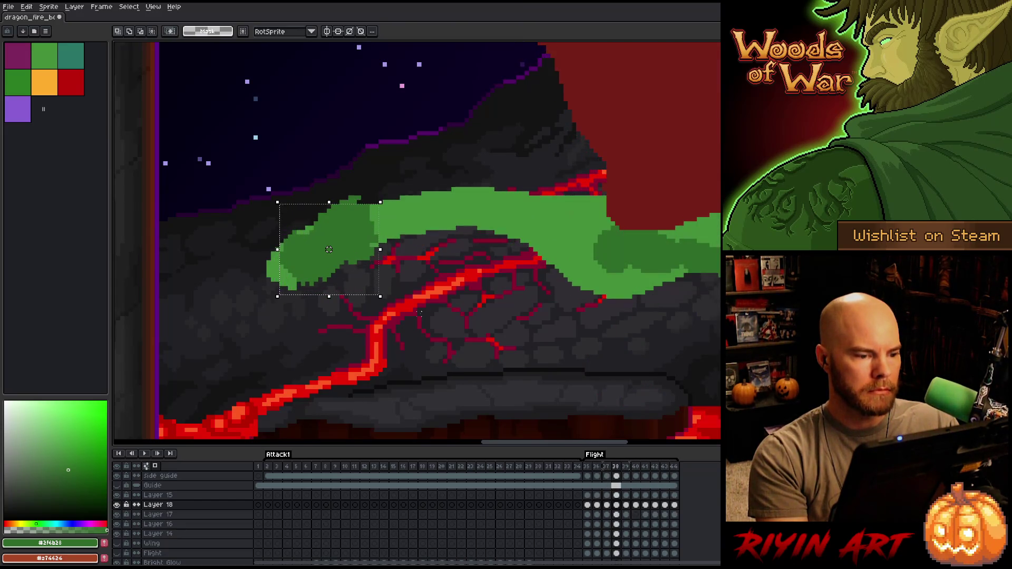
{"action": "key", "text": "Left"}
{"action": "key", "text": "Right"}
{"action": "key", "text": "Right"}
{"action": "key", "text": "Right"}
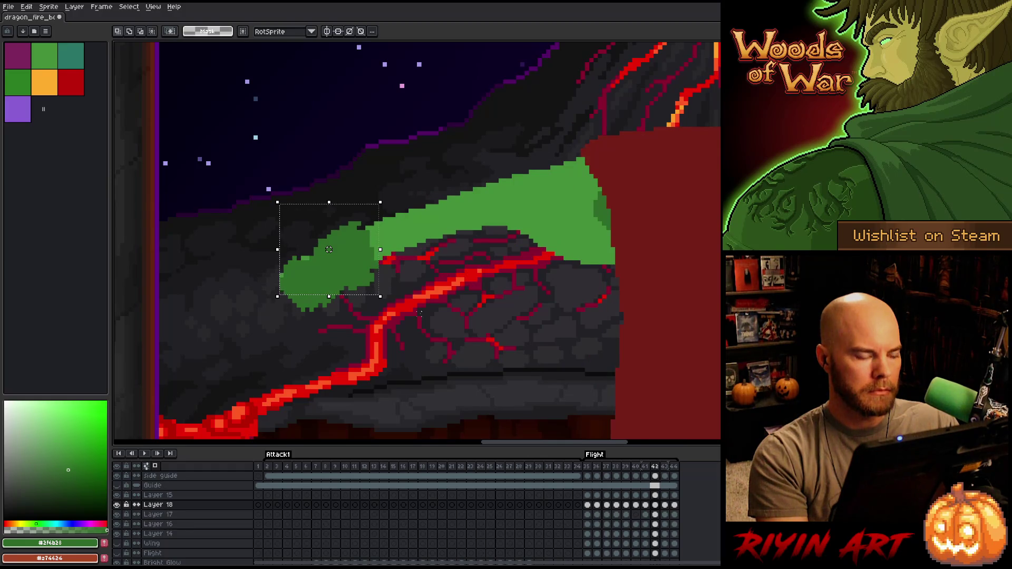
{"action": "key", "text": "Left"}
{"action": "key", "text": "Left"}
{"action": "key", "text": "Right"}
{"action": "key", "text": "Right"}
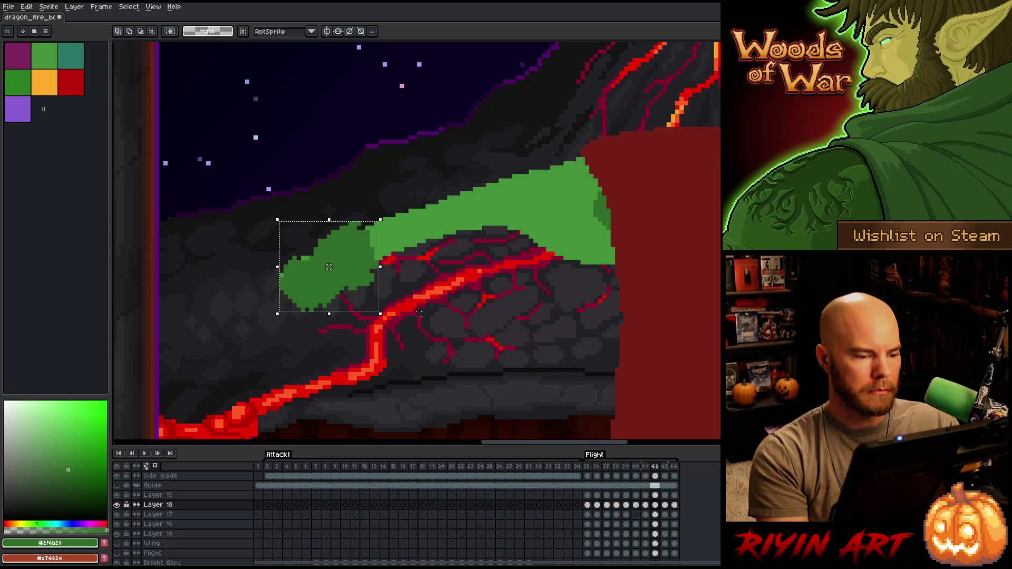
Nudge the green patch about 8 pixels left on frames 41 to 44
{"action": "left_click_drag", "start_coordinate": [329, 267], "coordinate": [333, 266]}
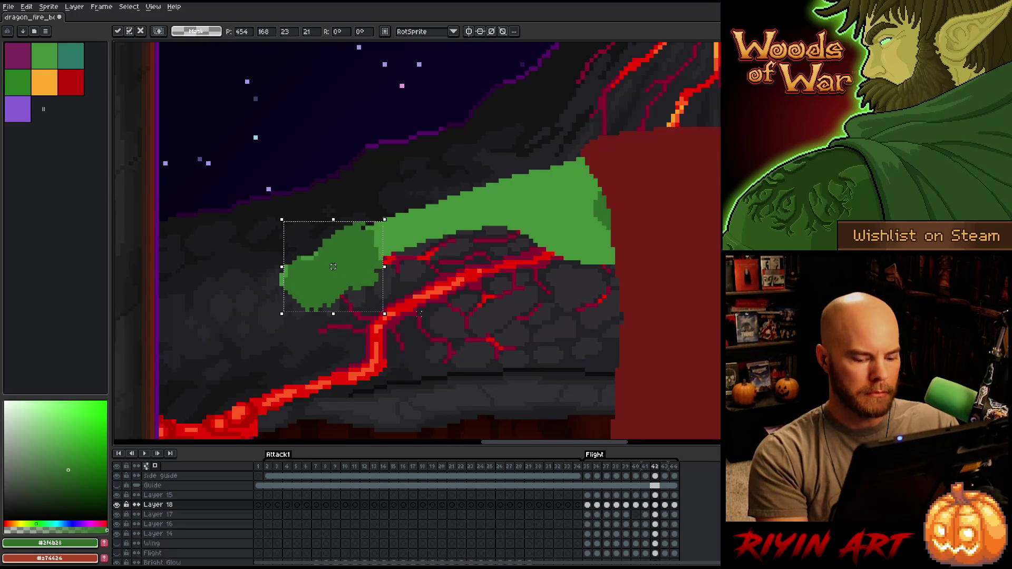
{"action": "key", "text": "Right"}
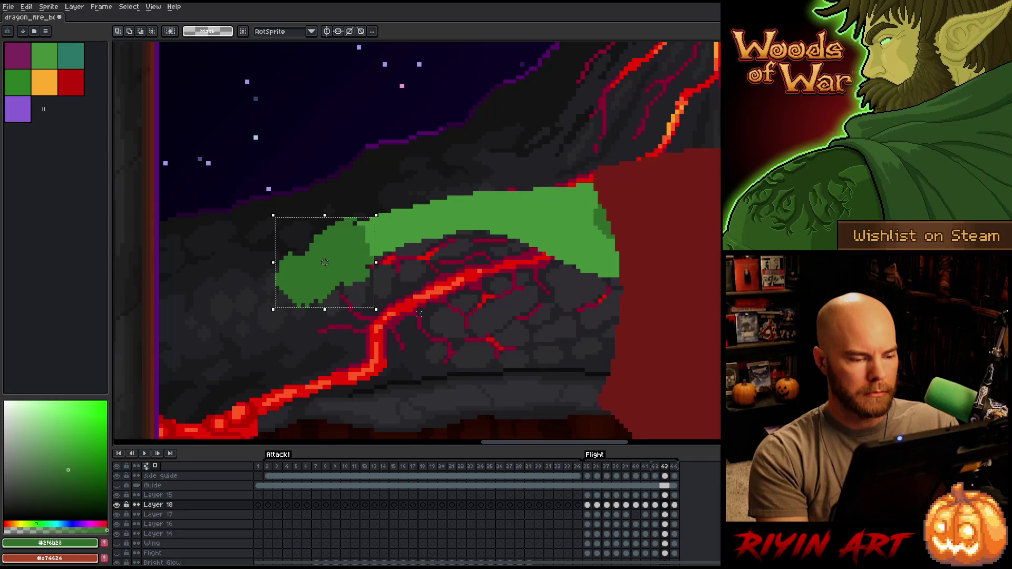
{"action": "left_click_drag", "start_coordinate": [334, 267], "coordinate": [329, 263]}
{"action": "key", "text": "Right"}
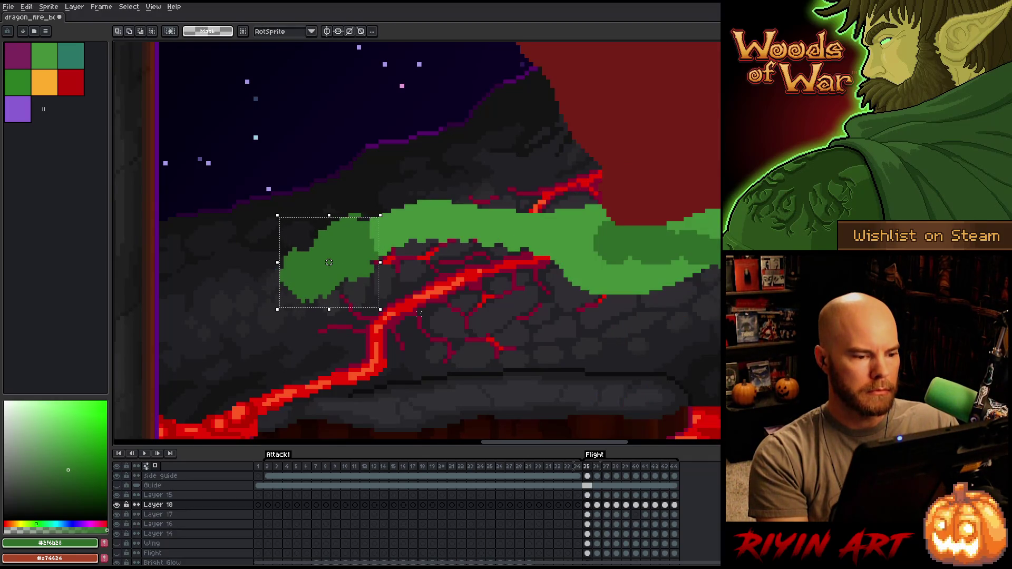
{"action": "key", "text": "Left"}
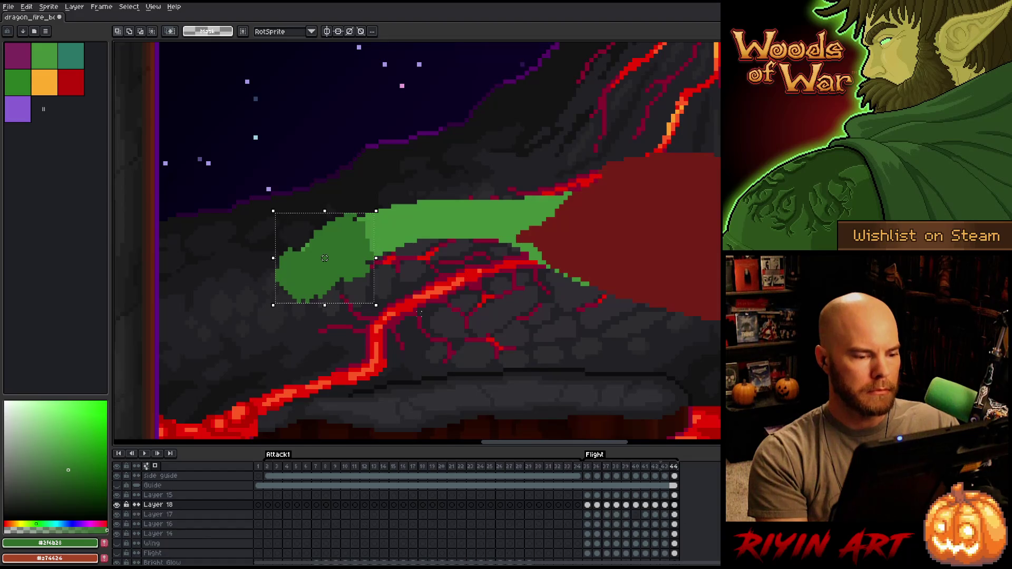
{"action": "left_click_drag", "start_coordinate": [329, 262], "coordinate": [325, 262]}
{"action": "key", "text": "comma"}
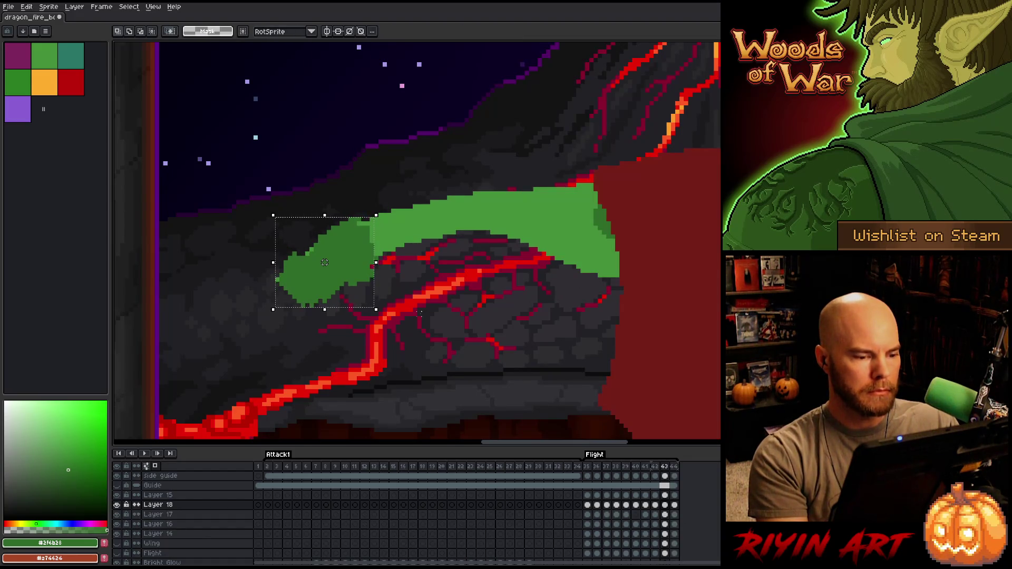
{"action": "left_click", "coordinate": [325, 262]}
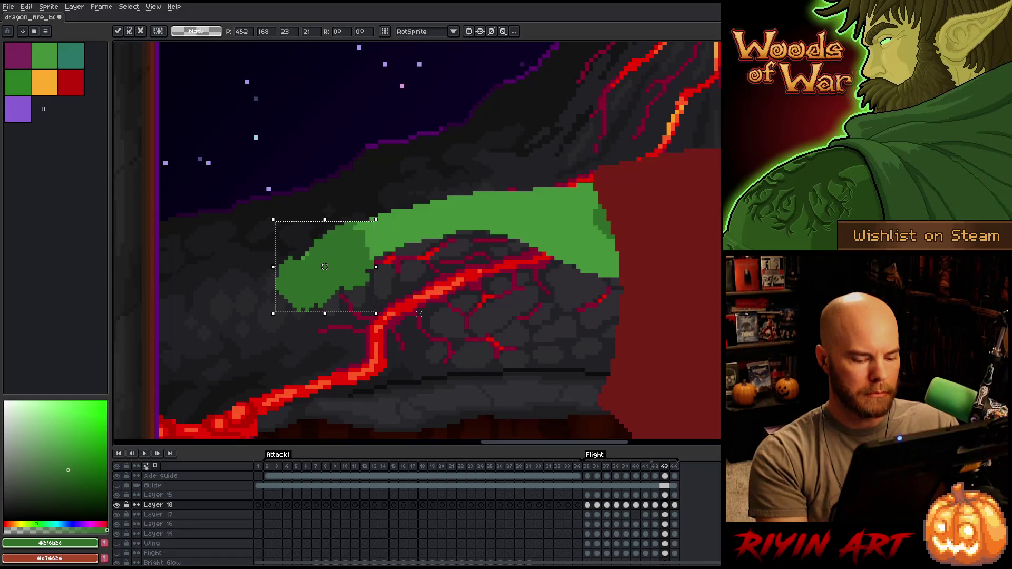
{"action": "key", "text": "comma"}
{"action": "left_click_drag", "start_coordinate": [333, 267], "coordinate": [329, 267]}
{"action": "key", "text": "Return"}
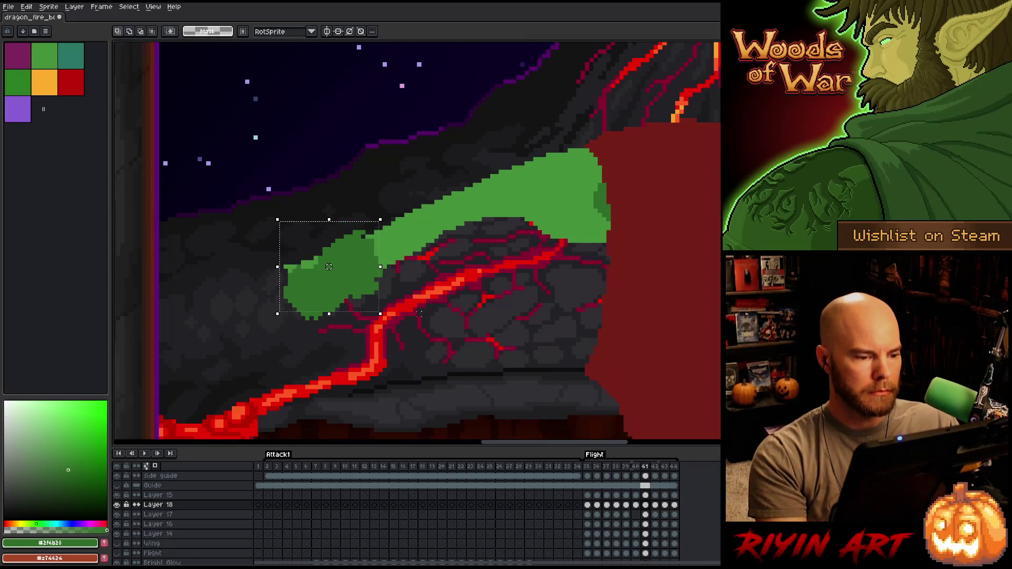
{"action": "key", "text": "comma"}
{"action": "key", "text": "comma"}
{"action": "key", "text": "comma"}
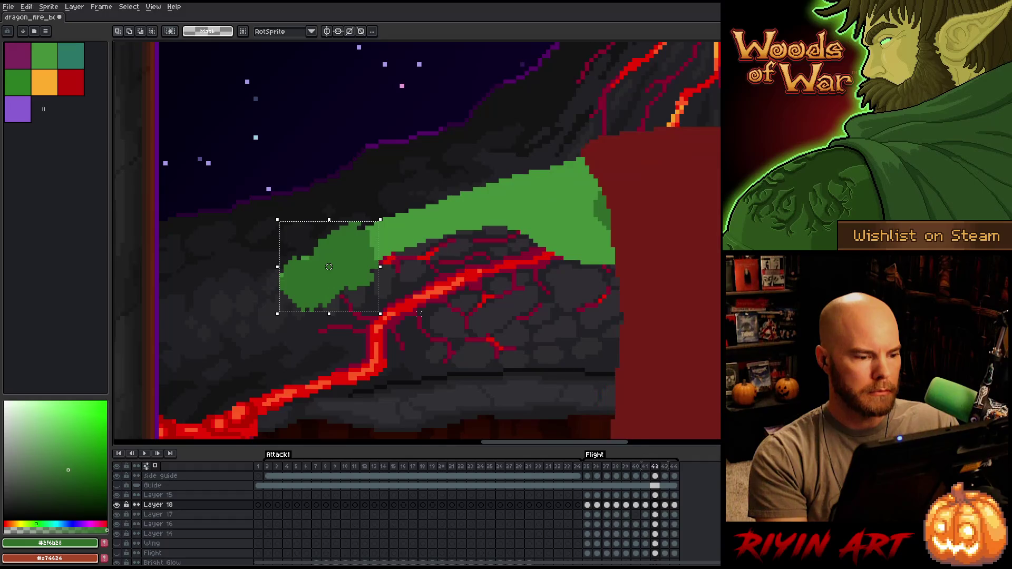
{"action": "left_click_drag", "start_coordinate": [328, 267], "coordinate": [325, 267]}
{"action": "key", "text": "Return"}
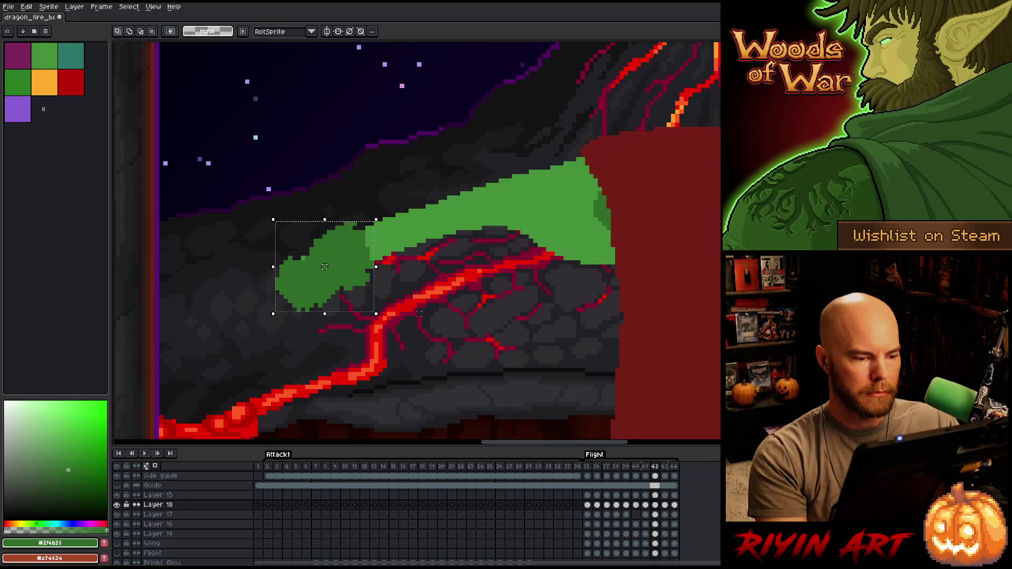
Move the green patch further left, recheck the loop, and select the dragon's front end
{"action": "left_click_drag", "start_coordinate": [333, 275], "coordinate": [325, 275]}
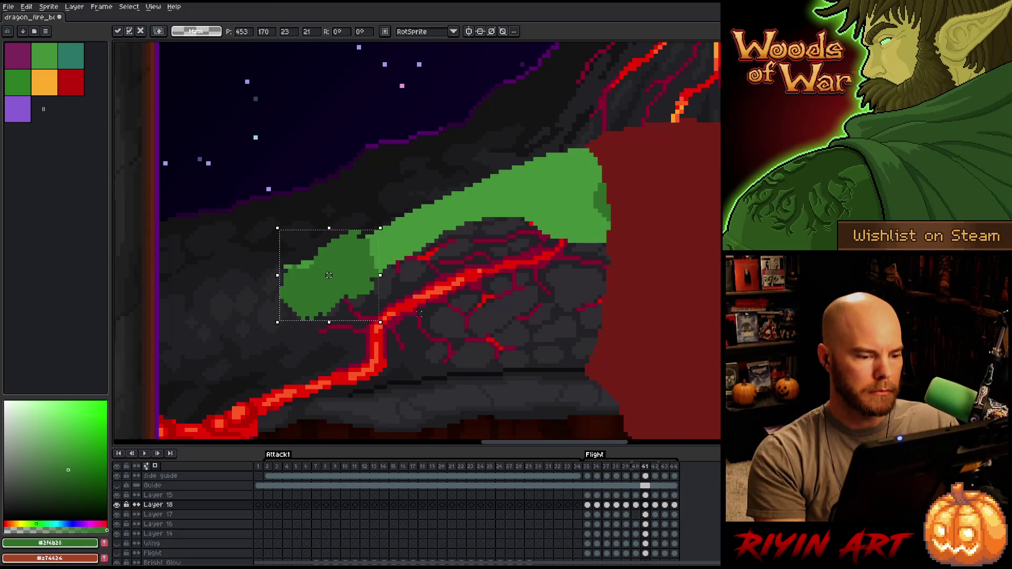
{"action": "key", "text": "comma"}
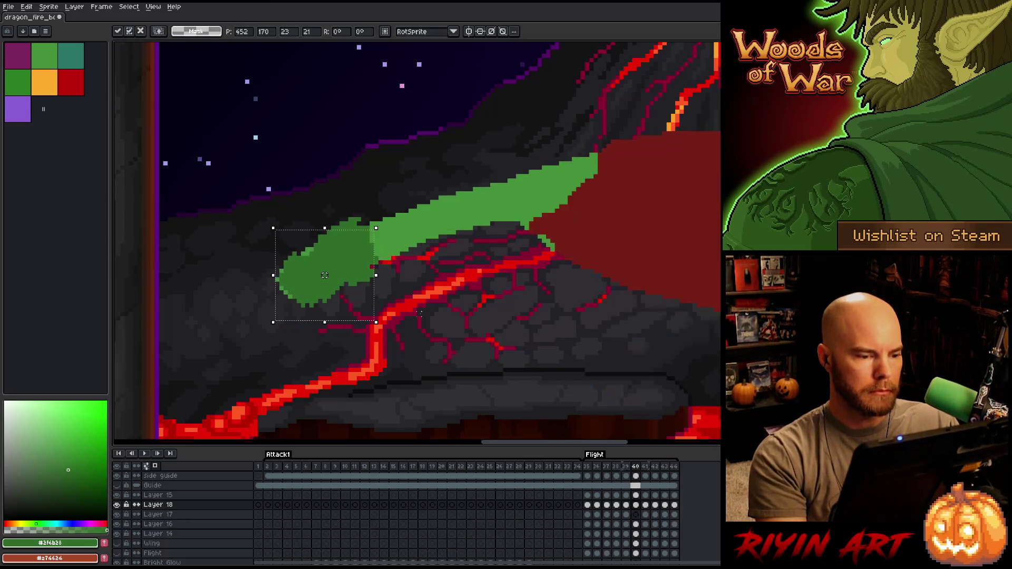
{"action": "key", "text": "period"}
{"action": "key", "text": "period"}
{"action": "key", "text": "comma"}
{"action": "key", "text": "comma"}
{"action": "key", "text": "comma"}
{"action": "key", "text": "comma"}
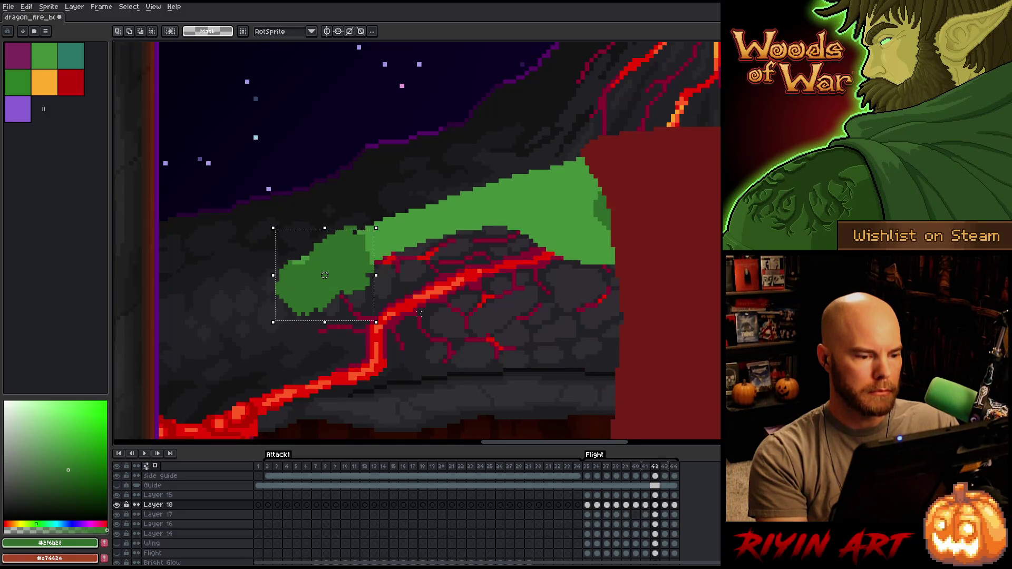
{"action": "key", "text": "comma"}
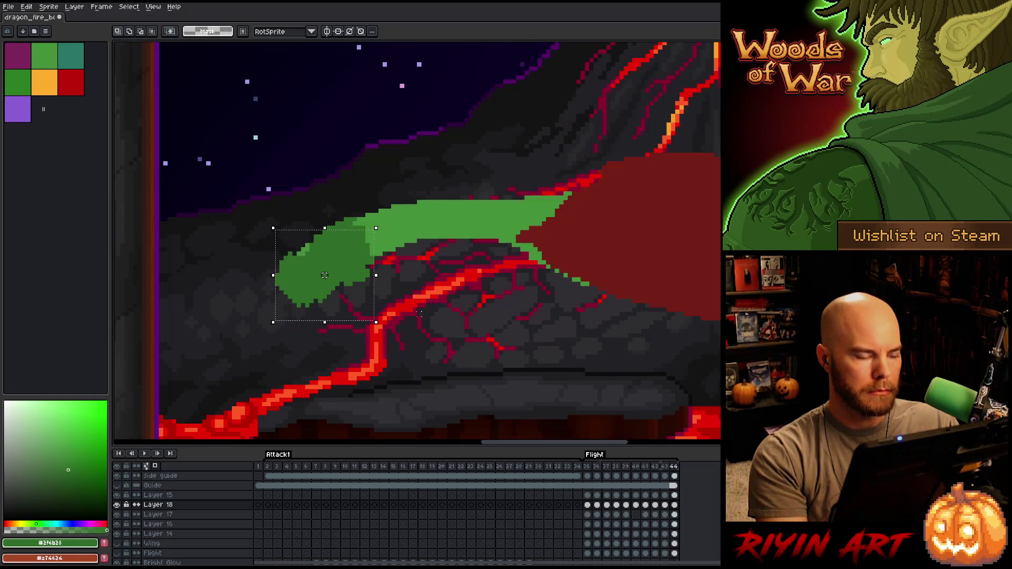
{"action": "key", "text": "comma"}
{"action": "key", "text": "period"}
{"action": "key", "text": "period"}
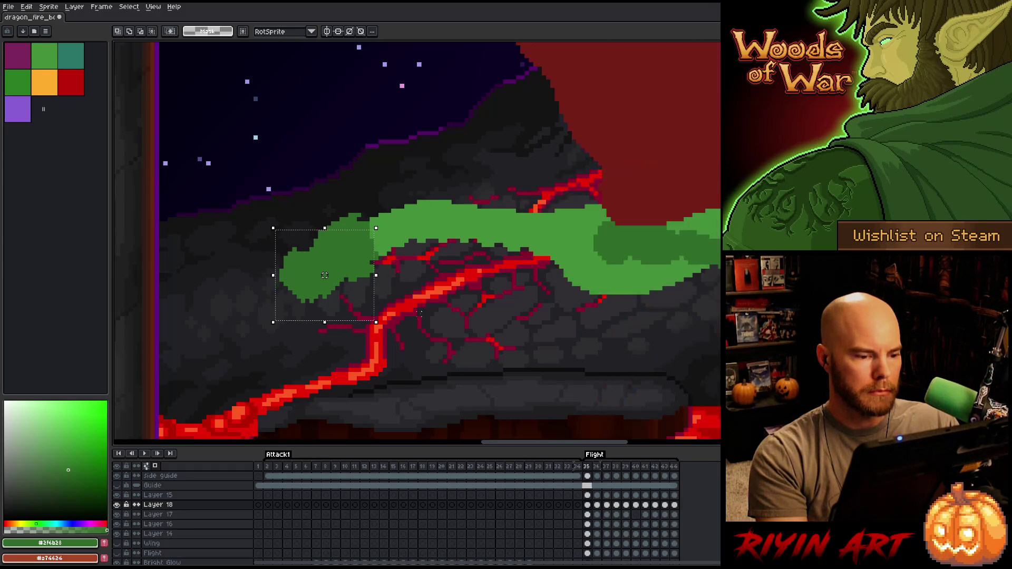
{"action": "key", "text": "comma"}
{"action": "left_click_drag", "start_coordinate": [324, 275], "coordinate": [329, 262]}
{"action": "key", "text": "comma"}
{"action": "key", "text": "period"}
{"action": "key", "text": "comma"}
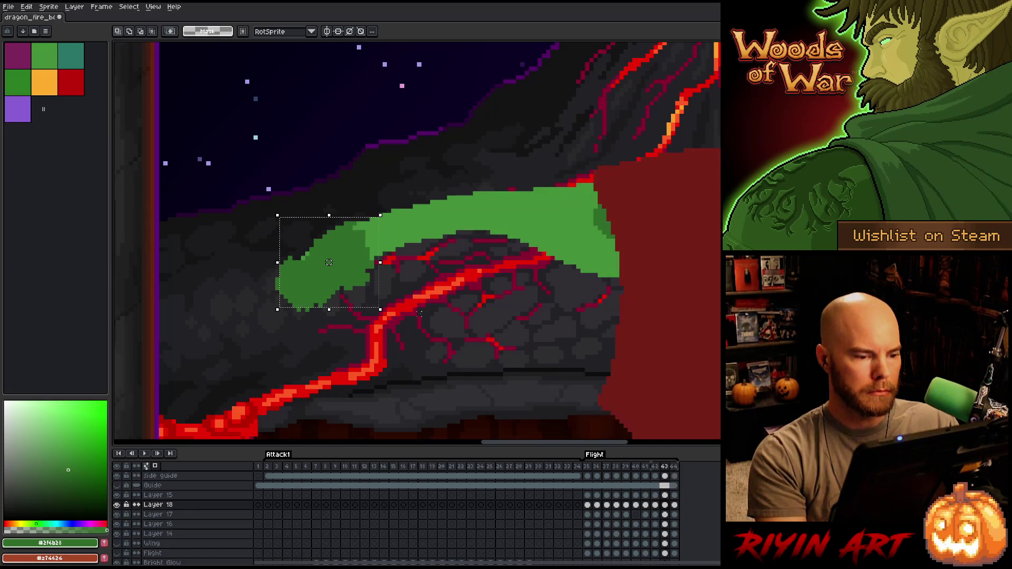
{"action": "key", "text": "comma"}
{"action": "key", "text": "comma"}
{"action": "key", "text": "comma"}
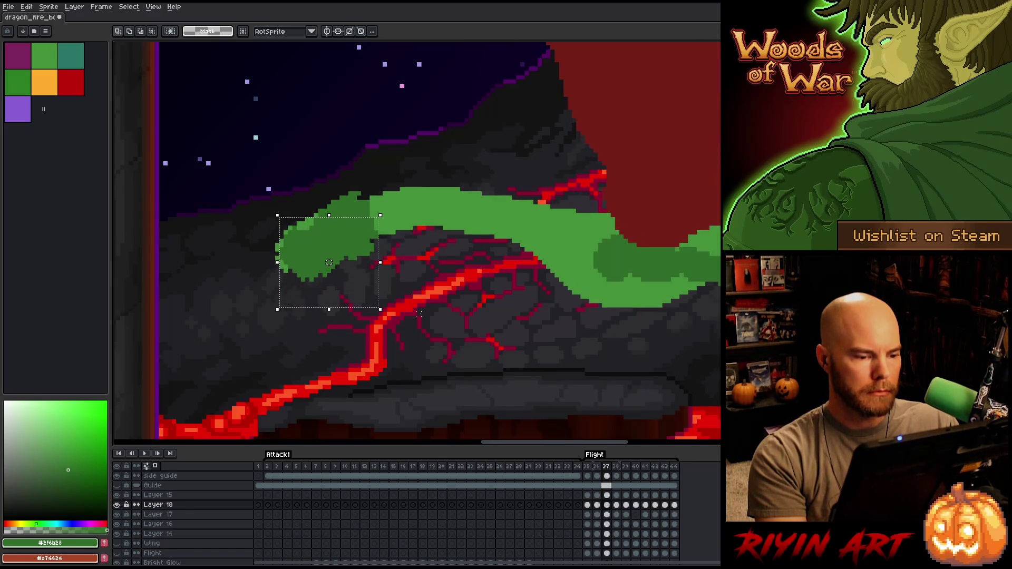
{"action": "key", "text": "comma"}
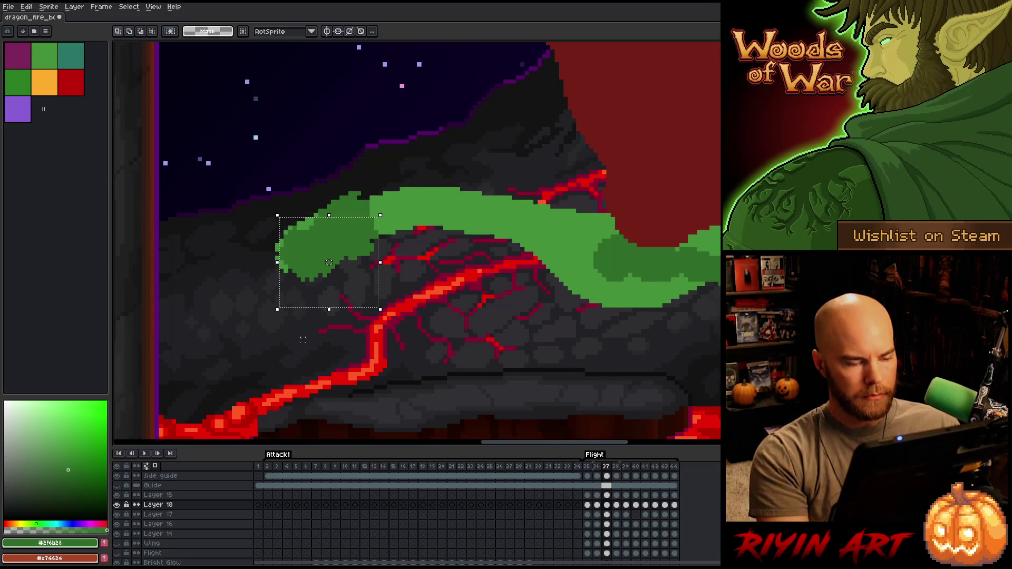
{"action": "mouse_move", "coordinate": [201, 112]}
{"action": "left_mouse_down"}
{"action": "mouse_move", "coordinate": [332, 360]}
{"action": "mouse_move", "coordinate": [362, 391]}
{"action": "left_mouse_up"}
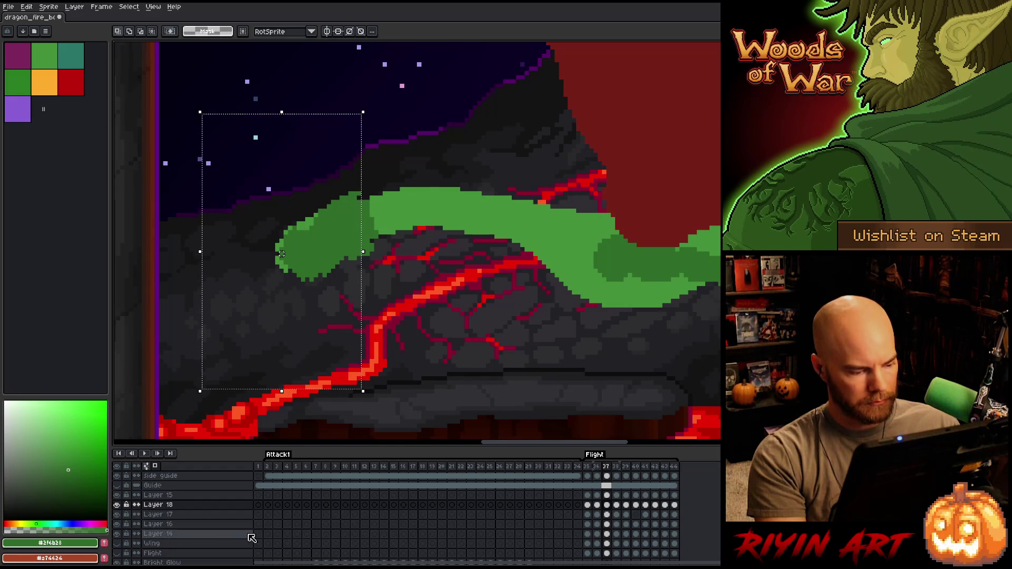
Select Flight frames 35–40 in the timeline and play the animation
{"action": "left_click_drag", "start_coordinate": [589, 534], "coordinate": [698, 538]}
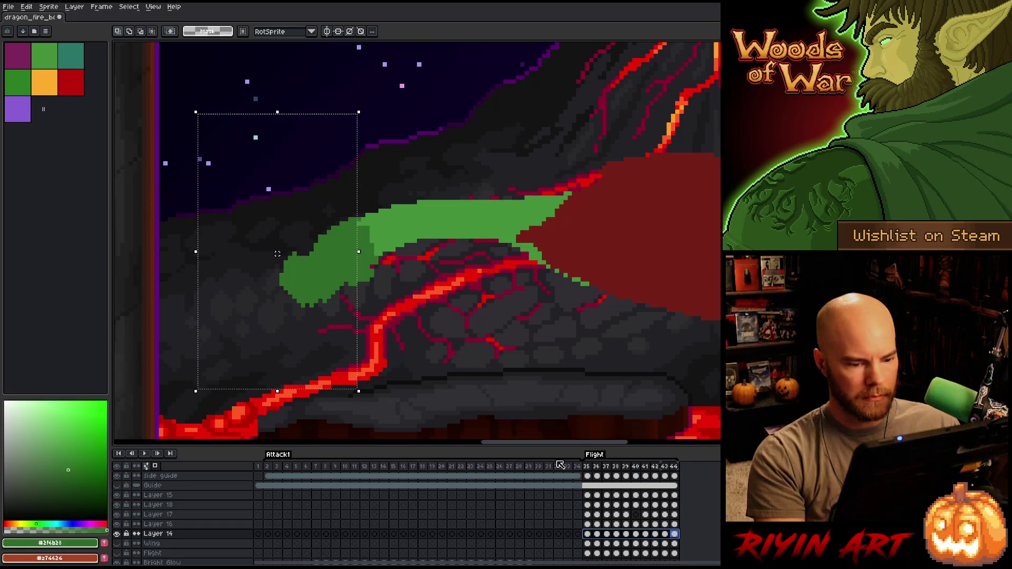
{"action": "left_click_drag", "start_coordinate": [587, 467], "coordinate": [636, 467]}
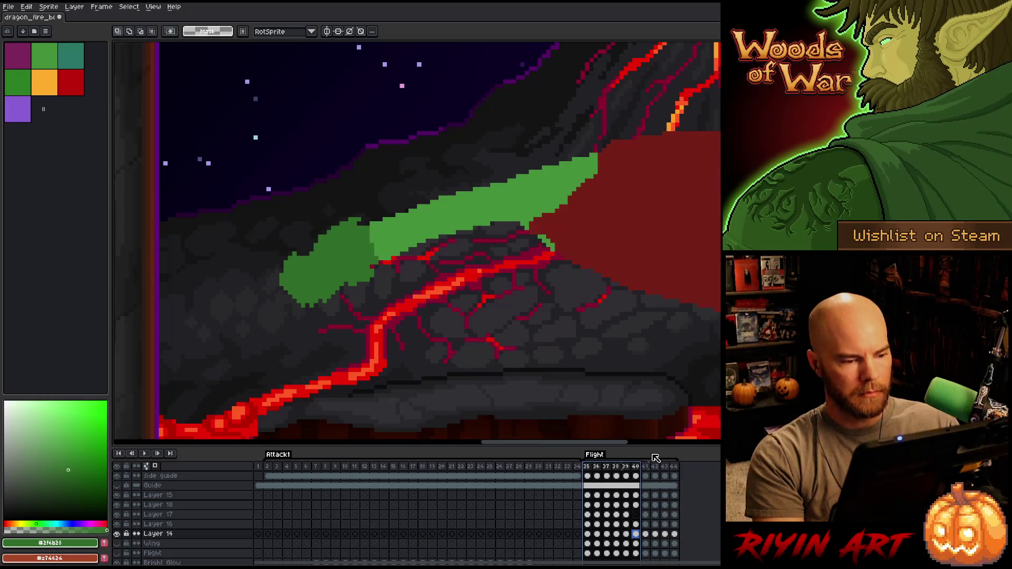
{"action": "key", "text": "Return"}
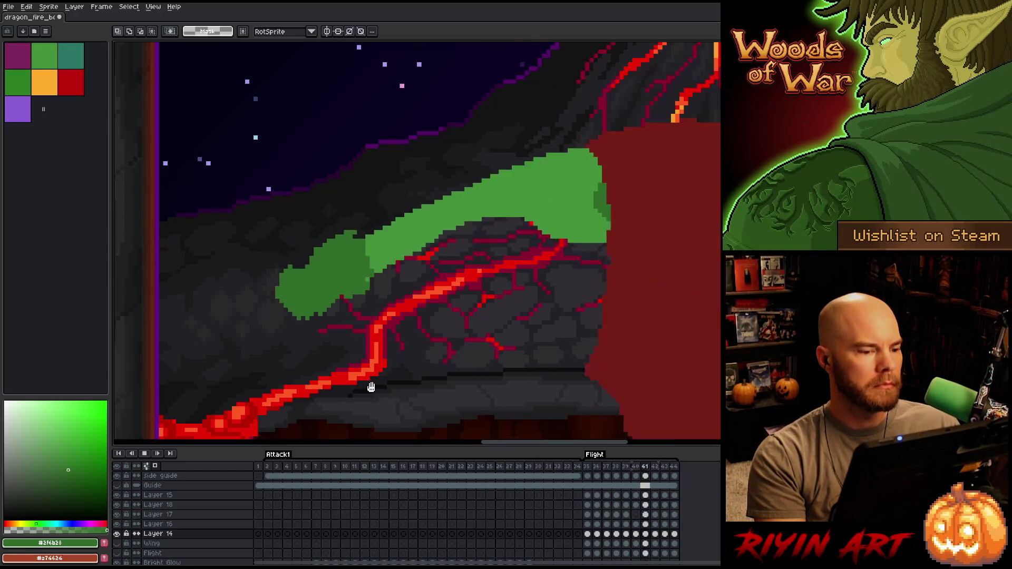
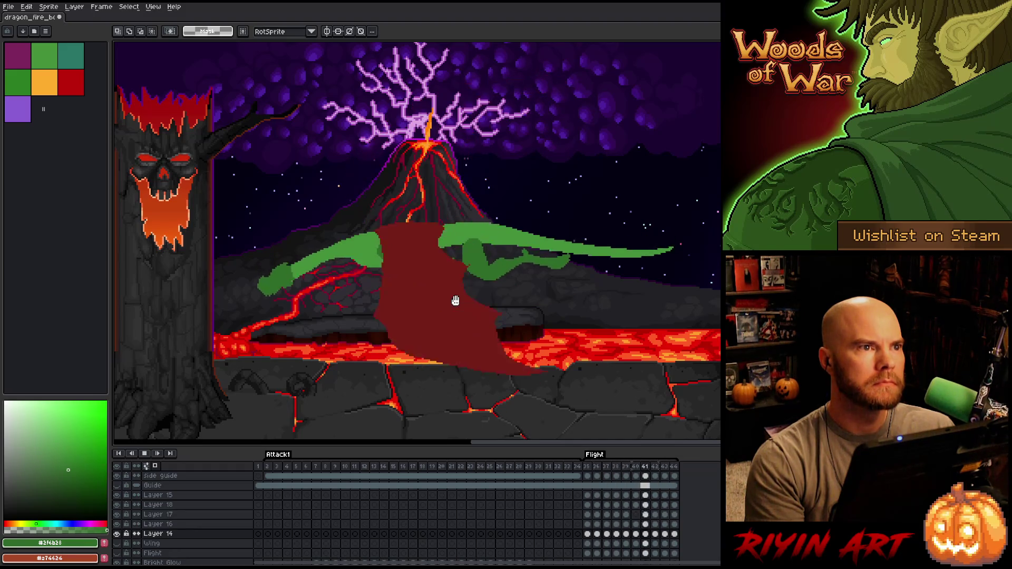
Stop playback, frame the whole canvas, and insert a new frame 37 after frame 36
{"action": "key", "text": "Return"}
{"action": "scroll", "coordinate": [362, 316], "scroll_direction": "down", "scroll_amount": 2}
{"action": "key", "text": "Return"}
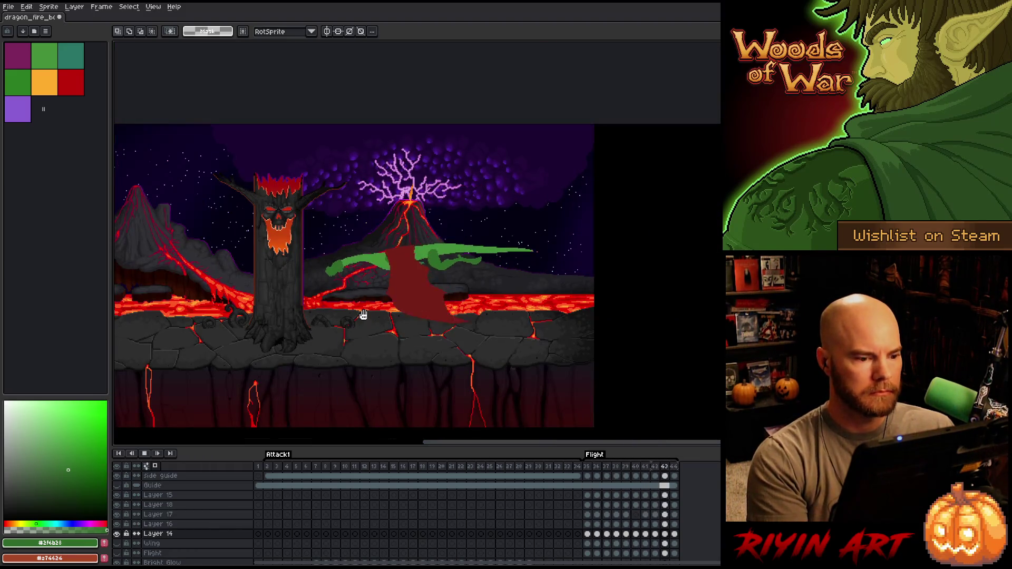
{"action": "left_click_drag", "start_coordinate": [345, 316], "coordinate": [436, 298]}
{"action": "key", "text": "Return"}
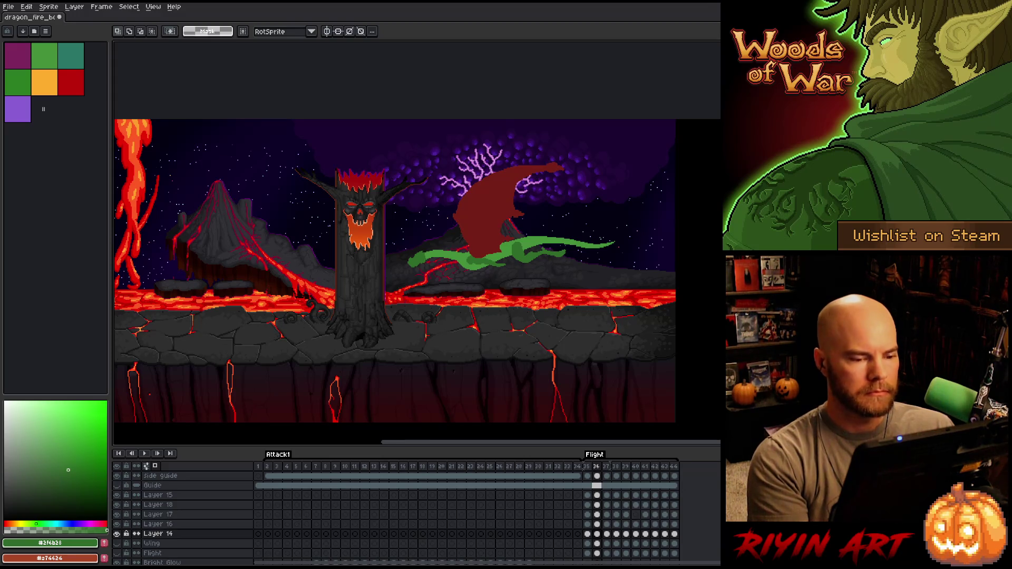
{"action": "left_click", "coordinate": [592, 467]}
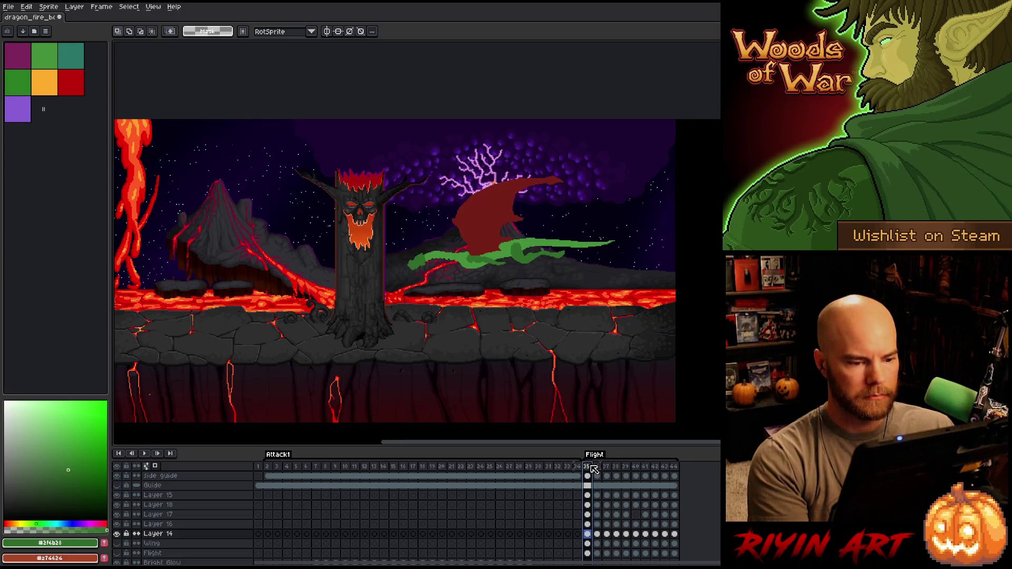
{"action": "key", "text": "Right"}
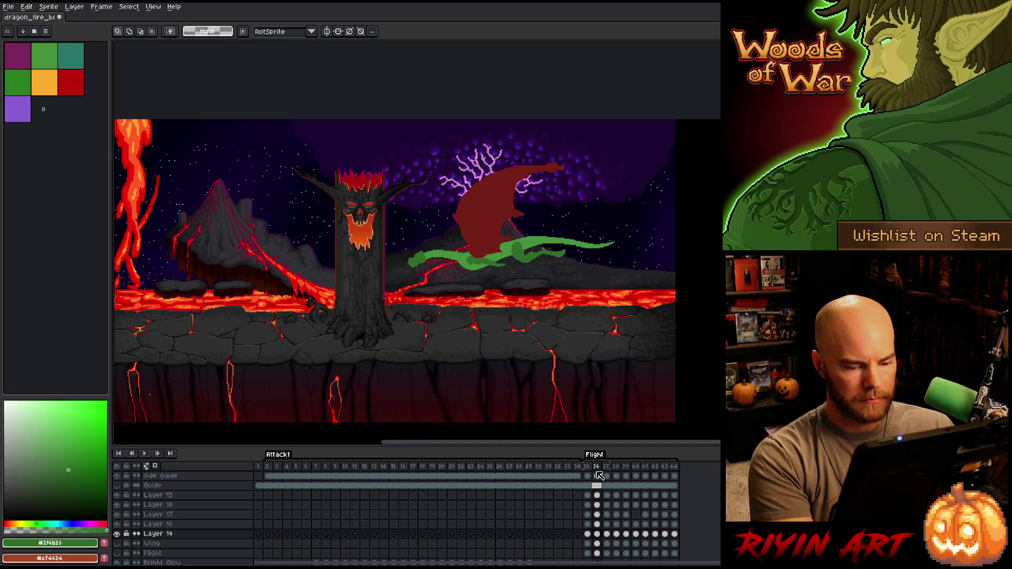
{"action": "key", "text": "alt+n"}
{"action": "key", "text": "alt+n"}
{"action": "key", "text": "alt+n"}
{"action": "key", "text": "alt+n"}
{"action": "key", "text": "alt+n"}
{"action": "key", "text": "alt+n"}
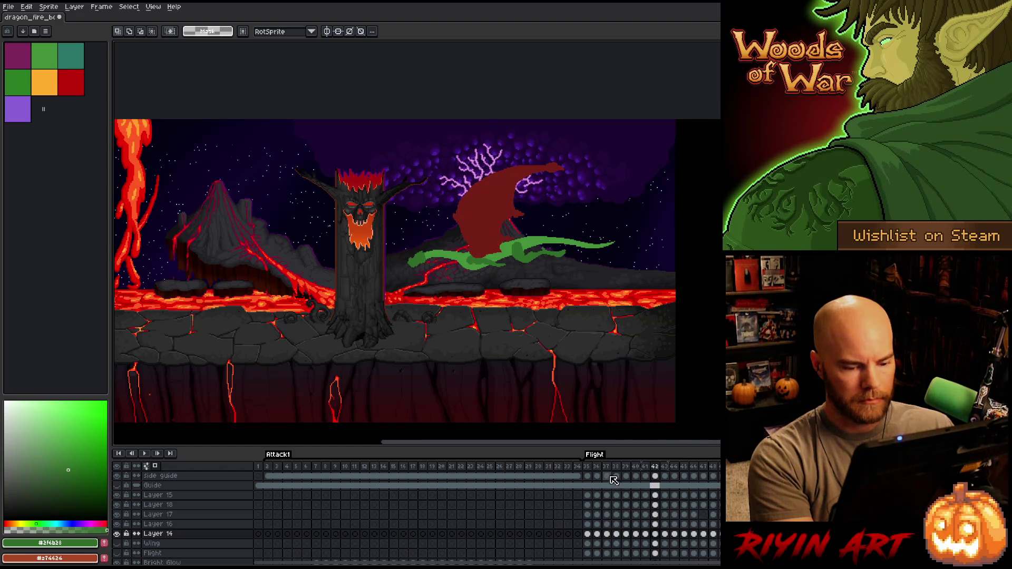
Replay the Flight animation and stop it on the first Flight frame
{"action": "key", "text": "Return"}
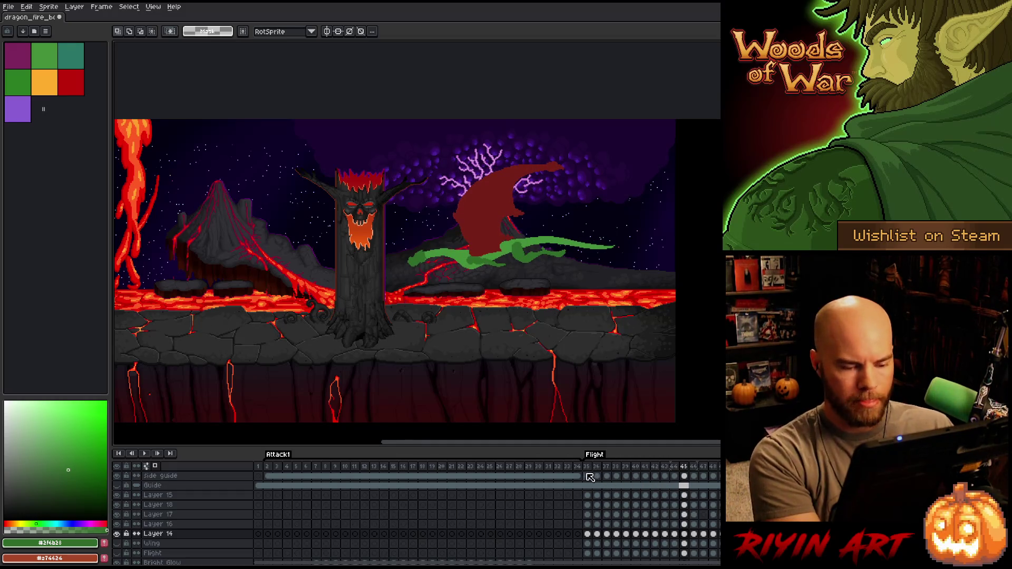
{"action": "left_click", "coordinate": [589, 469]}
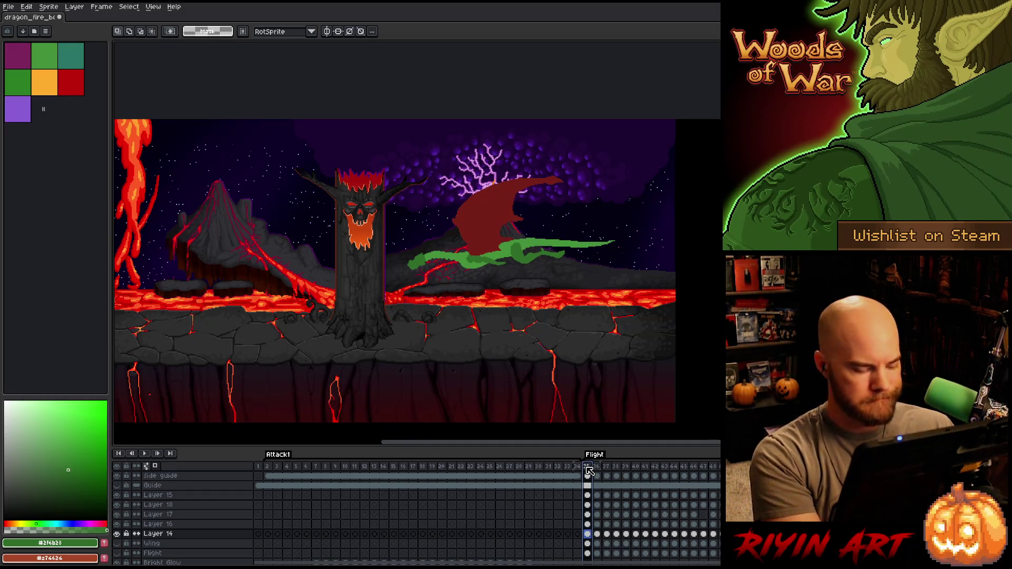
{"action": "key", "text": "Return"}
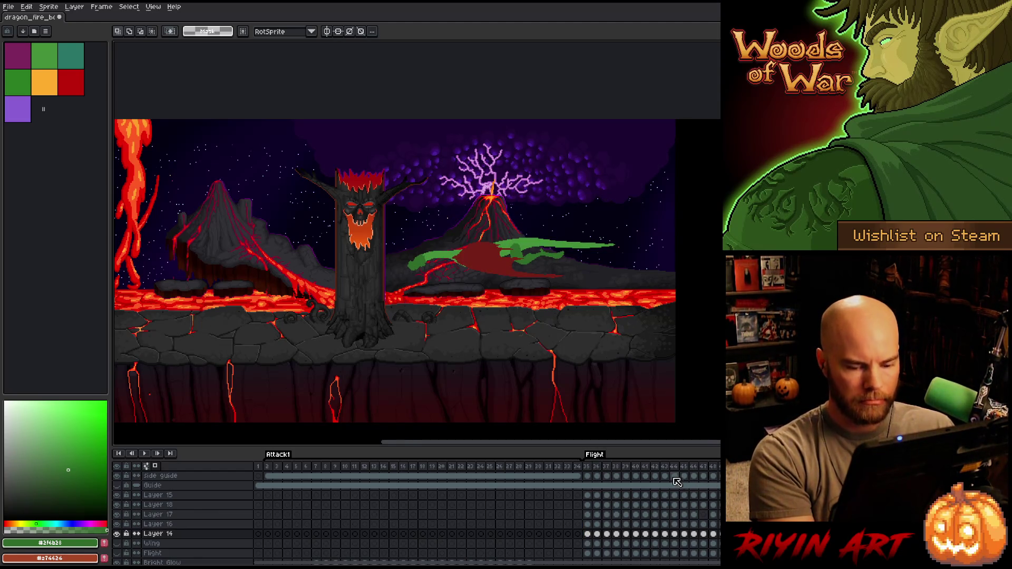
{"action": "left_click", "coordinate": [588, 476]}
Select the frame 35 cel and toggle between Layer 15 and the dragon body layer
{"action": "scroll", "coordinate": [588, 482], "scroll_direction": "down", "scroll_amount": 3}
{"action": "scroll", "coordinate": [589, 482], "scroll_direction": "up", "scroll_amount": 3}
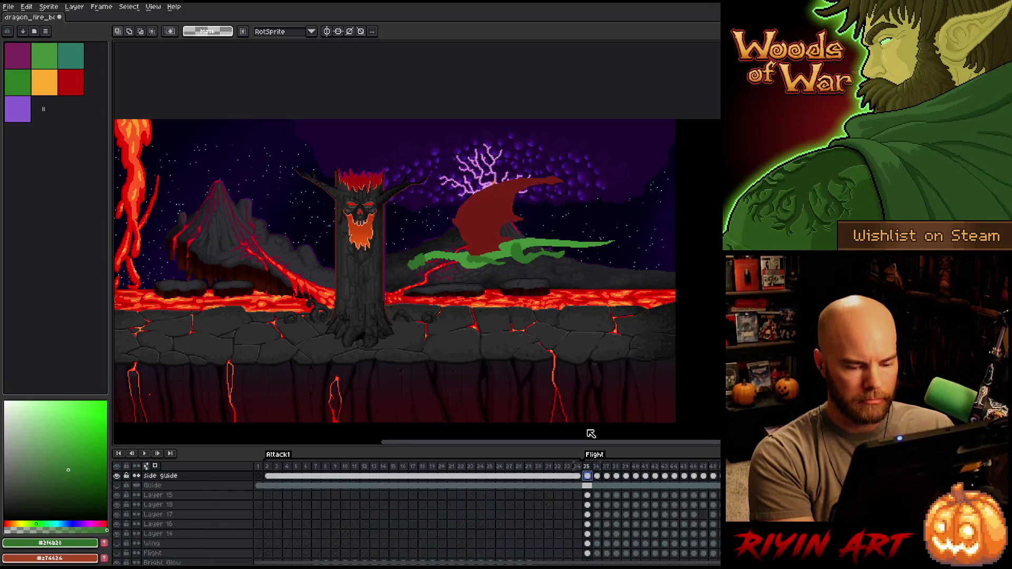
{"action": "scroll", "coordinate": [593, 500], "scroll_direction": "down", "scroll_amount": 3}
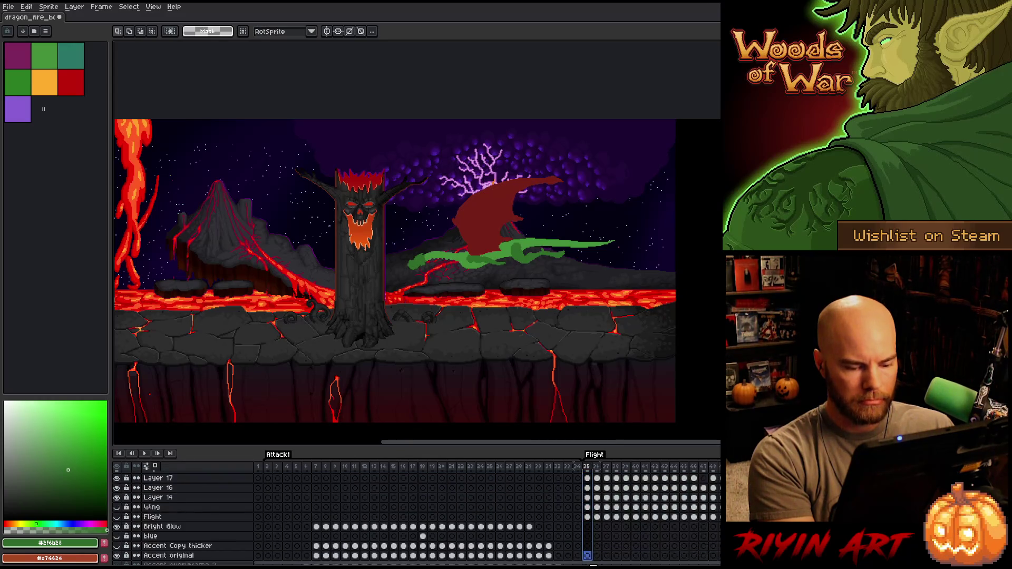
{"action": "left_click", "coordinate": [589, 509]}
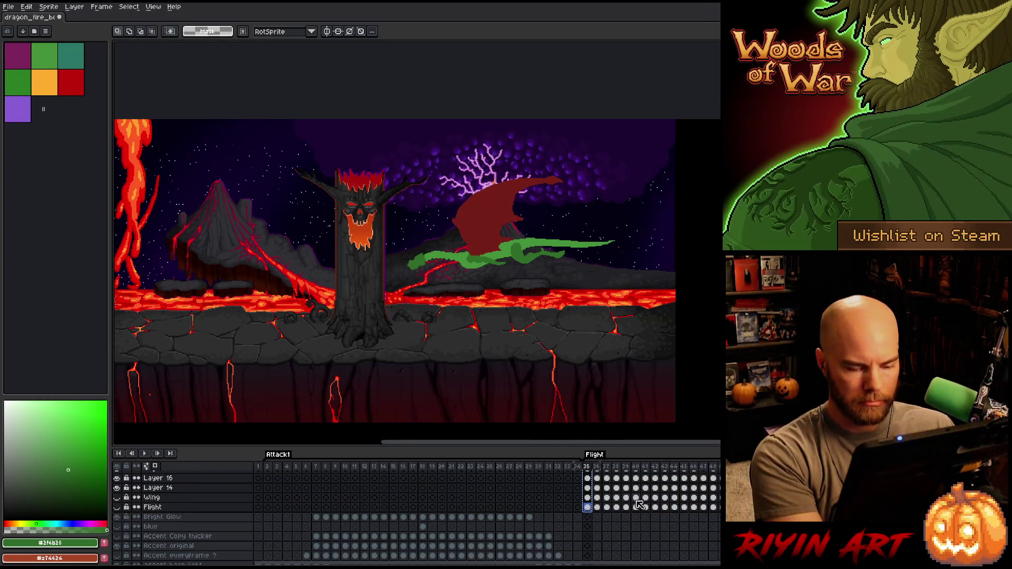
{"action": "scroll", "coordinate": [648, 506], "scroll_direction": "up", "scroll_amount": 3}
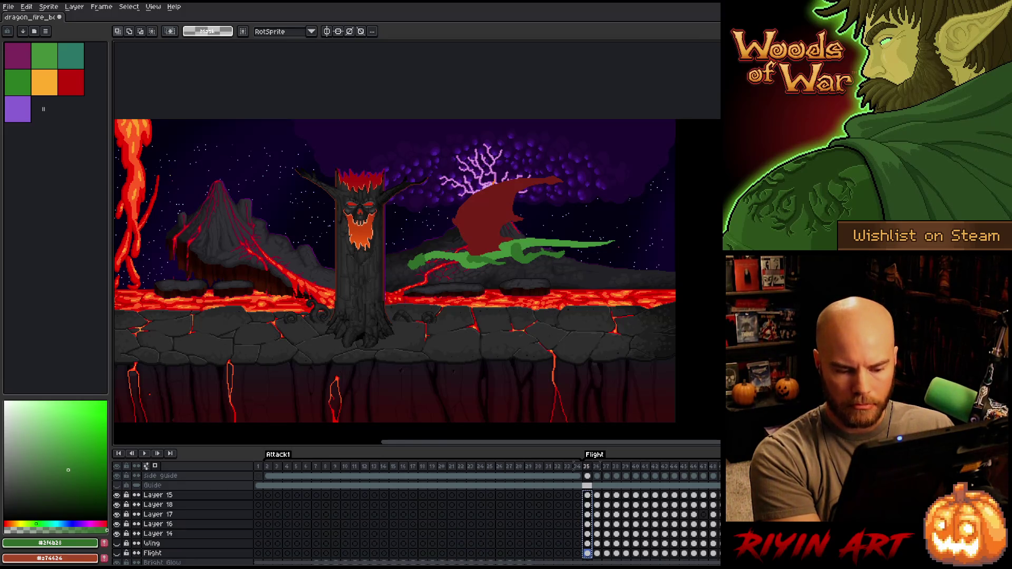
{"action": "left_click", "coordinate": [116, 495], "text": "alt"}
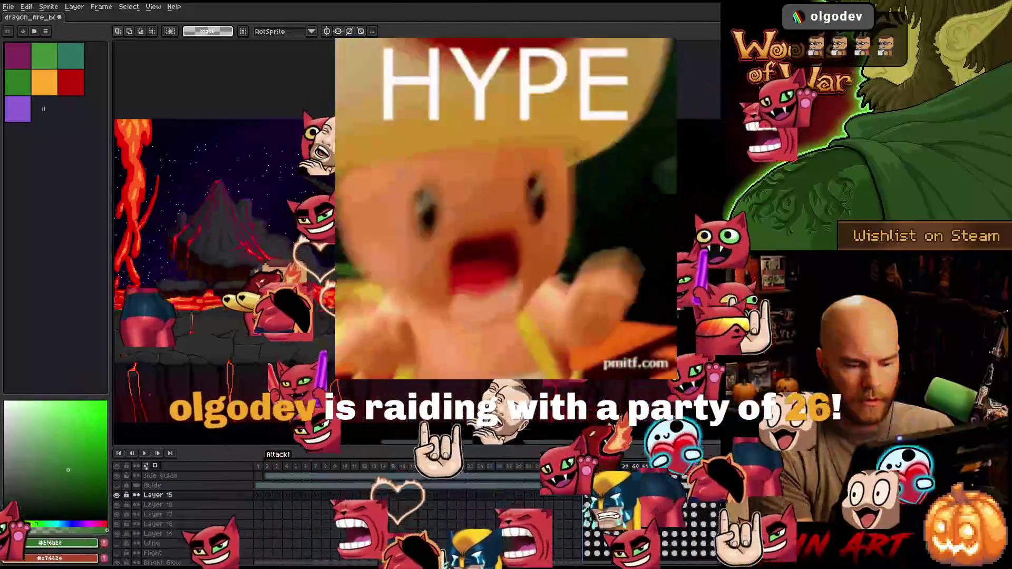
{"action": "left_click", "coordinate": [153, 534]}
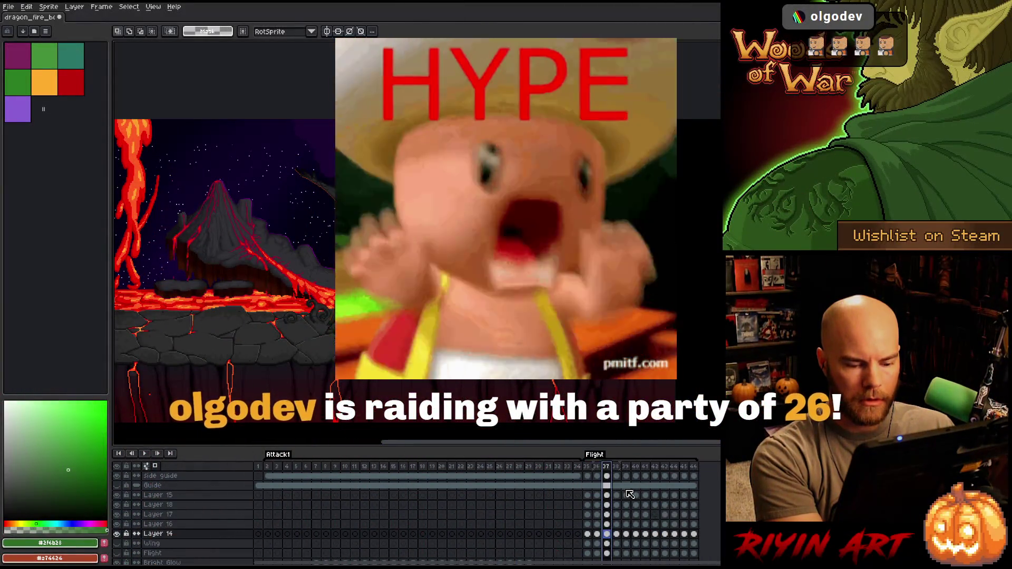
Delete the extra frame 37 and select the Flight frame range
{"action": "key", "text": "alt+c"}
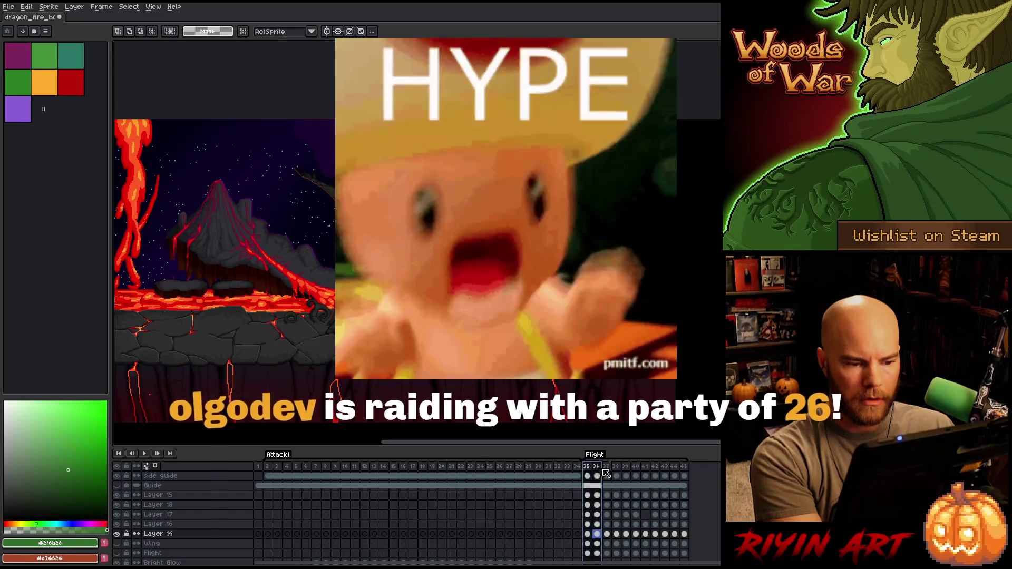
{"action": "left_click_drag", "start_coordinate": [605, 471], "coordinate": [691, 468]}
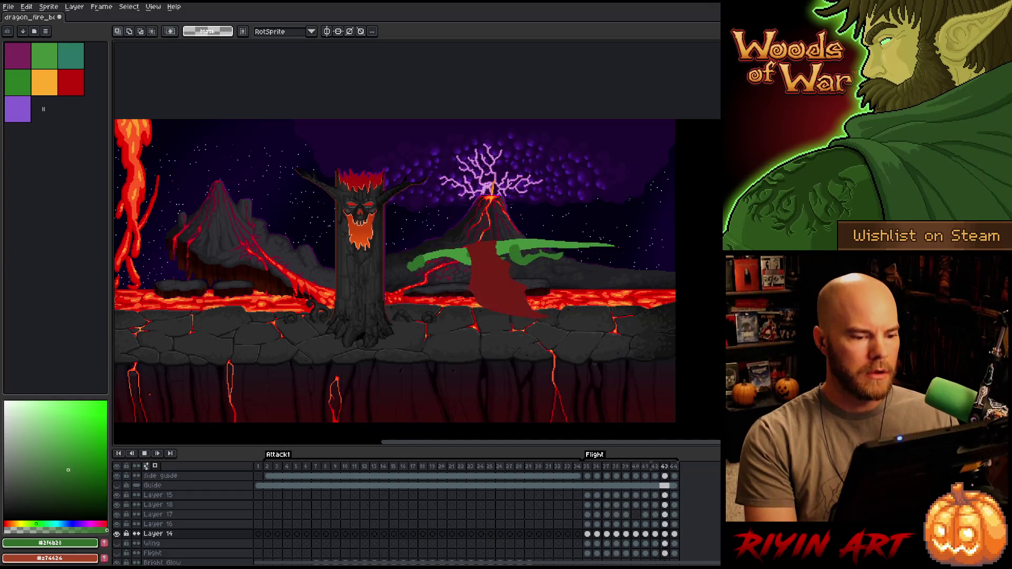
{"action": "scroll", "coordinate": [652, 290], "scroll_direction": "up", "scroll_amount": 1}
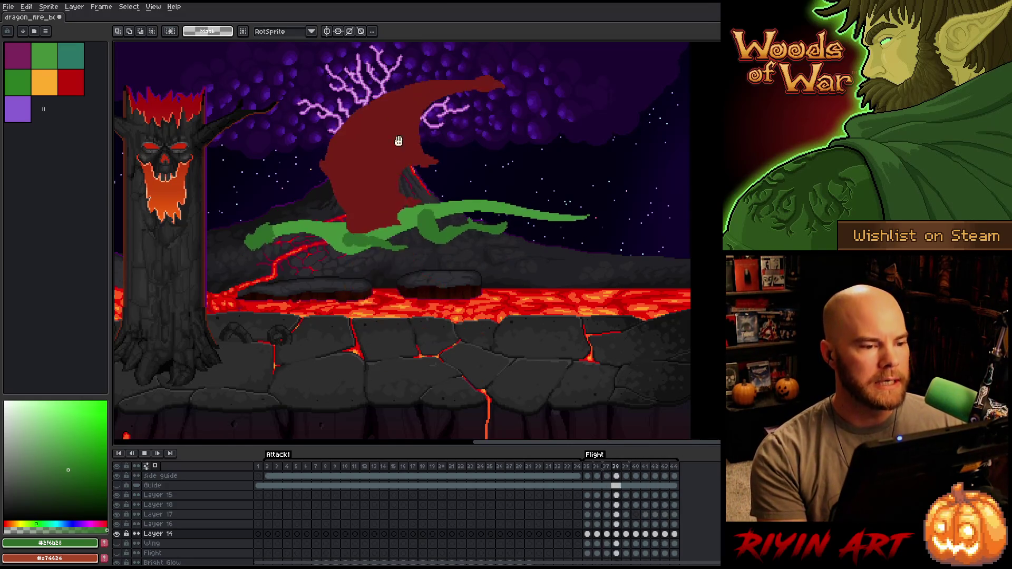
Jump into the Attack1 tag to show the dragon's fire-breath animation
{"action": "left_click", "coordinate": [276, 471]}
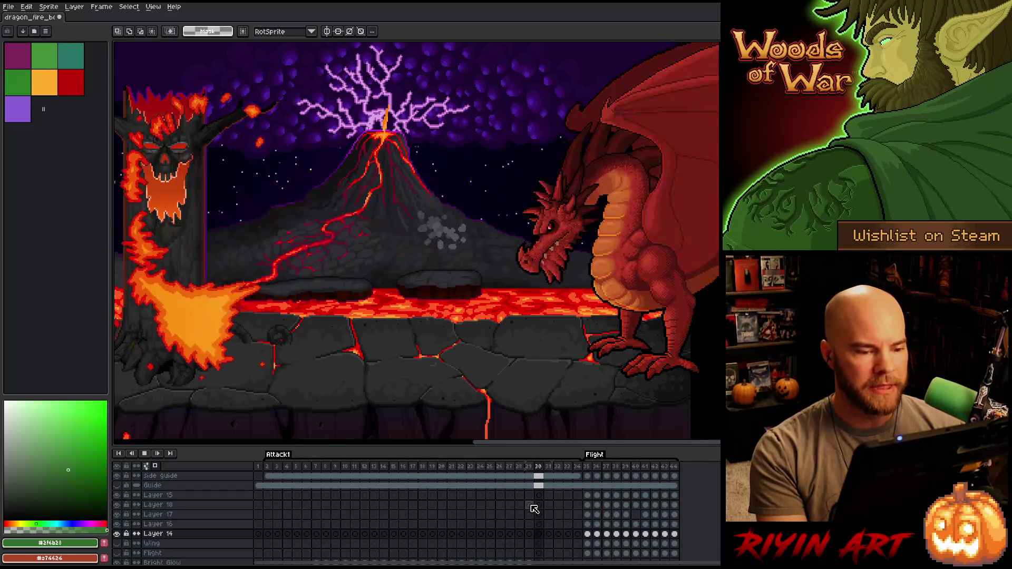
Stop Attack1, play and stop the Flight cycle, then go to frame 43 to check the pose
{"action": "key", "text": "Return"}
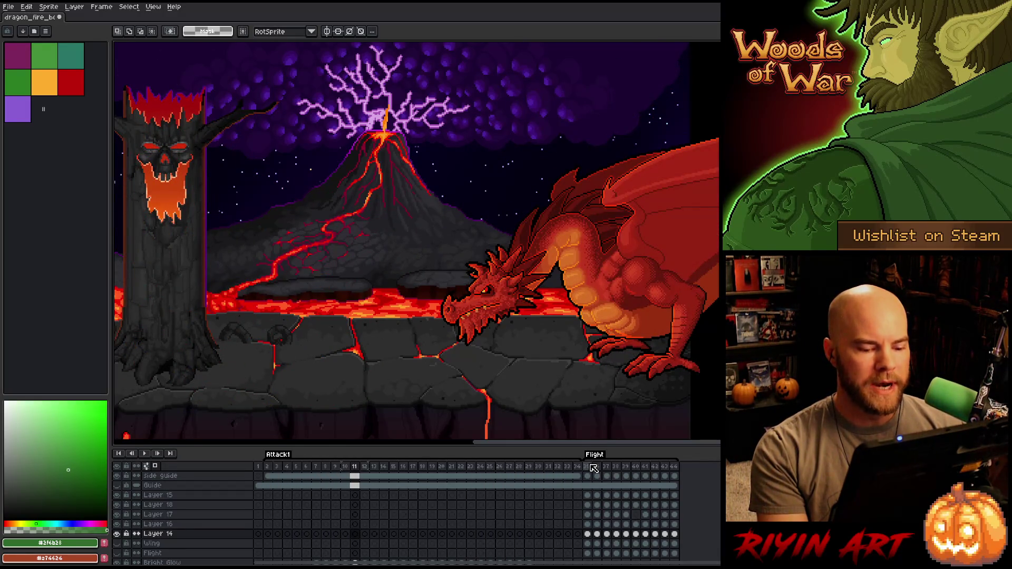
{"action": "left_click", "coordinate": [593, 469]}
{"action": "key", "text": "Return"}
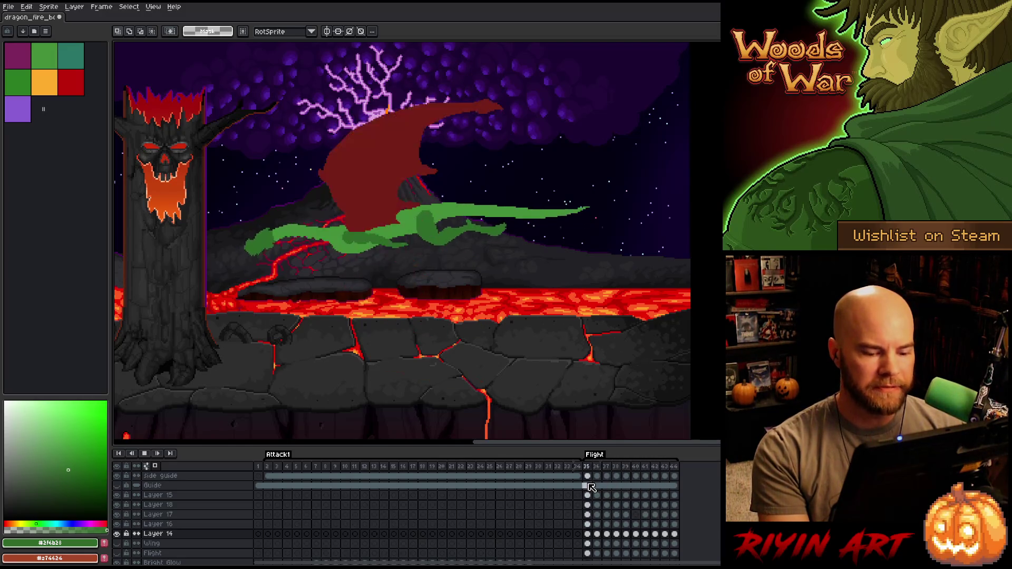
{"action": "left_click", "coordinate": [144, 453]}
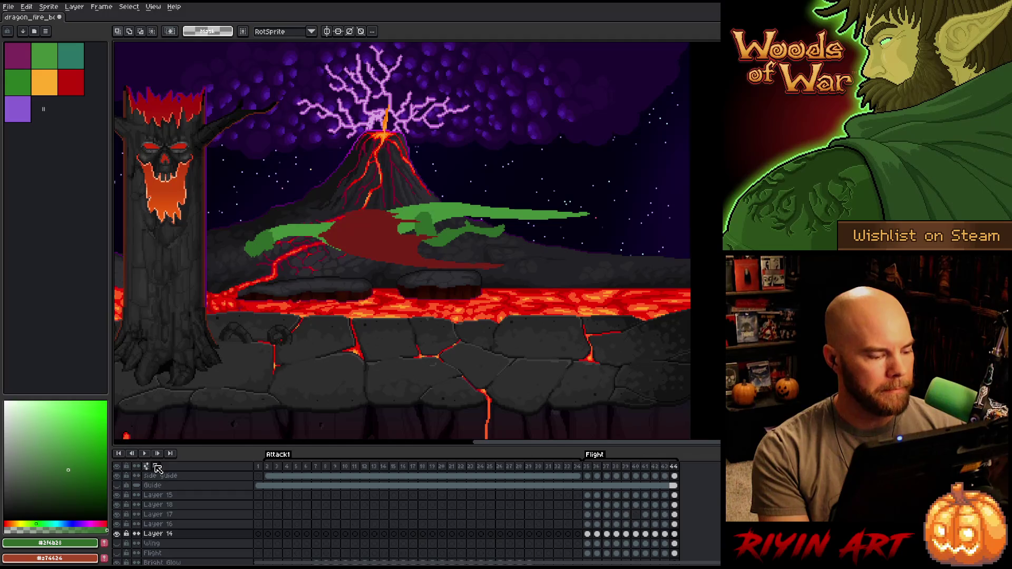
{"action": "key", "text": "Return"}
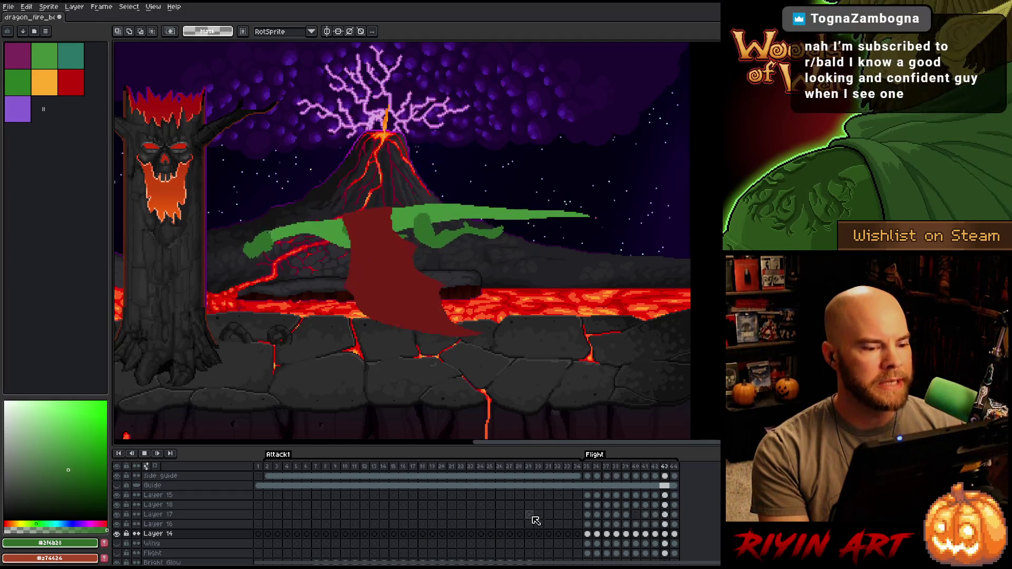
{"action": "key", "text": "Return"}
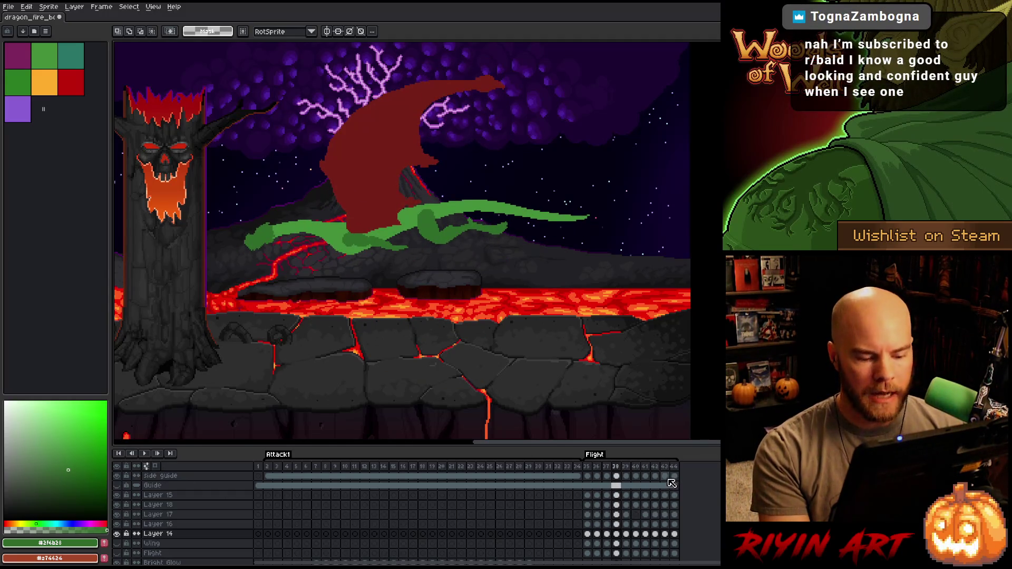
{"action": "left_click", "coordinate": [677, 467]}
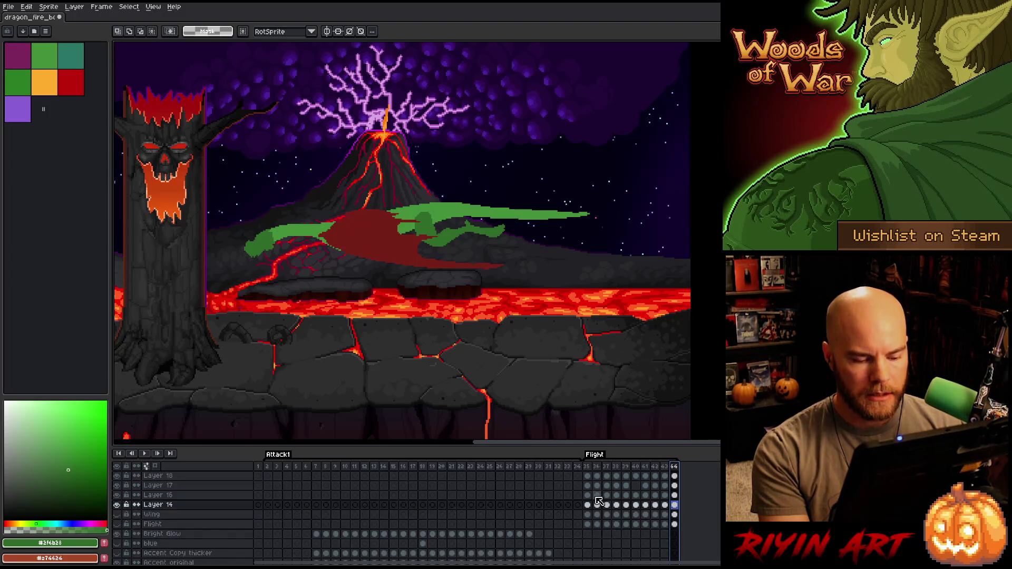
{"action": "scroll", "coordinate": [599, 499], "scroll_direction": "down", "scroll_amount": 1}
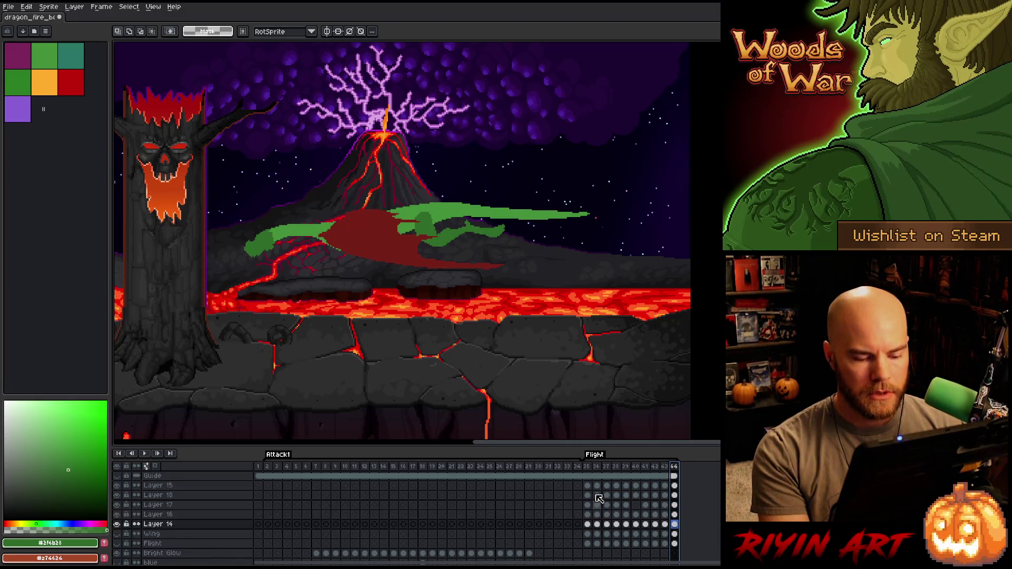
Append new empty frames after frame 44, starting with frame 45
{"action": "mouse_move", "coordinate": [587, 485]}
{"action": "left_mouse_down"}
{"action": "mouse_move", "coordinate": [616, 532]}
{"action": "mouse_move", "coordinate": [678, 547]}
{"action": "left_mouse_up"}
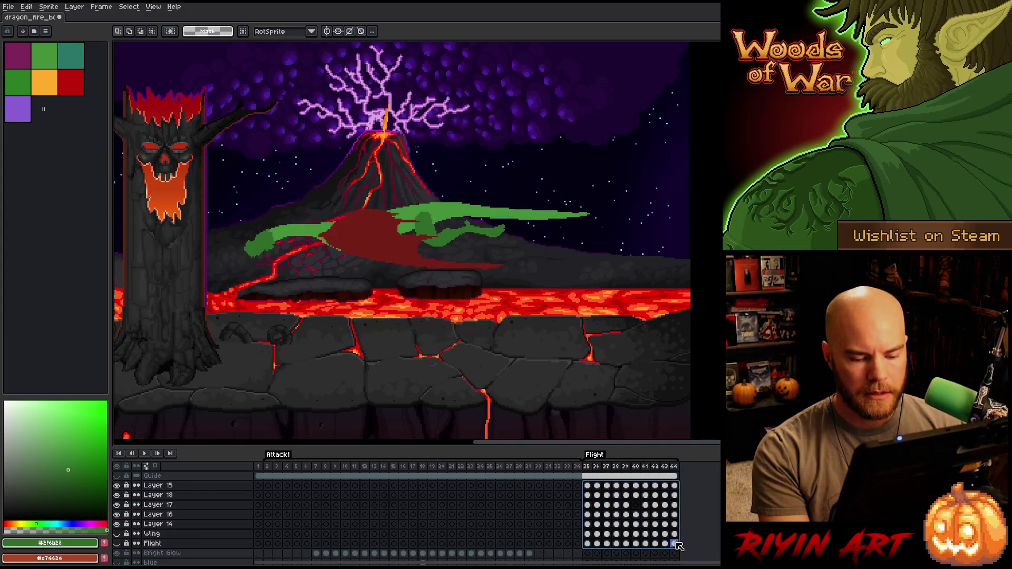
{"action": "left_click", "coordinate": [674, 466]}
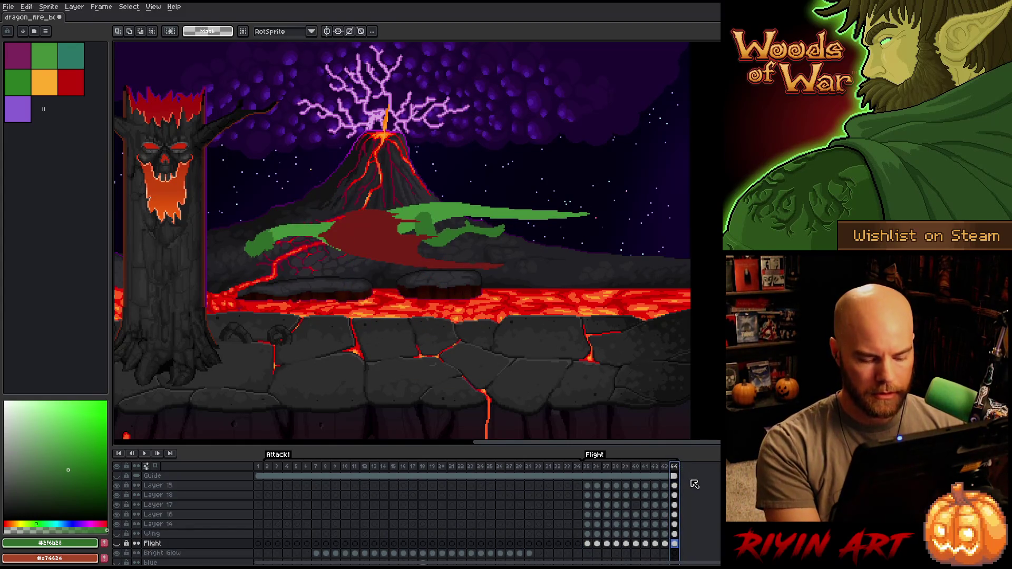
{"action": "key", "text": "alt+b"}
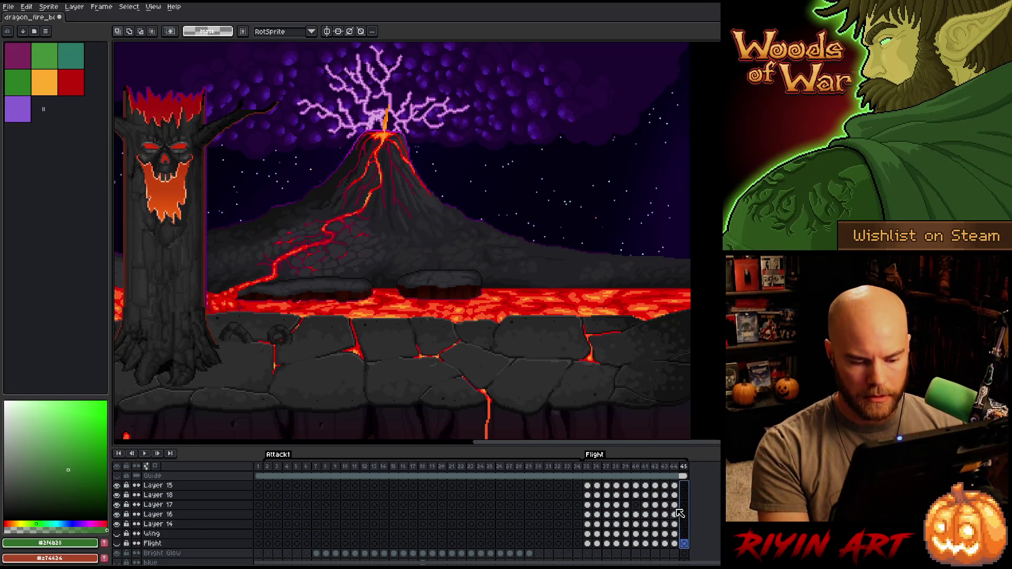
{"action": "key", "text": "alt+b"}
{"action": "key", "text": "alt+b"}
{"action": "key", "text": "alt+b"}
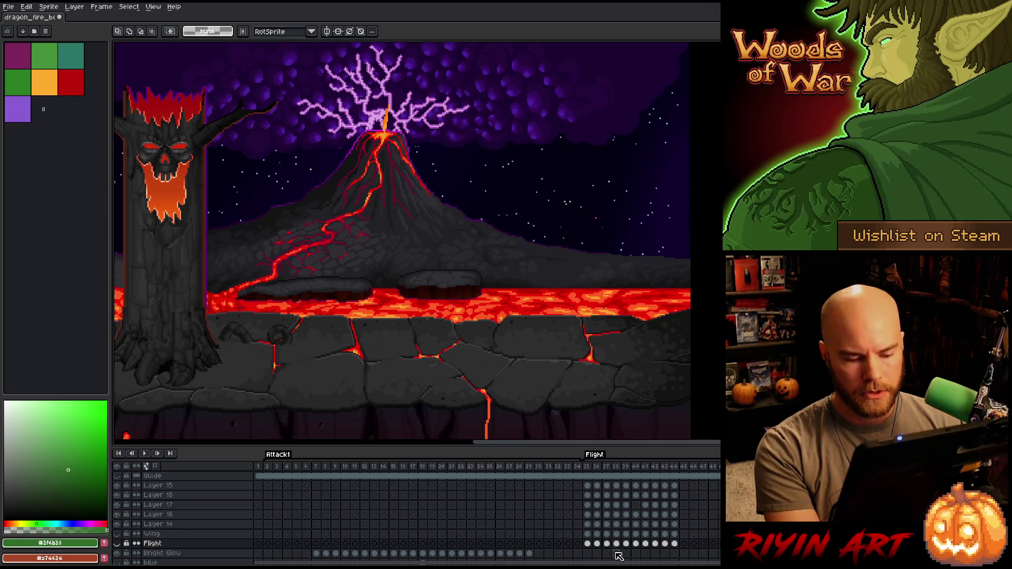
Copy the frame 35–44 dragon cels and paste them into frames 45 and 55
{"action": "scroll", "coordinate": [622, 530], "scroll_direction": "right", "scroll_amount": 5}
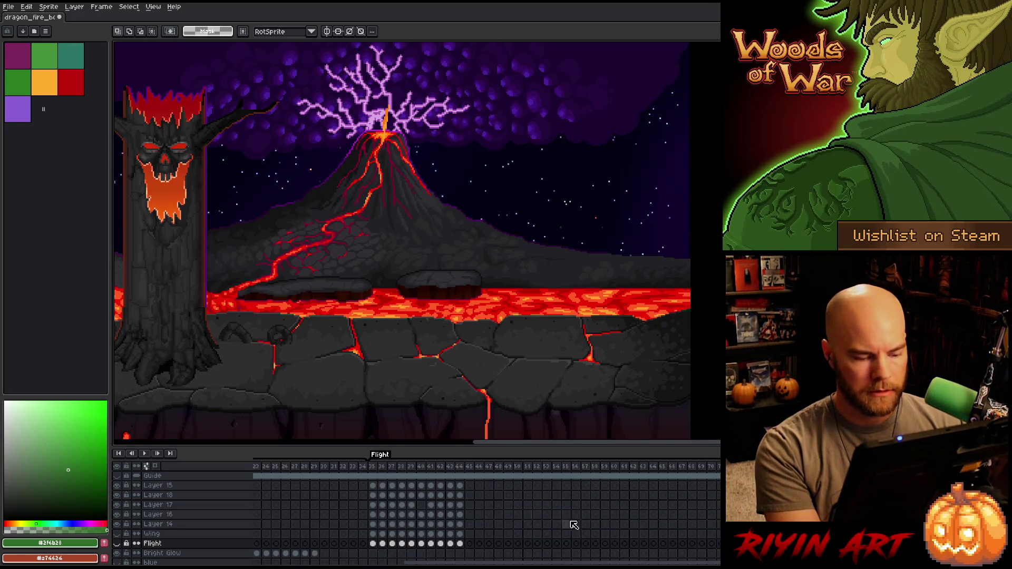
{"action": "left_click_drag", "start_coordinate": [375, 486], "coordinate": [463, 546]}
{"action": "key", "text": "ctrl+c"}
{"action": "left_click", "coordinate": [470, 486]}
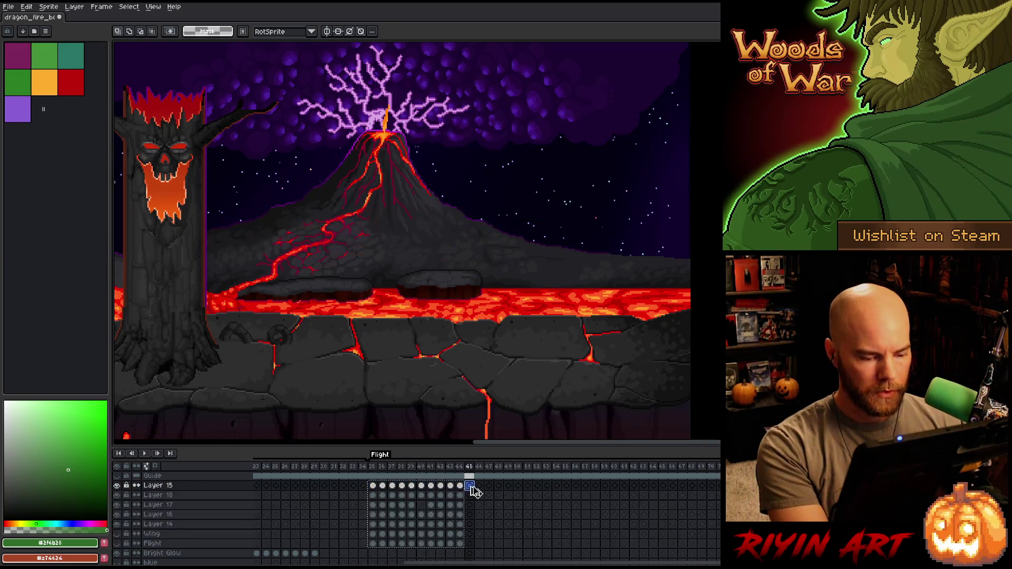
{"action": "key", "text": "ctrl+v"}
{"action": "left_click", "coordinate": [566, 485]}
{"action": "key", "text": "ctrl+v"}
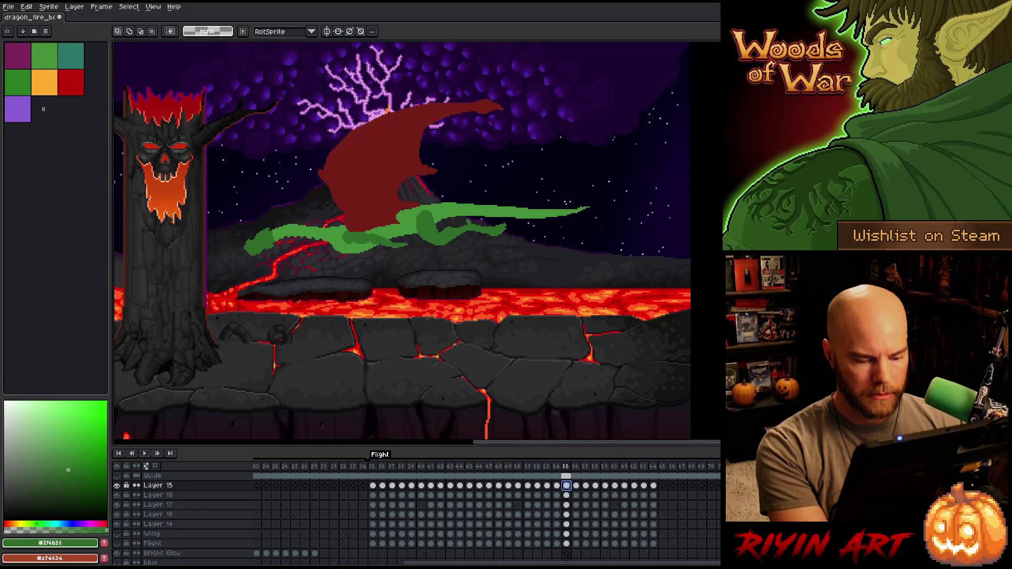
Select the frame 55–56 cels, paste them at frames 65 and 66, then select frame 67's Layer 15 cel
{"action": "left_click_drag", "start_coordinate": [577, 485], "coordinate": [581, 545]}
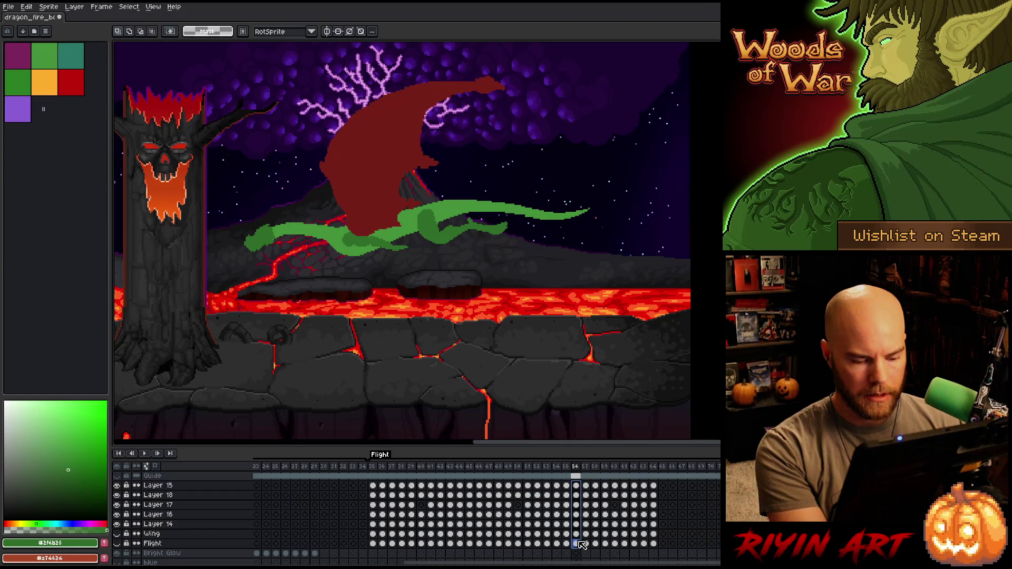
{"action": "mouse_move", "coordinate": [568, 486]}
{"action": "left_mouse_down"}
{"action": "mouse_move", "coordinate": [567, 543]}
{"action": "mouse_move", "coordinate": [577, 547]}
{"action": "left_mouse_up"}
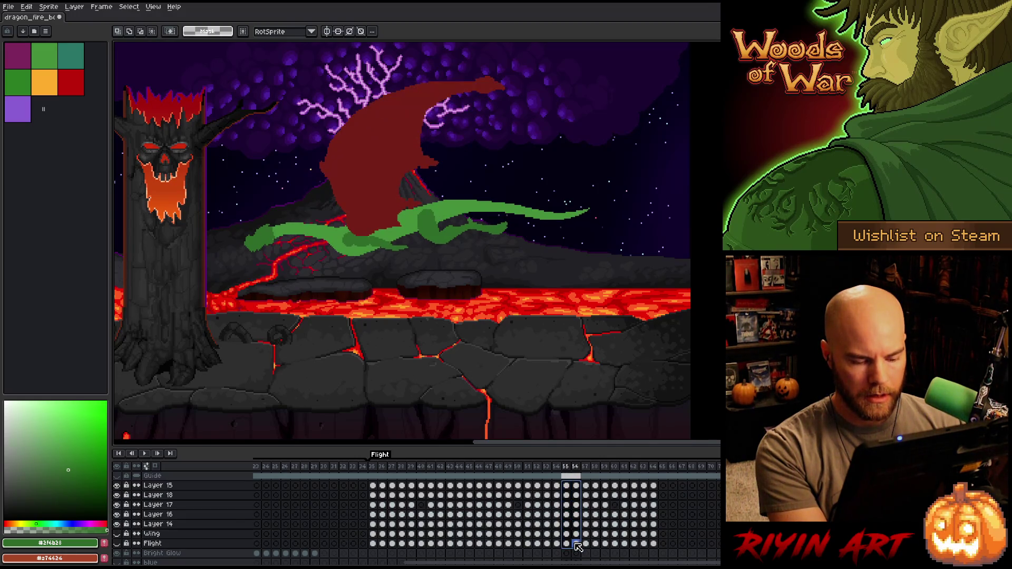
{"action": "left_click", "coordinate": [663, 485]}
{"action": "key", "text": "ctrl+v"}
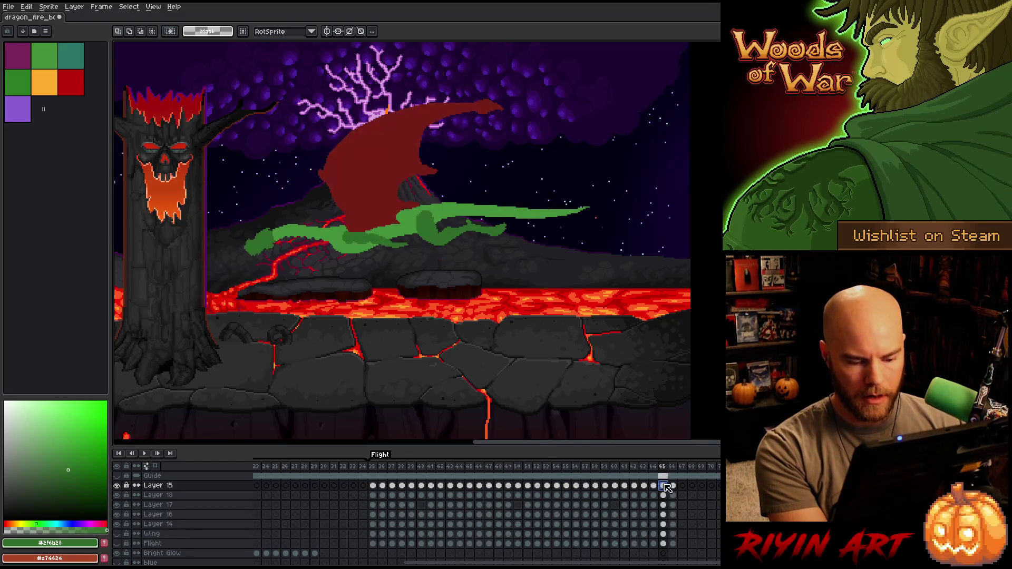
{"action": "left_click", "coordinate": [673, 467]}
{"action": "key", "text": "ctrl+v"}
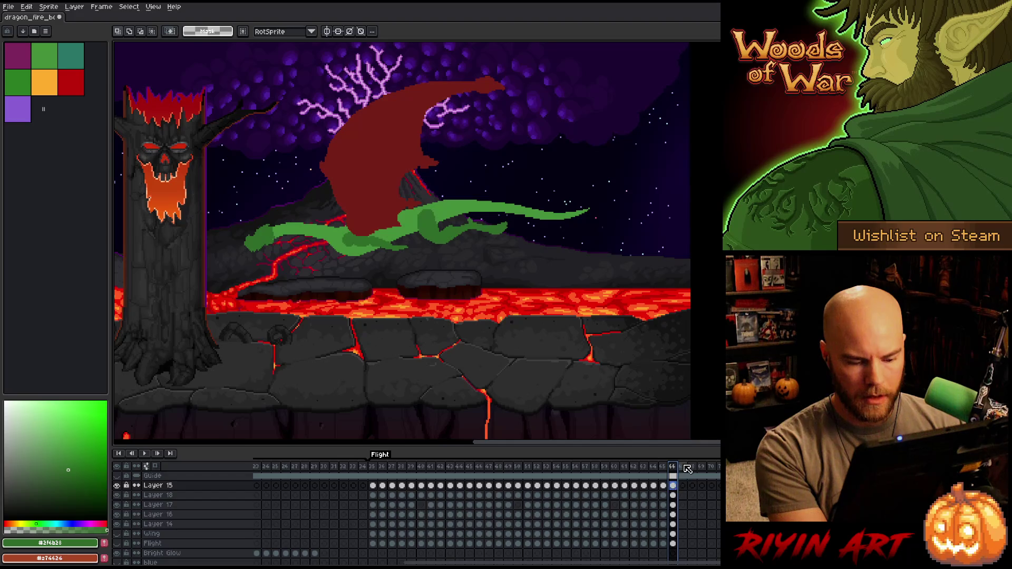
{"action": "left_click", "coordinate": [687, 469]}
{"action": "left_click", "coordinate": [683, 486]}
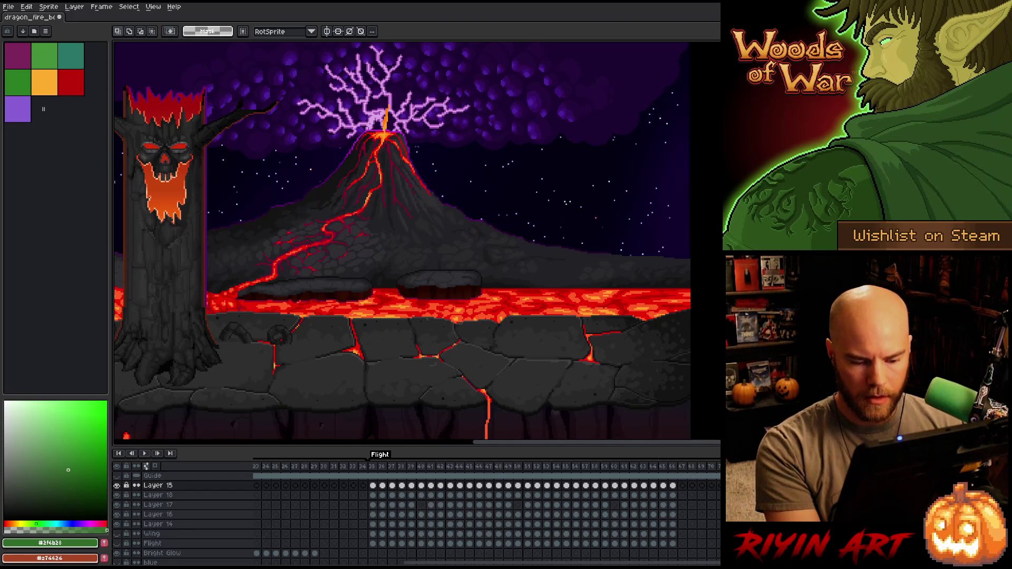
Delete frame 67 then undo it, play the animation, and step back to frame 65
{"action": "right_click", "coordinate": [694, 469]}
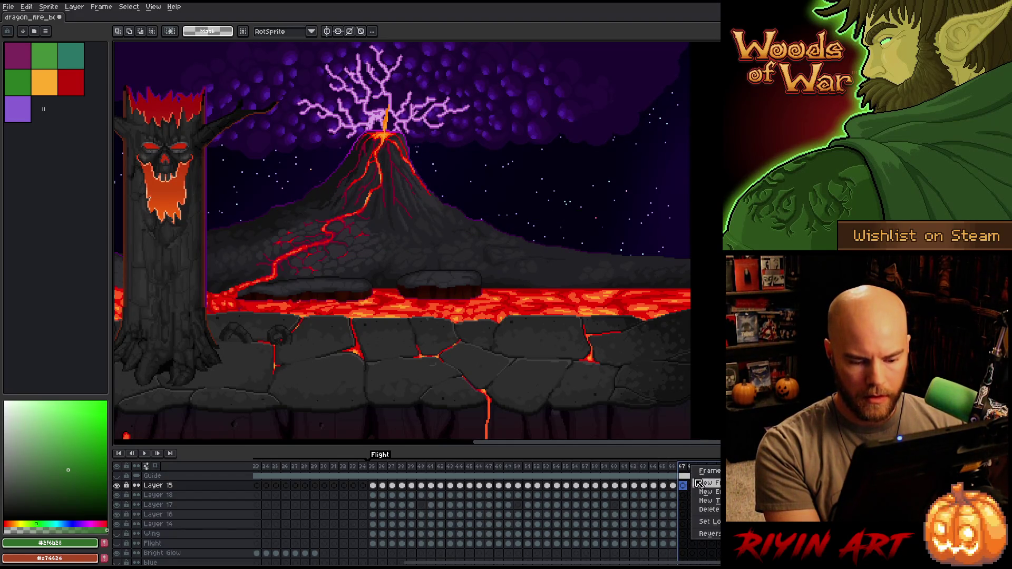
{"action": "left_click", "coordinate": [712, 511]}
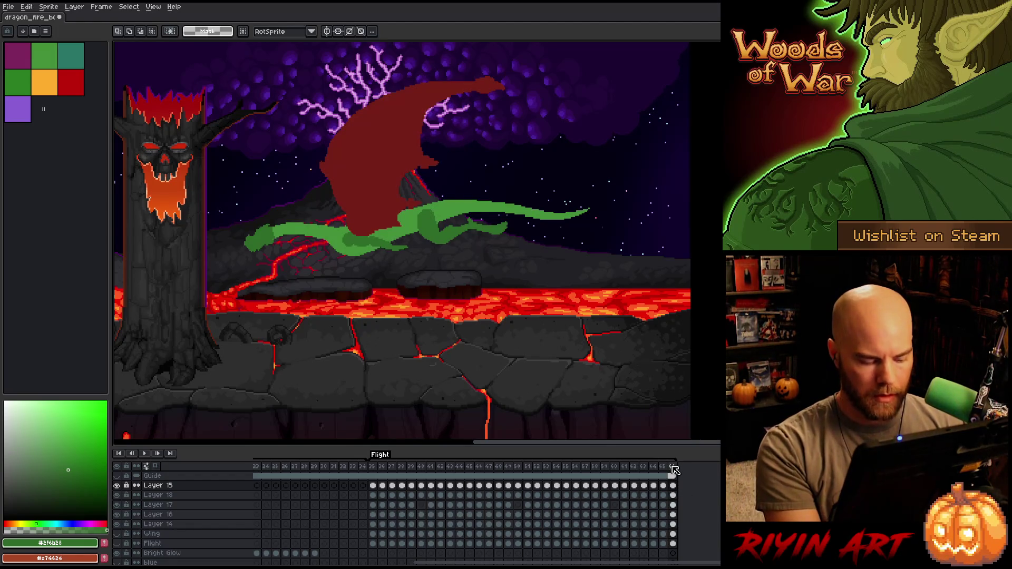
{"action": "key", "text": "ctrl+z"}
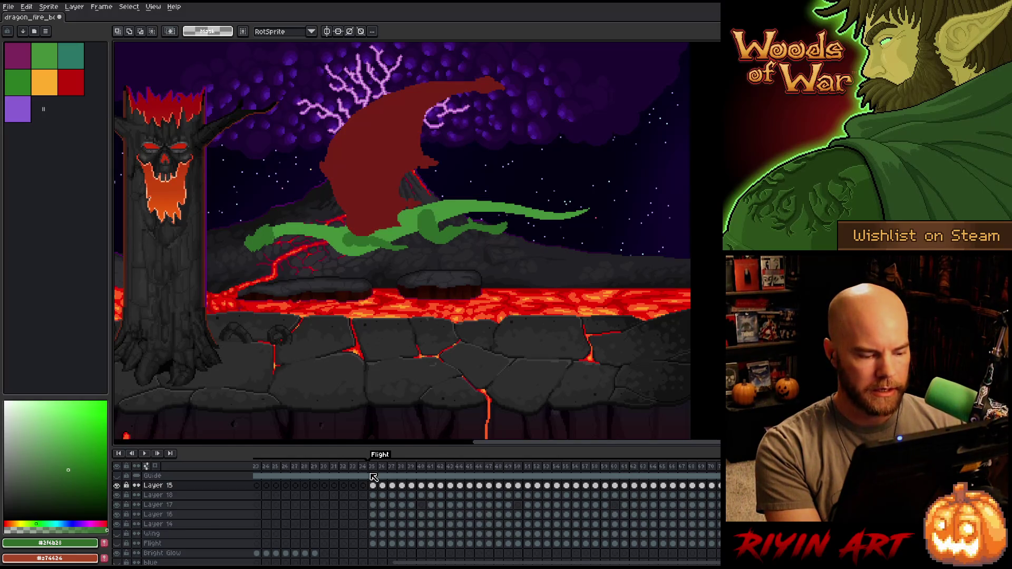
{"action": "key", "text": "Return"}
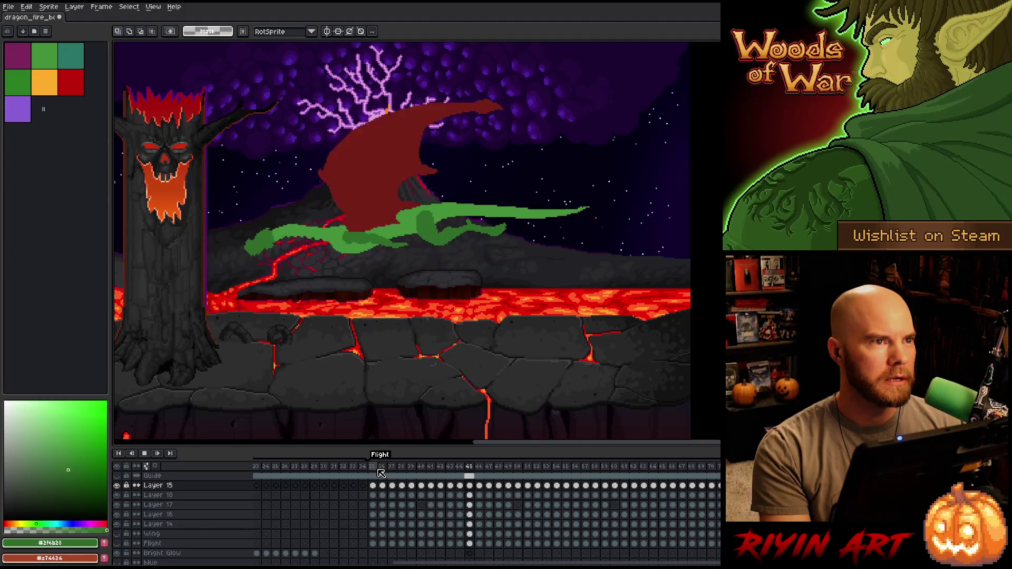
{"action": "key", "text": "Return"}
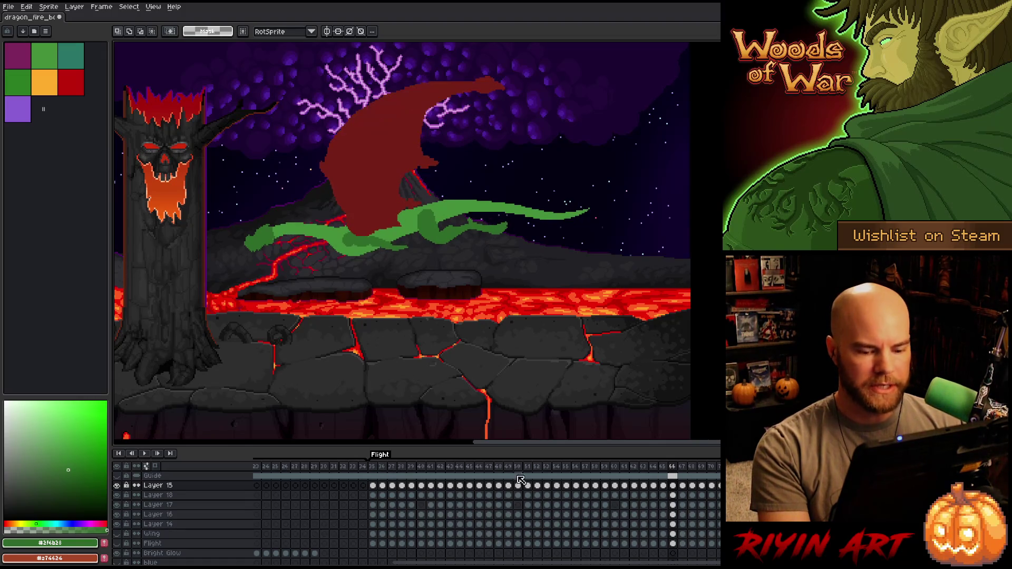
{"action": "key", "text": "Left"}
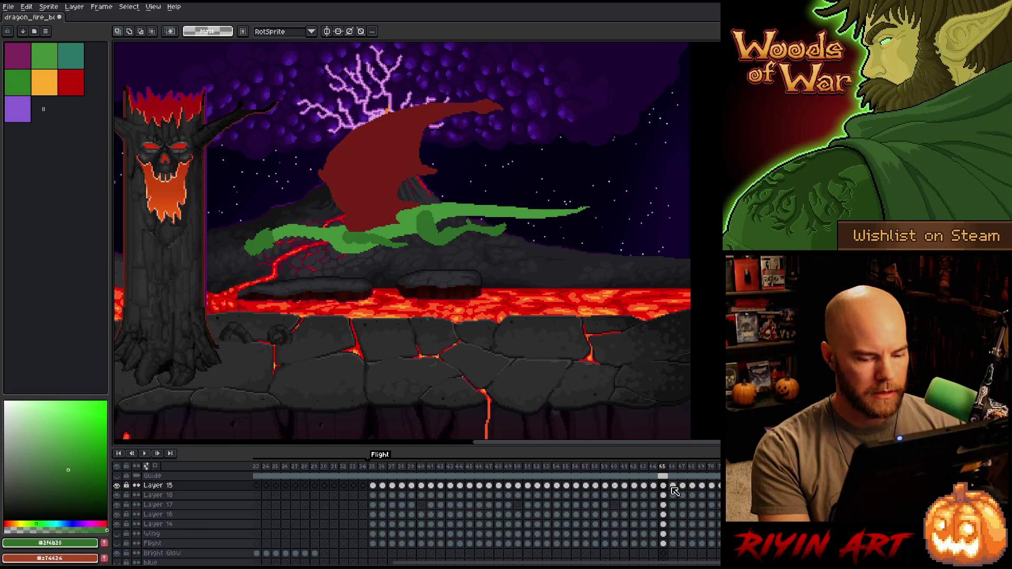
Nudge the dragon cels in frames 67 and 68 up one pixel with the Move tool
{"action": "mouse_move", "coordinate": [669, 488]}
{"action": "left_mouse_down"}
{"action": "mouse_move", "coordinate": [680, 545]}
{"action": "mouse_move", "coordinate": [689, 486]}
{"action": "left_mouse_up"}
{"action": "left_click", "coordinate": [682, 544]}
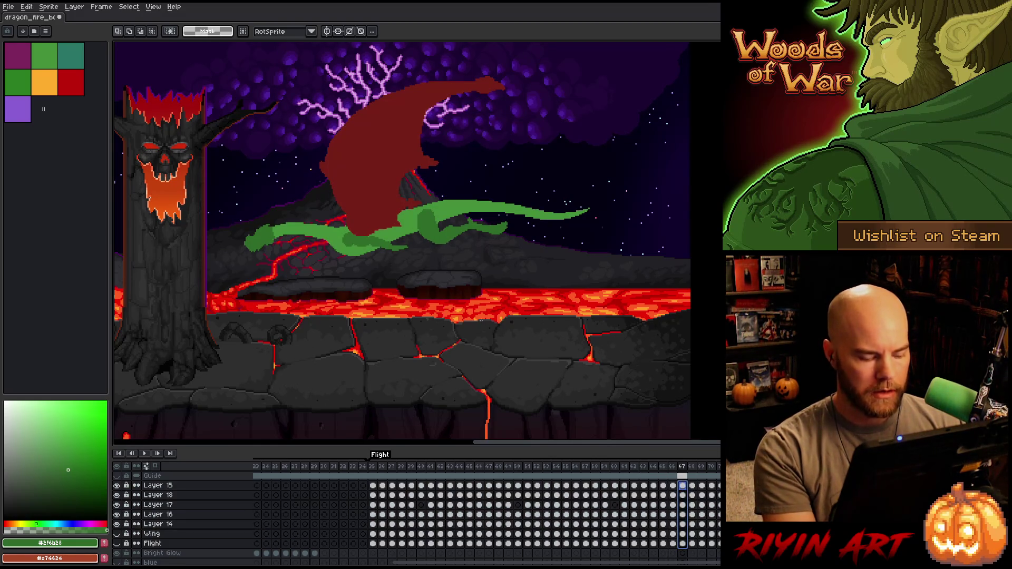
{"action": "key", "text": "v"}
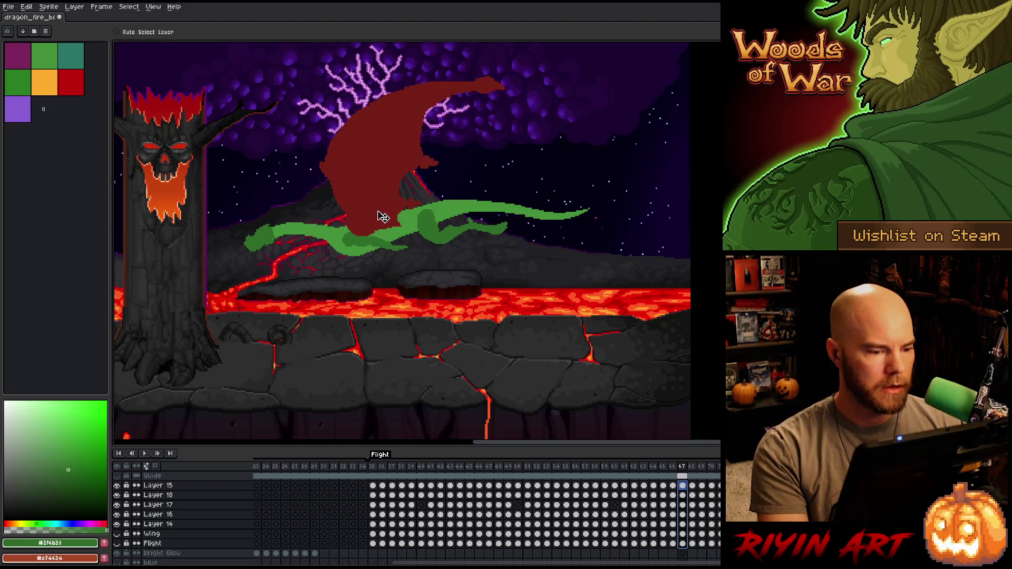
{"action": "key", "text": "Up"}
{"action": "key", "text": "Escape"}
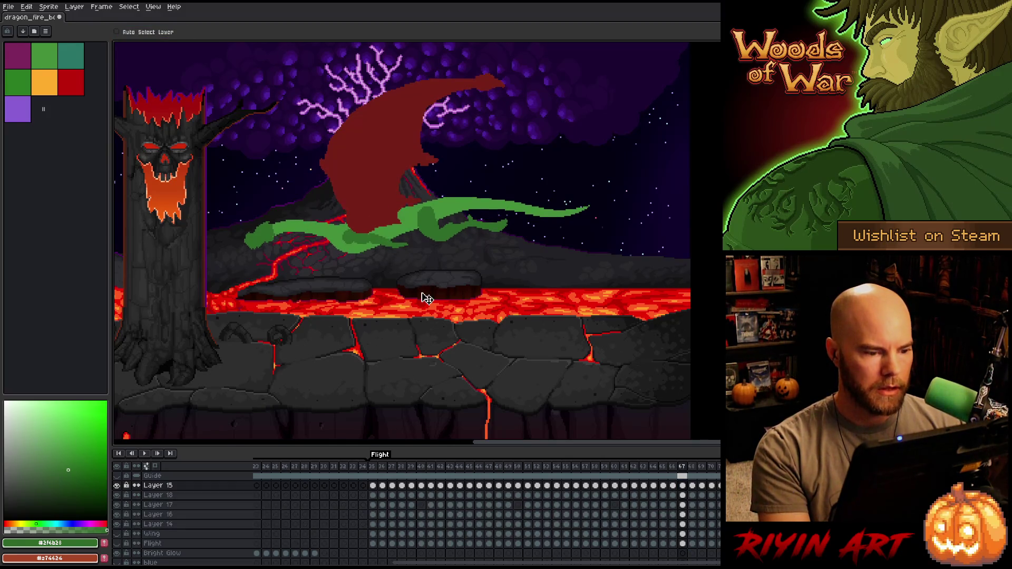
{"action": "left_click_drag", "start_coordinate": [694, 546], "coordinate": [697, 487]}
{"action": "key", "text": "Up"}
{"action": "key", "text": "Up"}
{"action": "key", "text": "Up"}
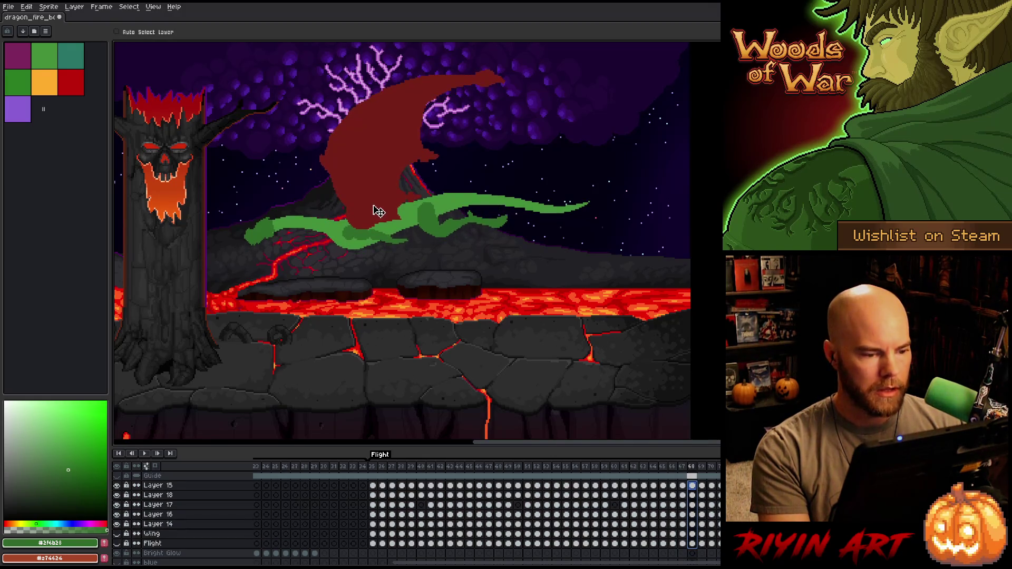
{"action": "key", "text": "Down"}
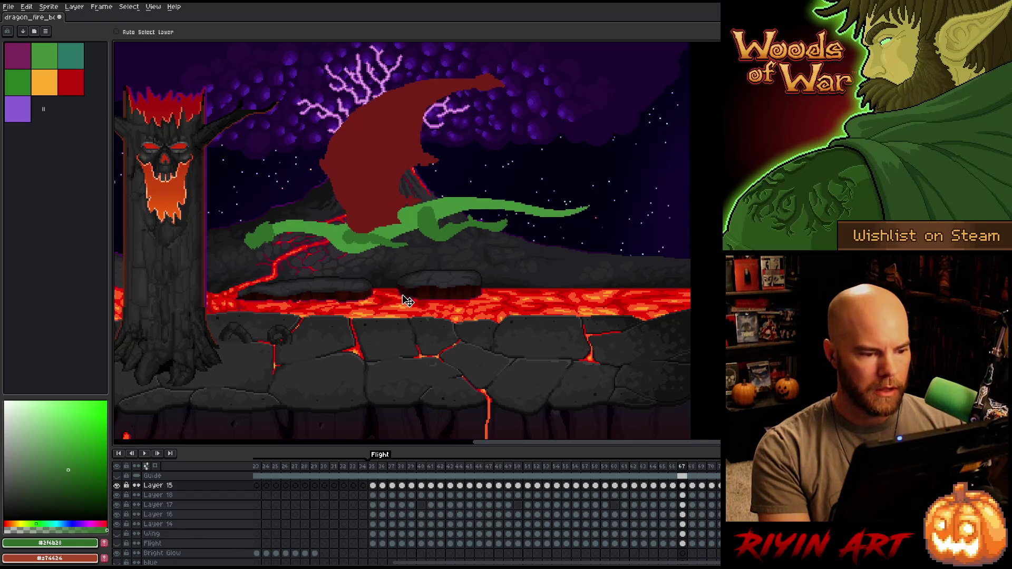
{"action": "key", "text": "Escape"}
Nudge the frame 69 dragon cels upward, flicking between frames to compare poses
{"action": "key", "text": "Left"}
{"action": "key", "text": "Left"}
{"action": "key", "text": "Left"}
{"action": "key", "text": "Right"}
{"action": "key", "text": "Right"}
{"action": "key", "text": "Right"}
{"action": "key", "text": "Left"}
{"action": "key", "text": "Right"}
{"action": "left_click_drag", "start_coordinate": [695, 546], "coordinate": [695, 486]}
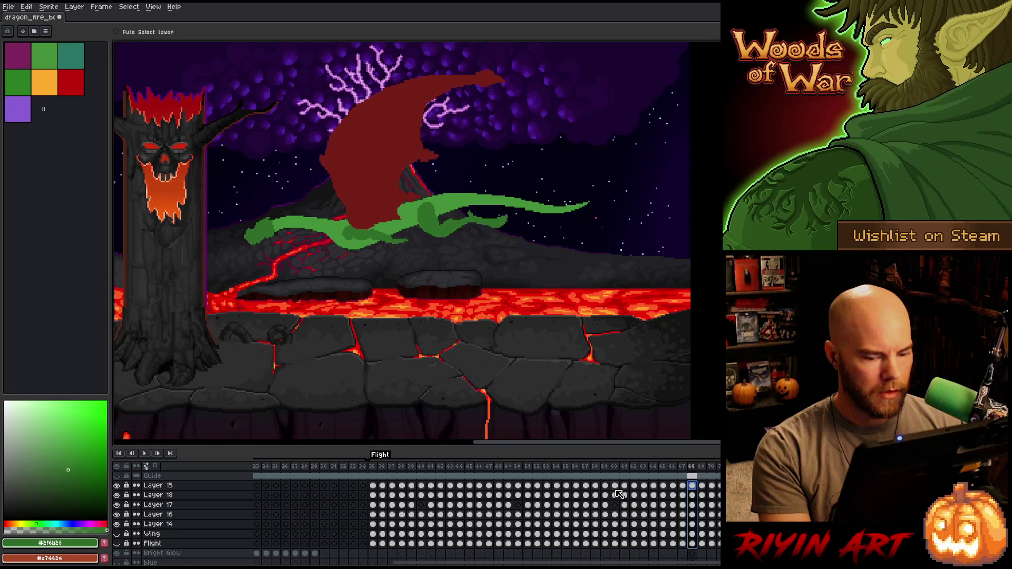
{"action": "key", "text": "Right"}
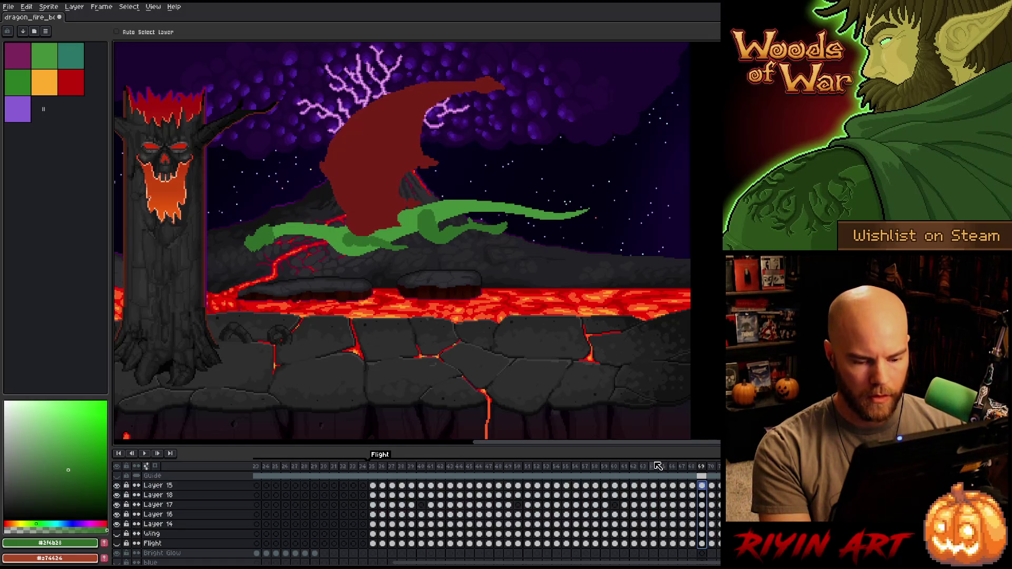
{"action": "key", "text": "Up"}
{"action": "key", "text": "Up"}
{"action": "key", "text": "Up"}
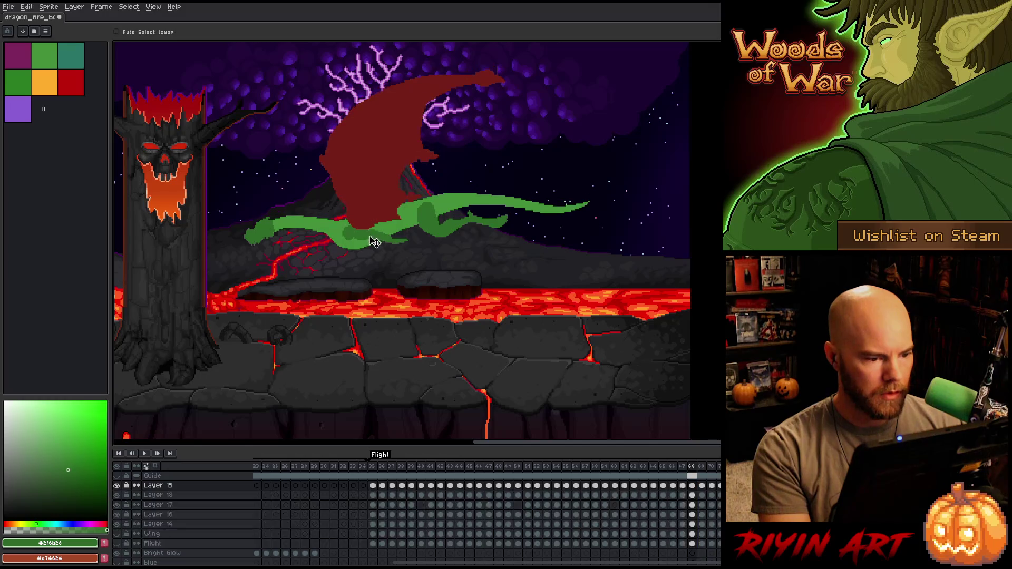
{"action": "left_click_drag", "start_coordinate": [702, 544], "coordinate": [702, 485]}
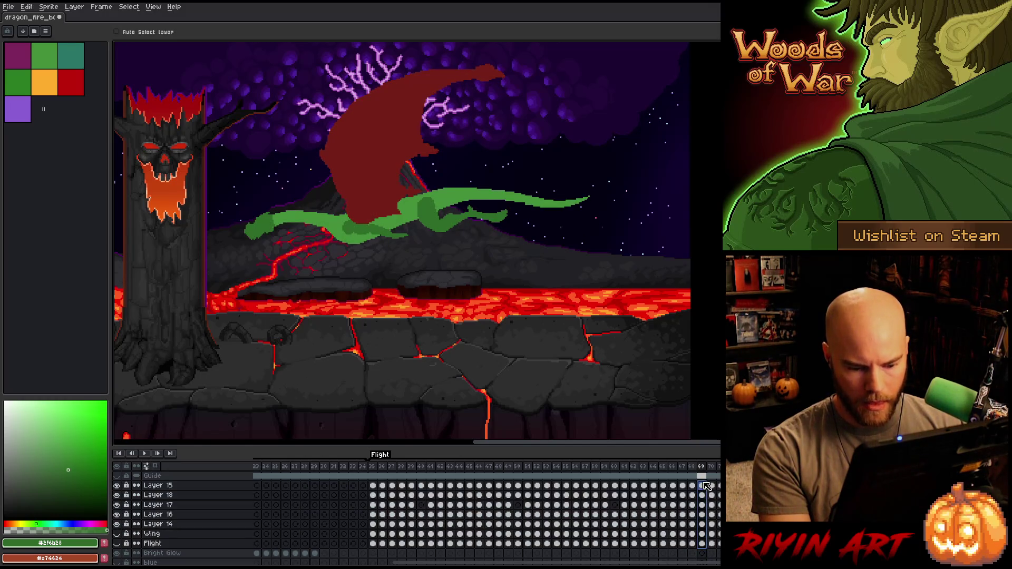
{"action": "key", "text": "Left"}
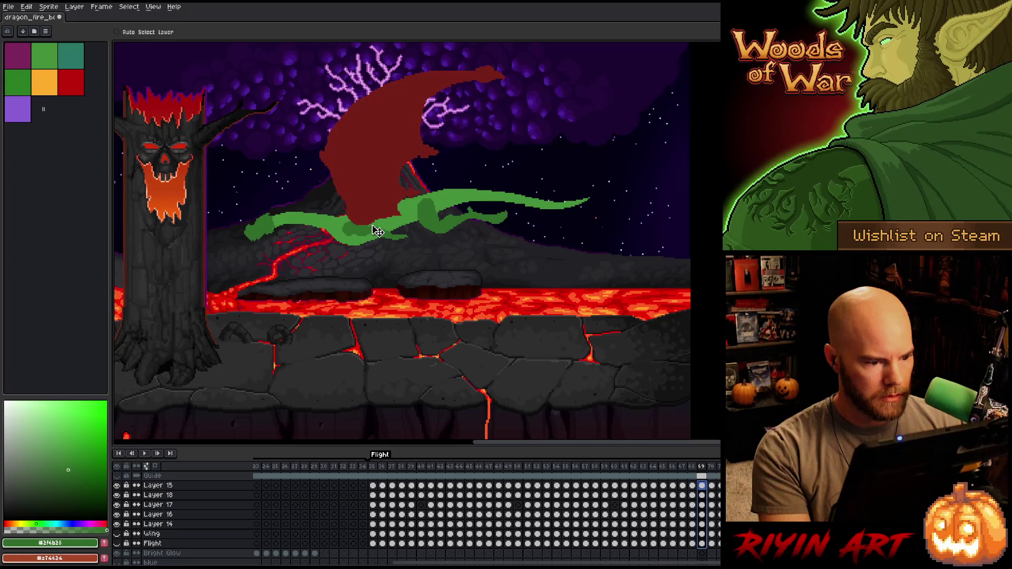
{"action": "key", "text": "Right"}
{"action": "key", "text": "Left"}
{"action": "key", "text": "Right"}
Hide the background layer so the dragon sits on transparency
{"action": "scroll", "coordinate": [158, 510], "scroll_direction": "down", "scroll_amount": 3}
{"action": "scroll", "coordinate": [158, 510], "scroll_direction": "down", "scroll_amount": 5}
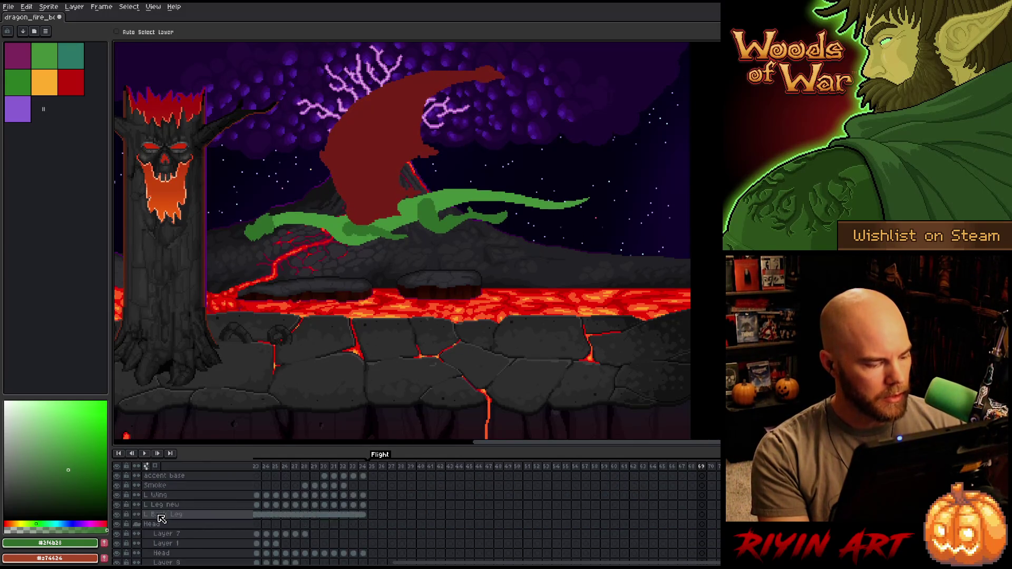
{"action": "scroll", "coordinate": [150, 540], "scroll_direction": "down", "scroll_amount": 1}
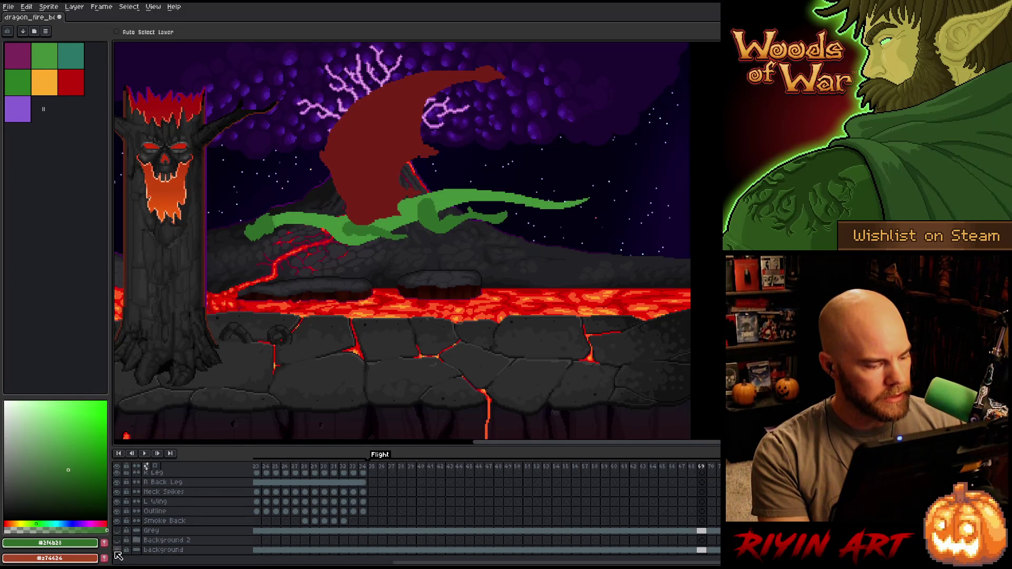
{"action": "left_click", "coordinate": [117, 550]}
{"action": "scroll", "coordinate": [606, 508], "scroll_direction": "up", "scroll_amount": 5}
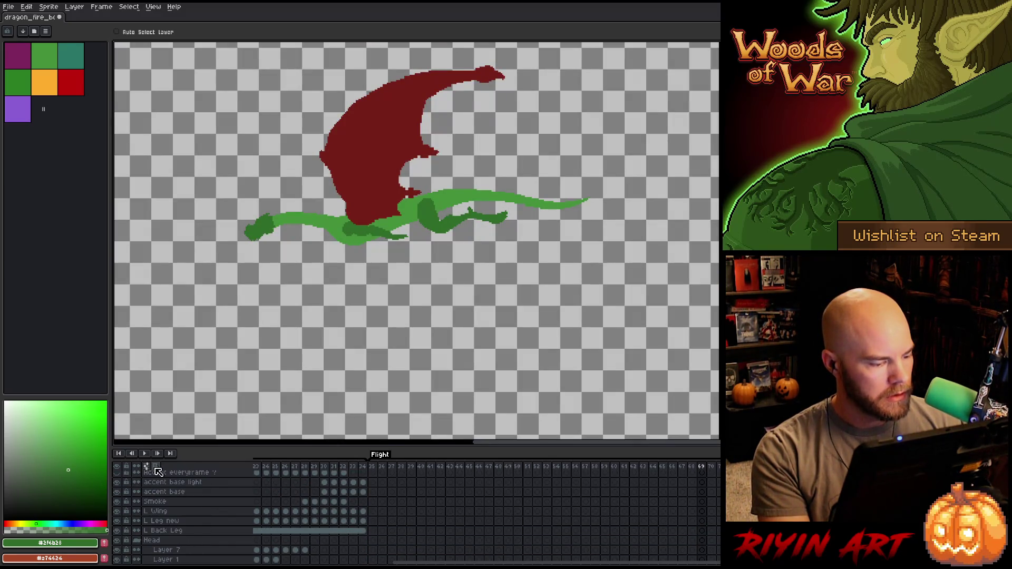
Turn on onion skinning, compare frames, and delete every frame after frame 65
{"action": "left_click", "coordinate": [156, 467]}
{"action": "scroll", "coordinate": [146, 466], "scroll_direction": "up", "scroll_amount": 3}
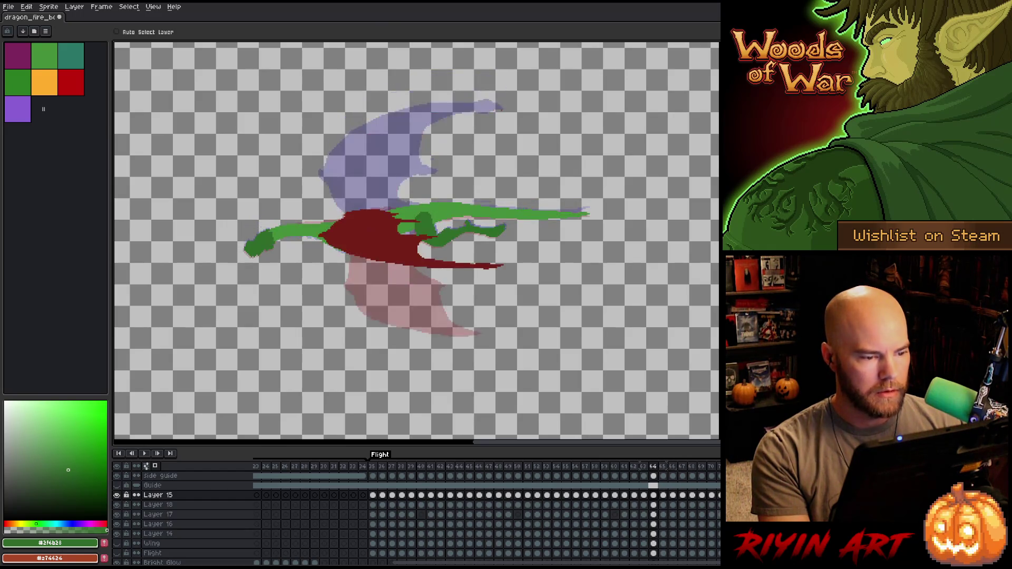
{"action": "key", "text": "comma"}
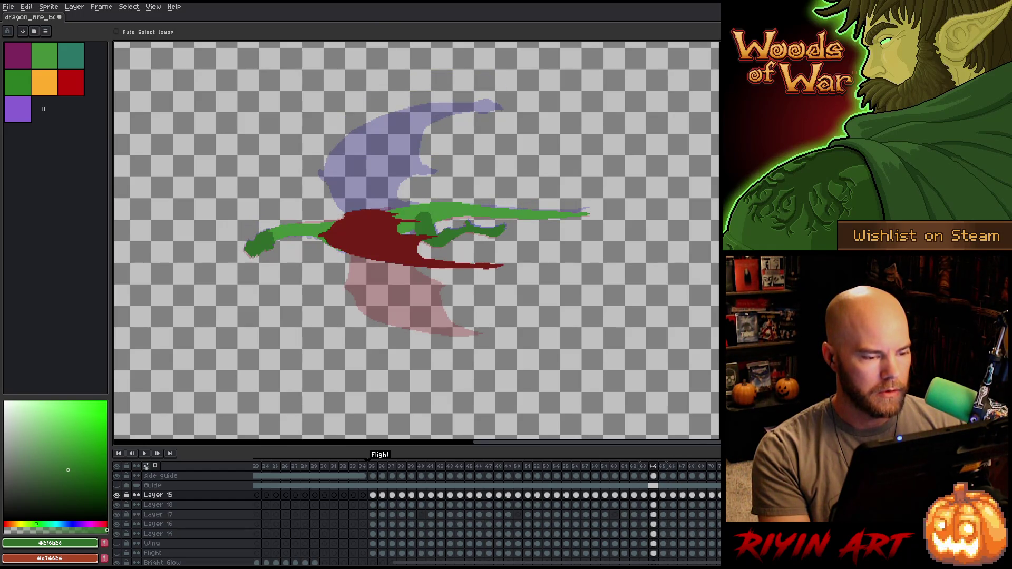
{"action": "key", "text": "period"}
{"action": "key", "text": "period"}
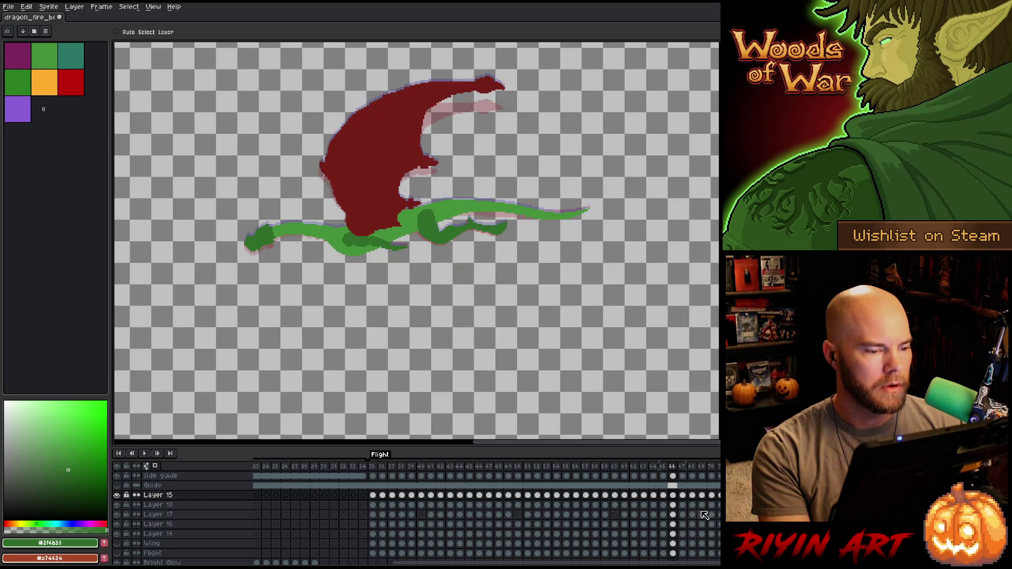
{"action": "key", "text": "period"}
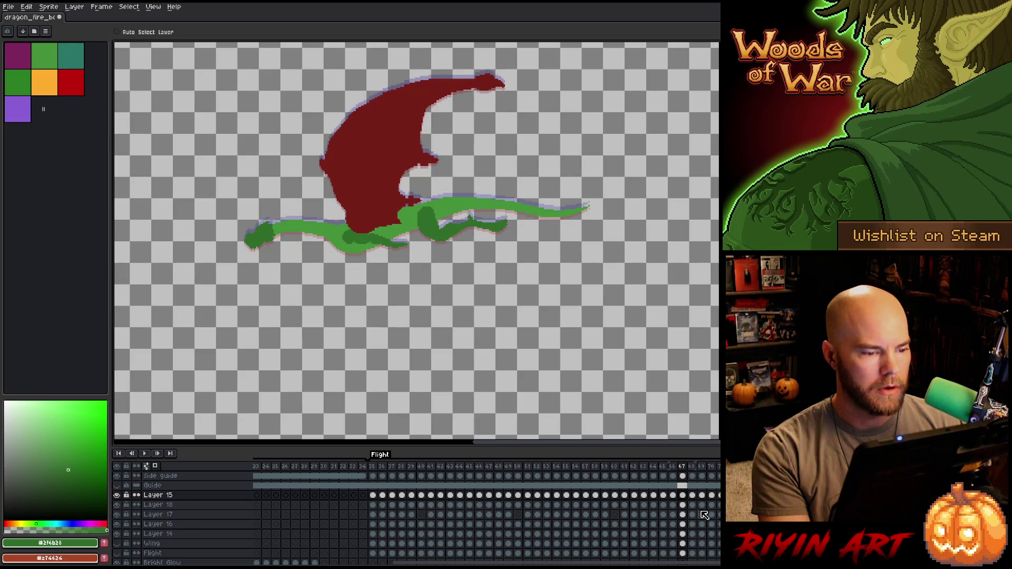
{"action": "key", "text": "comma"}
{"action": "key", "text": "comma"}
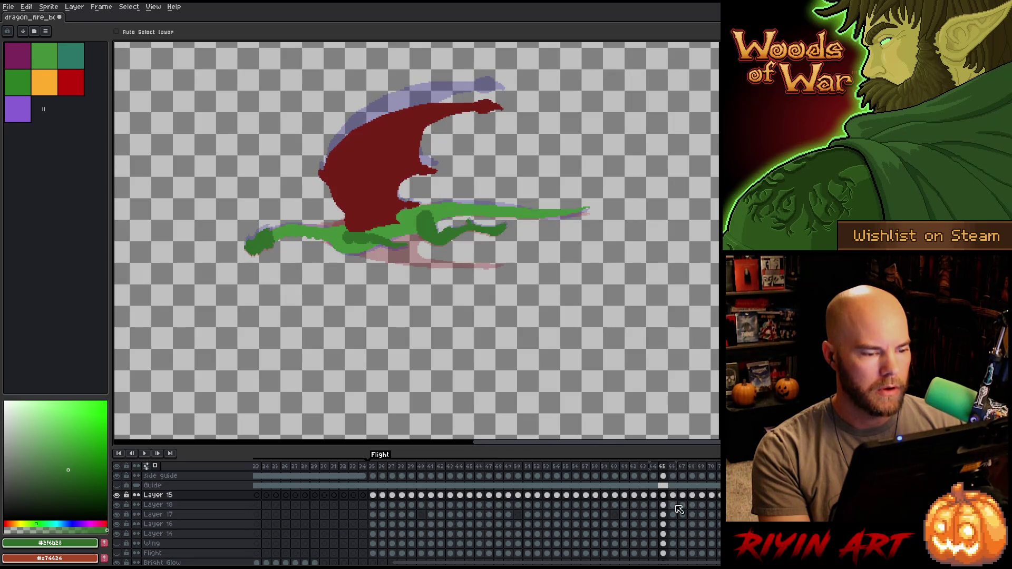
{"action": "left_click", "coordinate": [678, 471]}
{"action": "left_click_drag", "start_coordinate": [678, 470], "coordinate": [716, 469]}
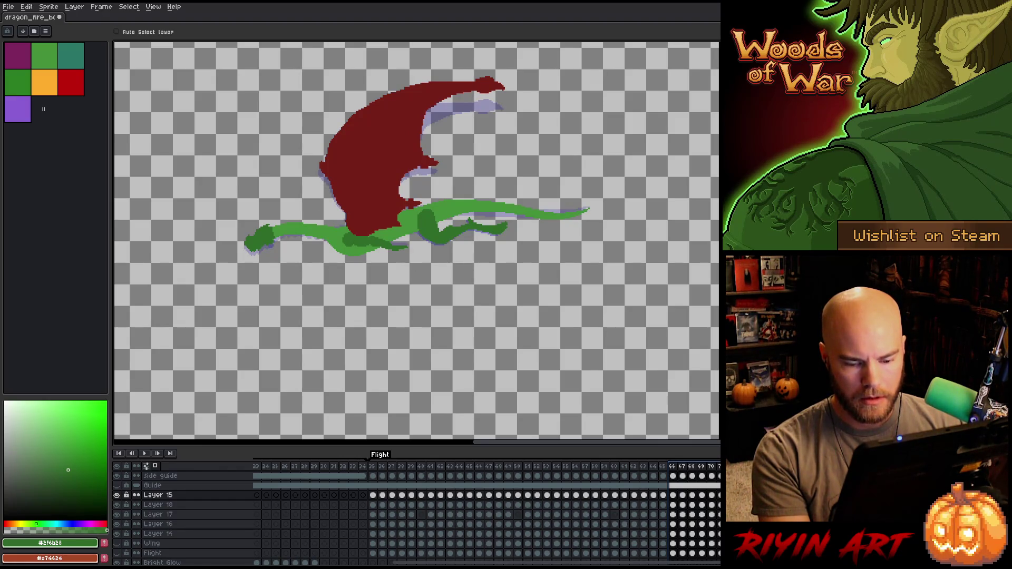
{"action": "key", "text": "alt+c"}
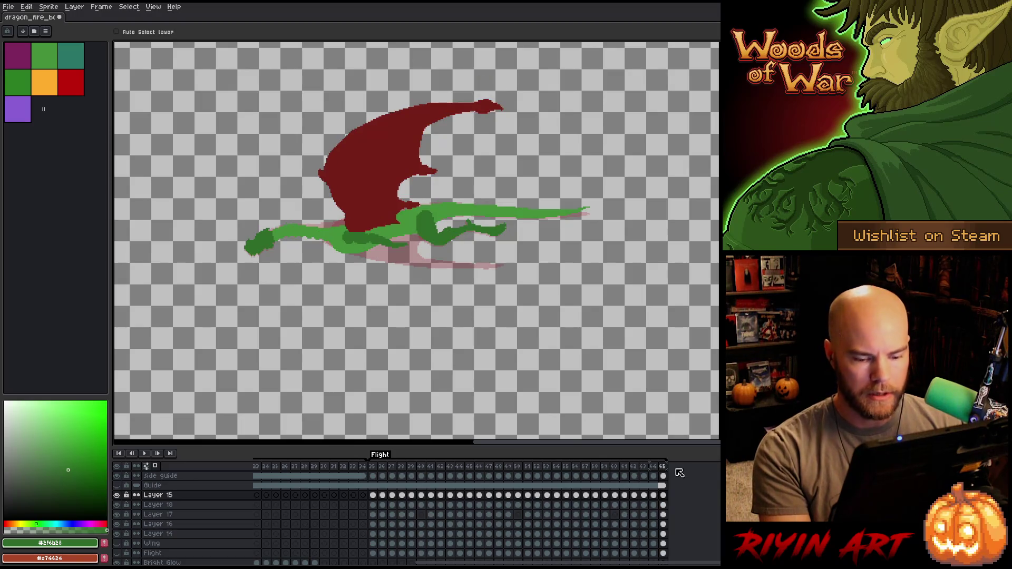
Add a new frame 66 after frame 65, then delete it again
{"action": "left_click", "coordinate": [654, 468]}
{"action": "left_click", "coordinate": [666, 469]}
{"action": "key", "text": "alt+n"}
{"action": "key", "text": "alt+n"}
{"action": "key", "text": "alt+n"}
{"action": "key", "text": "alt+n"}
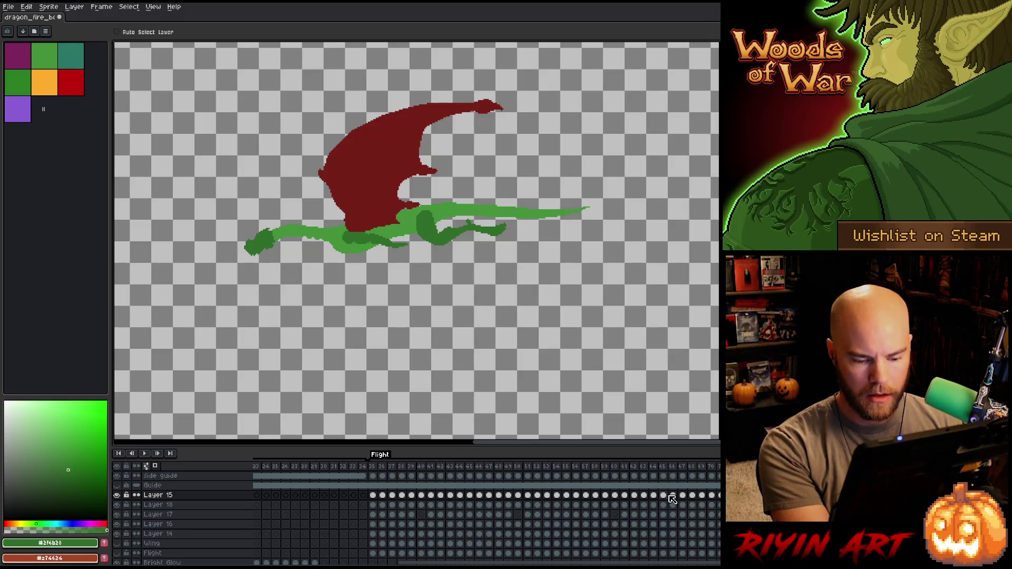
{"action": "key", "text": "alt+c"}
{"action": "key", "text": "alt+c"}
{"action": "key", "text": "alt+c"}
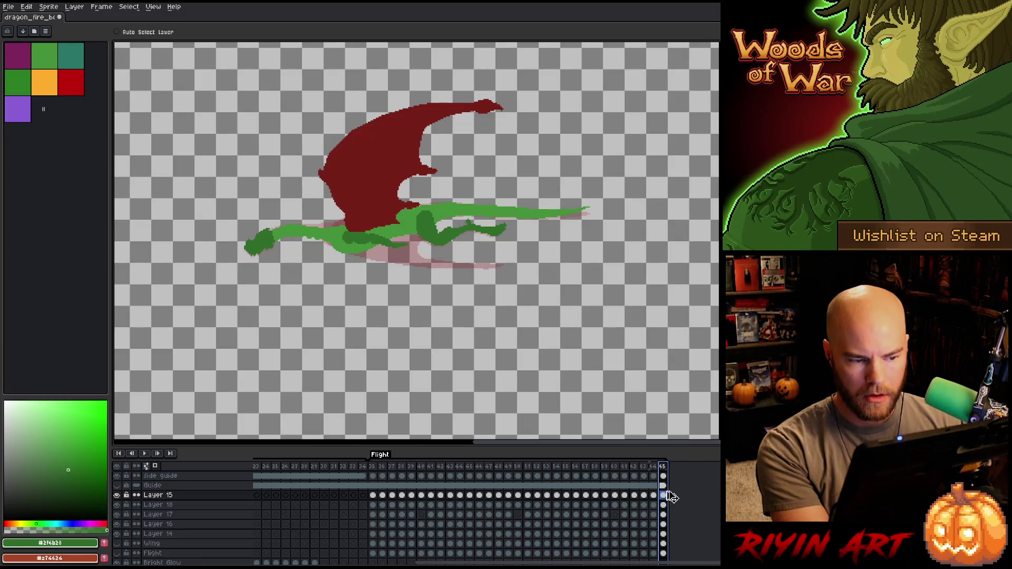
{"action": "left_click", "coordinate": [657, 468]}
{"action": "left_click", "coordinate": [663, 468]}
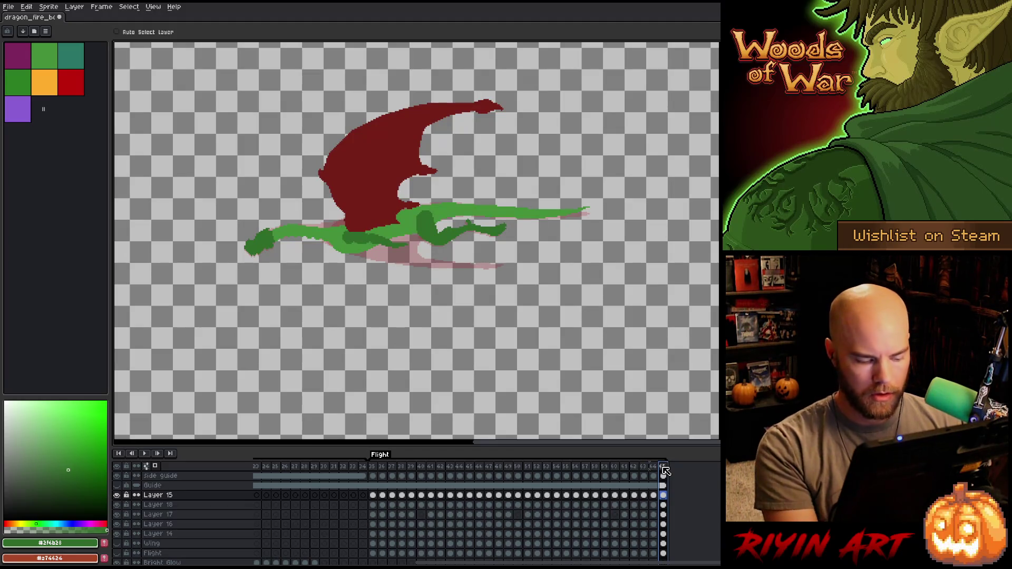
Add frame 66, clear its Flight cel, and paste the dragon into its Layer 15 cel
{"action": "key", "text": "alt+n"}
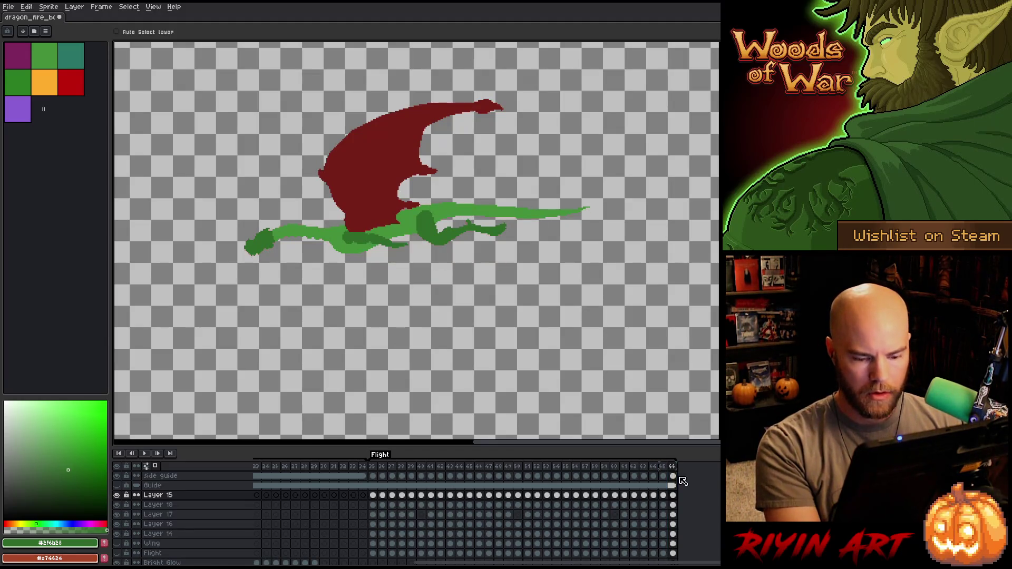
{"action": "key", "text": "Down"}
{"action": "key", "text": "Down"}
{"action": "key", "text": "Down"}
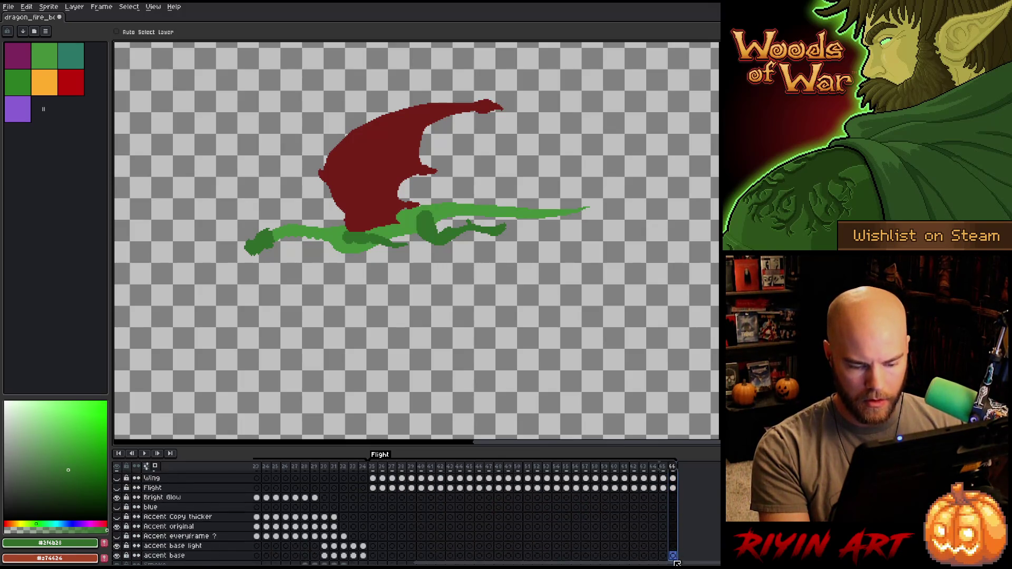
{"action": "key", "text": "Delete"}
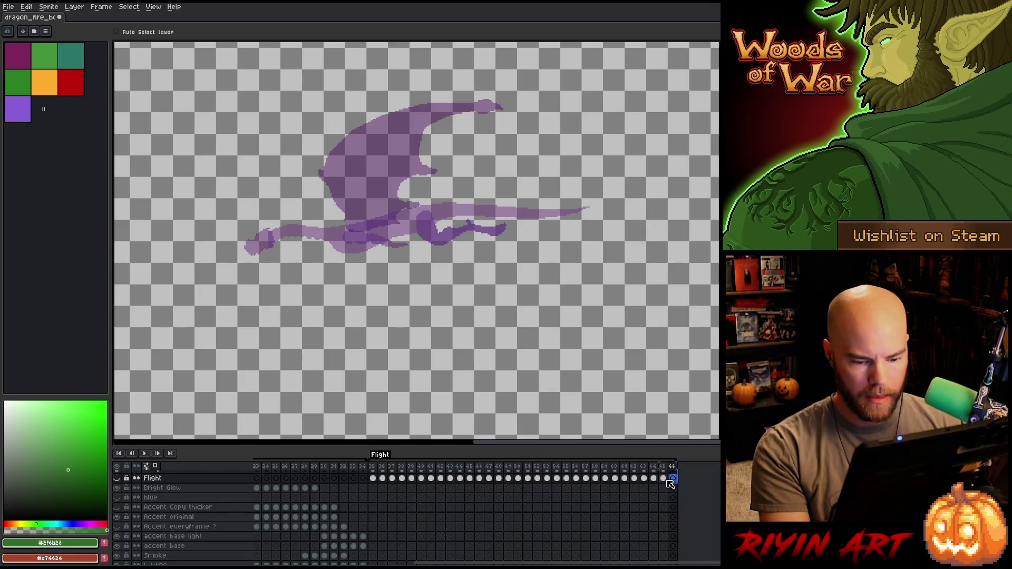
{"action": "key", "text": "Left"}
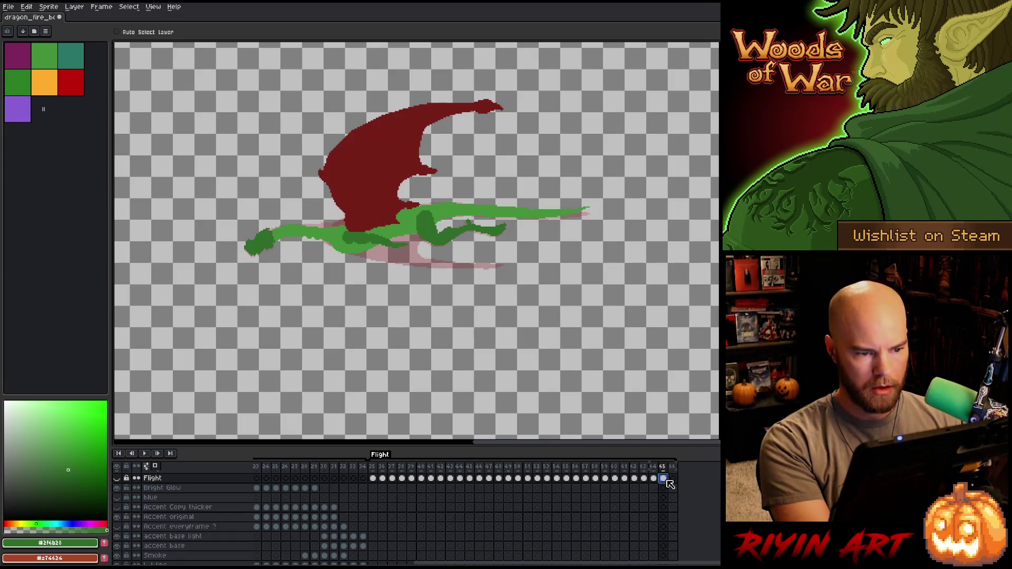
{"action": "scroll", "coordinate": [677, 490], "scroll_direction": "up", "scroll_amount": 3}
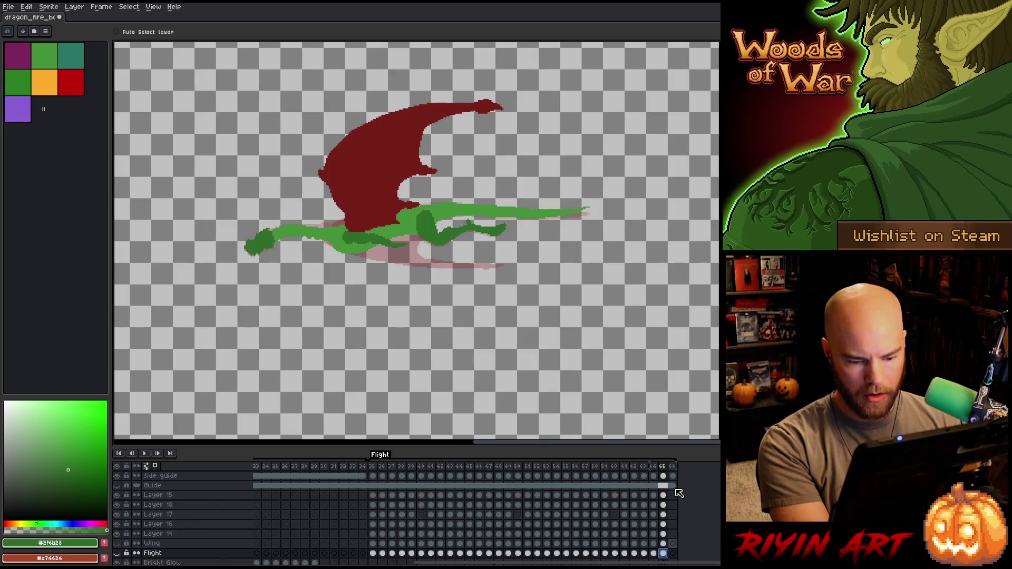
{"action": "left_click", "coordinate": [673, 496]}
{"action": "key", "text": "ctrl+v"}
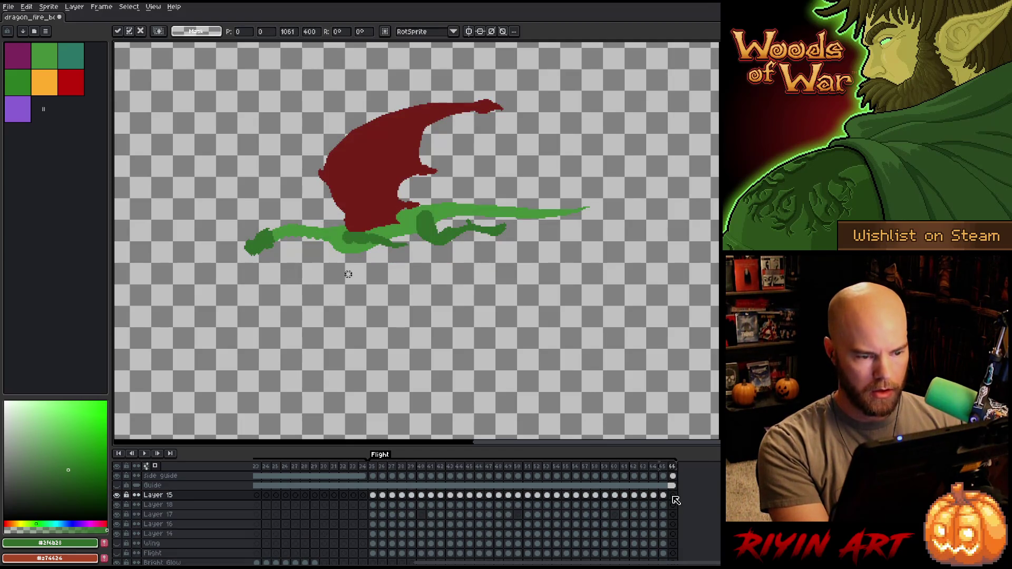
Commit the pasted dragon on frame 66 and replay, flipping between frames 64 and 65
{"action": "left_click", "coordinate": [671, 468]}
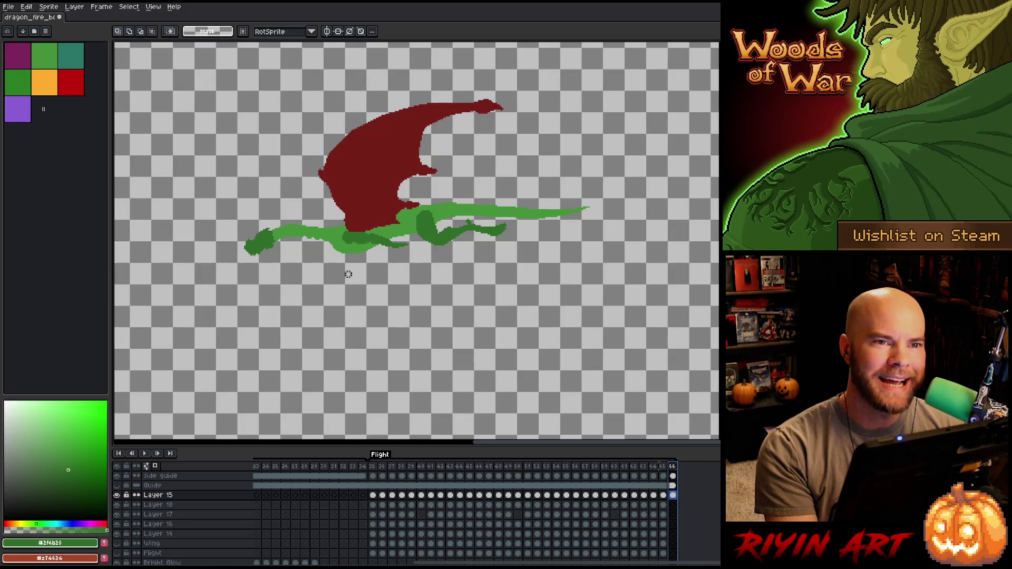
{"action": "key", "text": "Return"}
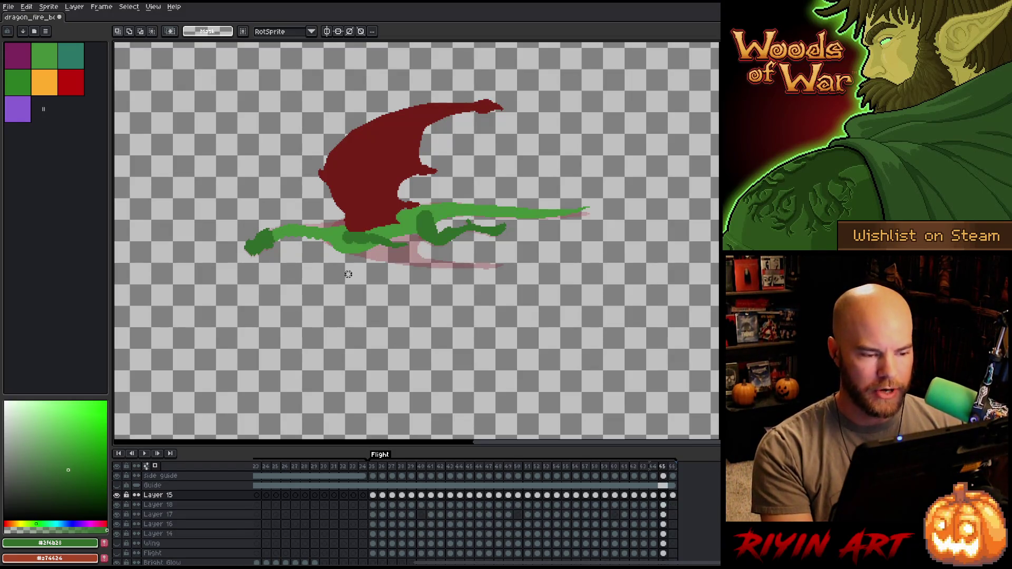
{"action": "key", "text": "Return"}
{"action": "key", "text": "Right"}
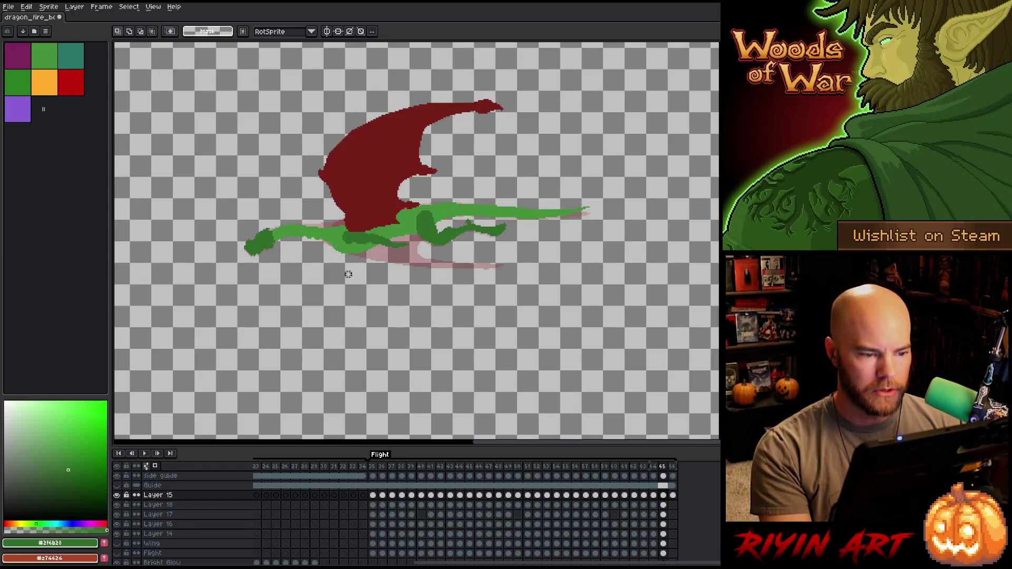
{"action": "key", "text": "Left"}
{"action": "key", "text": "Right"}
{"action": "key", "text": "Right"}
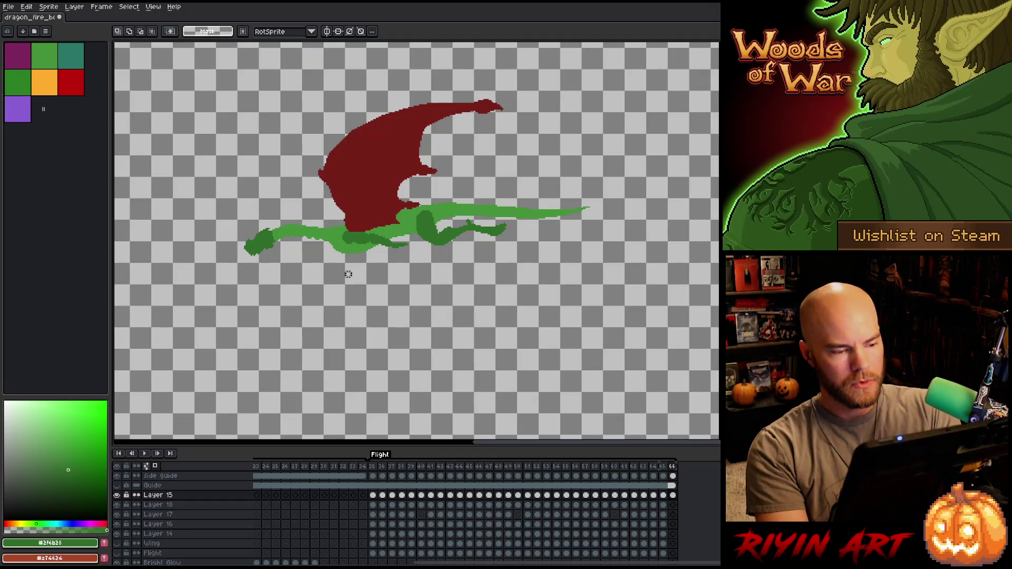
Raise the dragon a few pixels, add frames 67 and 68, and dismiss the new sprite dialog
{"action": "left_click_drag", "start_coordinate": [654, 262], "coordinate": [654, 259]}
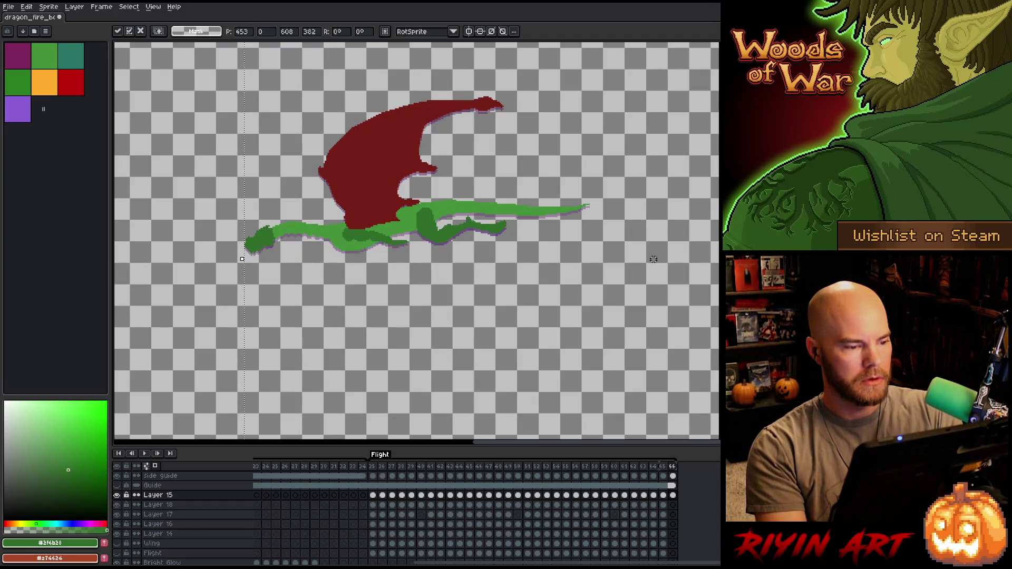
{"action": "key", "text": "alt+n"}
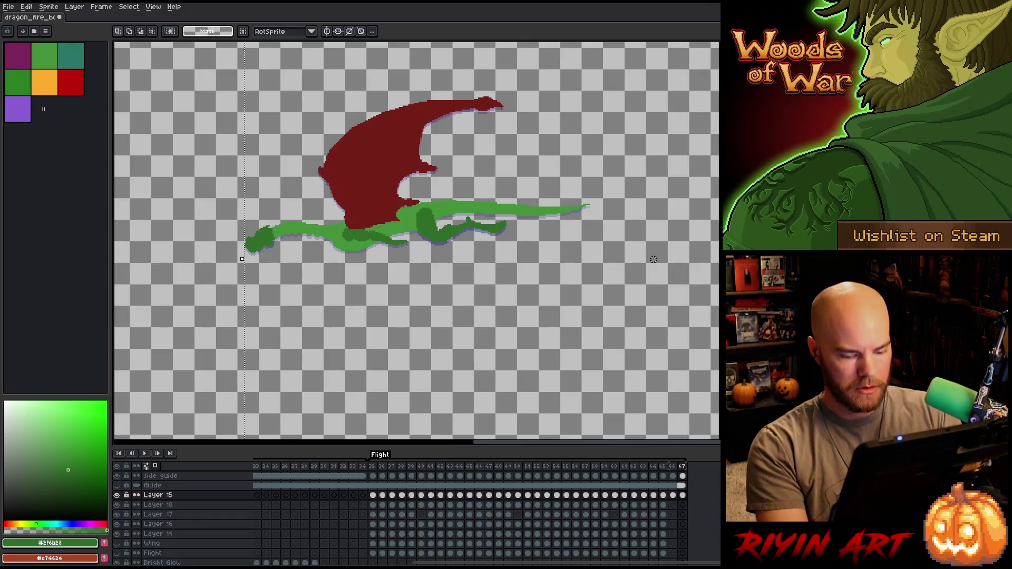
{"action": "left_click_drag", "start_coordinate": [653, 261], "coordinate": [653, 258]}
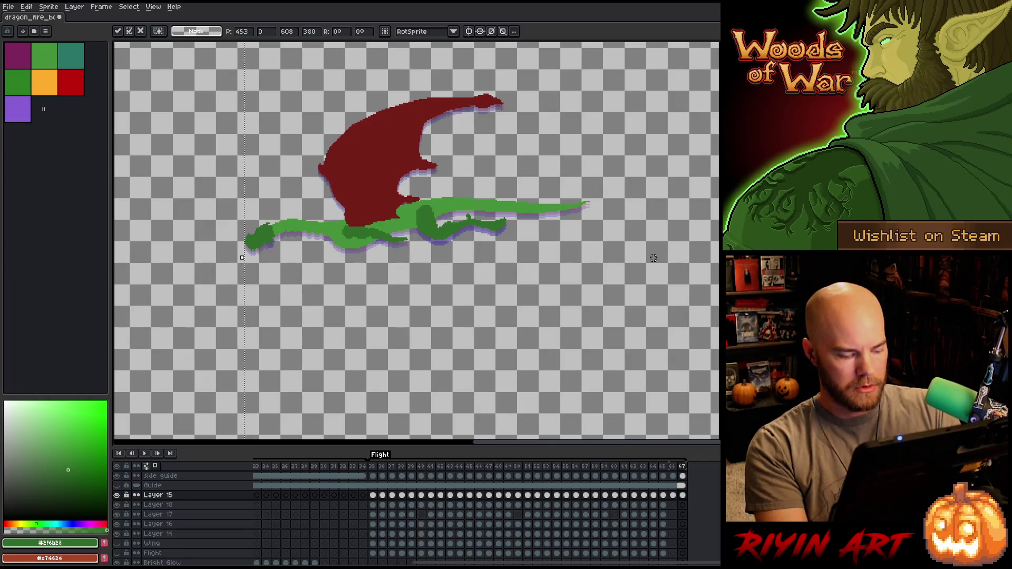
{"action": "key", "text": "ctrl+n"}
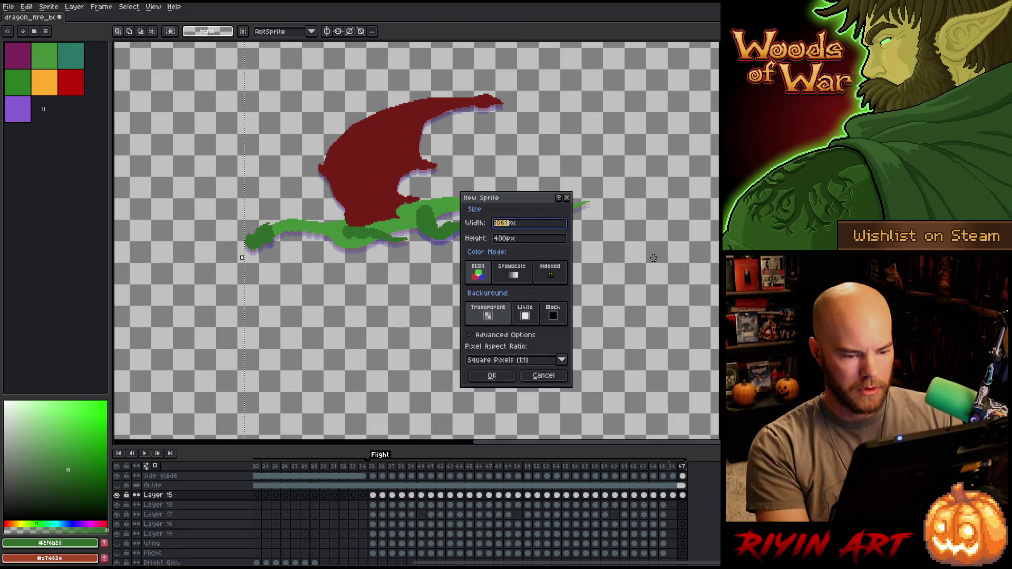
{"action": "left_click", "coordinate": [543, 375]}
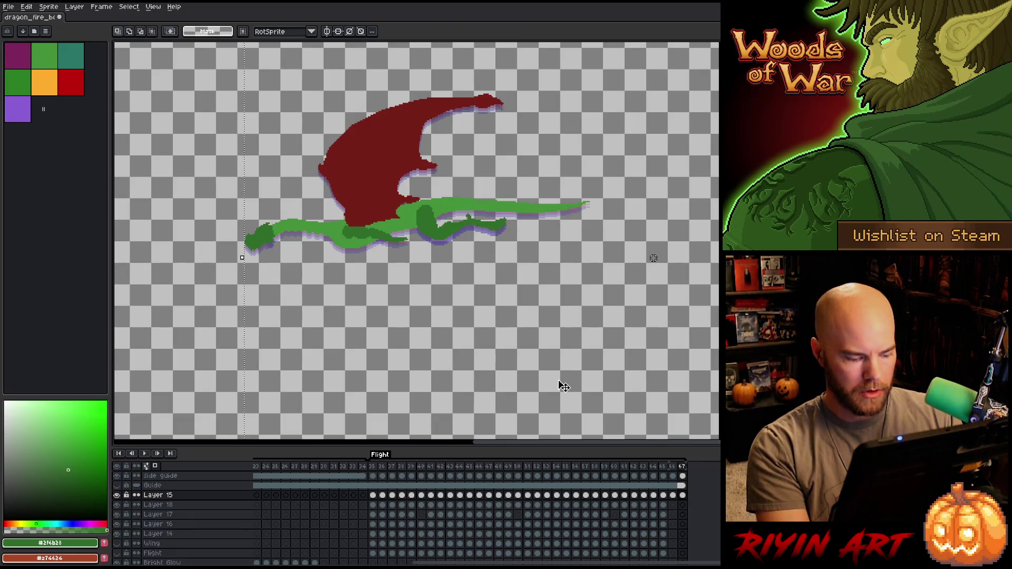
{"action": "key", "text": "alt+n"}
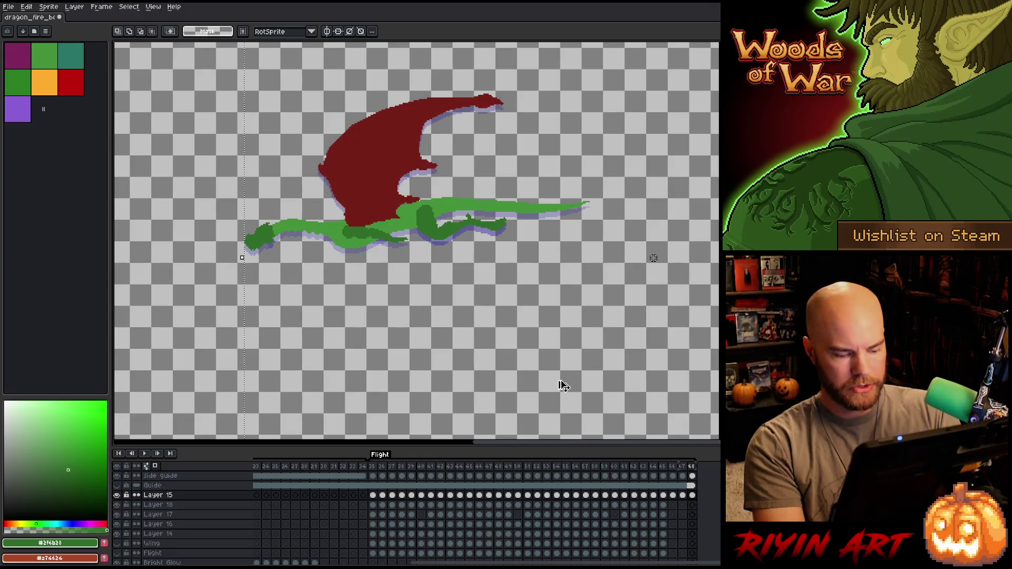
Add frames 69–71, raising the dragon one pixel on each new frame
{"action": "key", "text": "Up"}
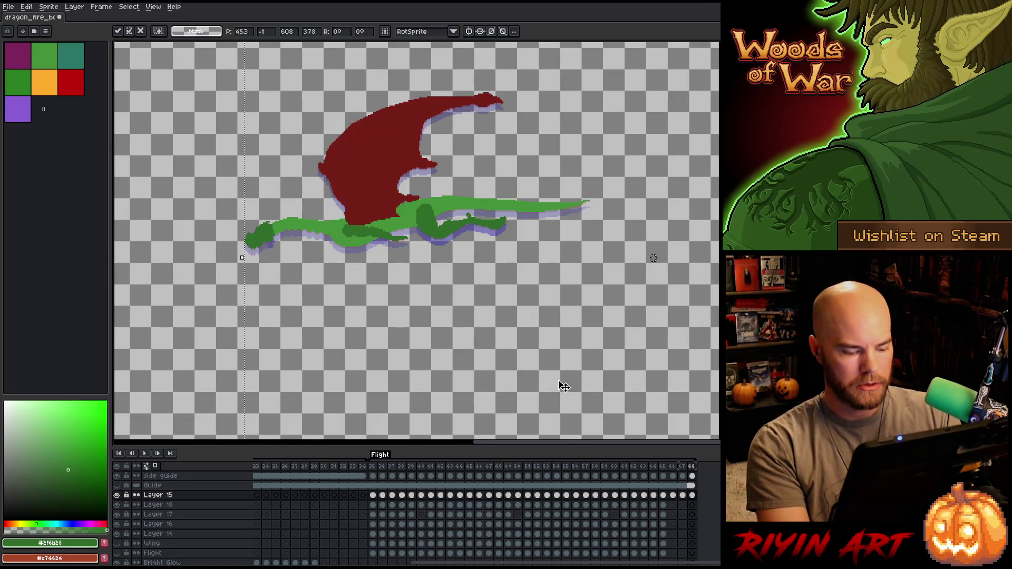
{"action": "key", "text": "alt+n"}
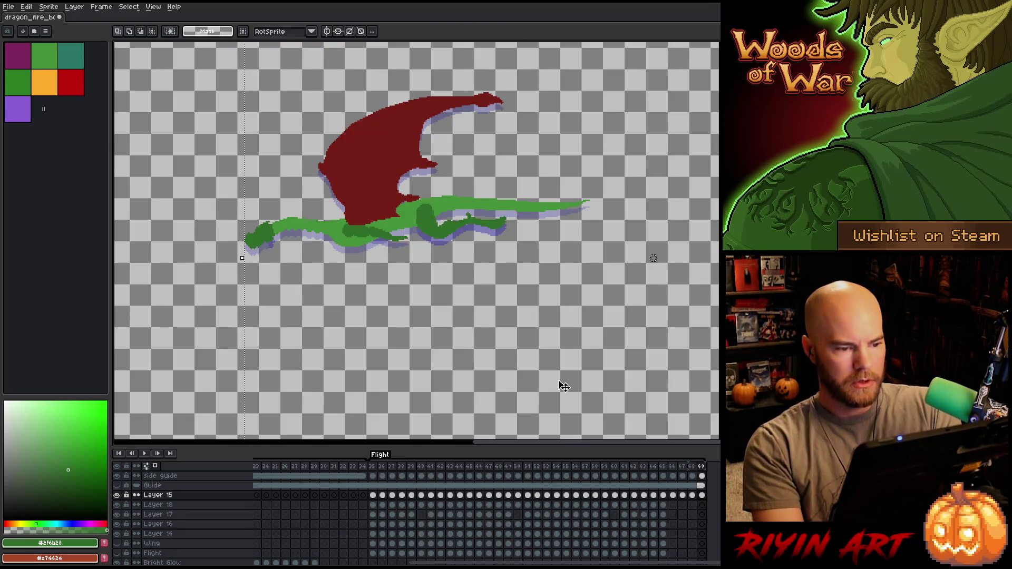
{"action": "key", "text": "Up"}
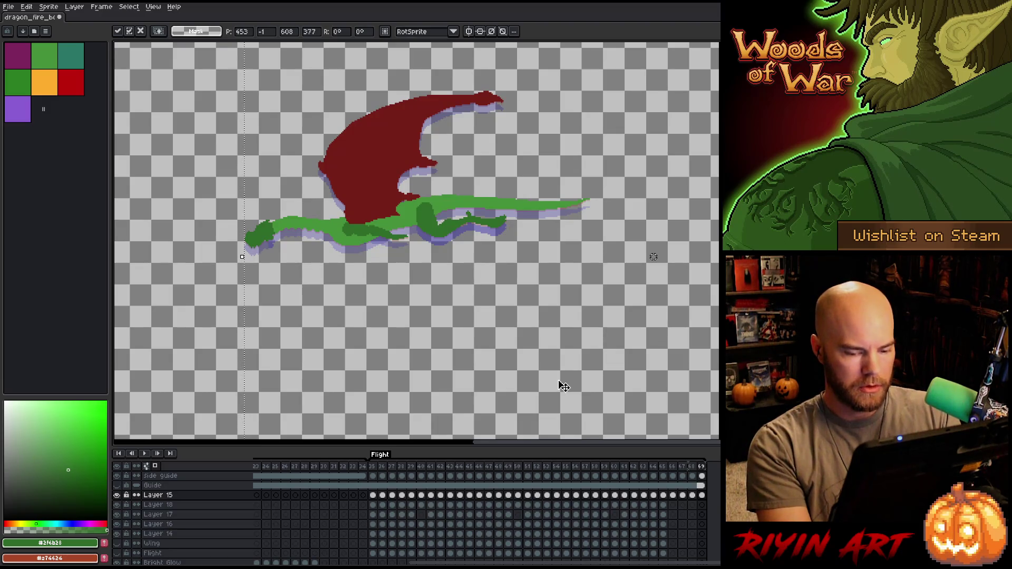
{"action": "key", "text": "alt+n"}
{"action": "key", "text": "Up"}
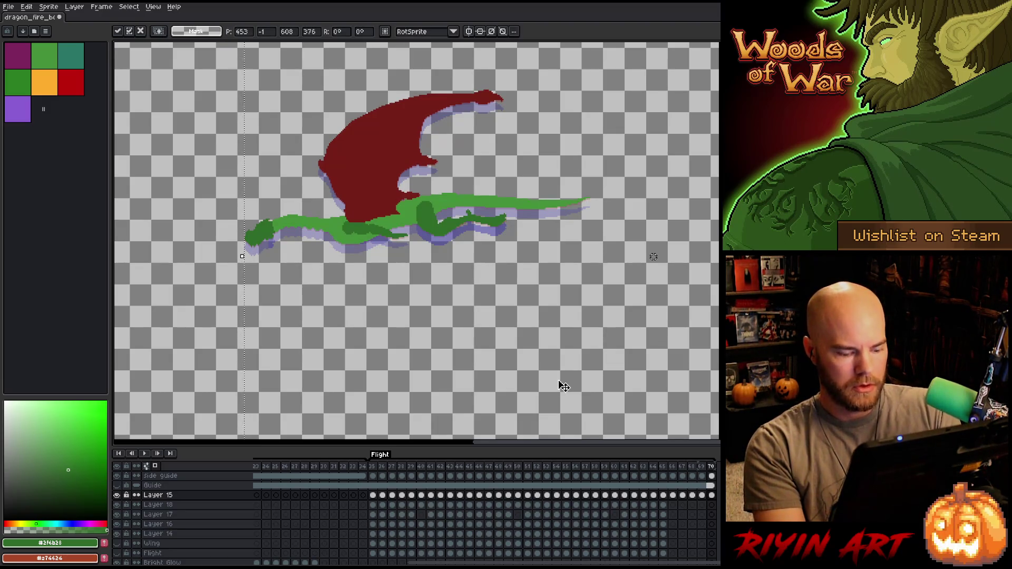
{"action": "key", "text": "alt+n"}
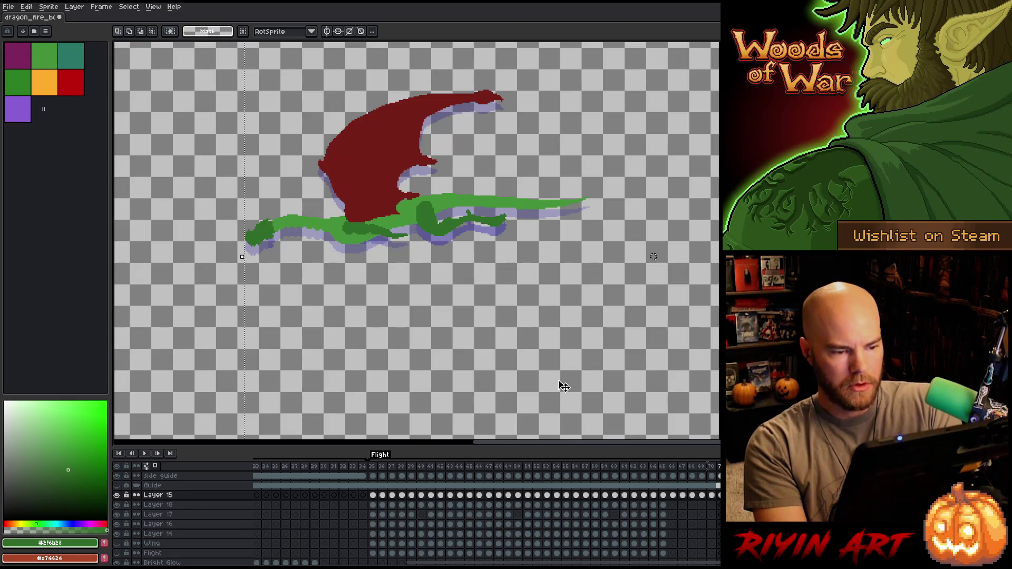
{"action": "key", "text": "Up"}
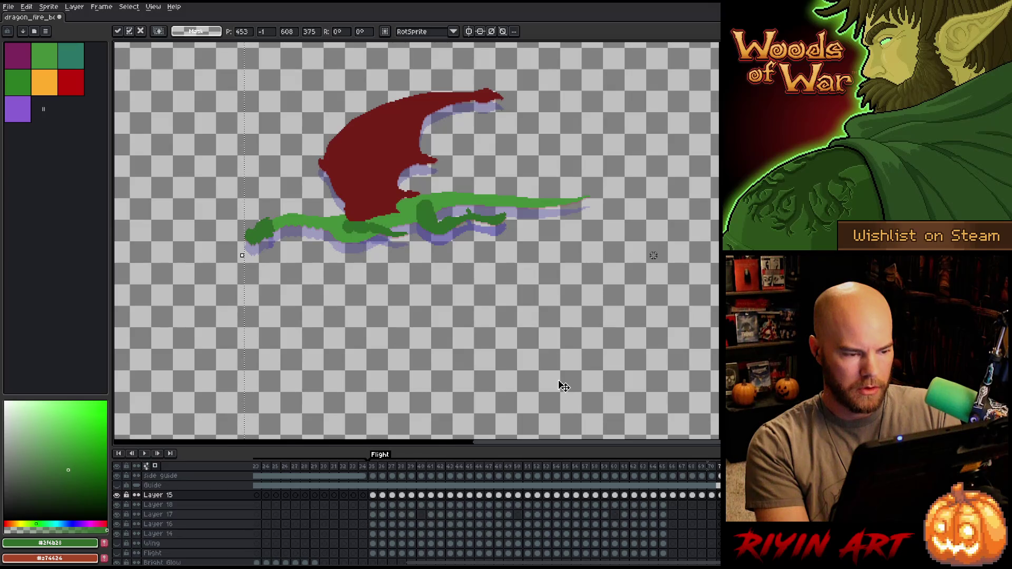
{"action": "key", "text": "."}
Nudge the dragon down several pixels in the last Flight frame, committing each move
{"action": "key", "text": "comma"}
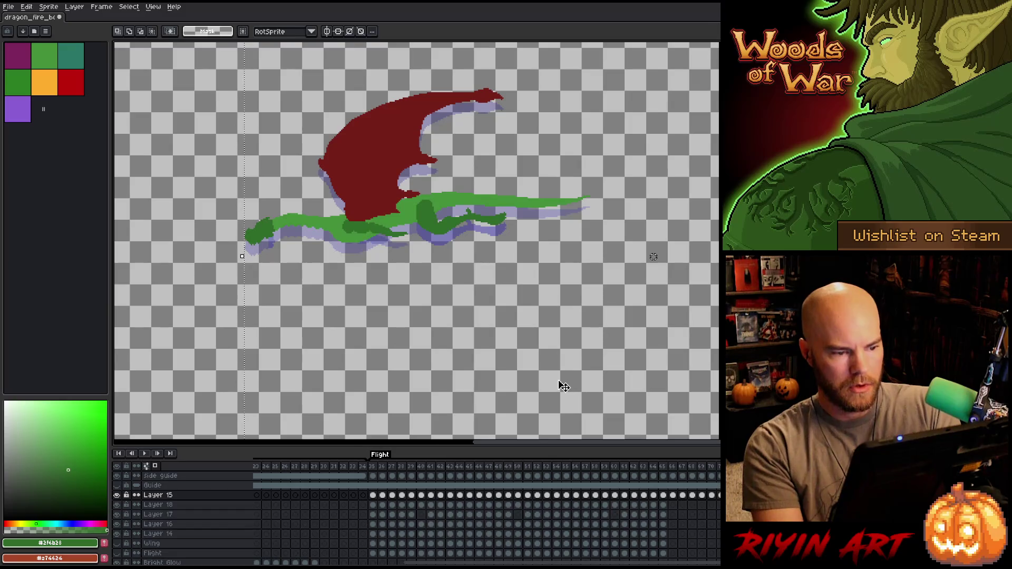
{"action": "key", "text": "Down"}
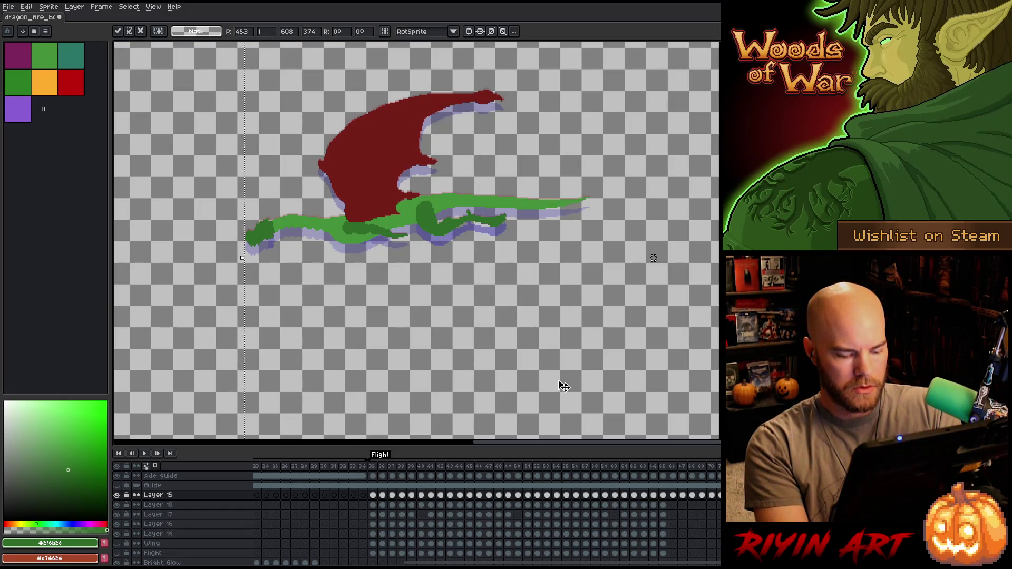
{"action": "key", "text": "Return"}
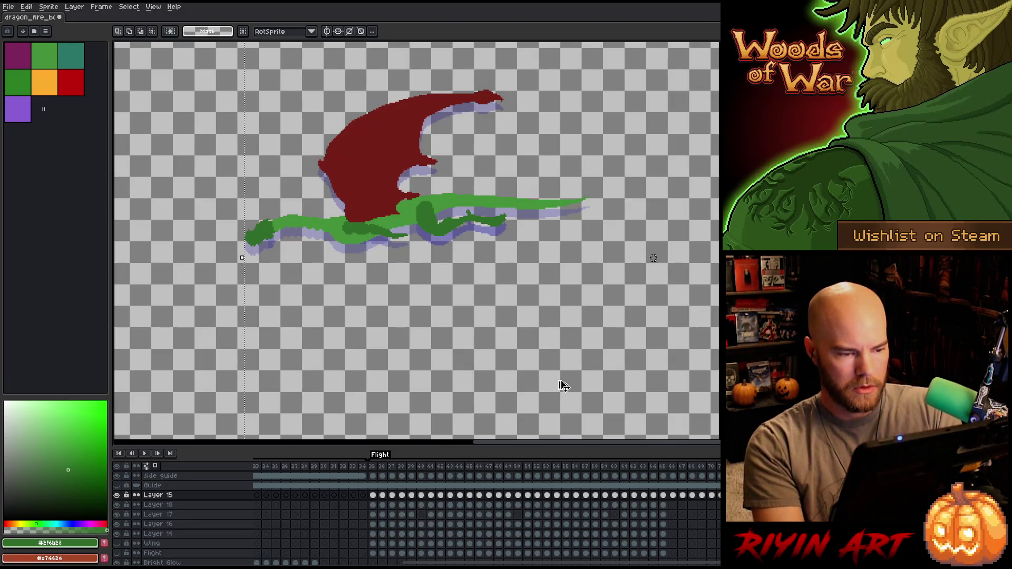
{"action": "key", "text": "Down"}
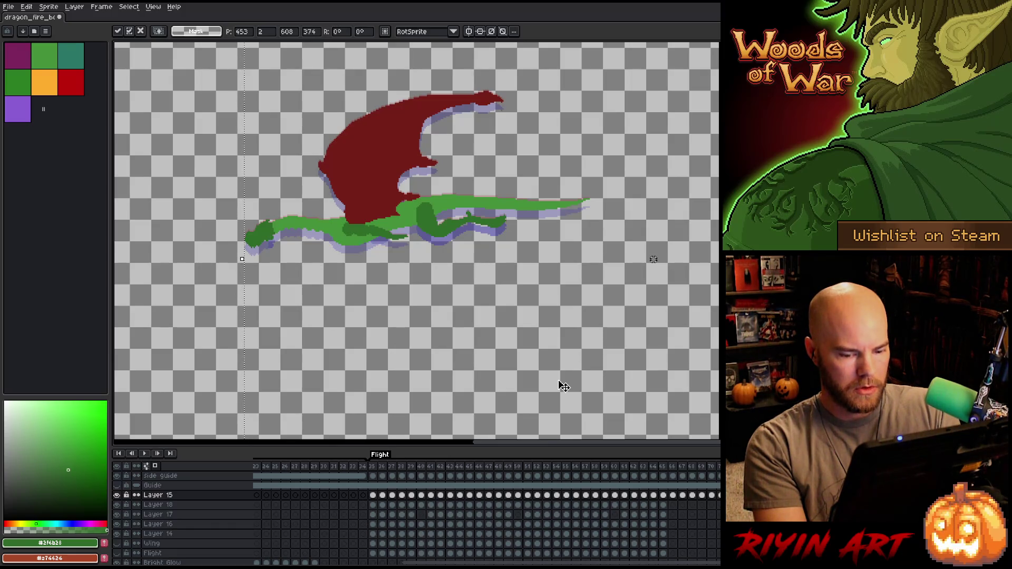
{"action": "key", "text": "Return"}
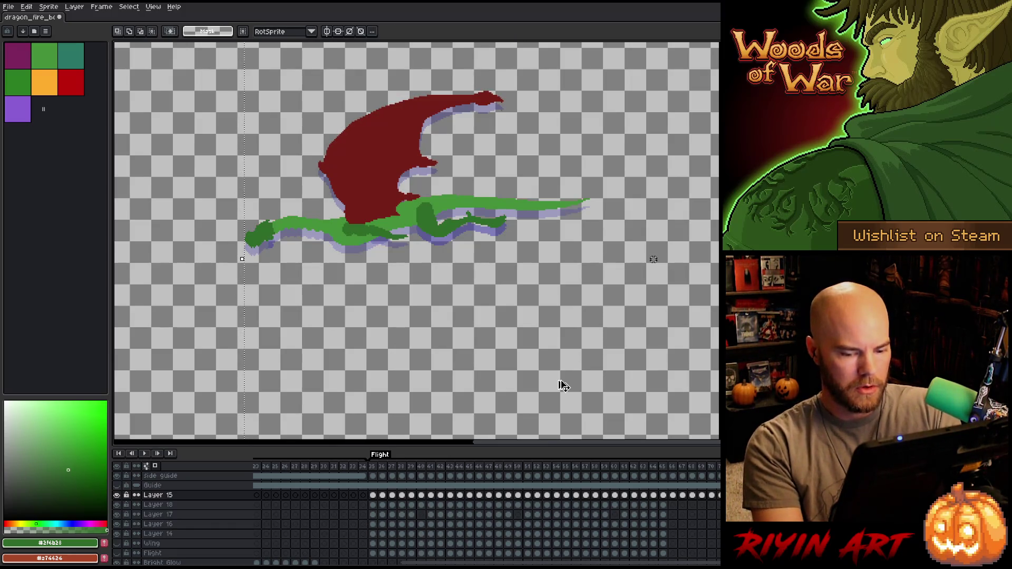
{"action": "key", "text": "Down"}
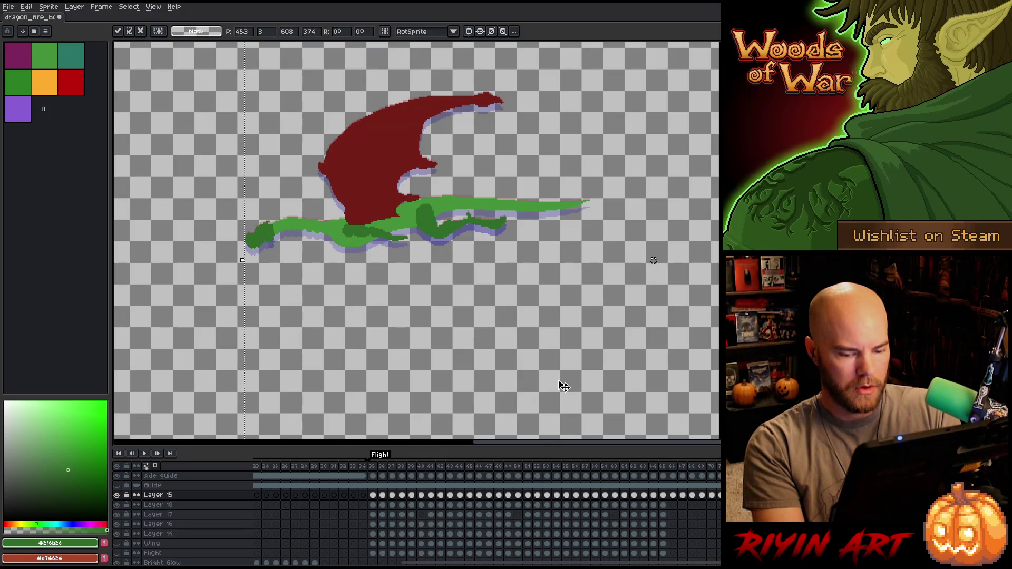
{"action": "key", "text": "Return"}
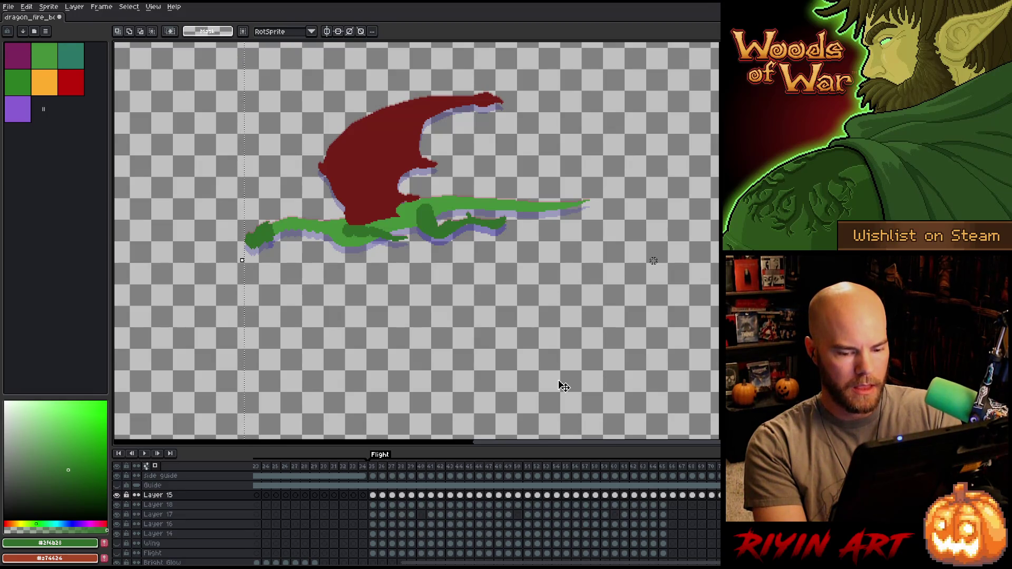
{"action": "key", "text": "Down"}
{"action": "key", "text": "Down"}
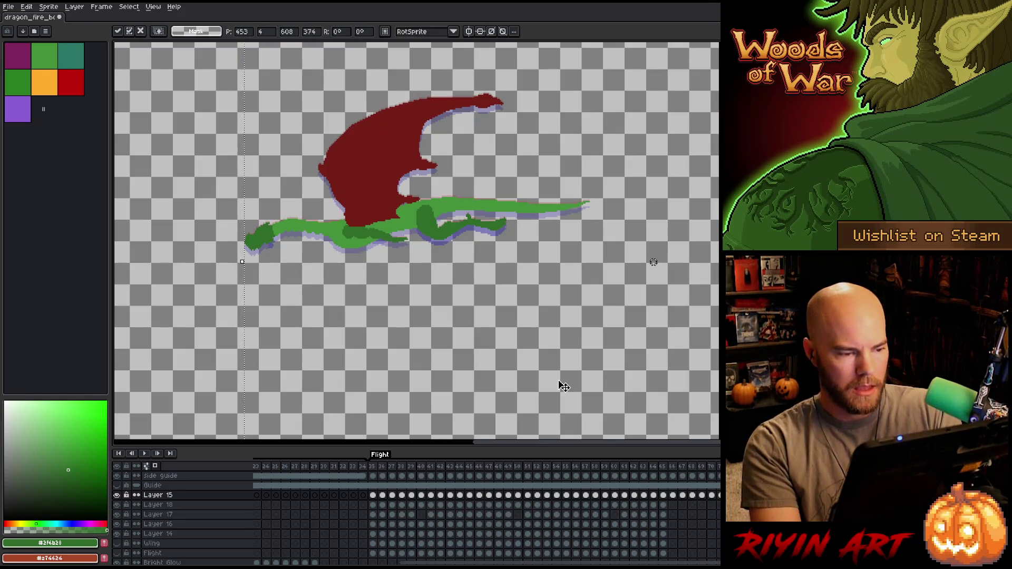
{"action": "key", "text": "Return"}
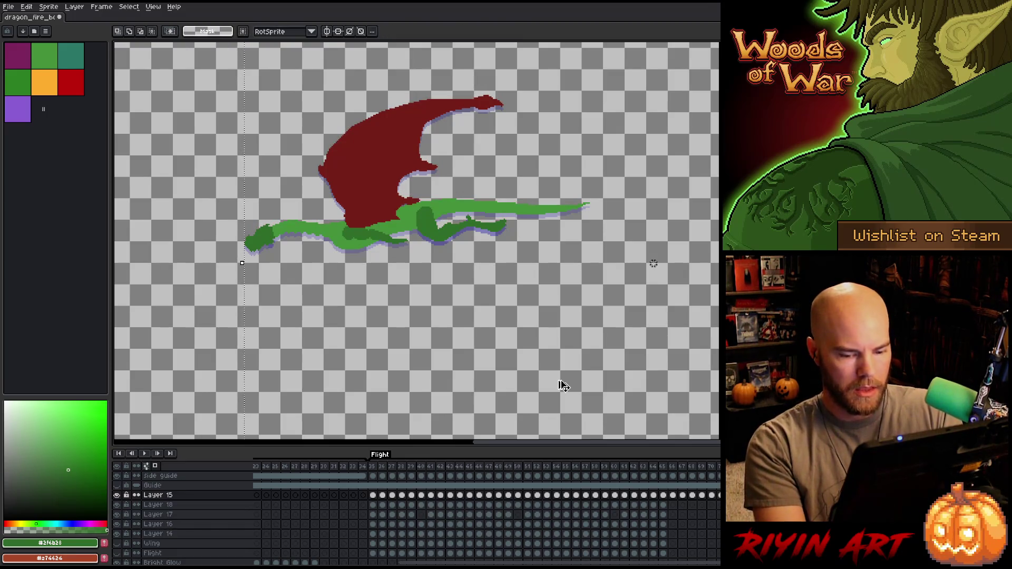
{"action": "key", "text": "Down"}
{"action": "key", "text": "Down"}
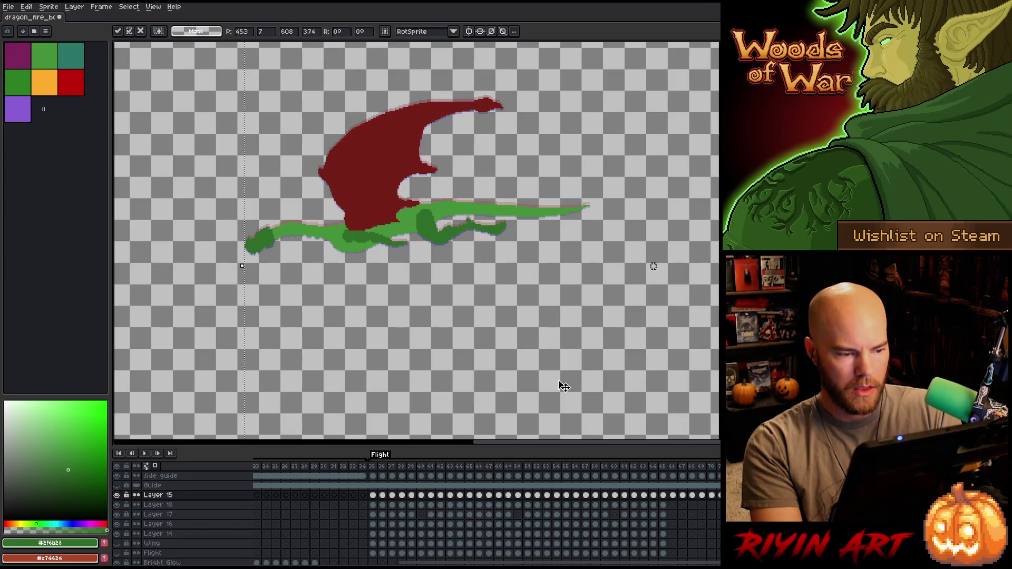
{"action": "key", "text": "Return"}
{"action": "key", "text": "period"}
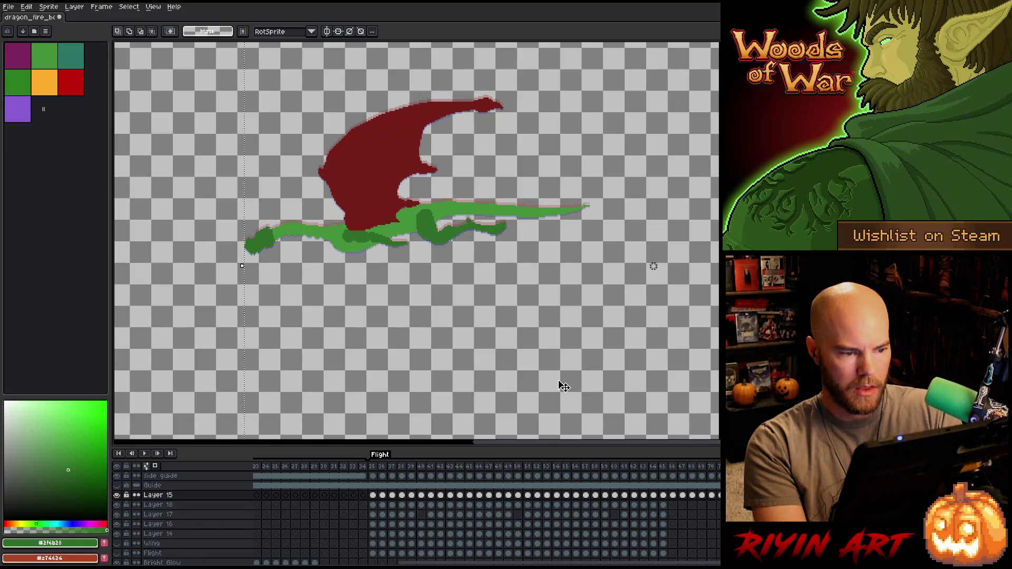
{"action": "key", "text": "period"}
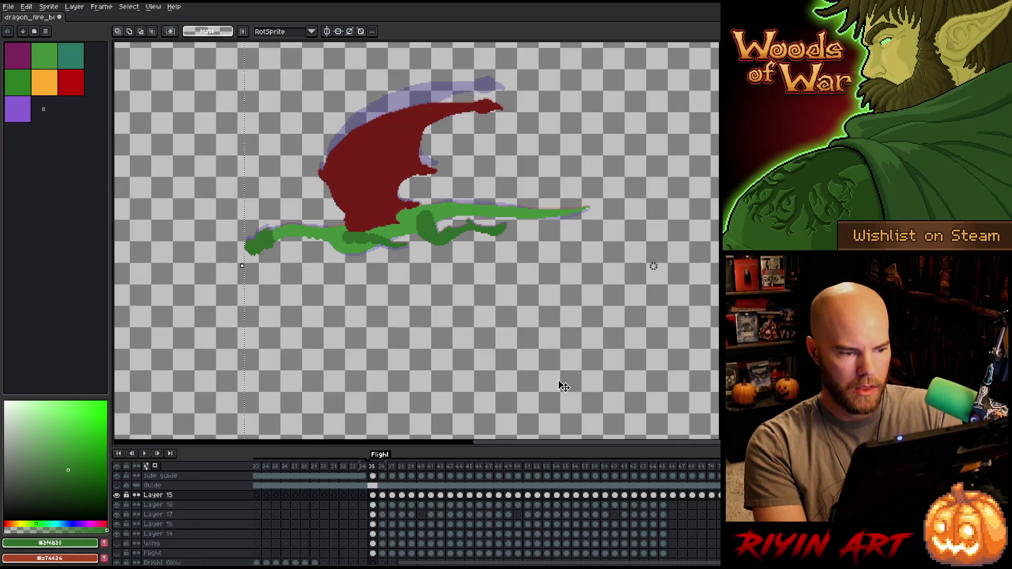
Step back and forth through flight frames 35–50 to check the wing flap, then play the animation
{"action": "key", "text": "period"}
{"action": "key", "text": "period"}
{"action": "key", "text": "period"}
{"action": "key", "text": "period"}
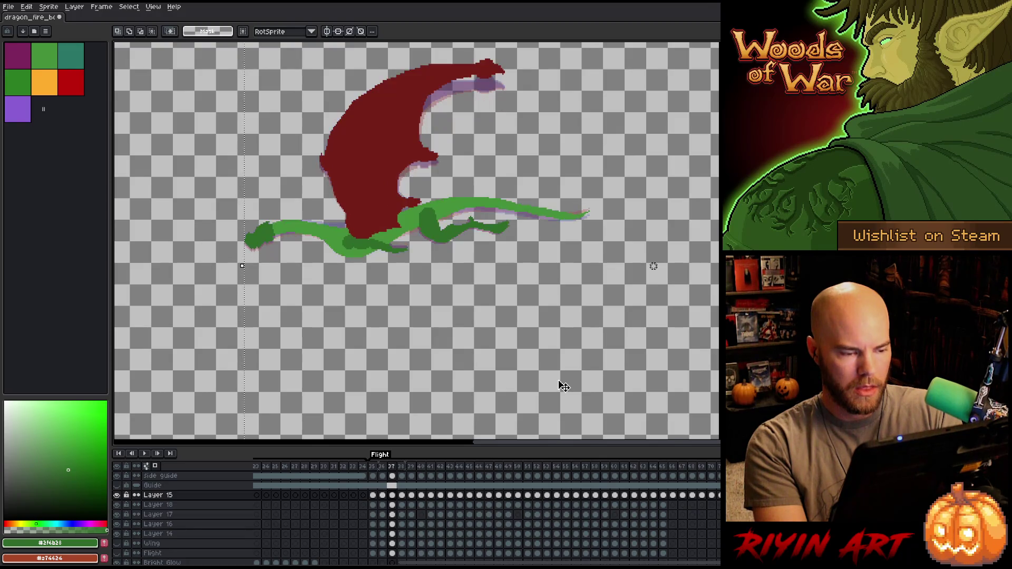
{"action": "key", "text": "period"}
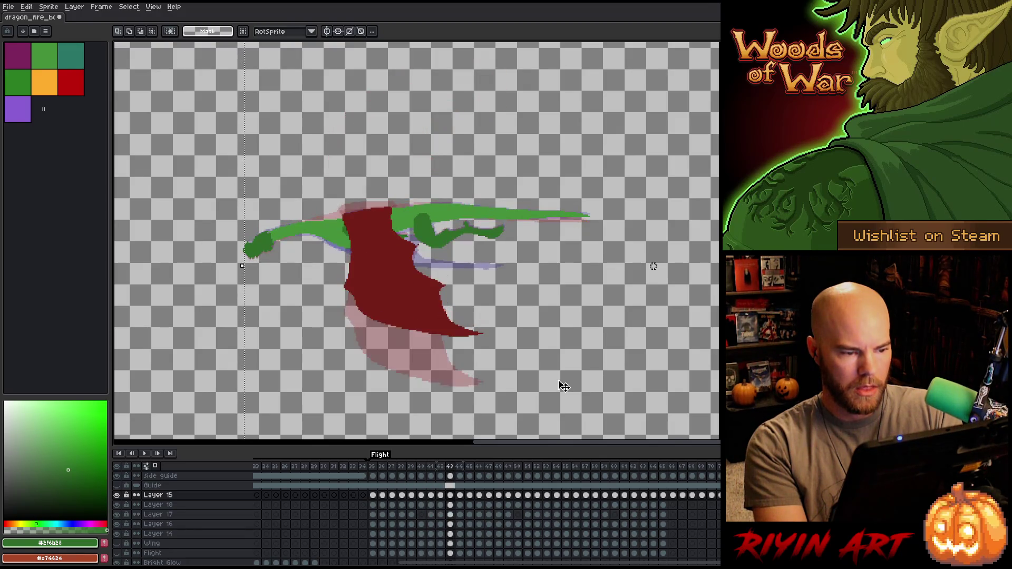
{"action": "key", "text": "comma"}
{"action": "key", "text": "comma"}
{"action": "key", "text": "comma"}
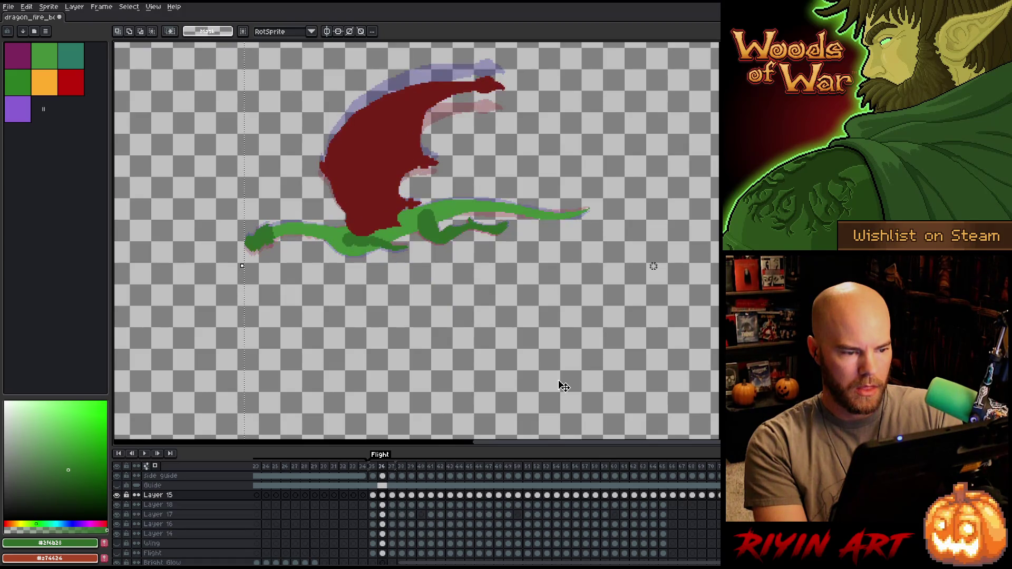
{"action": "key", "text": "period"}
{"action": "key", "text": "period"}
{"action": "key", "text": "period"}
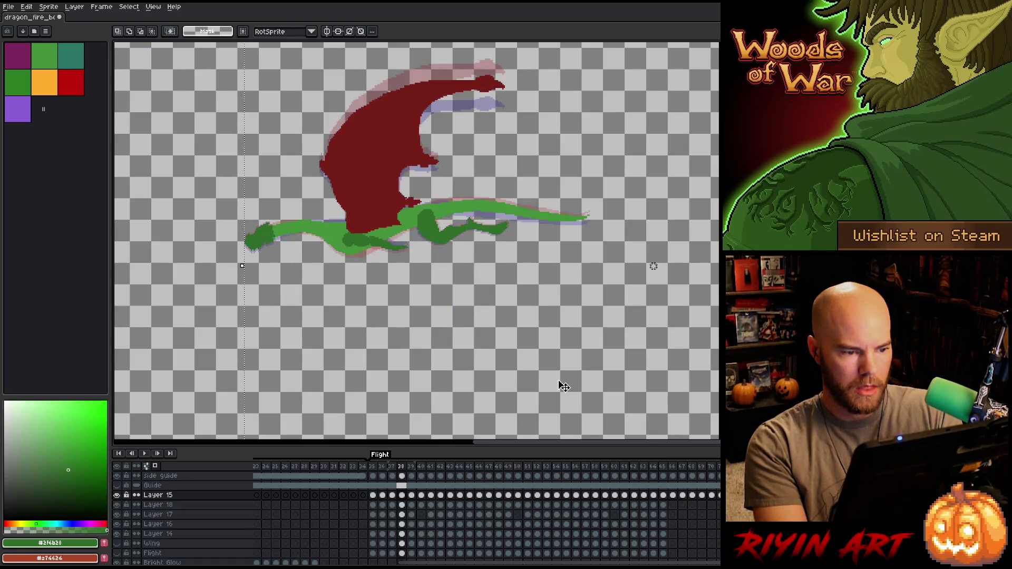
{"action": "key", "text": "period"}
{"action": "key", "text": "period"}
{"action": "key", "text": "period"}
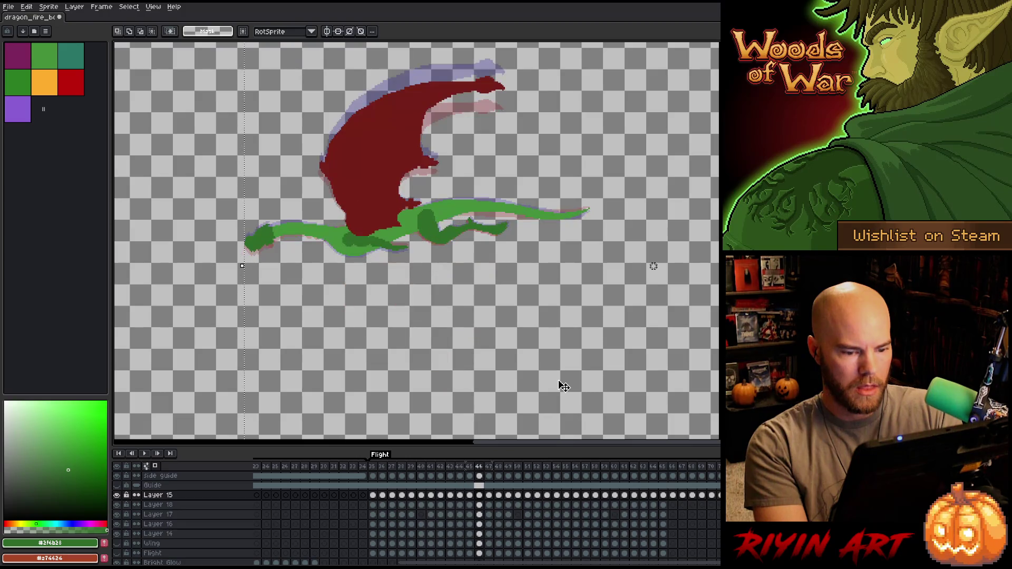
{"action": "key", "text": "comma"}
{"action": "key", "text": "comma"}
{"action": "key", "text": "comma"}
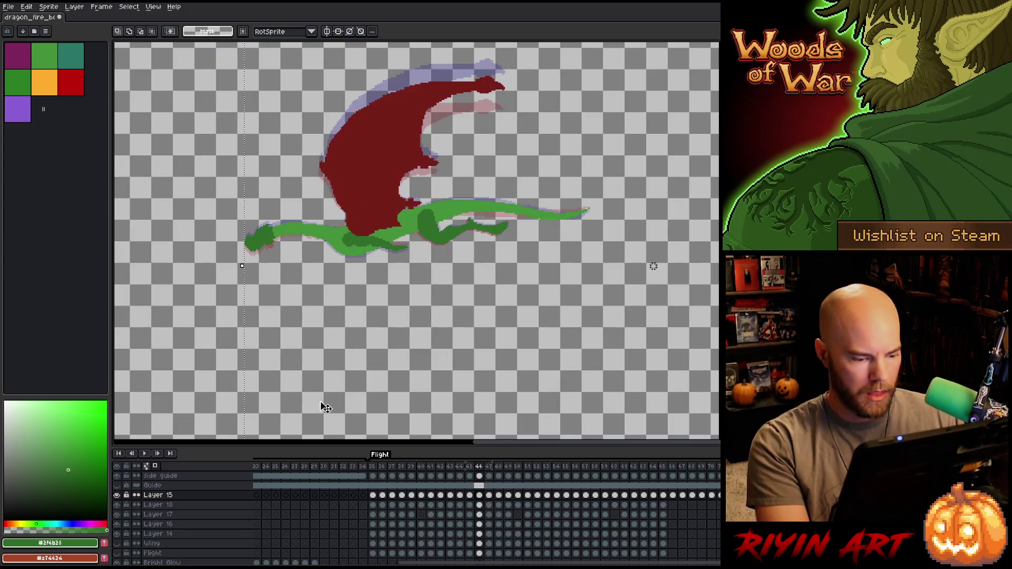
{"action": "key", "text": "comma"}
{"action": "key", "text": "comma"}
{"action": "key", "text": "comma"}
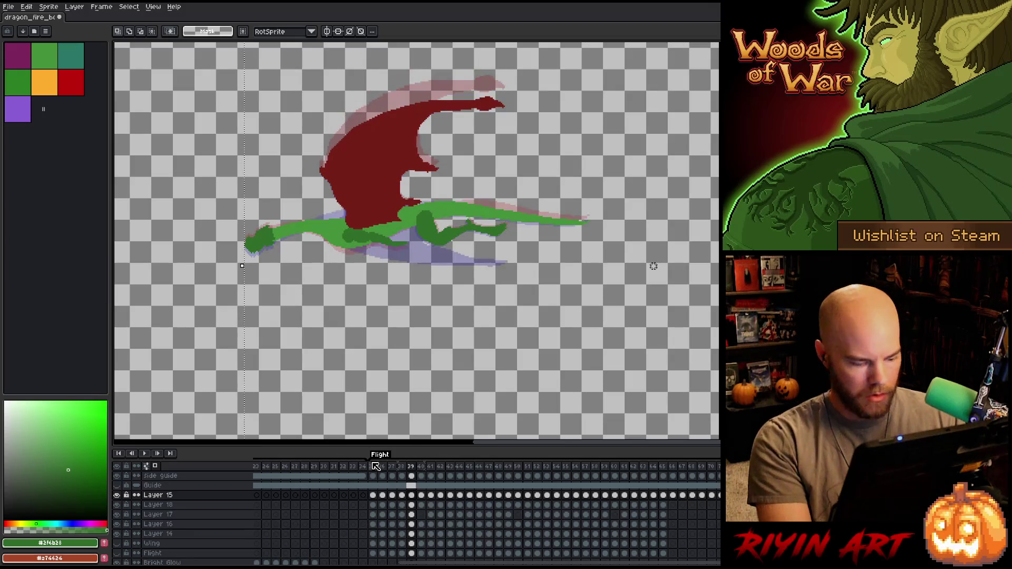
{"action": "key", "text": "period"}
{"action": "key", "text": "period"}
{"action": "key", "text": "period"}
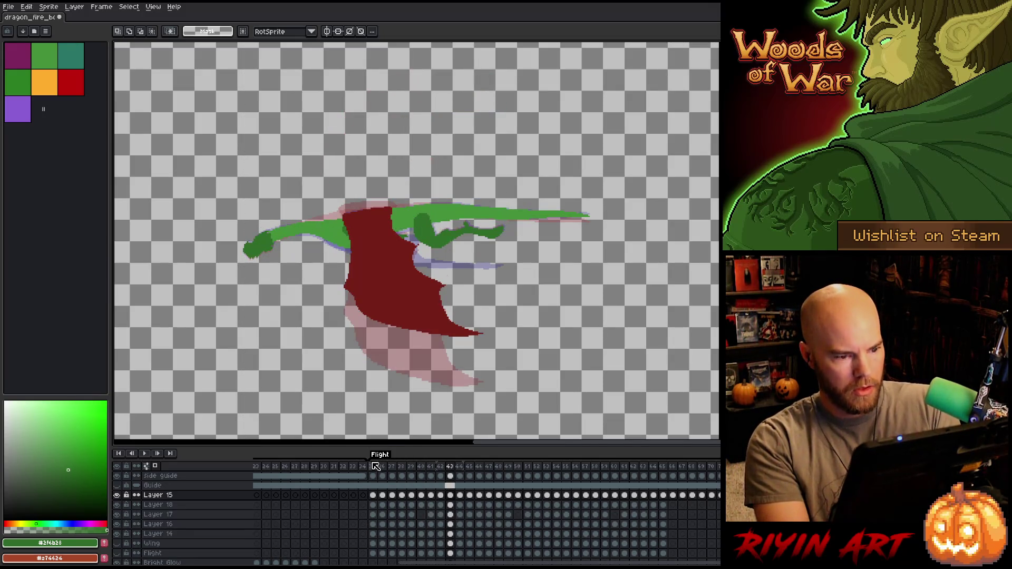
{"action": "key", "text": "Return"}
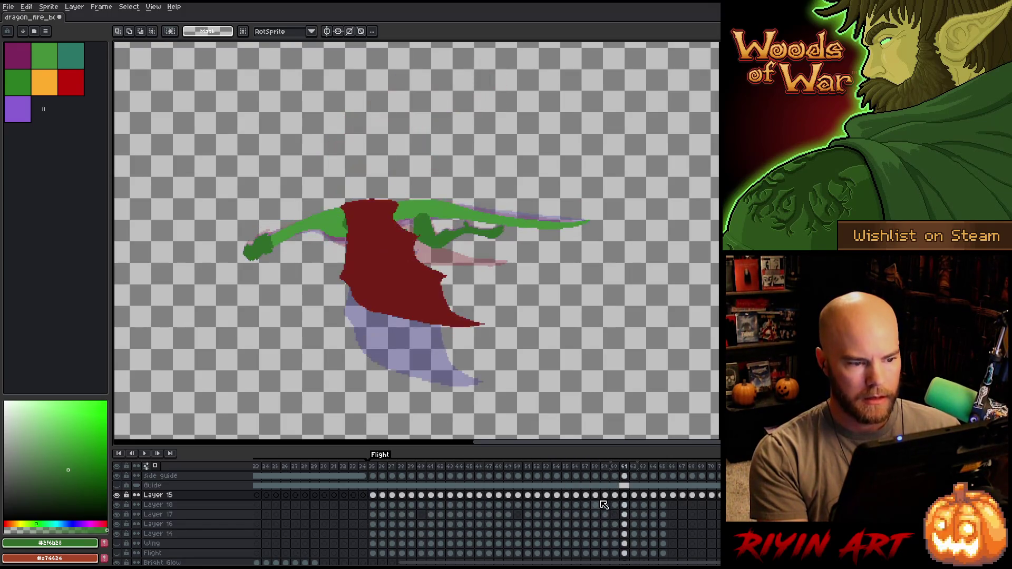
Stop playback, nudge the upstroke dragon art down three times, then select frames 36–39
{"action": "key", "text": "Return"}
{"action": "key", "text": "Return"}
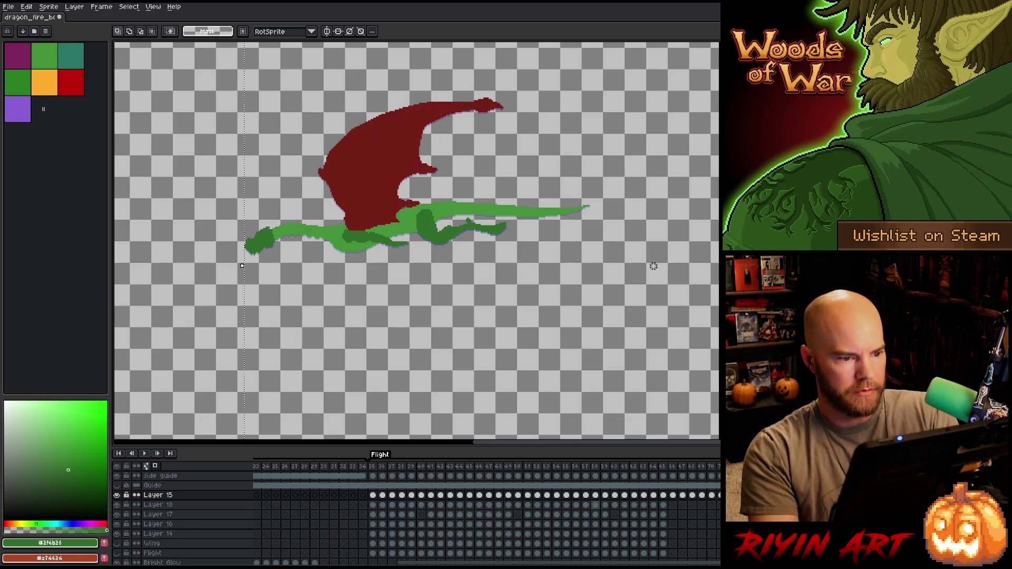
{"action": "key", "text": "Down"}
{"action": "key", "text": "Down"}
{"action": "key", "text": "Down"}
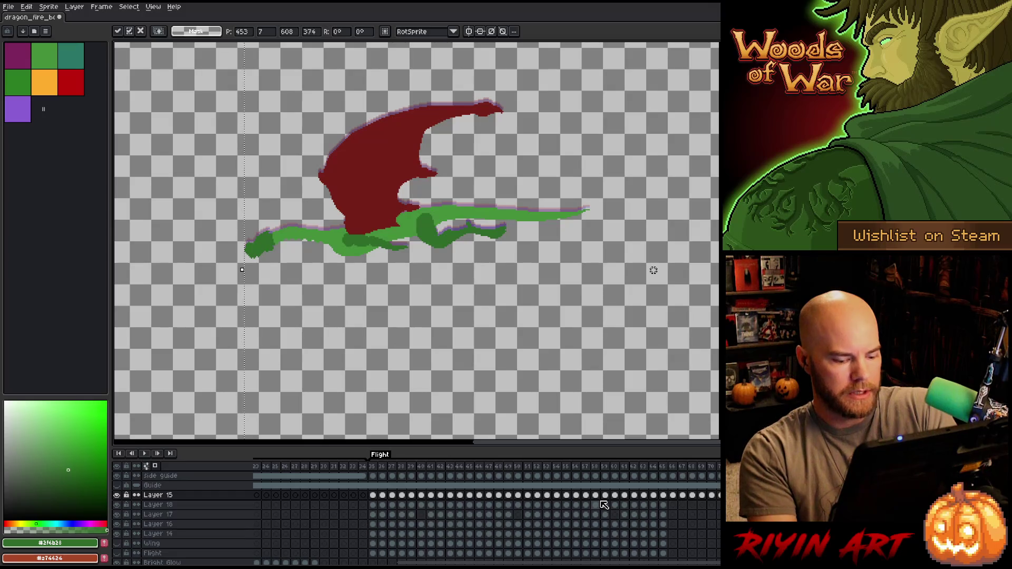
{"action": "key", "text": "Return"}
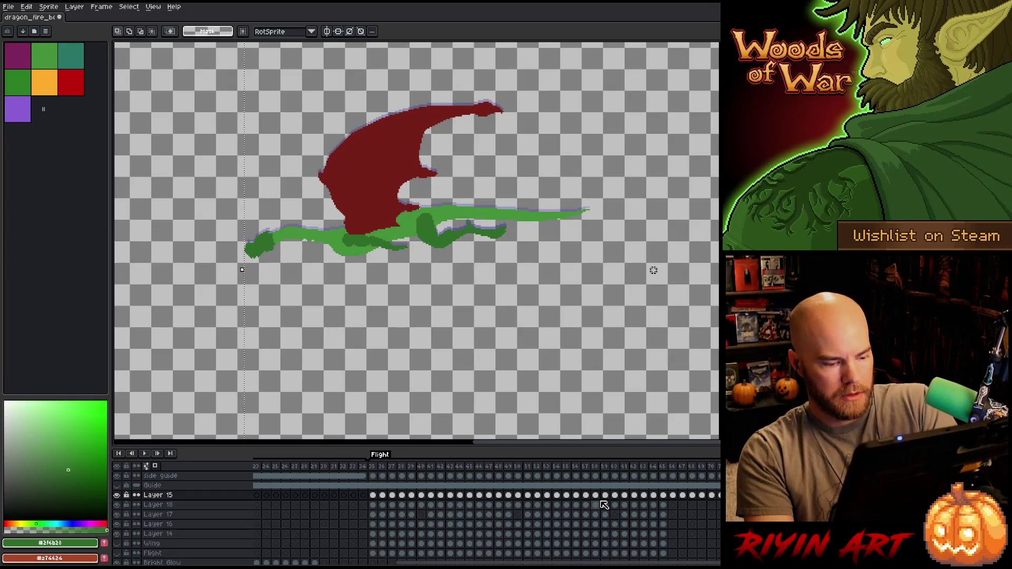
{"action": "key", "text": "Down"}
{"action": "key", "text": "Down"}
{"action": "key", "text": "Down"}
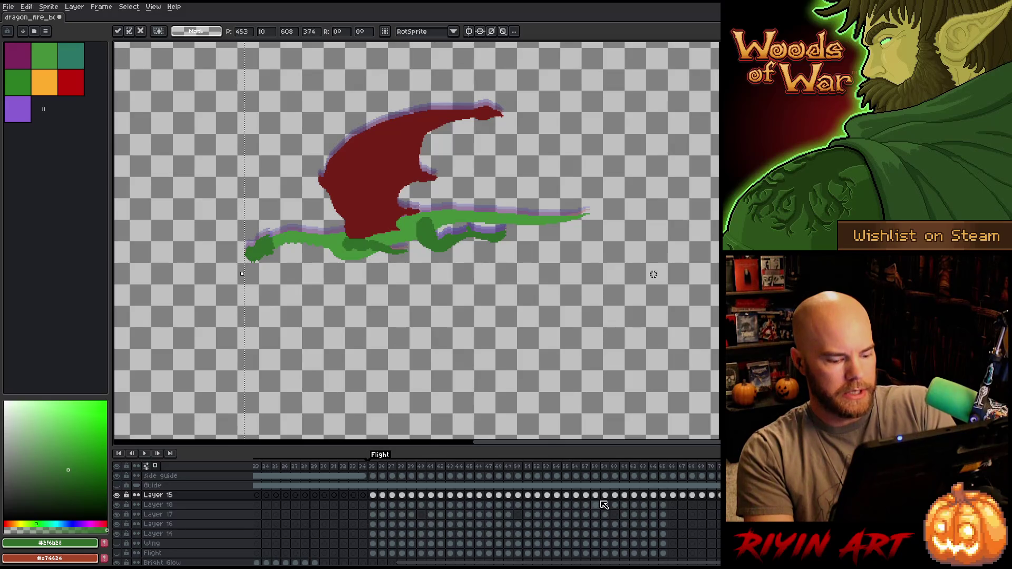
{"action": "key", "text": "Return"}
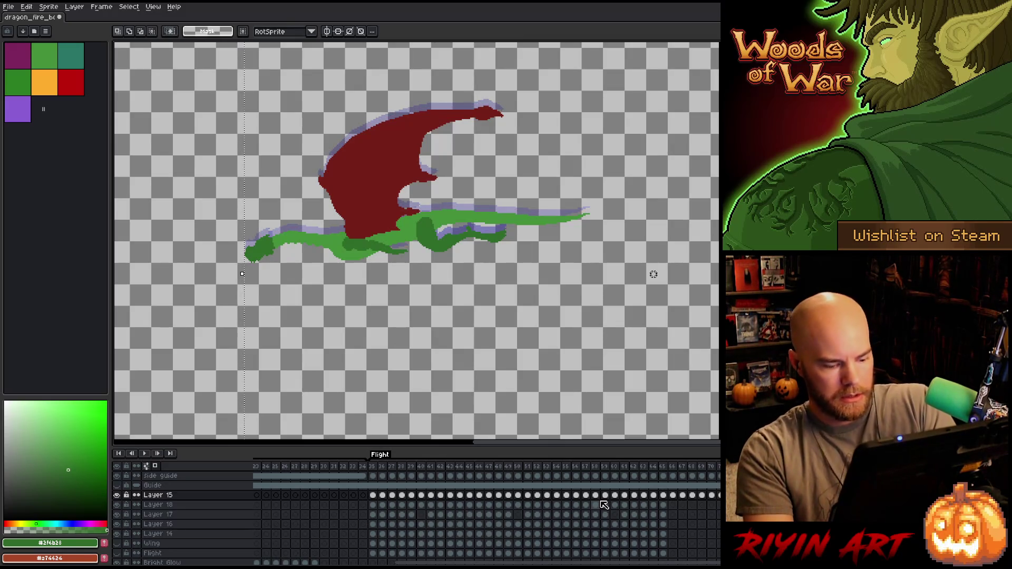
{"action": "key", "text": "Down"}
{"action": "key", "text": "Down"}
{"action": "key", "text": "Down"}
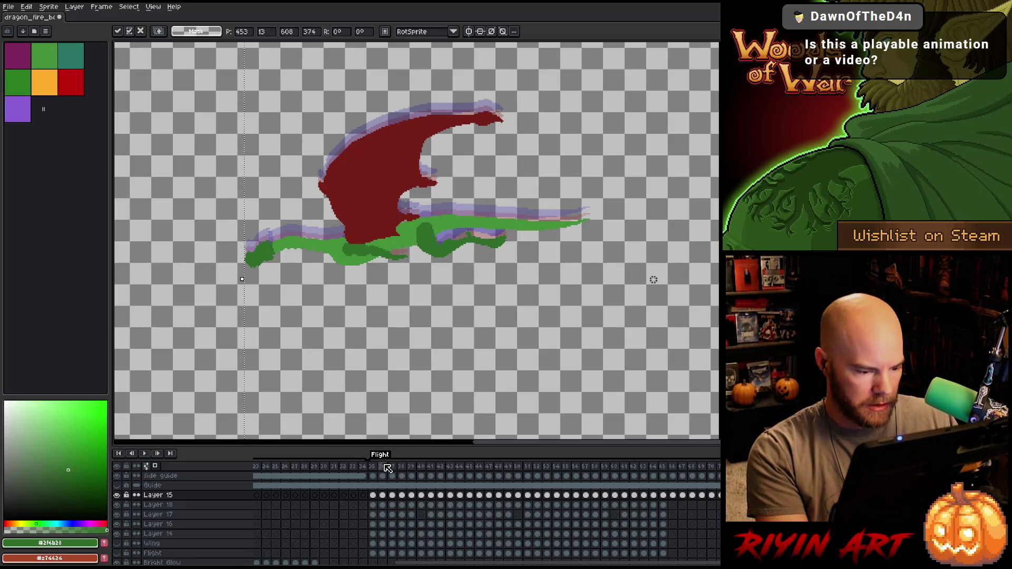
{"action": "mouse_move", "coordinate": [387, 467]}
{"action": "left_mouse_down"}
{"action": "mouse_move", "coordinate": [415, 467]}
{"action": "mouse_move", "coordinate": [441, 555]}
{"action": "mouse_move", "coordinate": [471, 559]}
{"action": "left_mouse_up"}
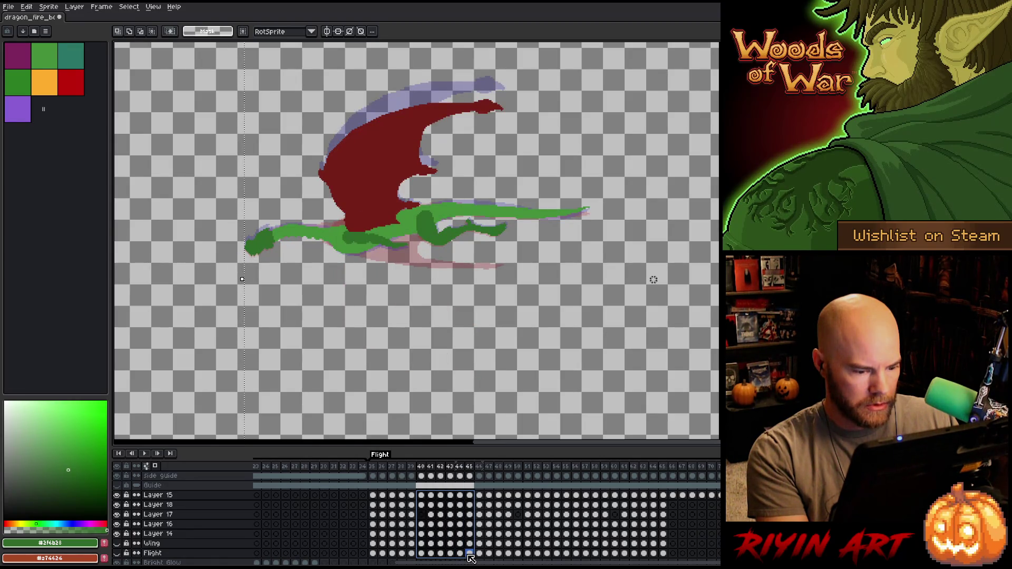
Narrow the frame selection to 40–44 and undo the recent layer visibility changes
{"action": "left_click_drag", "start_coordinate": [471, 559], "coordinate": [463, 558]}
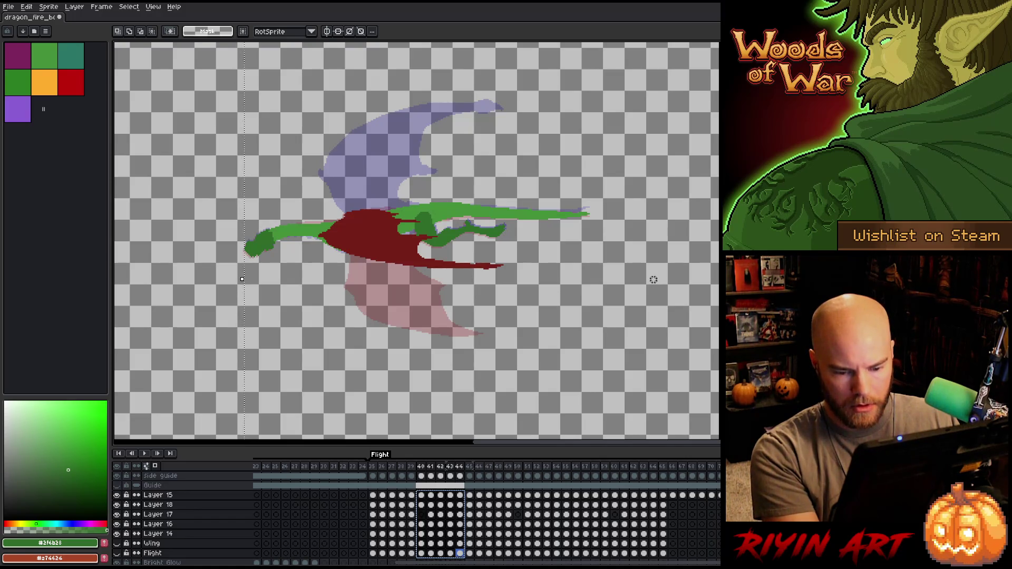
{"action": "key", "text": "ctrl+z"}
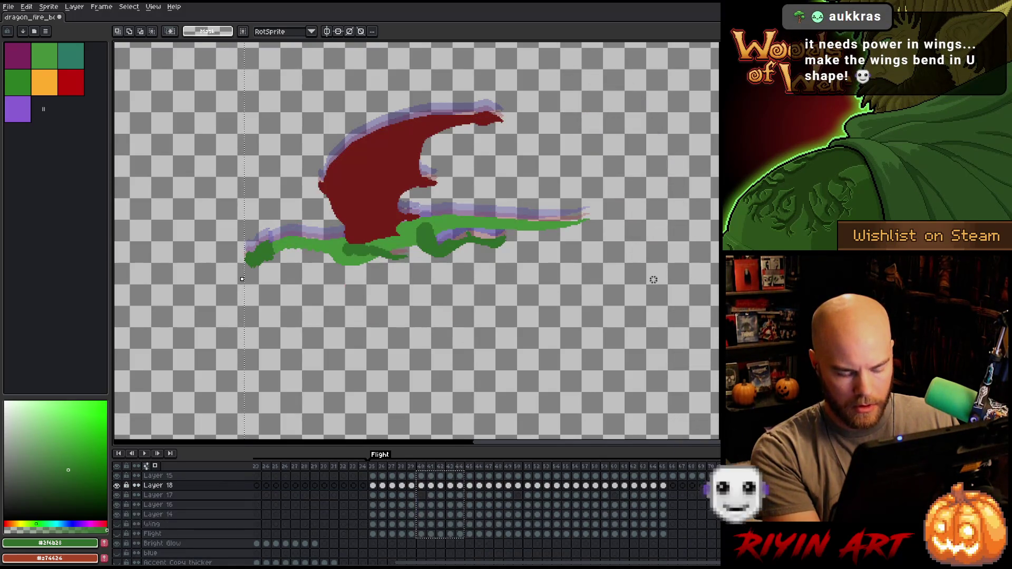
{"action": "key", "text": "ctrl+z"}
{"action": "key", "text": "ctrl+z"}
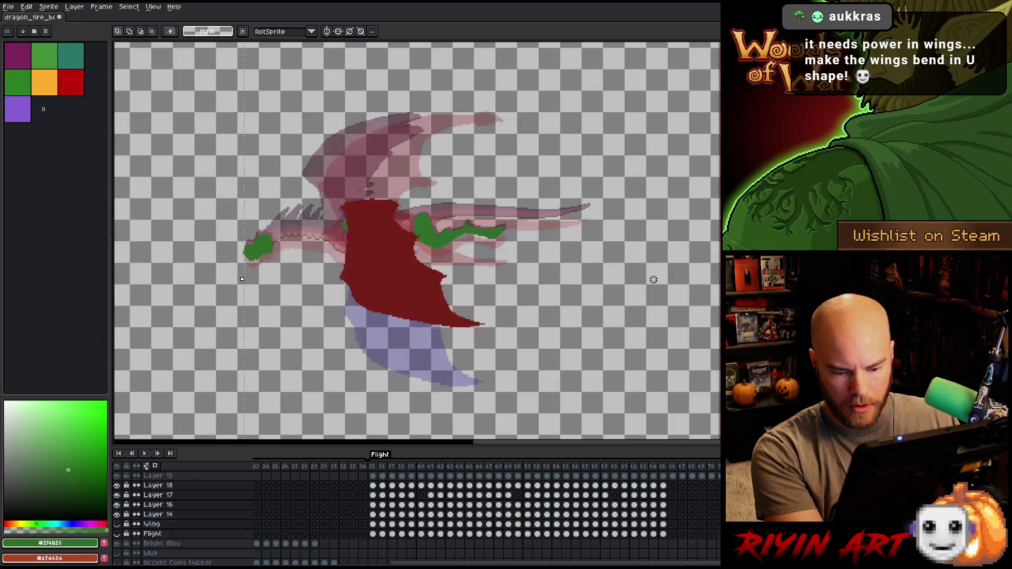
{"action": "key", "text": "ctrl+z"}
{"action": "key", "text": "ctrl+z"}
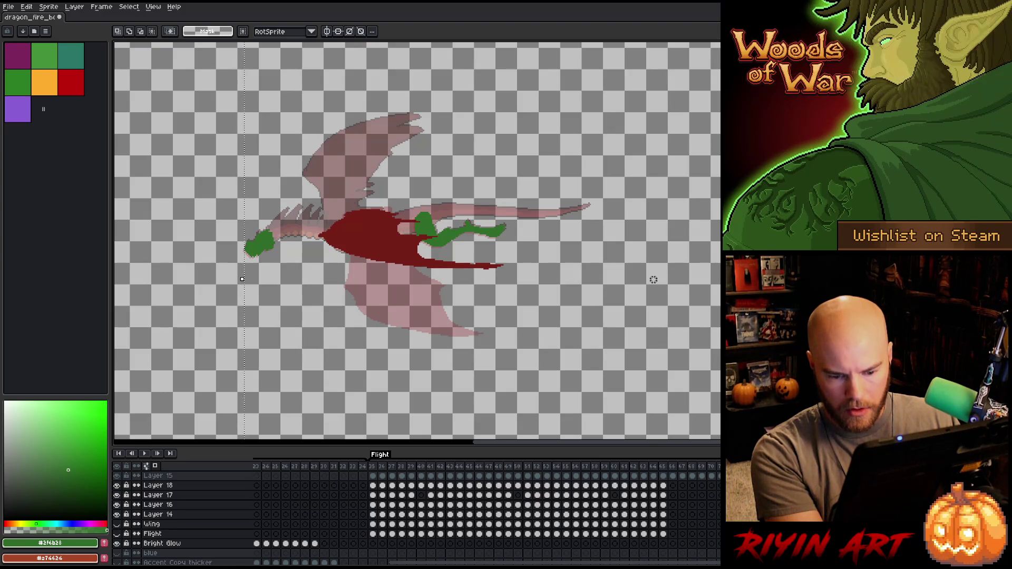
{"action": "key", "text": "ctrl+z"}
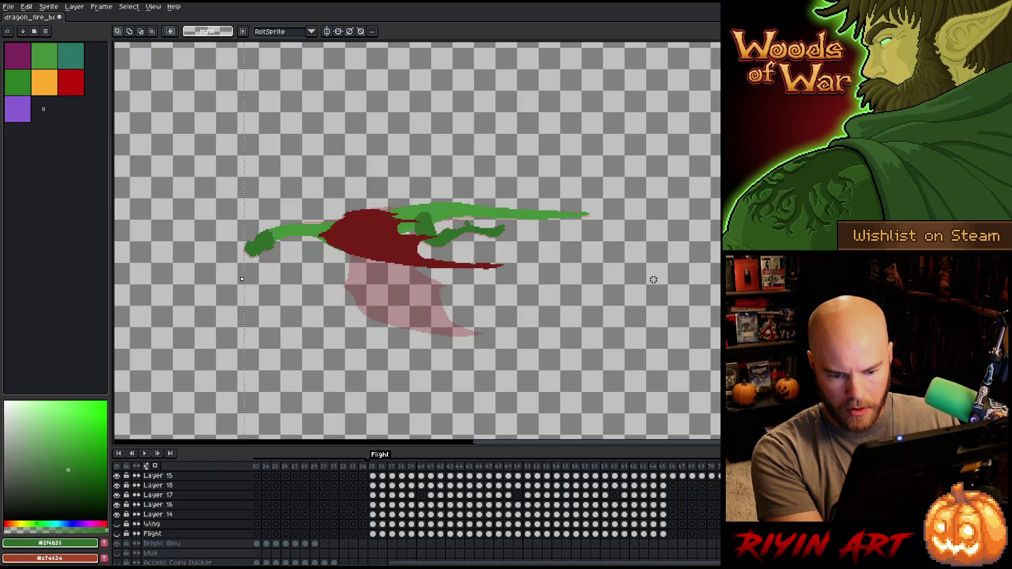
Preview the flight animation and step to the mid-flap frame with the wing level
{"action": "key", "text": "Return"}
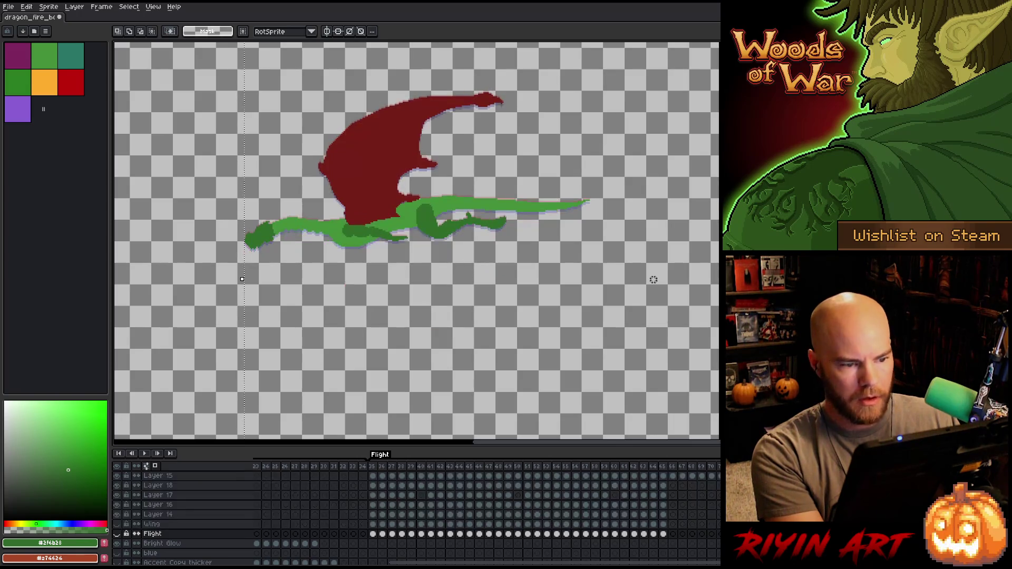
{"action": "key", "text": "Return"}
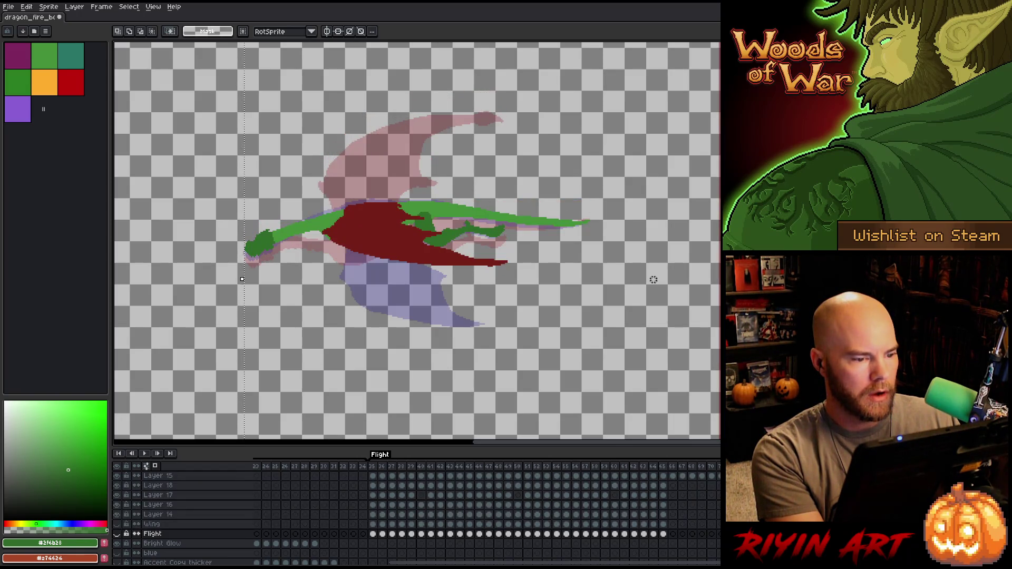
{"action": "key", "text": "Left"}
{"action": "key", "text": "Right"}
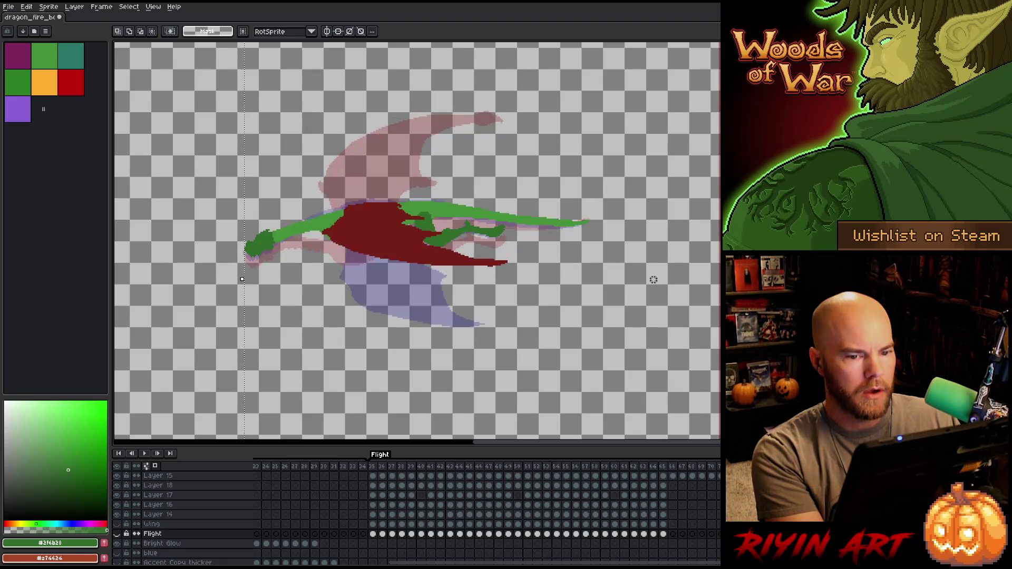
{"action": "scroll", "coordinate": [369, 516], "scroll_direction": "up", "scroll_amount": 1}
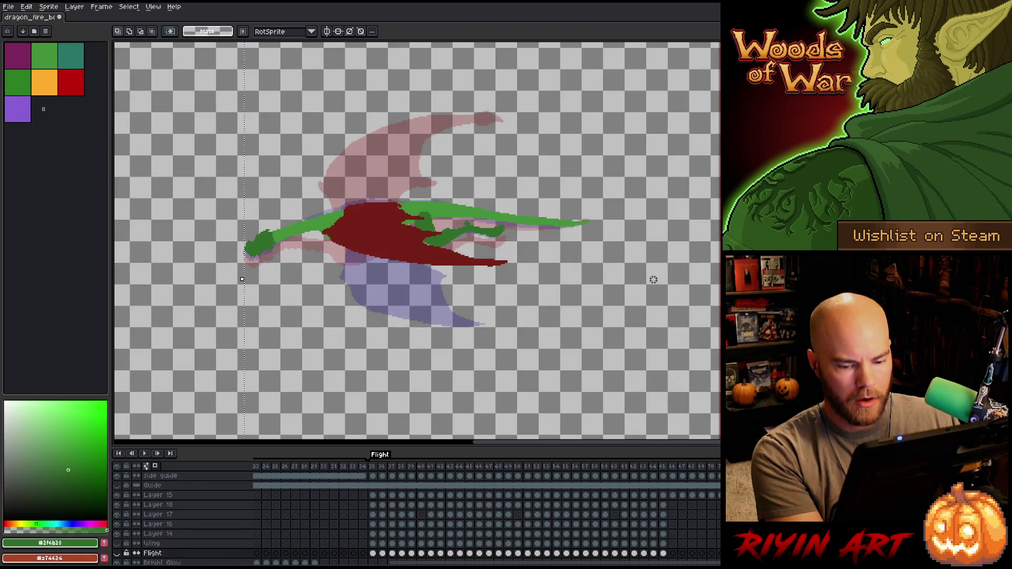
Go to the Guide layer, toggle its visibility on and off, and lock it
{"action": "key", "text": "Up"}
{"action": "key", "text": "Up"}
{"action": "key", "text": "Up"}
{"action": "key", "text": "Left"}
{"action": "key", "text": "Right"}
{"action": "key", "text": "Right"}
{"action": "key", "text": "Right"}
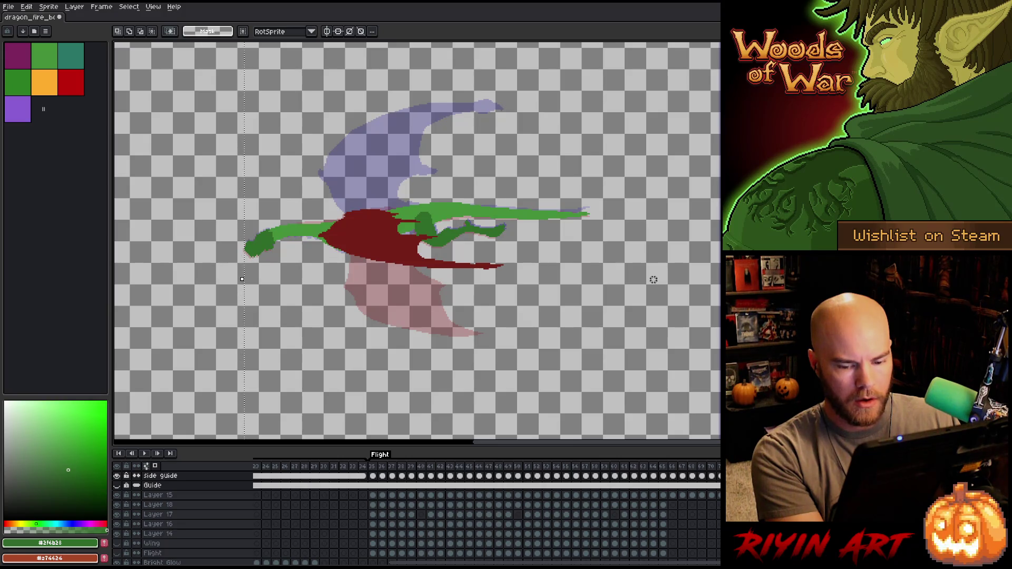
{"action": "key", "text": "Down"}
{"action": "key", "text": "Left"}
{"action": "key", "text": "Right"}
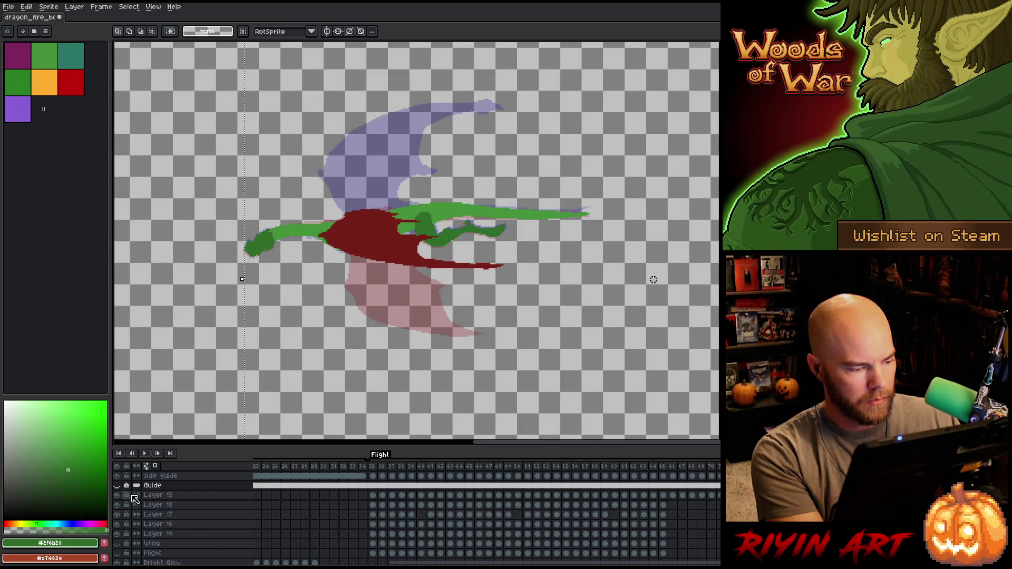
{"action": "left_click", "coordinate": [117, 485]}
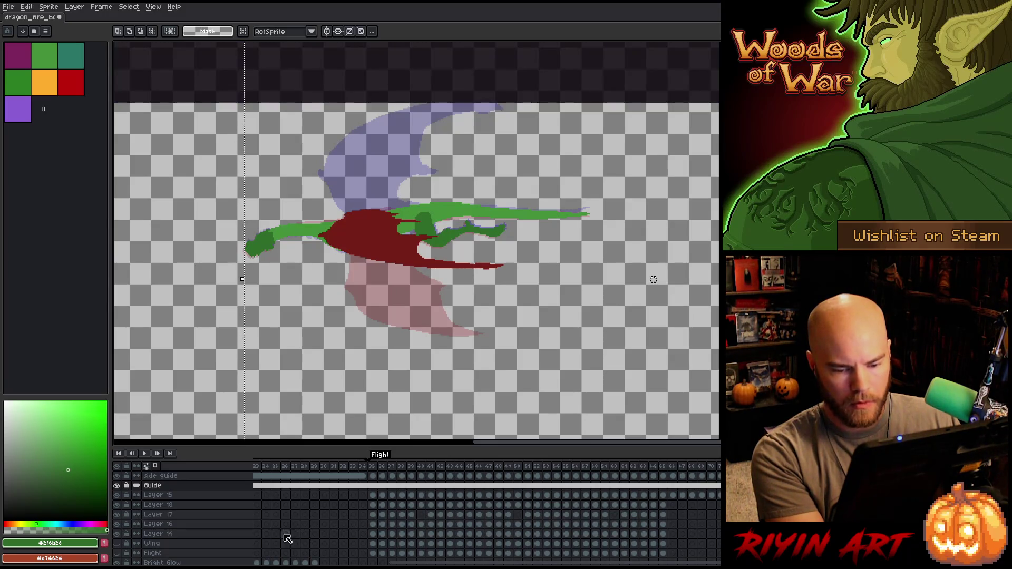
{"action": "left_click", "coordinate": [118, 485]}
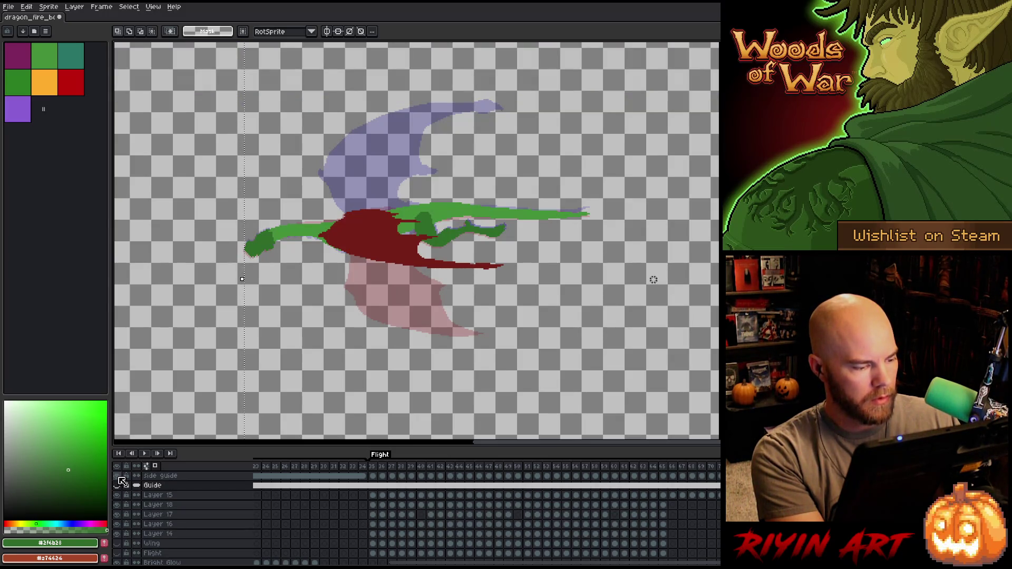
{"action": "left_click", "coordinate": [126, 485]}
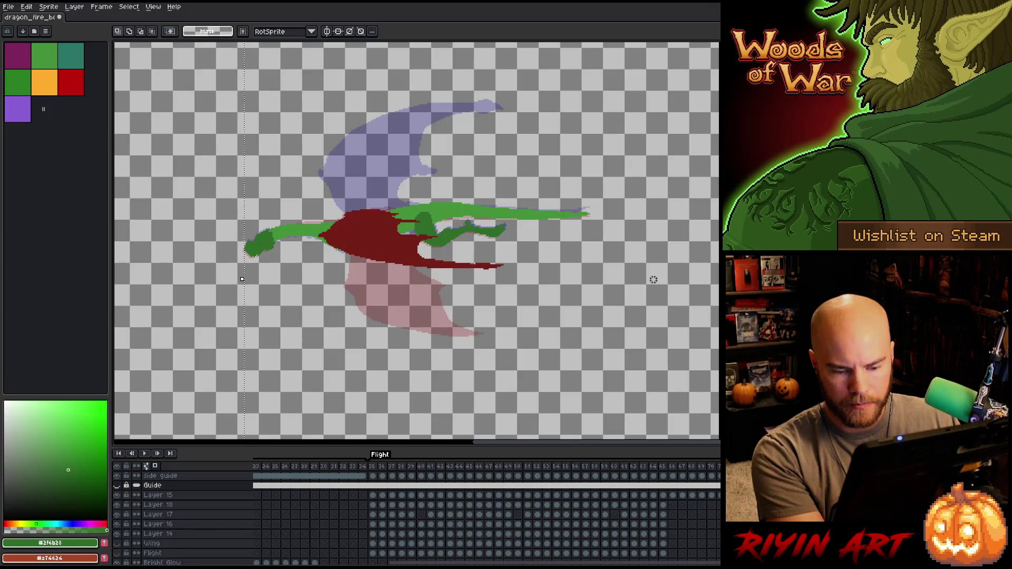
Step ahead three frames to compare wing poses and preview the flight animation
{"action": "key", "text": "Right"}
{"action": "key", "text": "Right"}
{"action": "key", "text": "Right"}
{"action": "key", "text": "Right"}
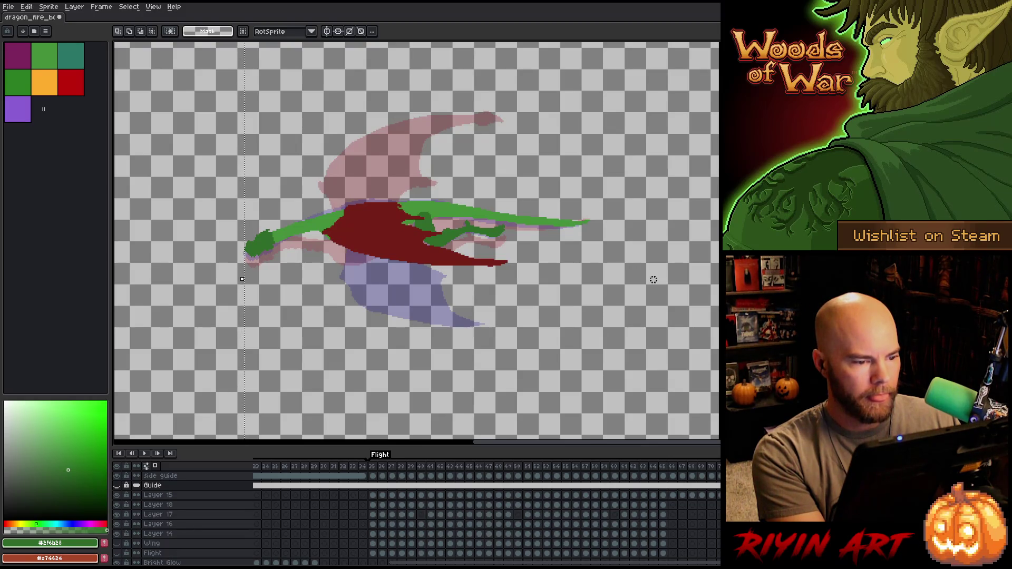
{"action": "key", "text": "Right"}
{"action": "key", "text": "Right"}
{"action": "key", "text": "Right"}
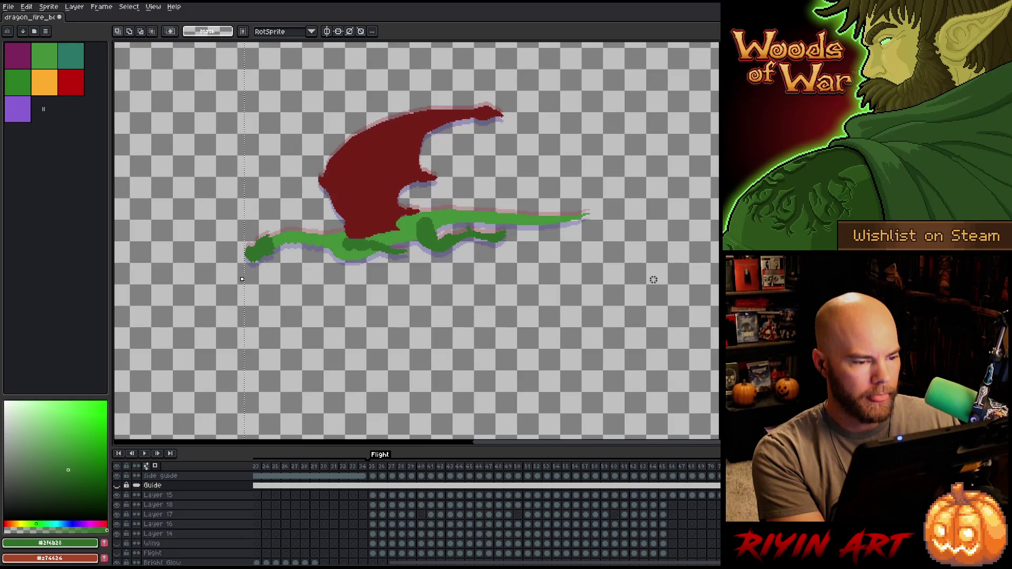
{"action": "key", "text": "Right"}
{"action": "key", "text": "Right"}
{"action": "key", "text": "Right"}
{"action": "key", "text": "Right"}
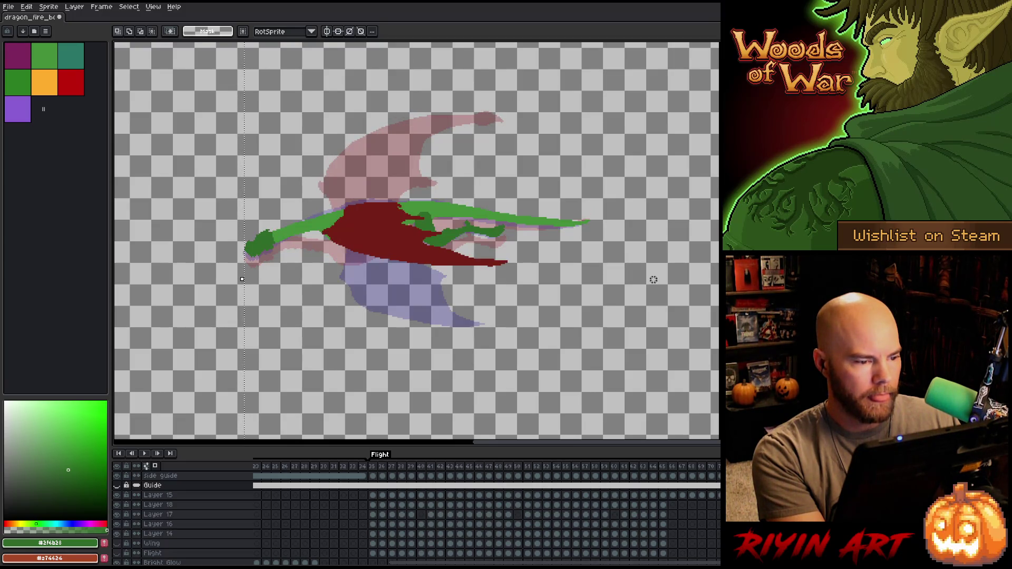
{"action": "key", "text": "Return"}
{"action": "key", "text": "Return"}
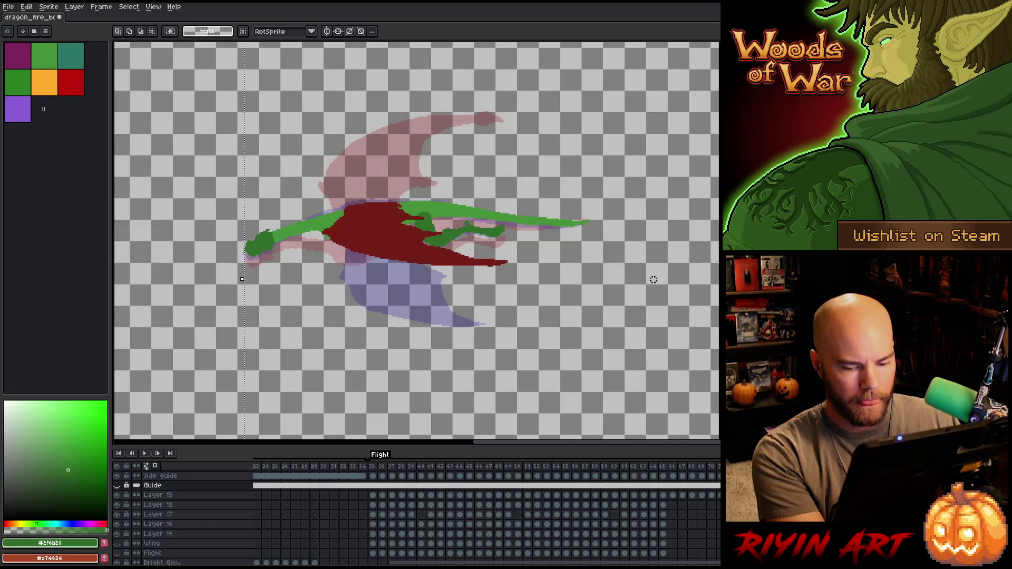
{"action": "key", "text": "Down"}
{"action": "key", "text": "Down"}
{"action": "key", "text": "Down"}
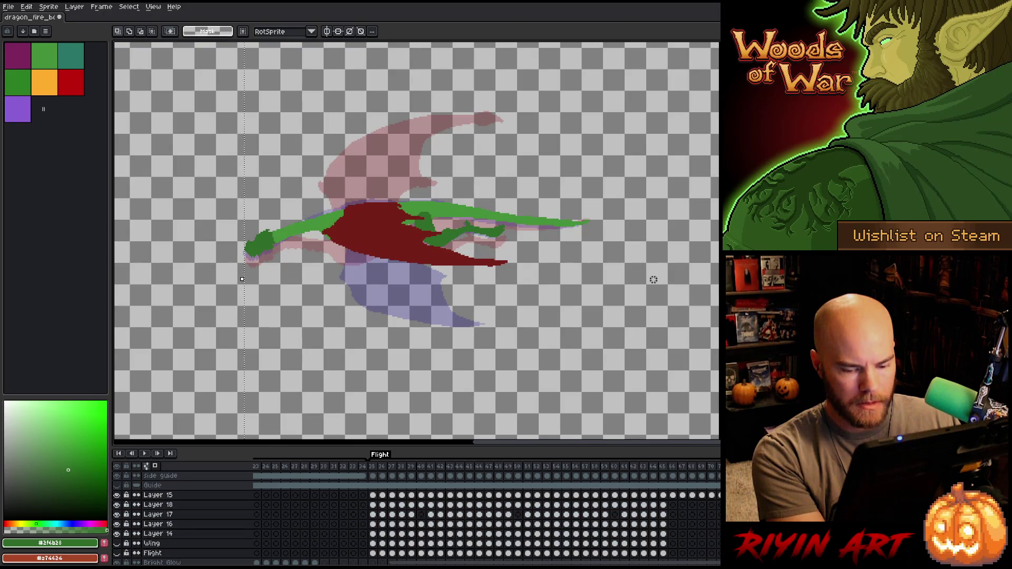
With the Move tool, shift the dragon's body and wing down on Layers 15–14
{"action": "key", "text": "v"}
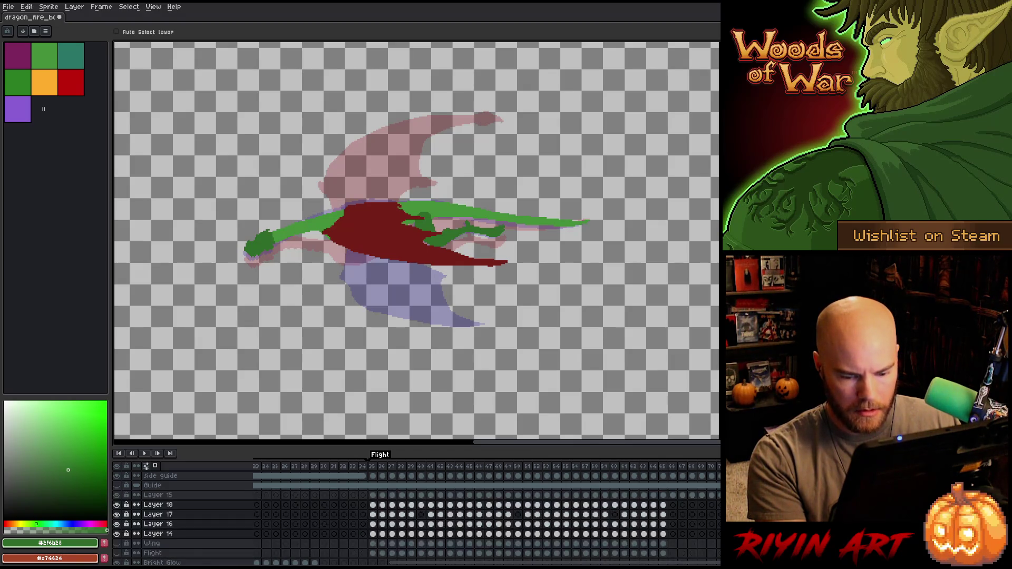
{"action": "left_click_drag", "start_coordinate": [384, 220], "coordinate": [391, 239]}
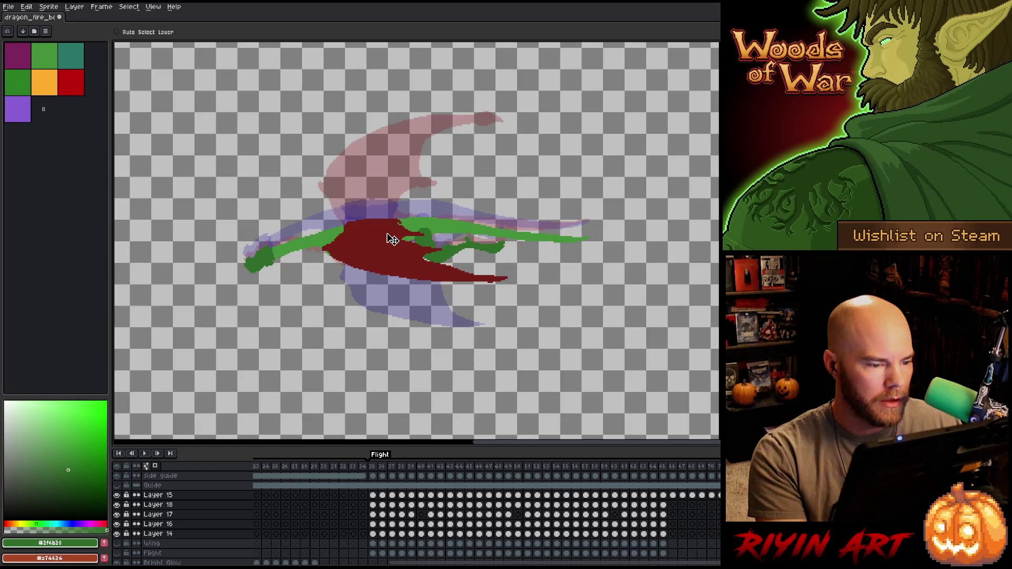
{"action": "key", "text": "Right"}
{"action": "key", "text": "Left"}
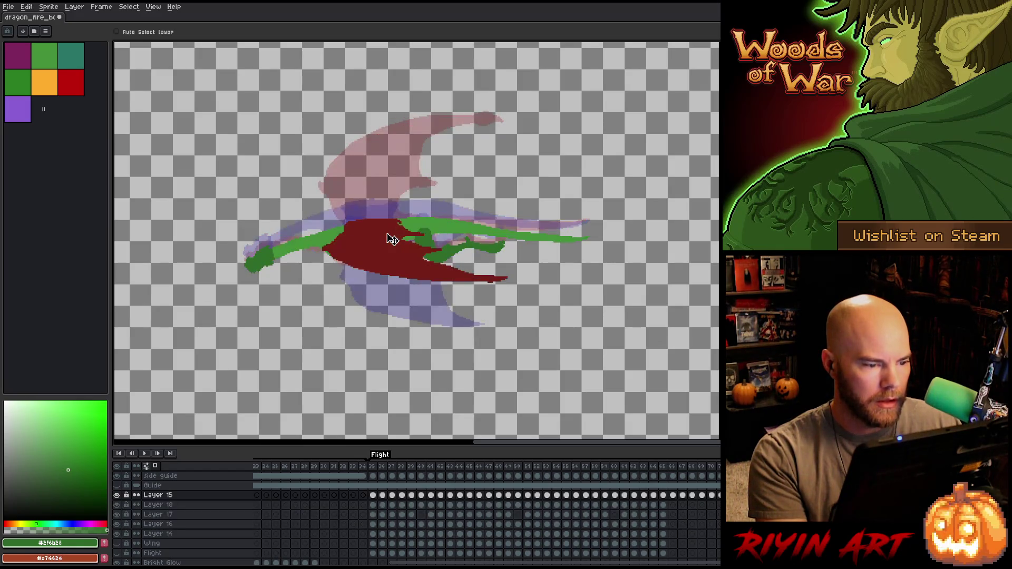
{"action": "key", "text": "Right"}
{"action": "key", "text": "Left"}
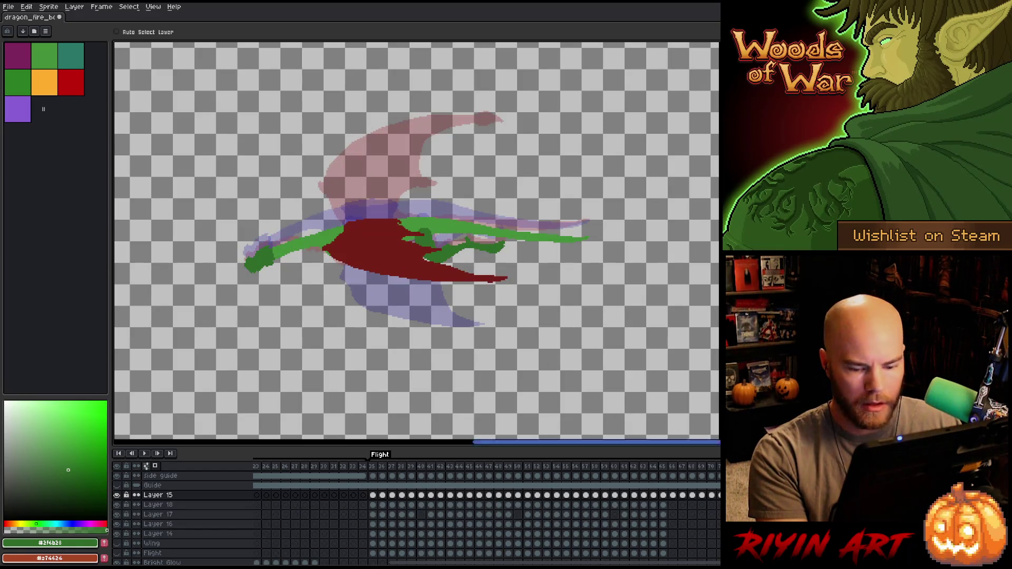
{"action": "key", "text": "shift+Down"}
{"action": "key", "text": "shift+Down"}
{"action": "key", "text": "shift+Down"}
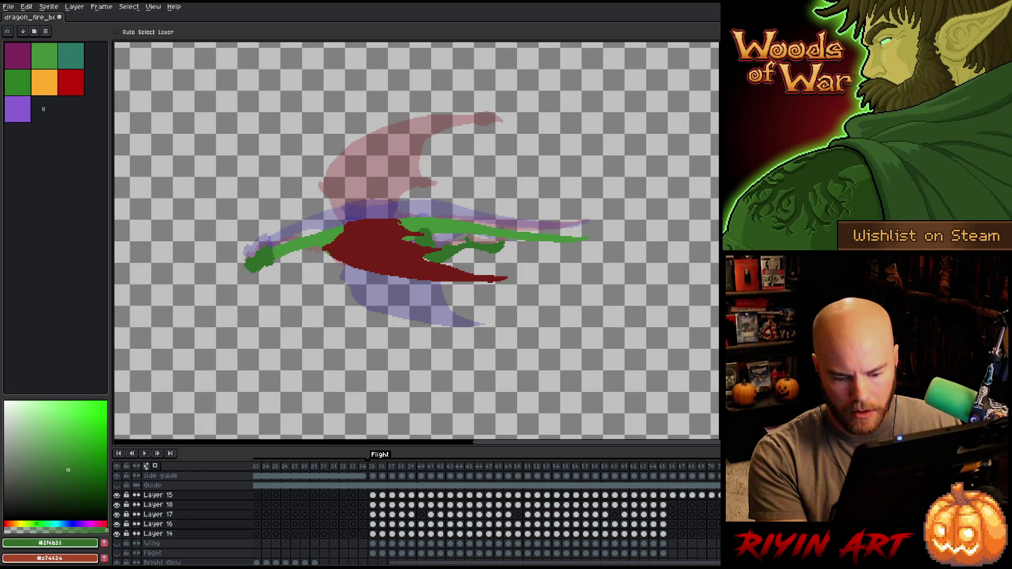
{"action": "mouse_move", "coordinate": [357, 239]}
{"action": "left_mouse_down"}
{"action": "mouse_move", "coordinate": [362, 253]}
{"action": "mouse_move", "coordinate": [391, 241]}
{"action": "mouse_move", "coordinate": [394, 253]}
{"action": "left_mouse_up"}
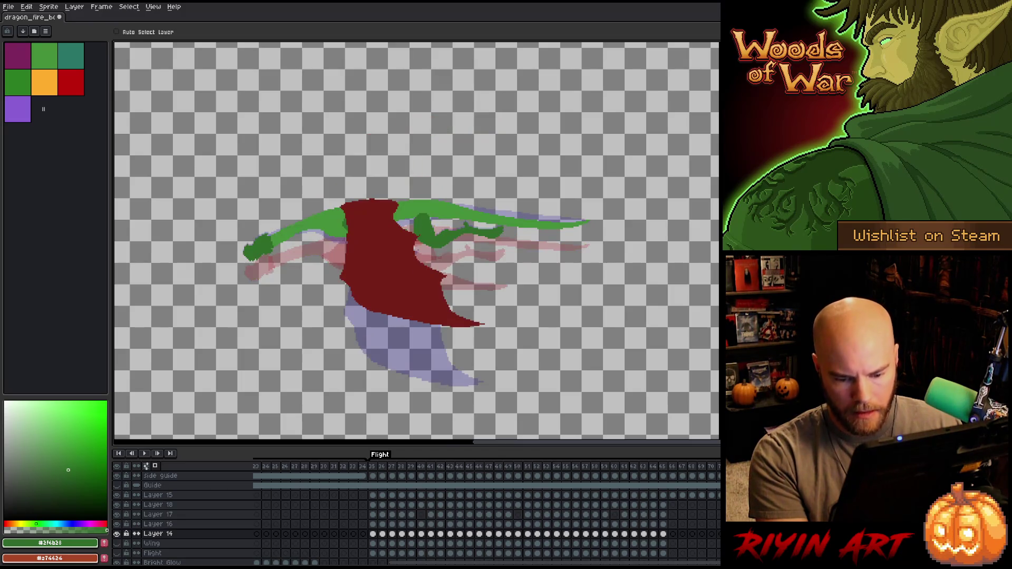
Move the Layers 15–14 dragon down, raise the wing on the next frame, and return toward frame 35
{"action": "left_click", "coordinate": [158, 495], "text": "shift"}
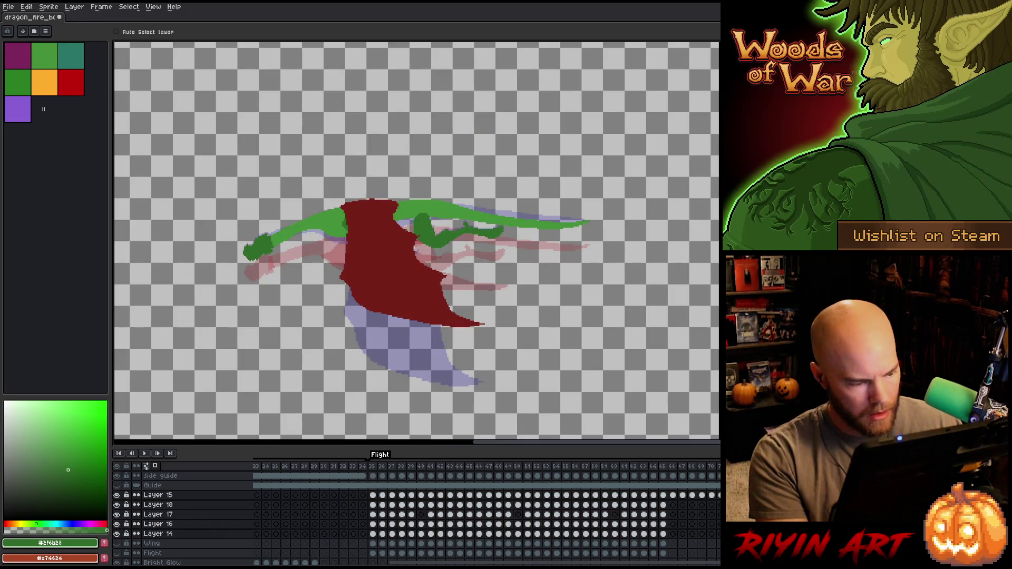
{"action": "left_click_drag", "start_coordinate": [363, 221], "coordinate": [364, 237]}
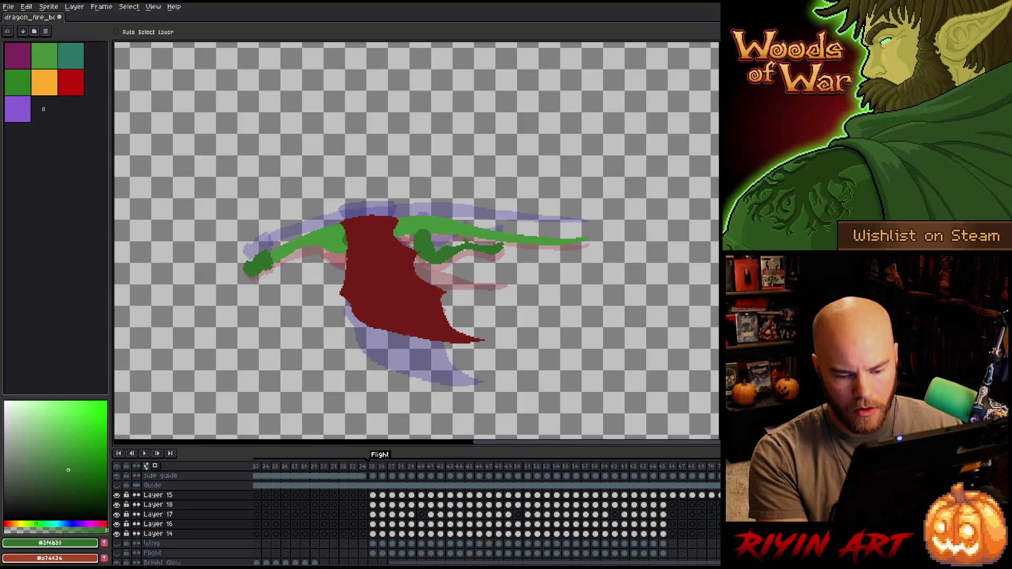
{"action": "key", "text": "Right"}
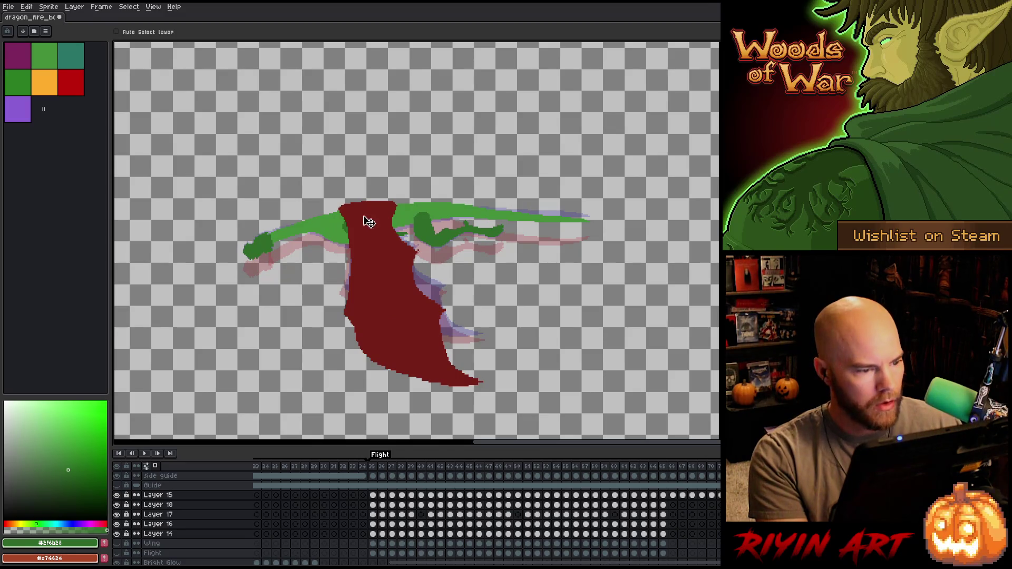
{"action": "left_click_drag", "start_coordinate": [374, 227], "coordinate": [371, 218]}
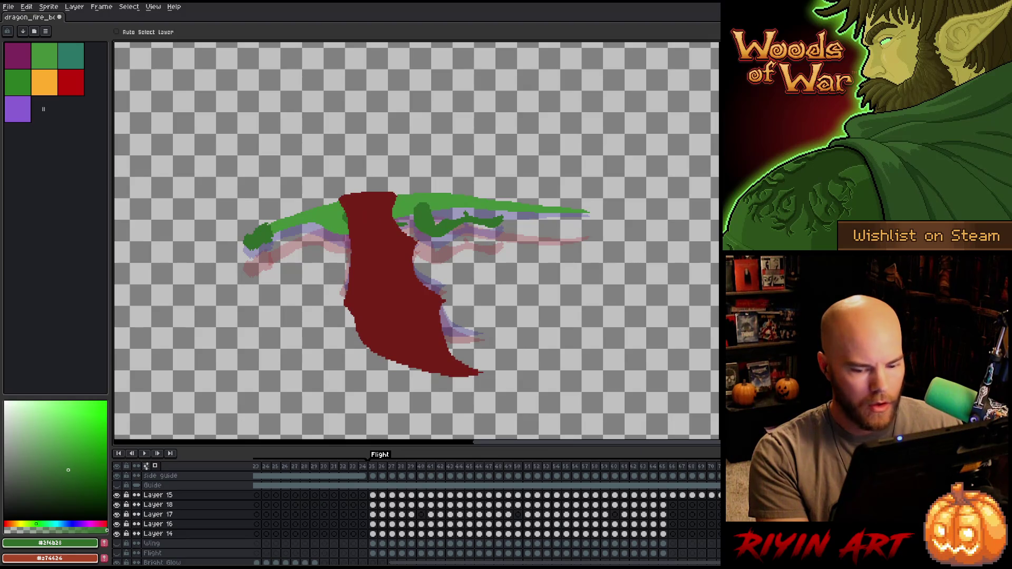
{"action": "key", "text": "Right"}
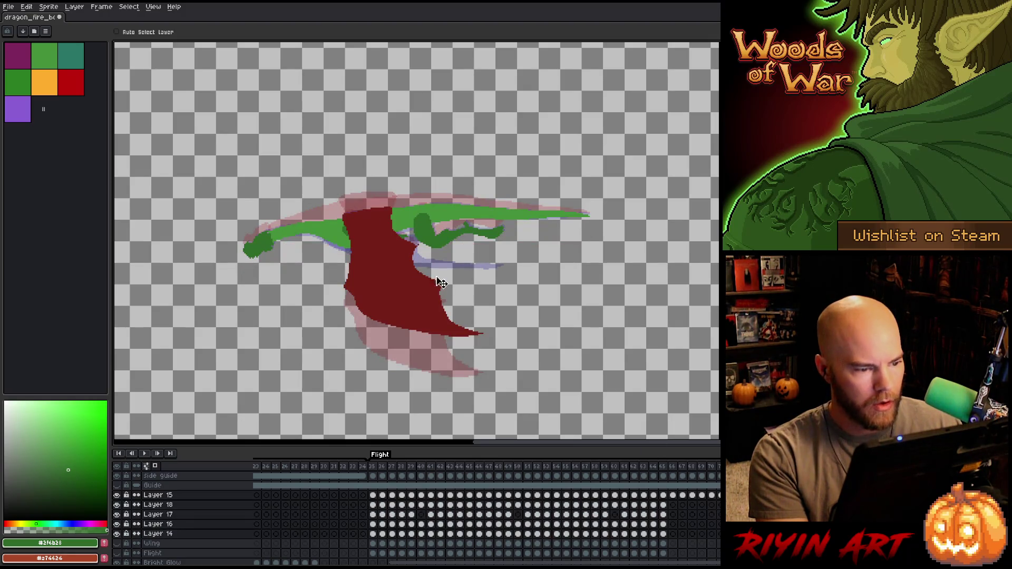
{"action": "key", "text": "Left"}
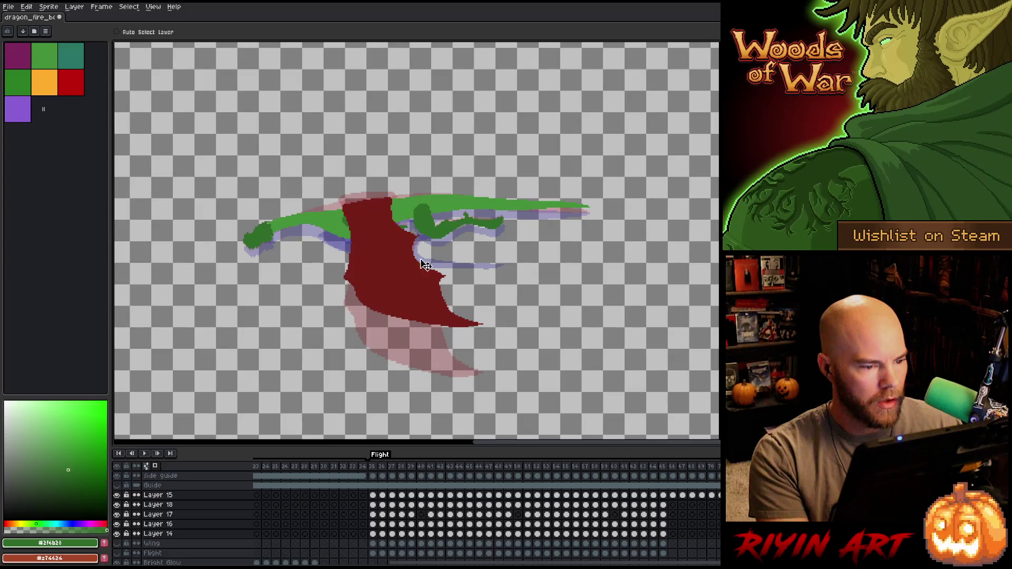
{"action": "key", "text": "Right"}
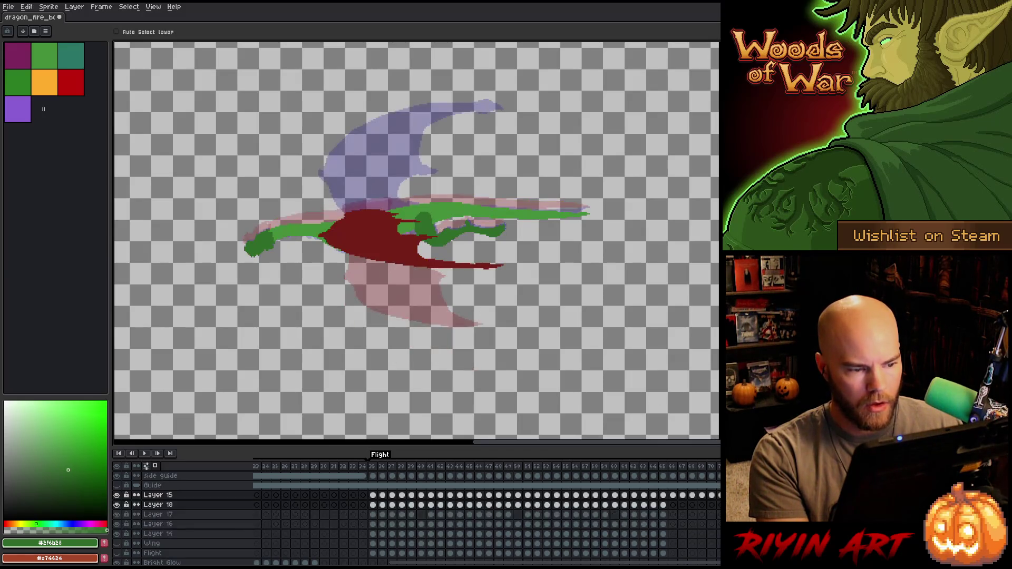
{"action": "key", "text": "Left"}
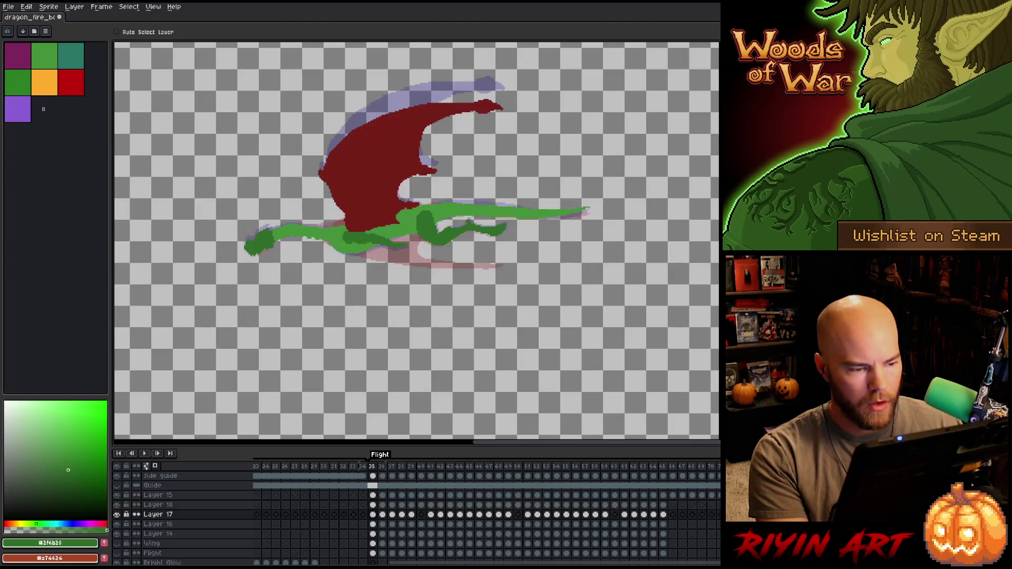
Return to frame 35, play the flight animation, and stop it on frame 45
{"action": "key", "text": "Left"}
{"action": "key", "text": "Right"}
{"action": "key", "text": "Return"}
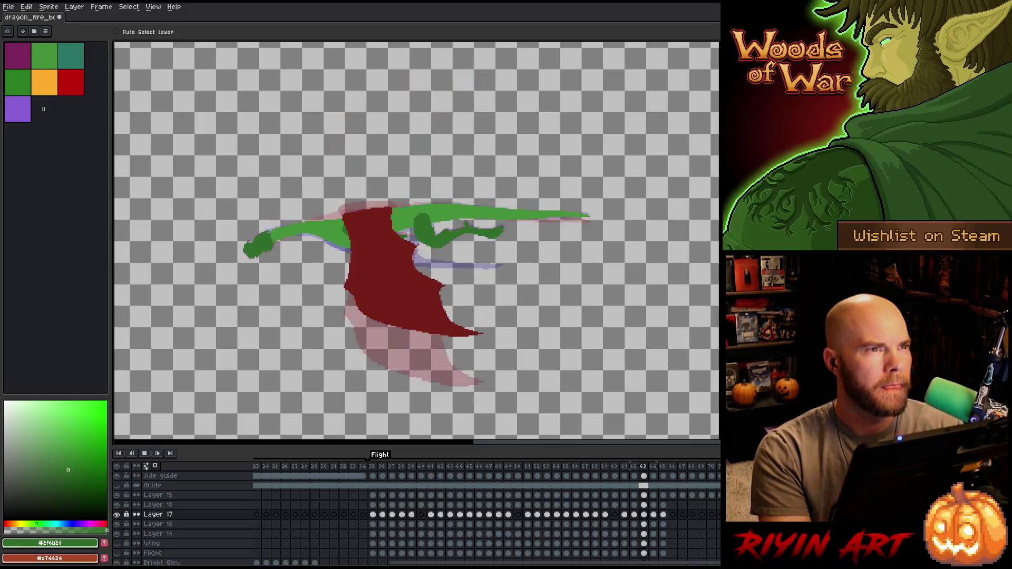
{"action": "key", "text": "Return"}
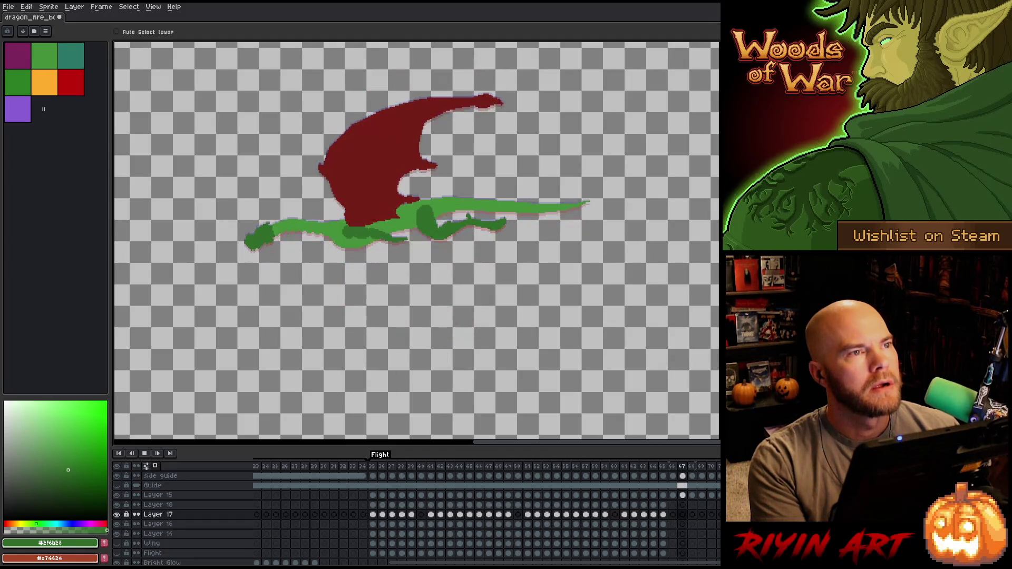
{"action": "key", "text": "Return"}
{"action": "key", "text": "Return"}
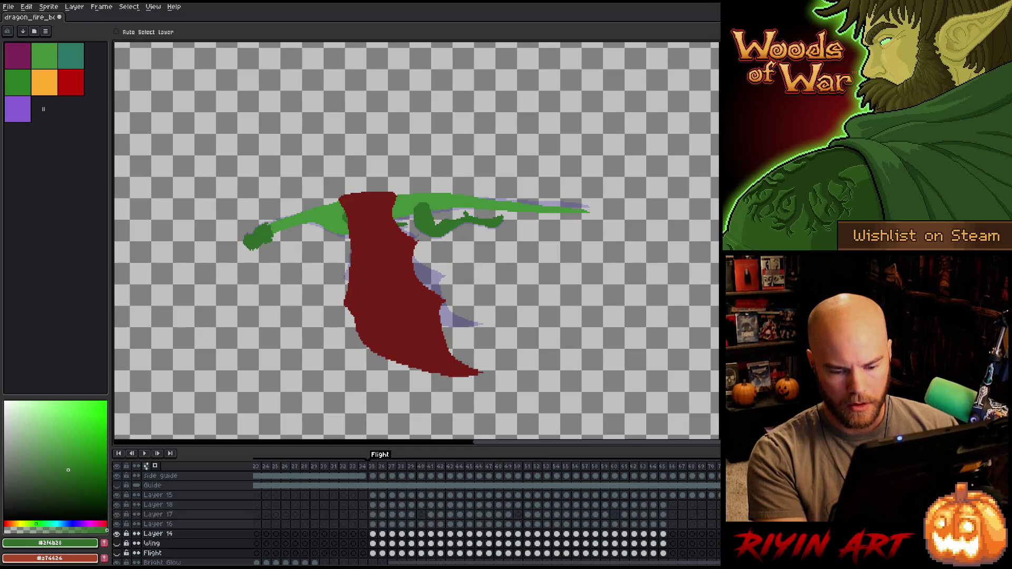
Restore the dragon layers' visibility and lift the red wing and green arm up
{"action": "left_click", "coordinate": [158, 505]}
{"action": "left_click", "coordinate": [116, 494]}
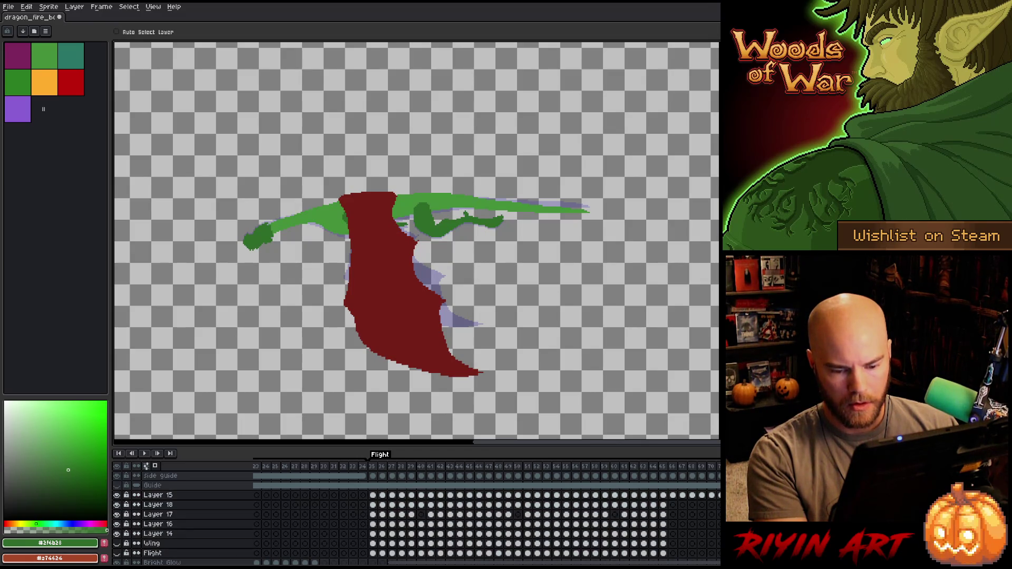
{"action": "left_click", "coordinate": [117, 504], "text": "alt"}
{"action": "left_click", "coordinate": [117, 504], "text": "alt"}
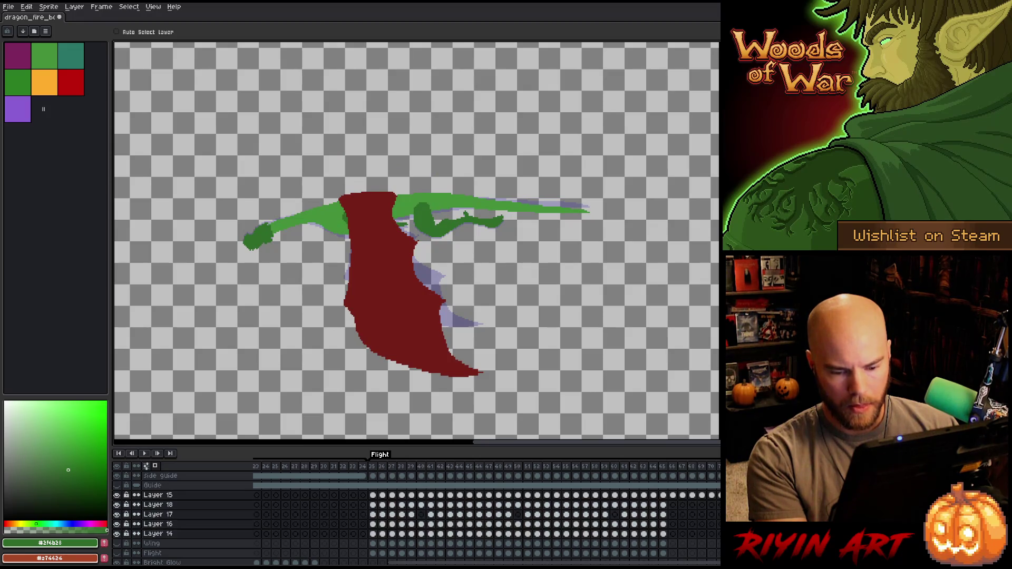
{"action": "left_click_drag", "start_coordinate": [395, 219], "coordinate": [390, 215]}
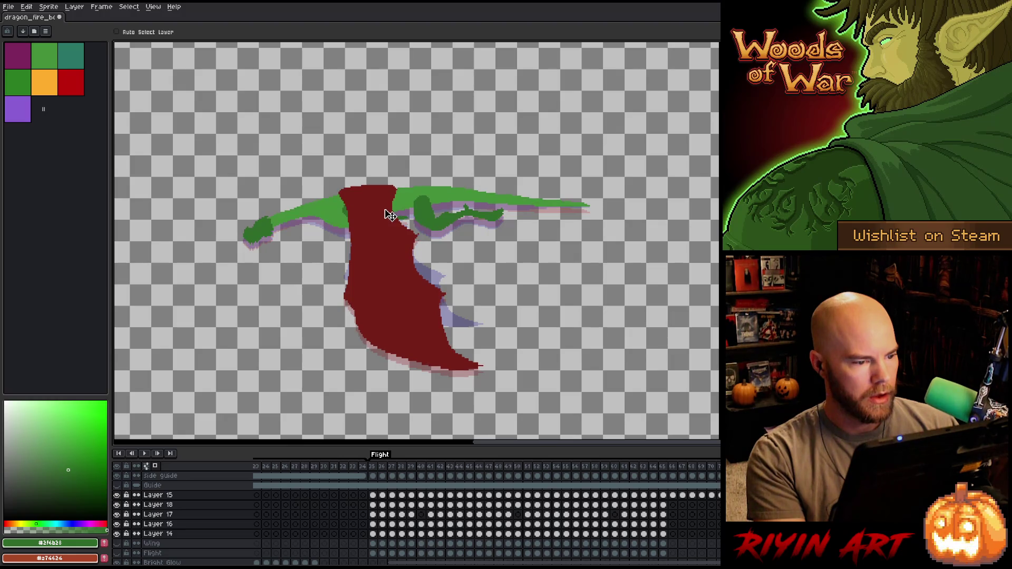
{"action": "key", "text": "Right"}
{"action": "key", "text": "Right"}
{"action": "key", "text": "Left"}
{"action": "key", "text": "Left"}
{"action": "key", "text": "Right"}
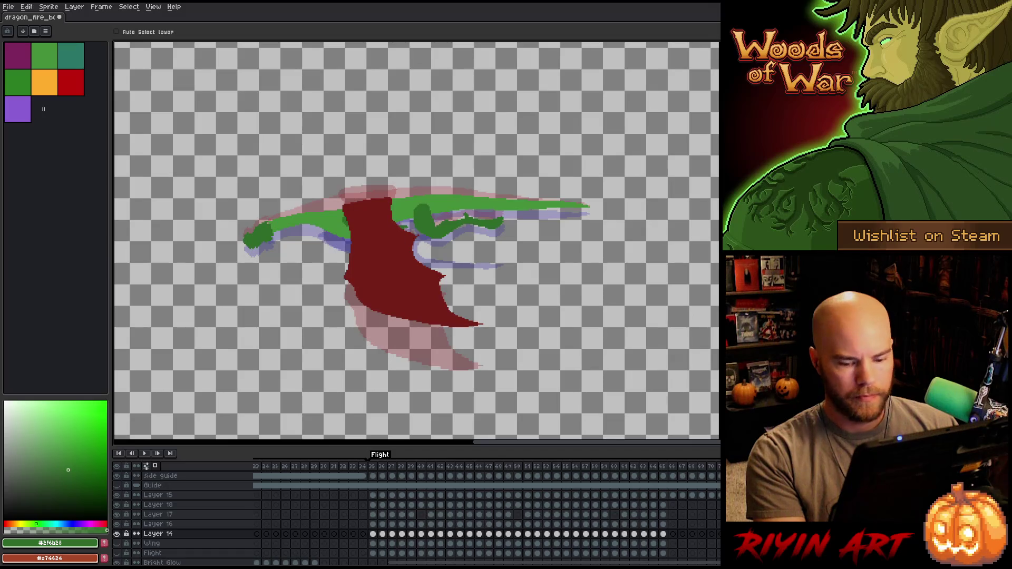
Raise the wing-down pose about 35 pixels, then nudge the wings-level frame's dragon upward
{"action": "left_click_drag", "start_coordinate": [158, 534], "coordinate": [158, 495]}
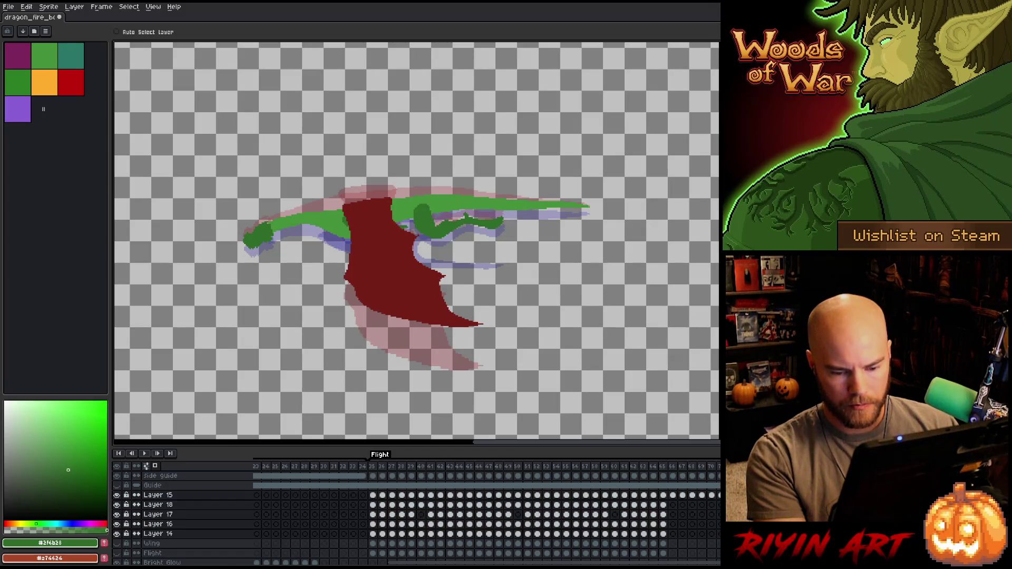
{"action": "left_click_drag", "start_coordinate": [368, 217], "coordinate": [371, 203]}
{"action": "left_click", "coordinate": [393, 232]}
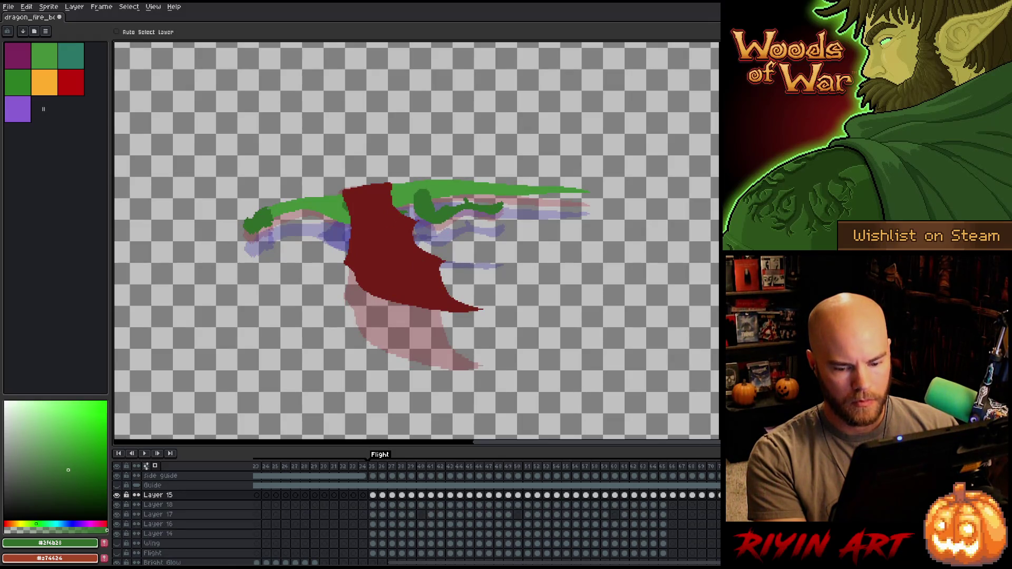
{"action": "left_click", "coordinate": [367, 238]}
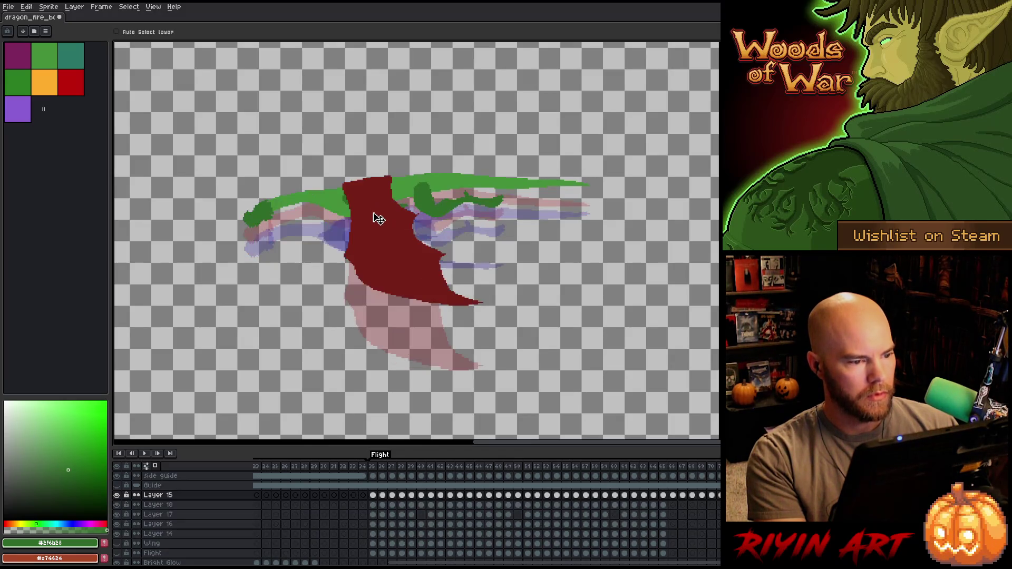
{"action": "left_click", "coordinate": [383, 230]}
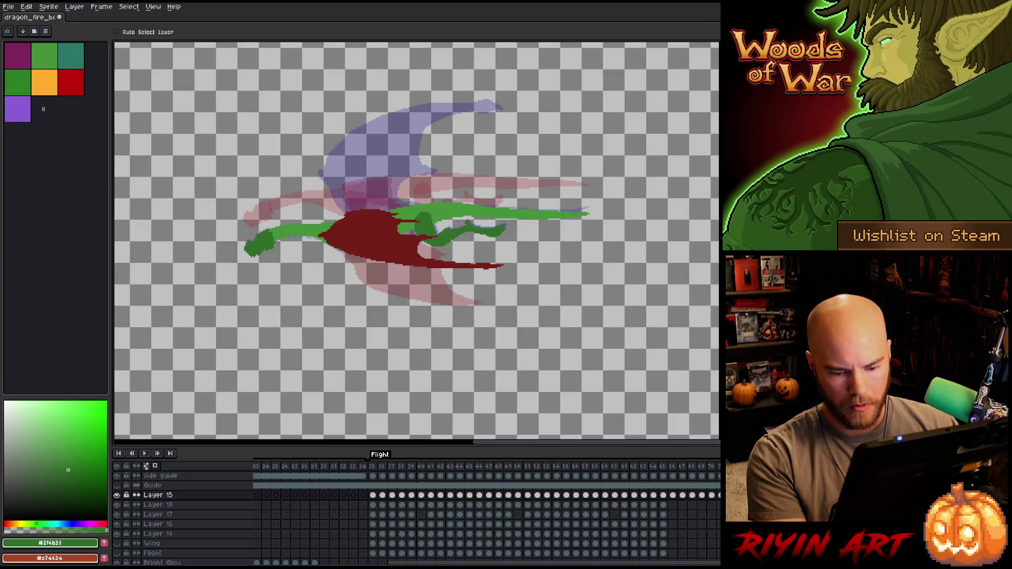
{"action": "left_click_drag", "start_coordinate": [350, 249], "coordinate": [352, 230]}
{"action": "key", "text": "Left"}
Play and stop the flight animation several times to inspect poses, pausing on frame 46
{"action": "key", "text": "Return"}
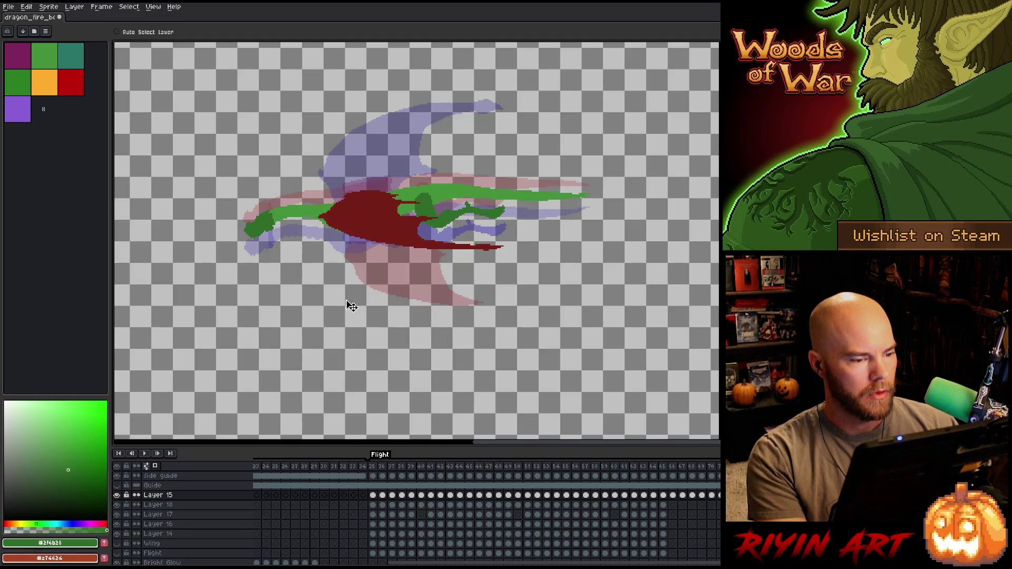
{"action": "key", "text": "Return"}
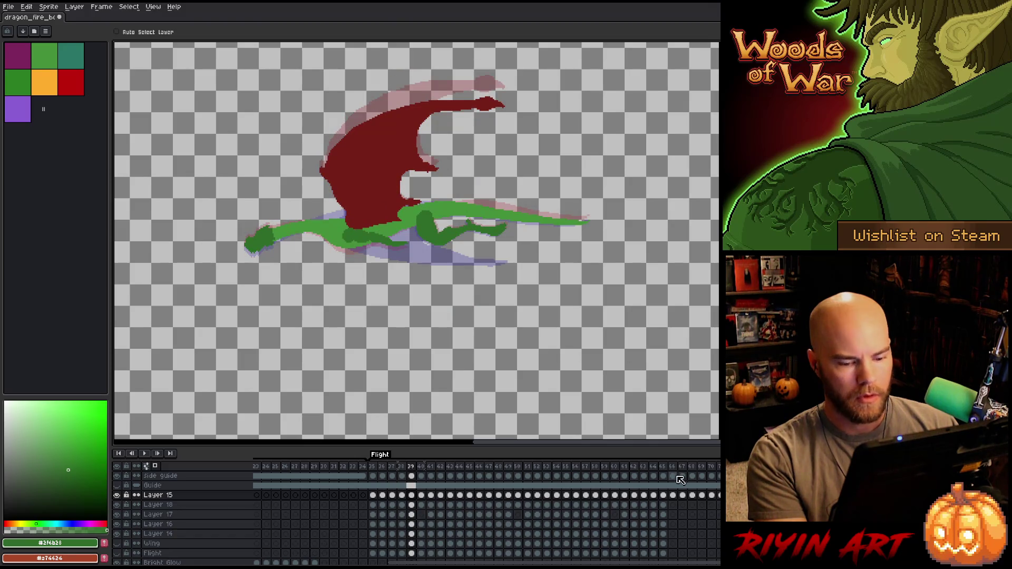
{"action": "key", "text": "Return"}
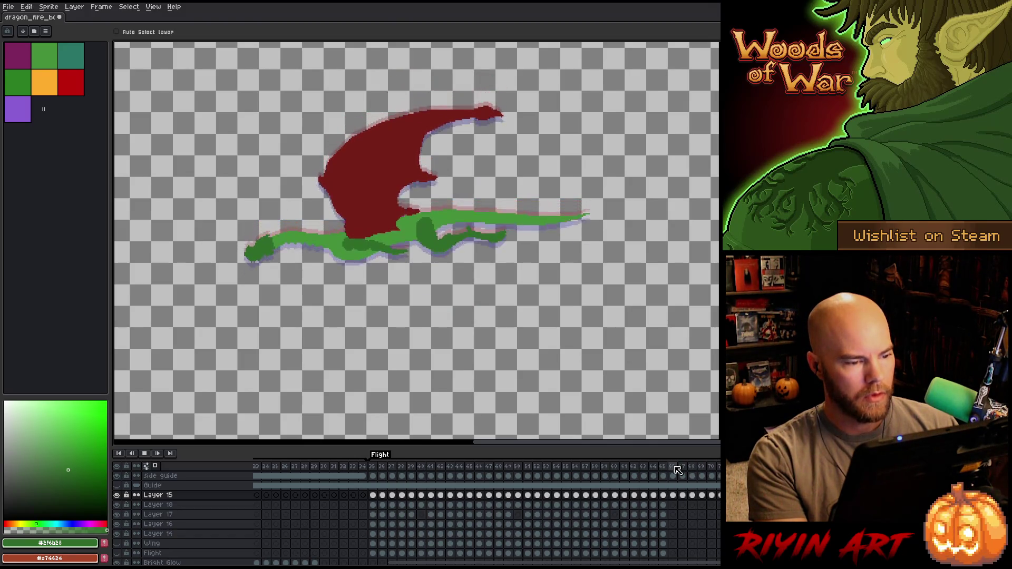
{"action": "key", "text": "Return"}
{"action": "left_click", "coordinate": [684, 468]}
{"action": "key", "text": "Return"}
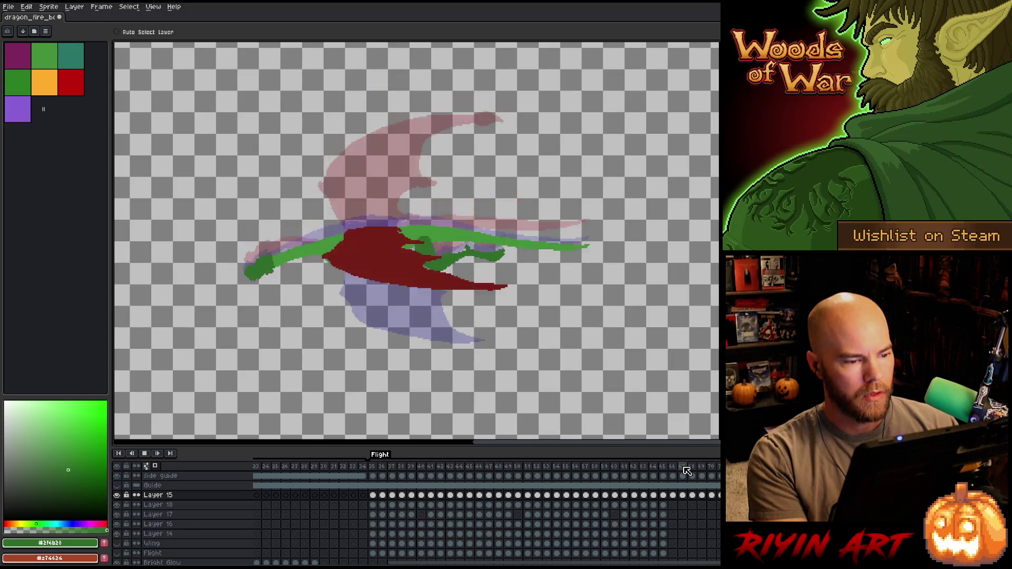
{"action": "key", "text": "Return"}
Step back and forth through frames to reach the wing-up pose on frame 37
{"action": "key", "text": "Left"}
{"action": "key", "text": "Right"}
{"action": "key", "text": "Left"}
{"action": "key", "text": "Right"}
{"action": "key", "text": "Right"}
{"action": "key", "text": "Right"}
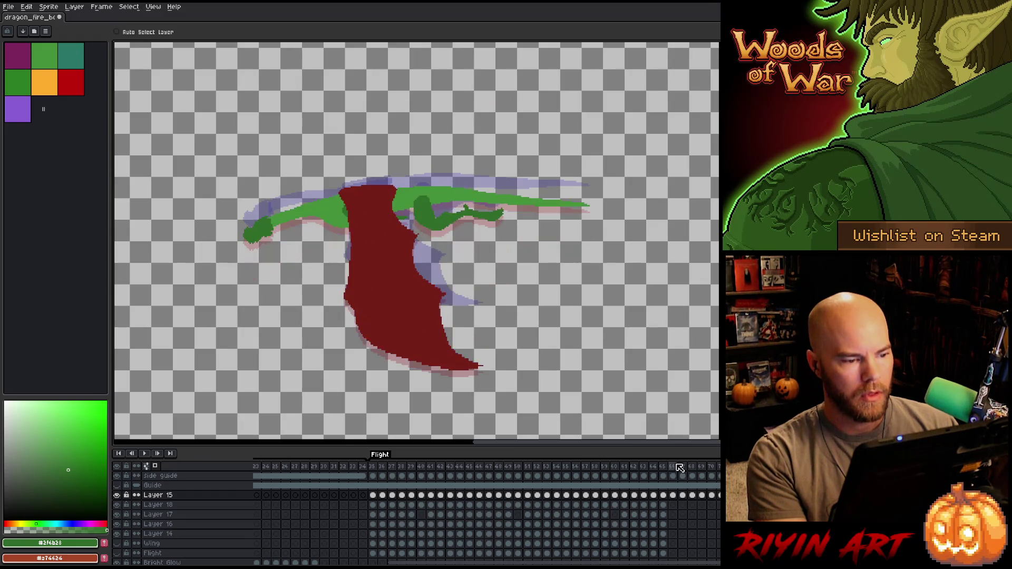
{"action": "key", "text": "Right"}
{"action": "key", "text": "Right"}
{"action": "key", "text": "Right"}
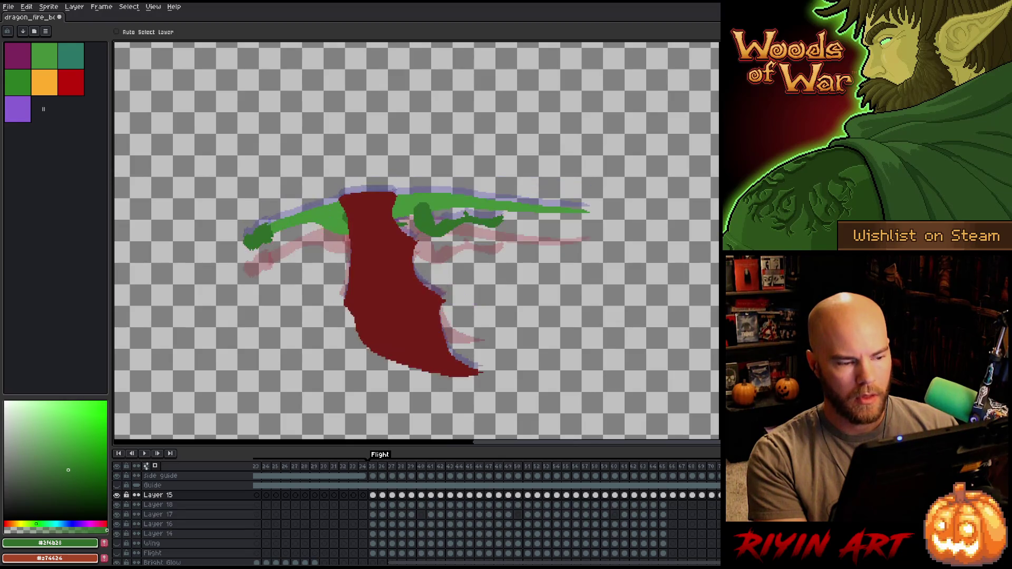
{"action": "key", "text": "Left"}
{"action": "key", "text": "Left"}
{"action": "key", "text": "Left"}
{"action": "key", "text": "Right"}
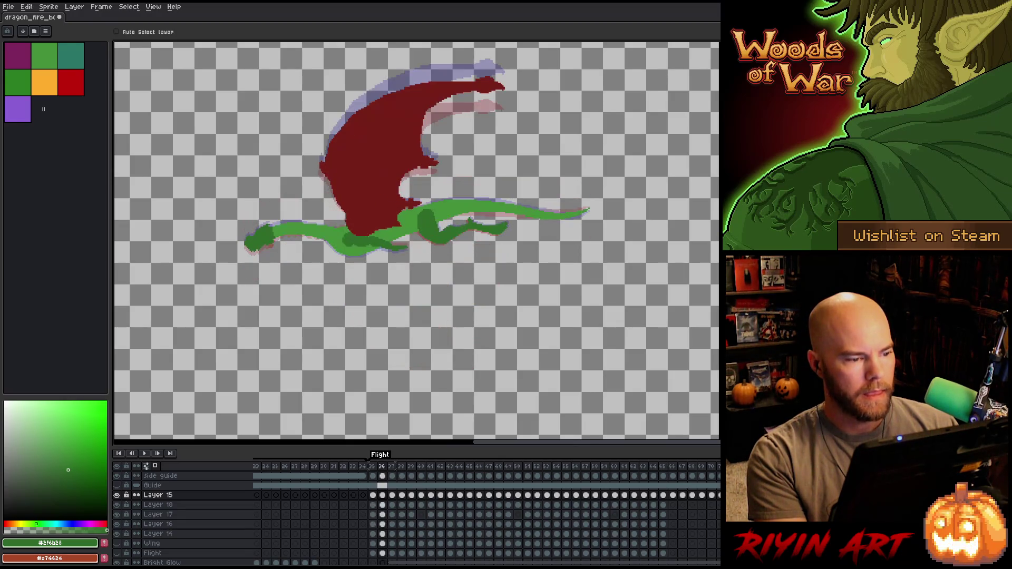
{"action": "key", "text": "Right"}
Compare the wing-down and wings-level frames on Layer 15, then select the Wing layer
{"action": "left_click", "coordinate": [363, 496]}
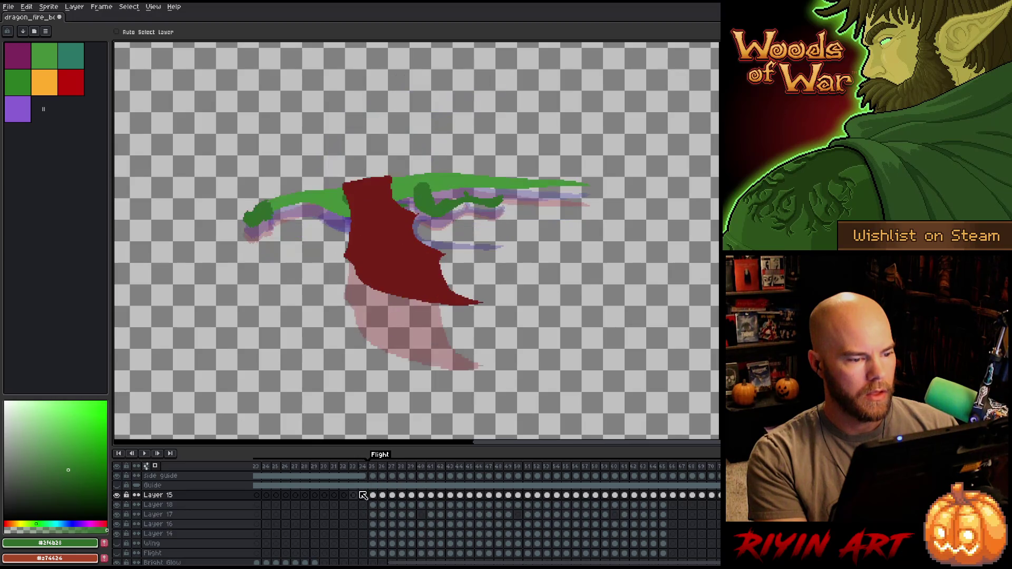
{"action": "key", "text": "Right"}
{"action": "key", "text": "Left"}
{"action": "key", "text": "Right"}
{"action": "left_click", "coordinate": [157, 533], "text": "shift"}
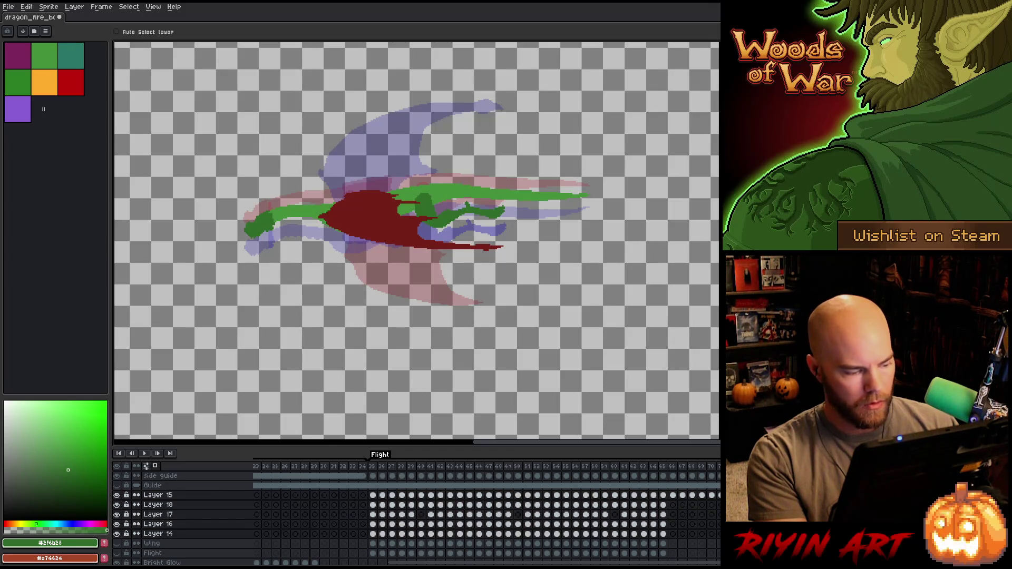
{"action": "left_click", "coordinate": [169, 544]}
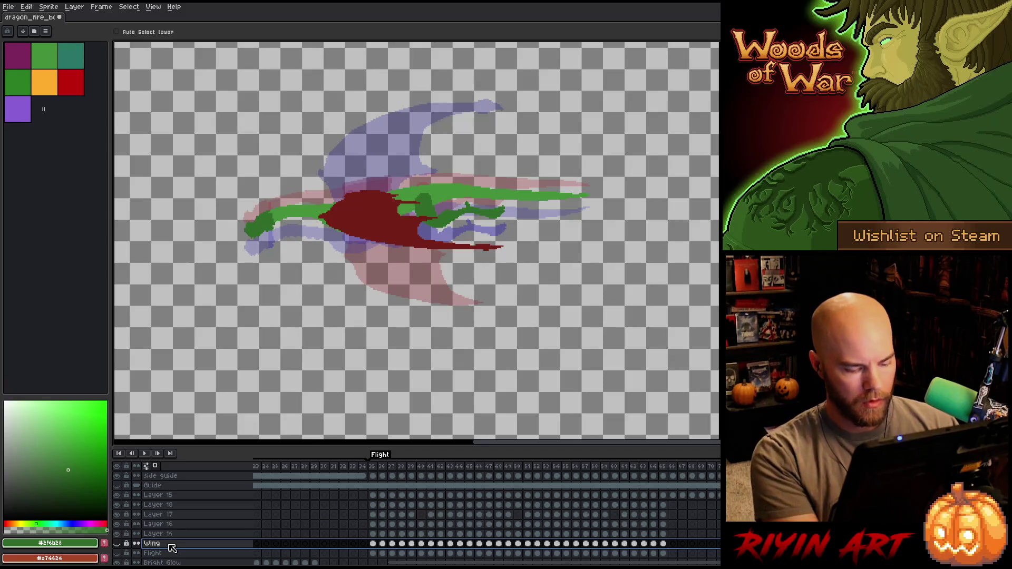
Undo the last change and flip between neighbouring frames to reach the wing-raised frame
{"action": "key", "text": "ctrl+z"}
{"action": "key", "text": "ctrl+z"}
{"action": "key", "text": "ctrl+z"}
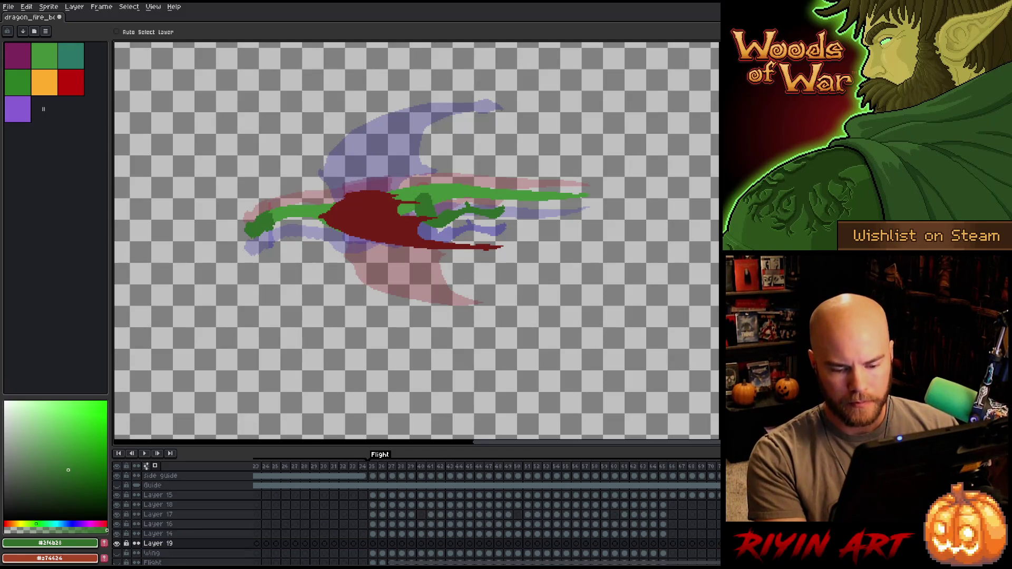
{"action": "key", "text": "Left"}
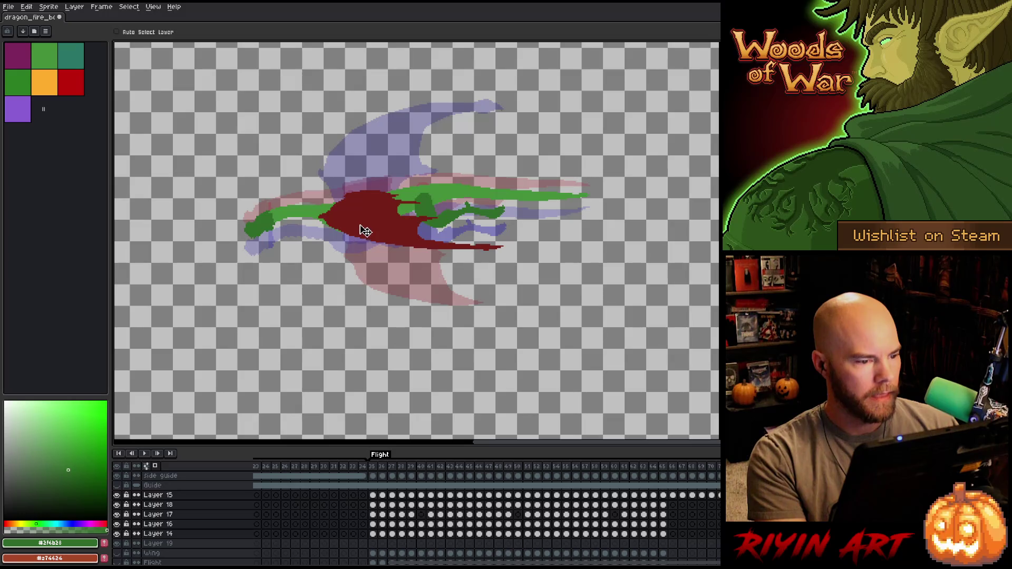
{"action": "key", "text": "Right"}
{"action": "key", "text": "Left"}
{"action": "key", "text": "Right"}
{"action": "key", "text": "Left"}
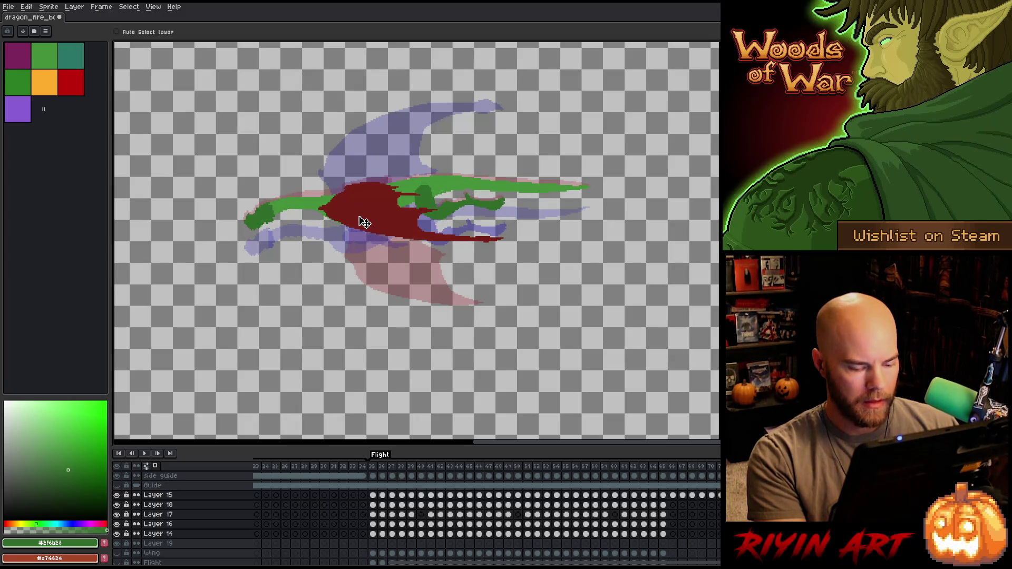
{"action": "key", "text": "Right"}
{"action": "key", "text": "Left"}
{"action": "key", "text": "Left"}
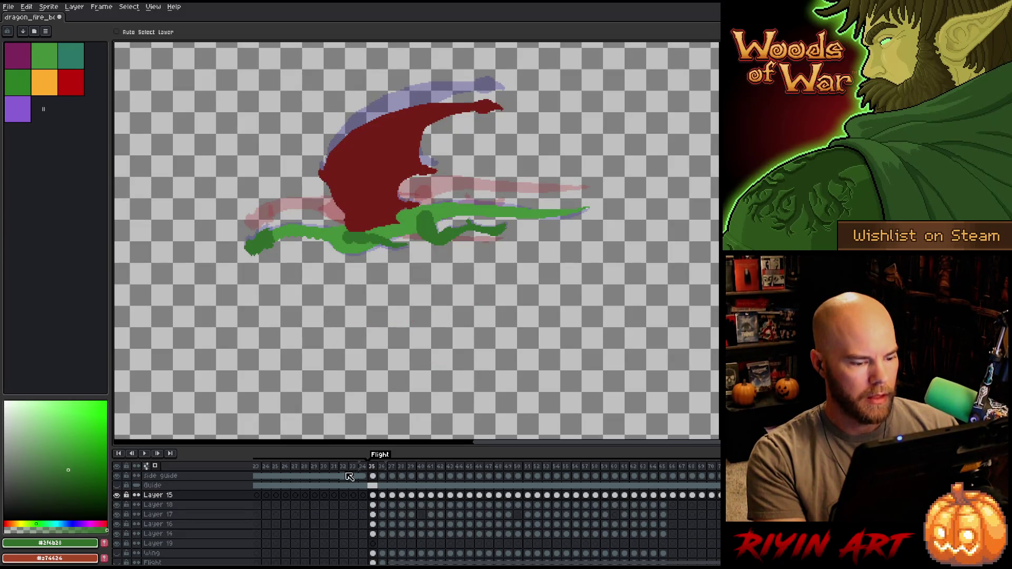
Raise frame 35's dragon cels about 35 pixels, then nudge them slightly higher
{"action": "left_click_drag", "start_coordinate": [375, 536], "coordinate": [374, 499]}
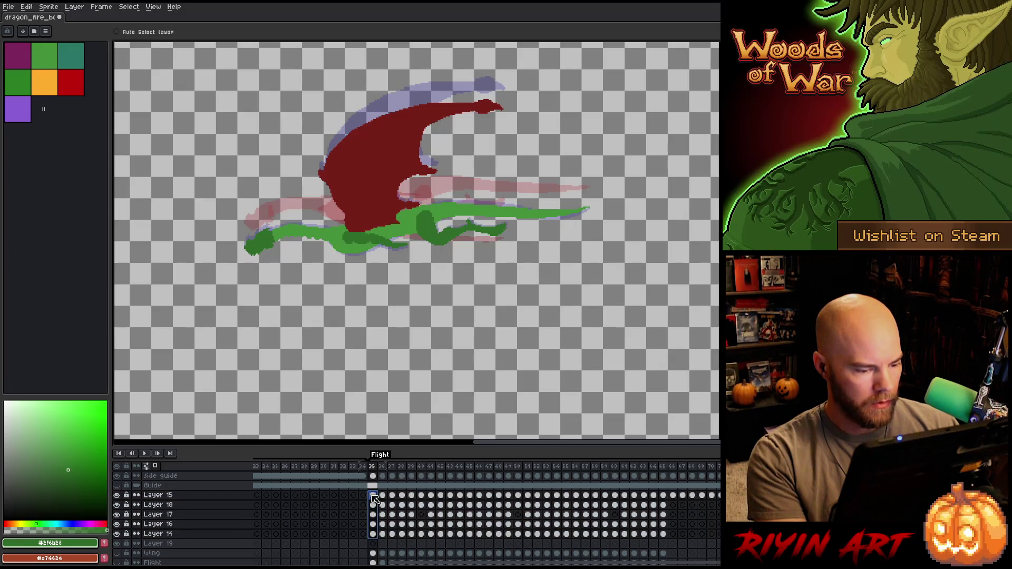
{"action": "left_click_drag", "start_coordinate": [376, 234], "coordinate": [374, 216]}
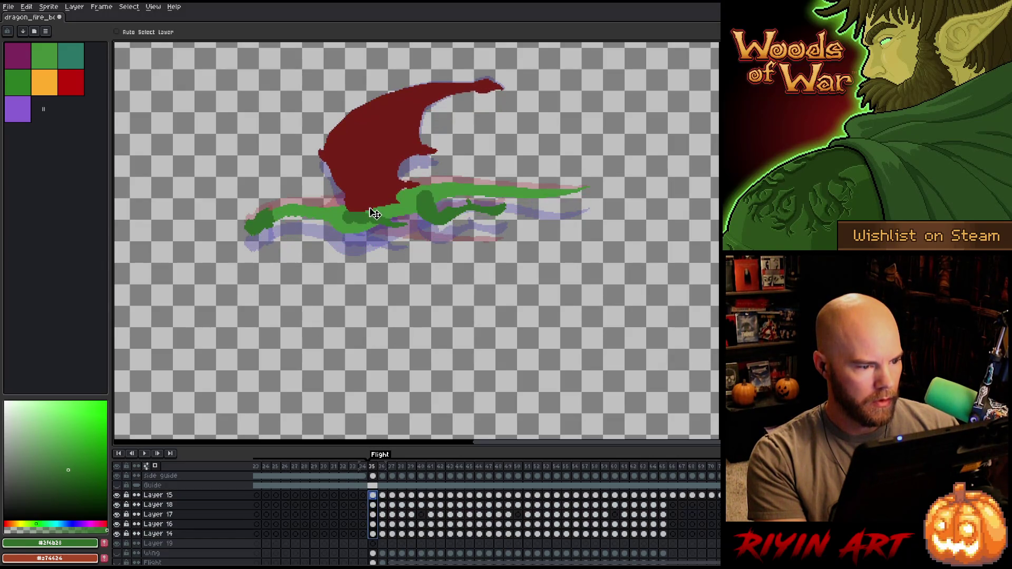
{"action": "key", "text": "Right"}
{"action": "key", "text": "Left"}
{"action": "key", "text": "Right"}
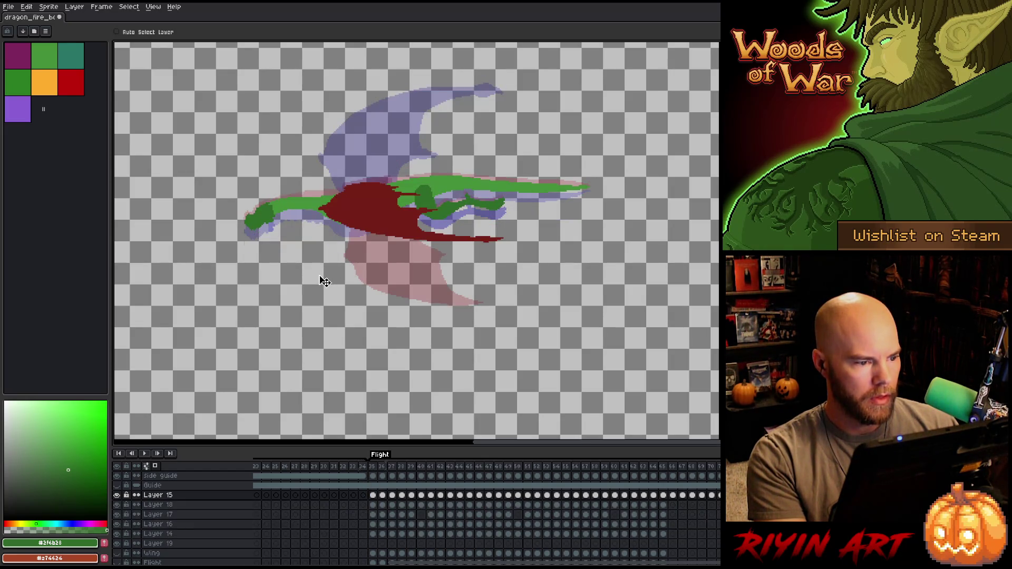
{"action": "key", "text": "Left"}
{"action": "mouse_move", "coordinate": [373, 533]}
{"action": "left_mouse_down"}
{"action": "mouse_move", "coordinate": [375, 486]}
{"action": "mouse_move", "coordinate": [377, 497]}
{"action": "left_mouse_up"}
{"action": "left_click_drag", "start_coordinate": [372, 222], "coordinate": [372, 214]}
Raise the frame-36 dragon cels and check them against neighbouring frames
{"action": "key", "text": "Right"}
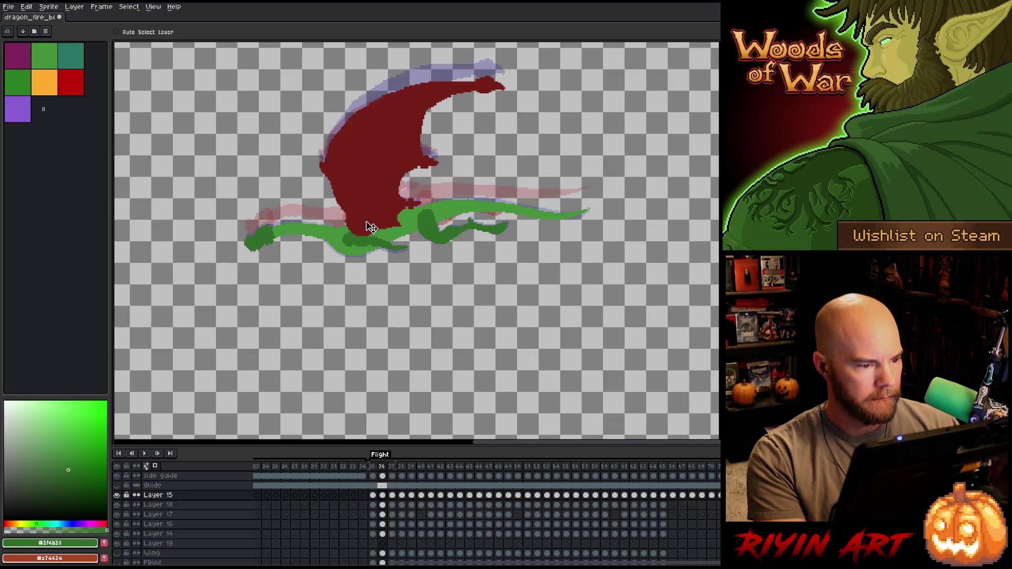
{"action": "left_click_drag", "start_coordinate": [382, 533], "coordinate": [386, 499]}
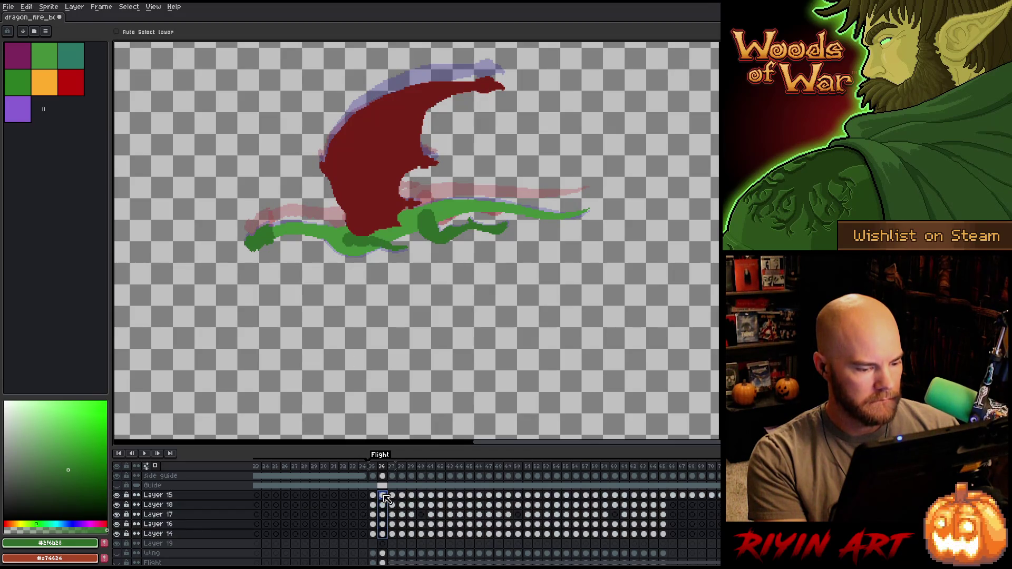
{"action": "left_click_drag", "start_coordinate": [363, 233], "coordinate": [361, 226]}
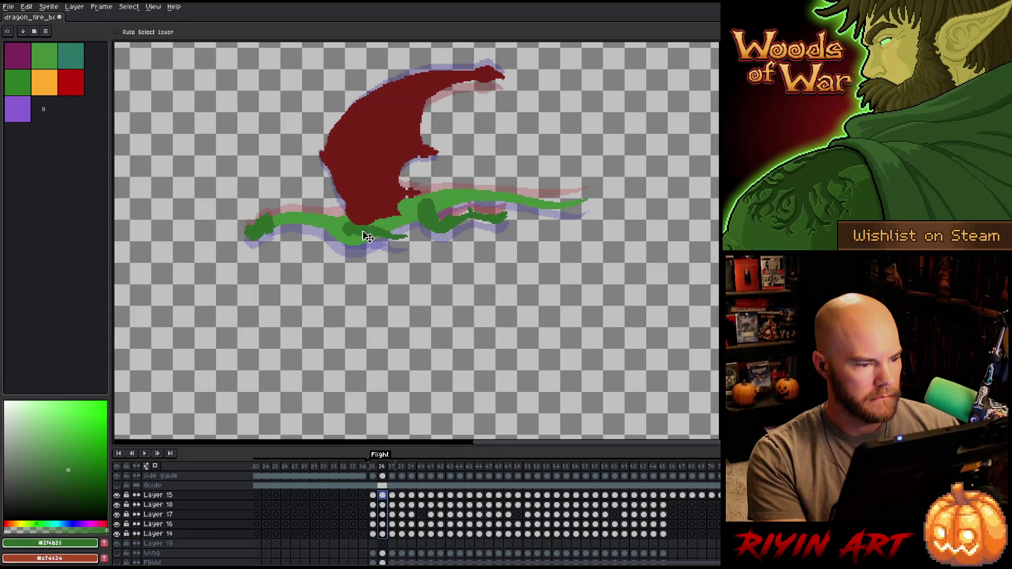
{"action": "key", "text": "Left"}
{"action": "key", "text": "Right"}
{"action": "key", "text": "Right"}
{"action": "key", "text": "Left"}
{"action": "key", "text": "Left"}
Scan frames 39 to 48, play from frame 38, and unhide Layers 18, 17, 16 and 14
{"action": "key", "text": "Right"}
{"action": "key", "text": "Right"}
{"action": "key", "text": "Right"}
{"action": "key", "text": "Right"}
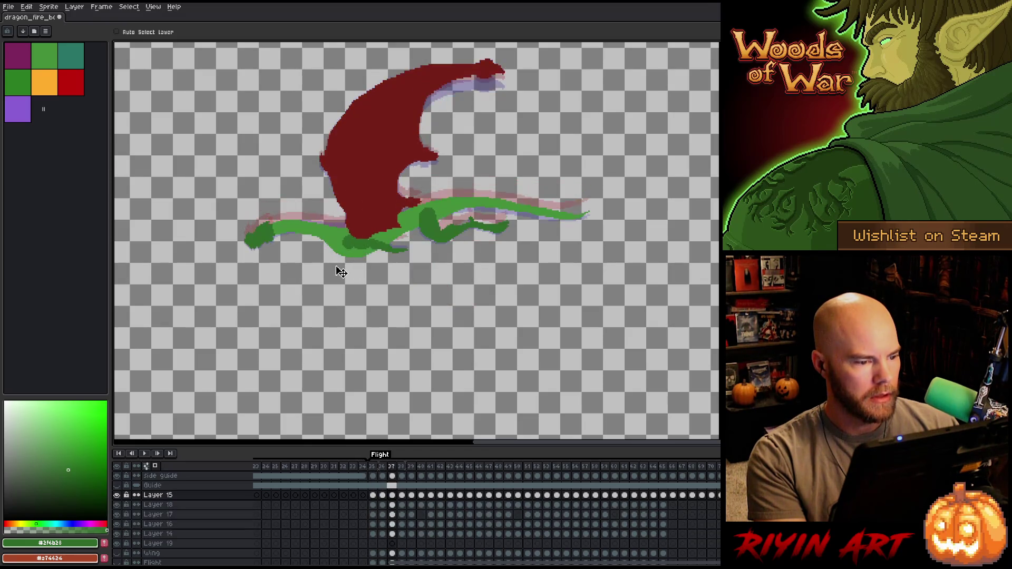
{"action": "key", "text": "Right"}
{"action": "key", "text": "Right"}
{"action": "key", "text": "Right"}
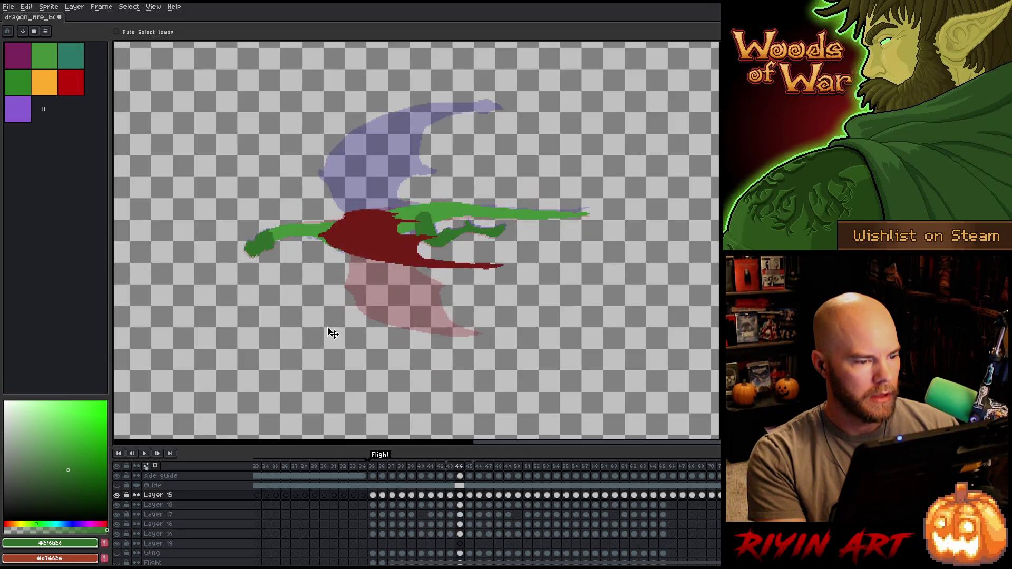
{"action": "key", "text": "Right"}
{"action": "key", "text": "Right"}
{"action": "left_click", "coordinate": [375, 467]}
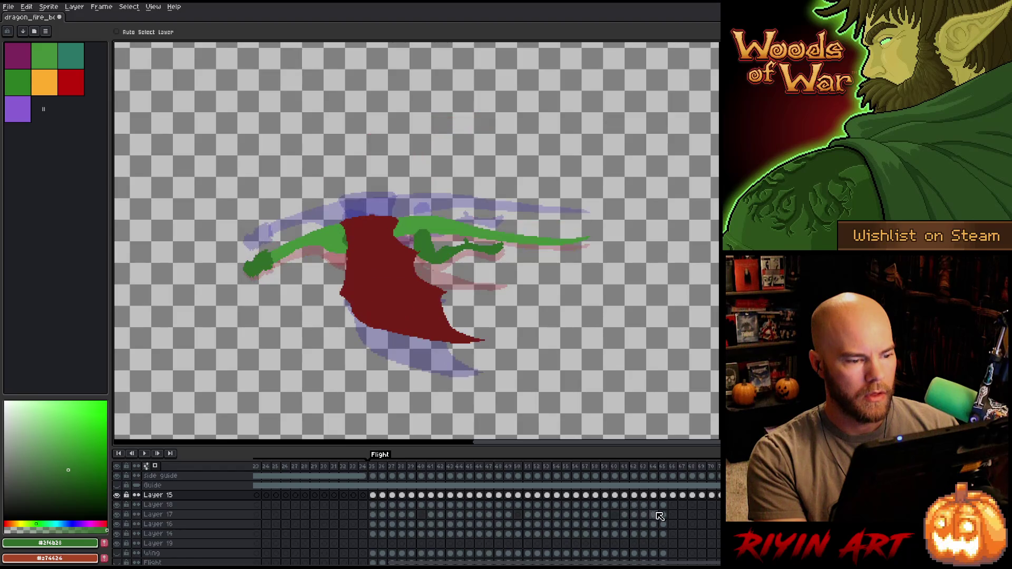
{"action": "left_click", "coordinate": [405, 468]}
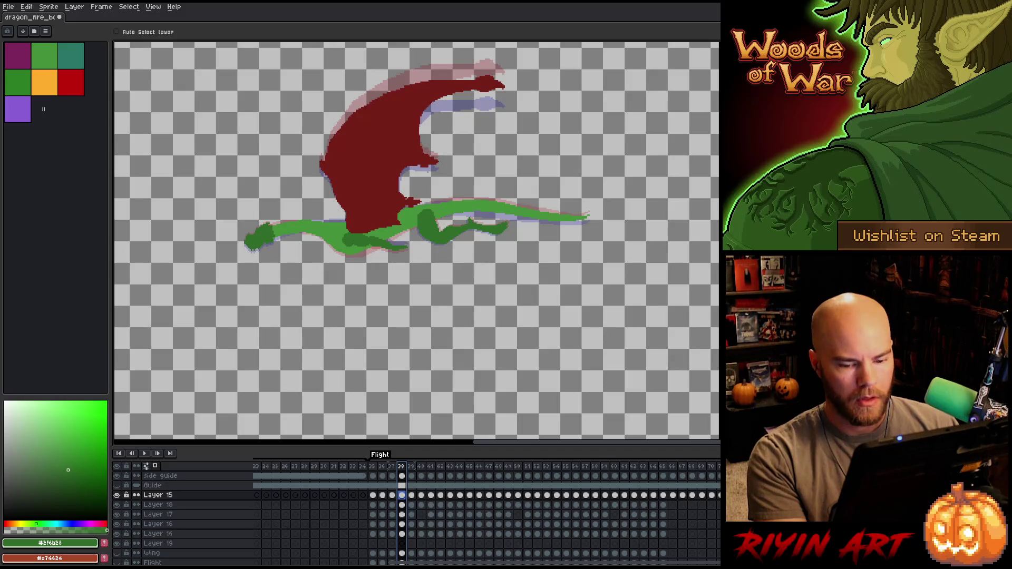
{"action": "key", "text": "Return"}
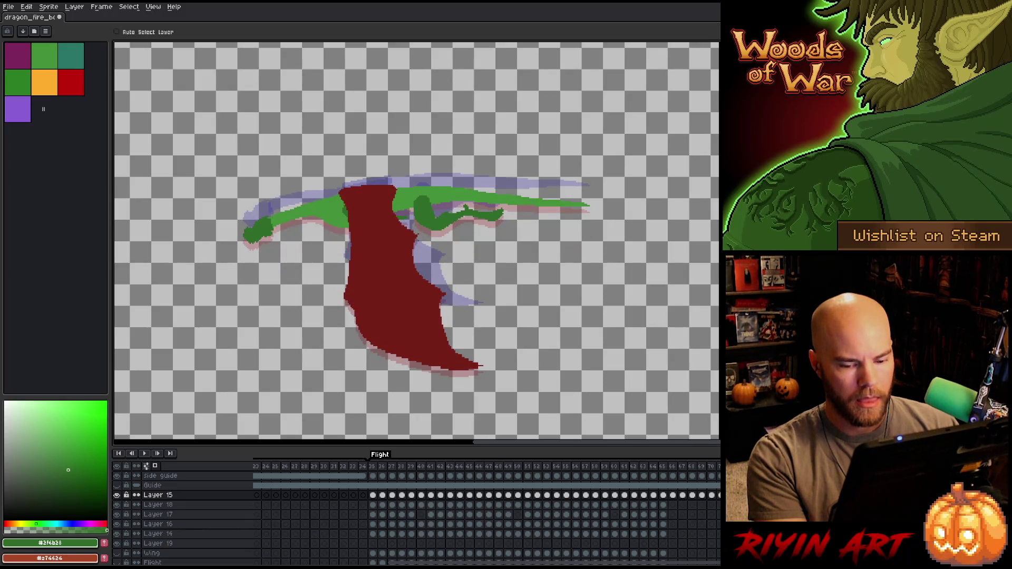
{"action": "left_click_drag", "start_coordinate": [116, 504], "coordinate": [117, 534]}
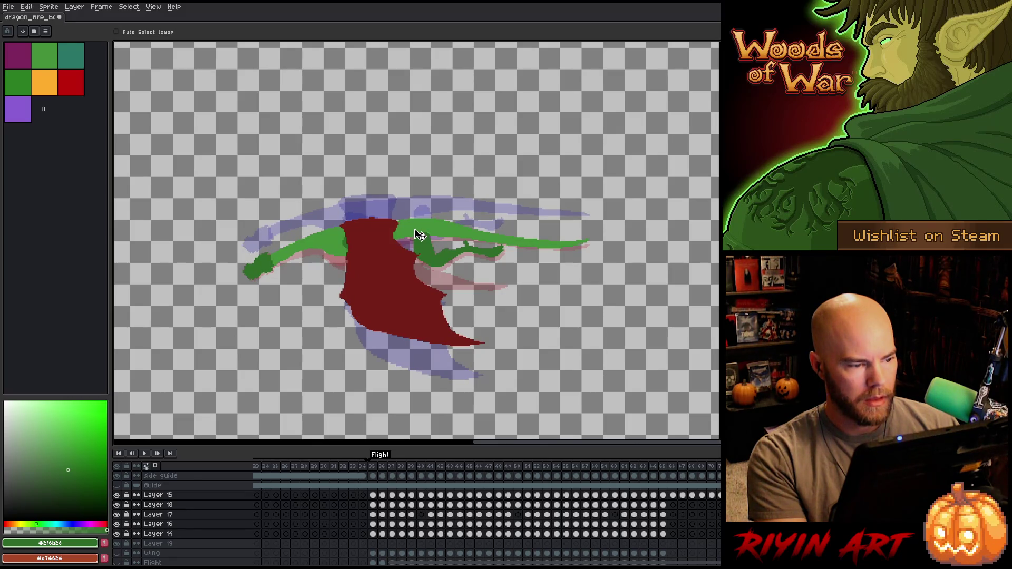
Toggle the layer selection between Layer 15 alone and Layers 15–14, ending on Layer 15
{"action": "key", "text": "Down"}
{"action": "key", "text": "Down"}
{"action": "key", "text": "Down"}
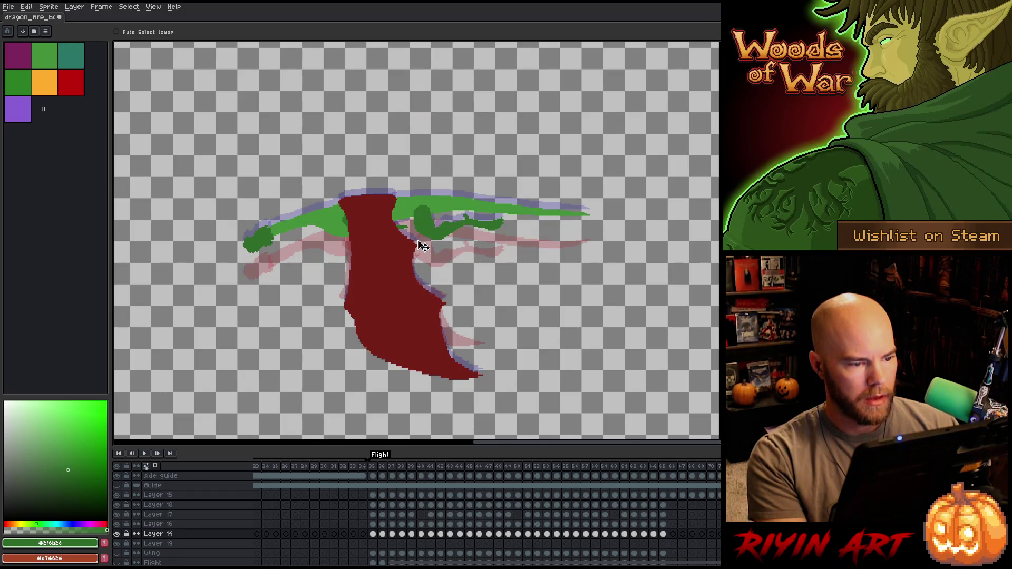
{"action": "key", "text": "shift+Up"}
{"action": "key", "text": "shift+Up"}
{"action": "key", "text": "shift+Up"}
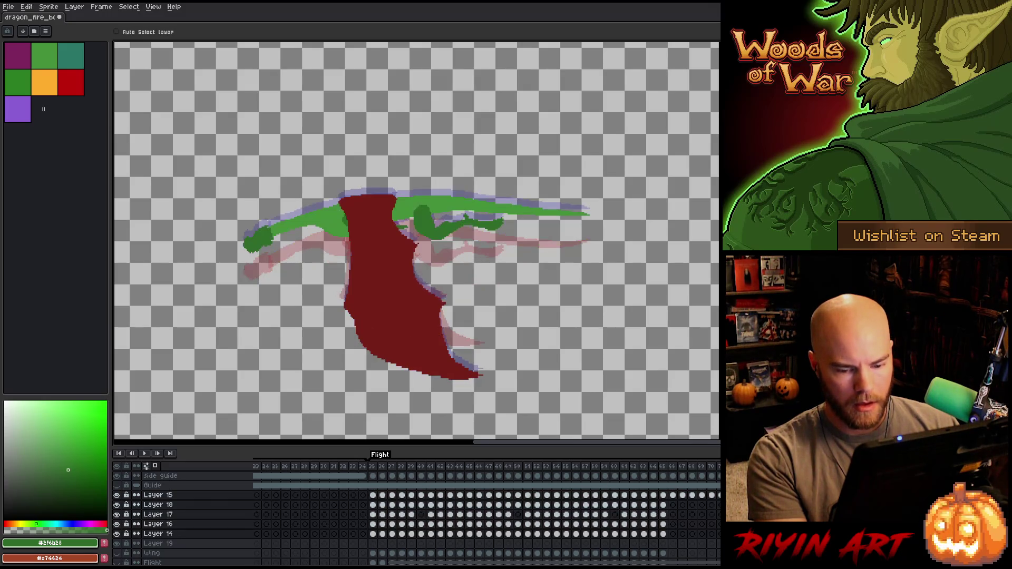
{"action": "left_click", "coordinate": [364, 226]}
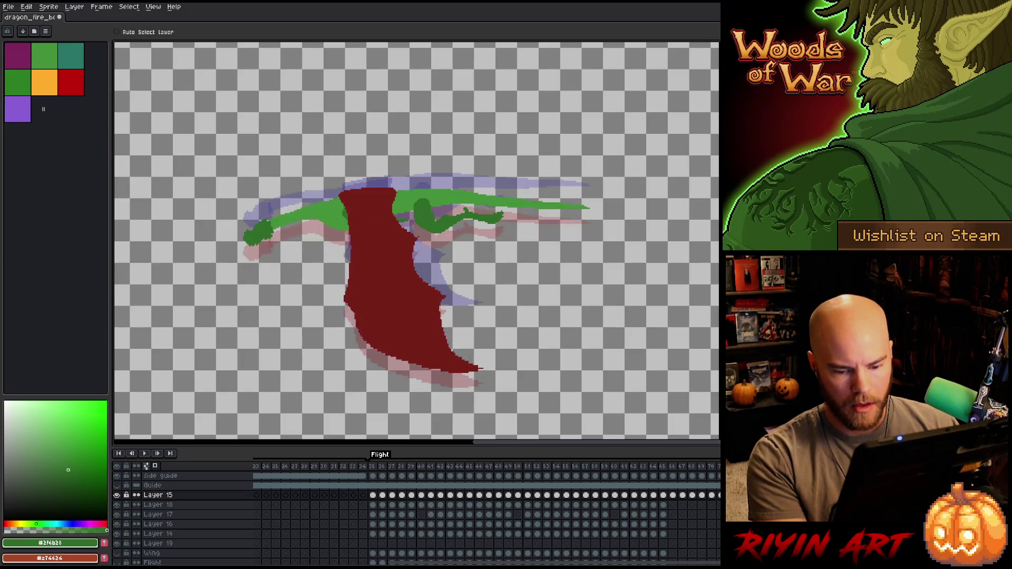
{"action": "key", "text": "shift+Down"}
{"action": "key", "text": "shift+Down"}
{"action": "key", "text": "shift+Down"}
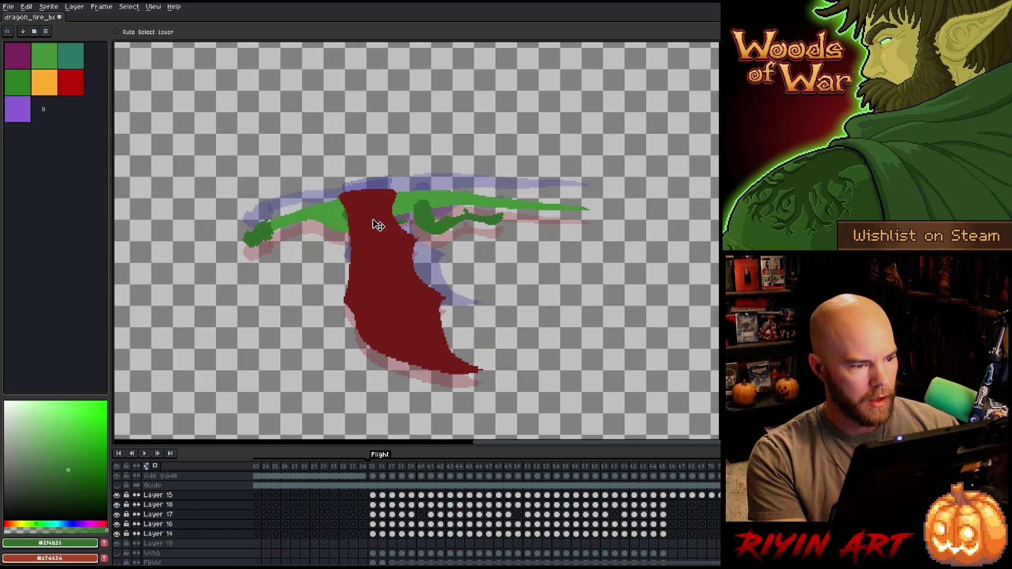
{"action": "key", "text": "shift+Up"}
{"action": "key", "text": "shift+Up"}
{"action": "key", "text": "shift+Up"}
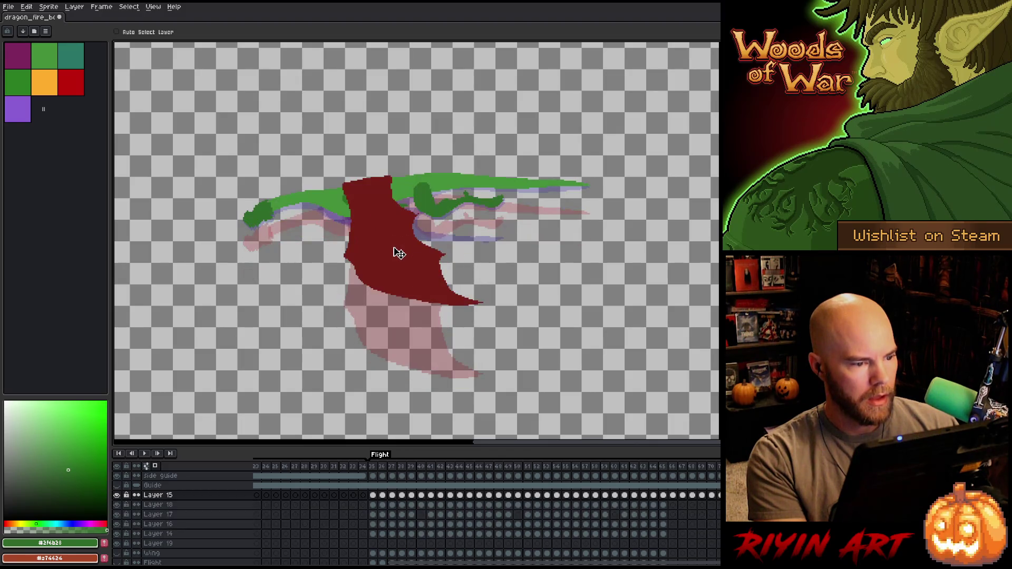
{"action": "key", "text": "shift+Down"}
{"action": "key", "text": "shift+Down"}
{"action": "key", "text": "shift+Down"}
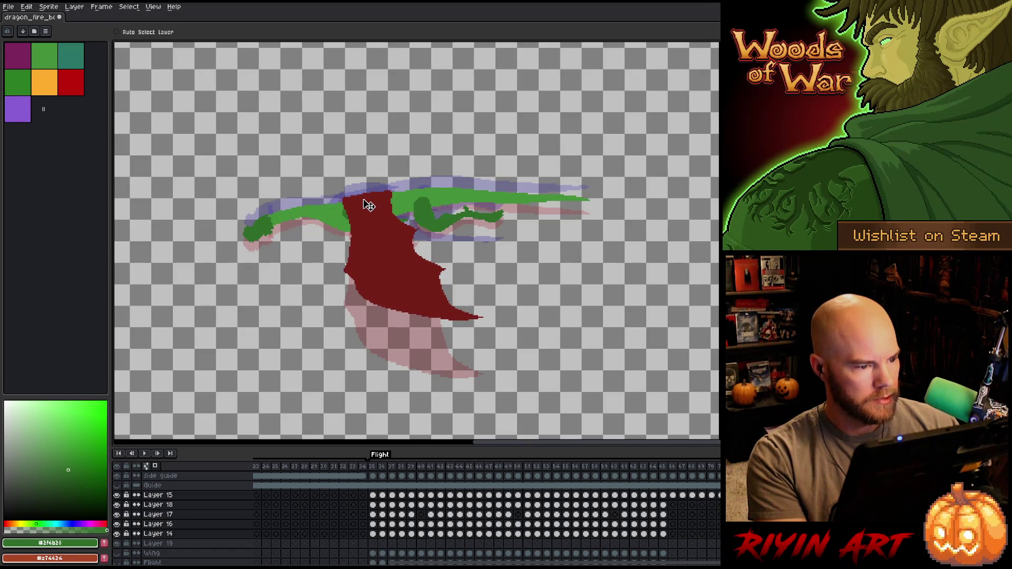
{"action": "key", "text": "shift+Up"}
{"action": "key", "text": "shift+Up"}
{"action": "key", "text": "shift+Up"}
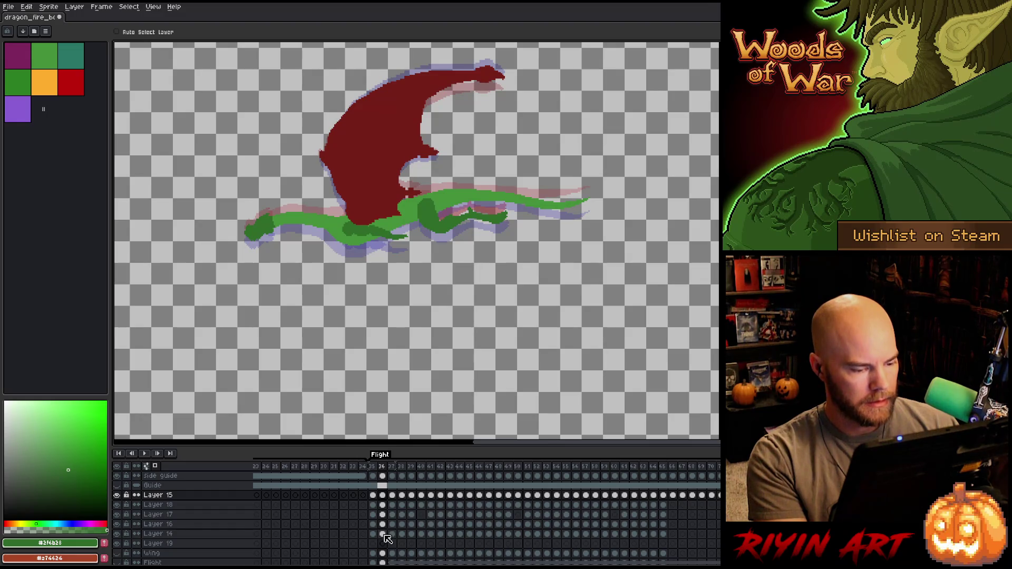
Lower the dragon's red and green shapes on frame 36, comparing against frame 35
{"action": "left_click_drag", "start_coordinate": [384, 534], "coordinate": [383, 495]}
{"action": "mouse_move", "coordinate": [411, 226]}
{"action": "left_mouse_down"}
{"action": "mouse_move", "coordinate": [402, 221]}
{"action": "mouse_move", "coordinate": [401, 253]}
{"action": "left_mouse_up"}
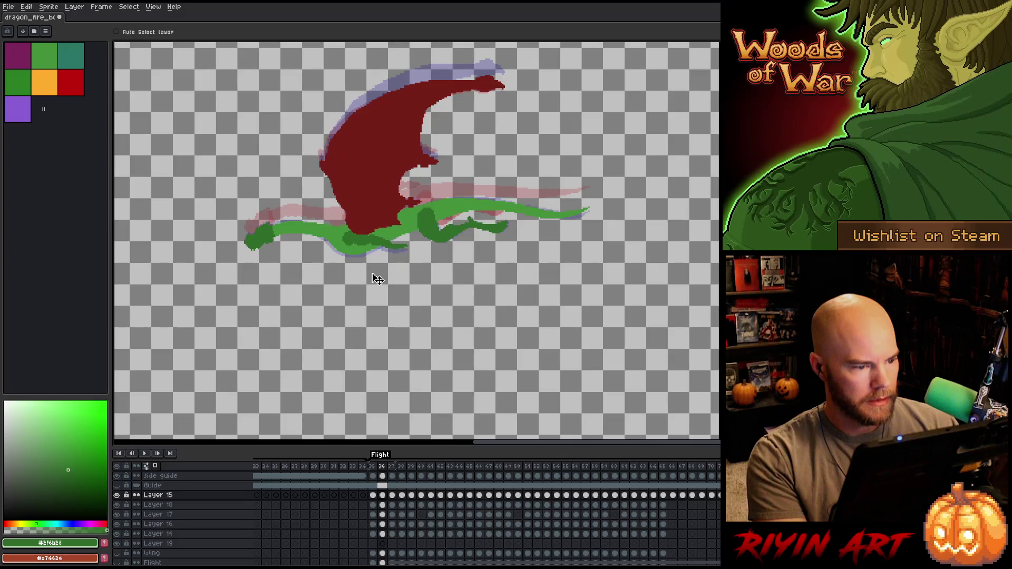
{"action": "left_click_drag", "start_coordinate": [384, 534], "coordinate": [384, 496]}
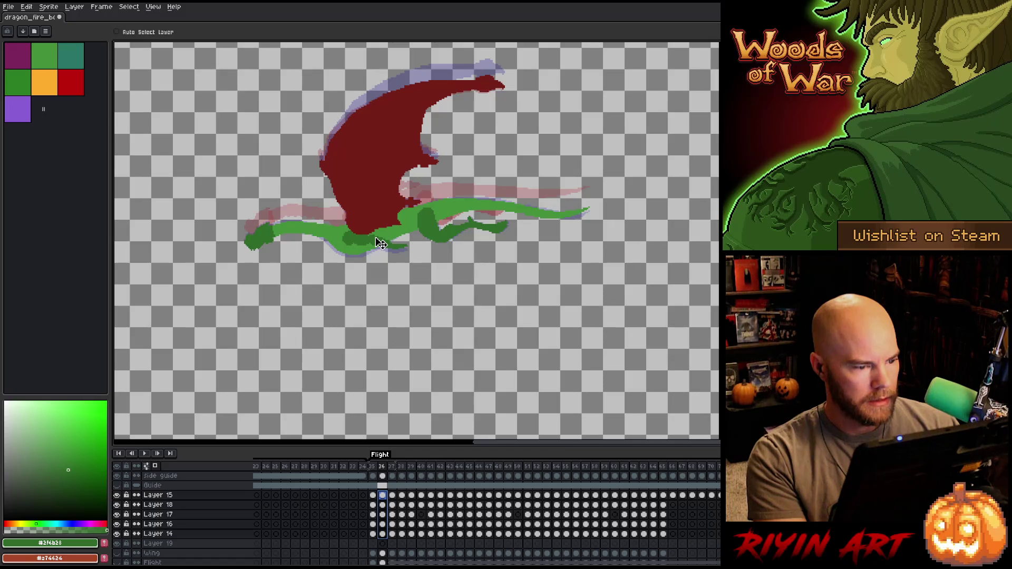
{"action": "key", "text": "Left"}
{"action": "key", "text": "Right"}
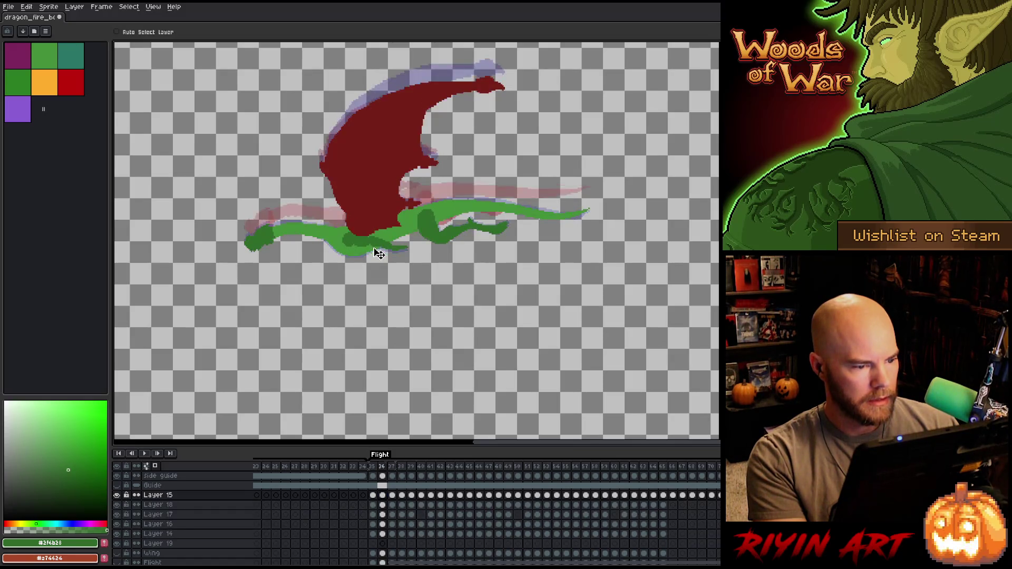
{"action": "key", "text": "Left"}
Lower the frame 35 dragon body about 45 px on the dragon layers
{"action": "left_click_drag", "start_coordinate": [374, 534], "coordinate": [374, 500]}
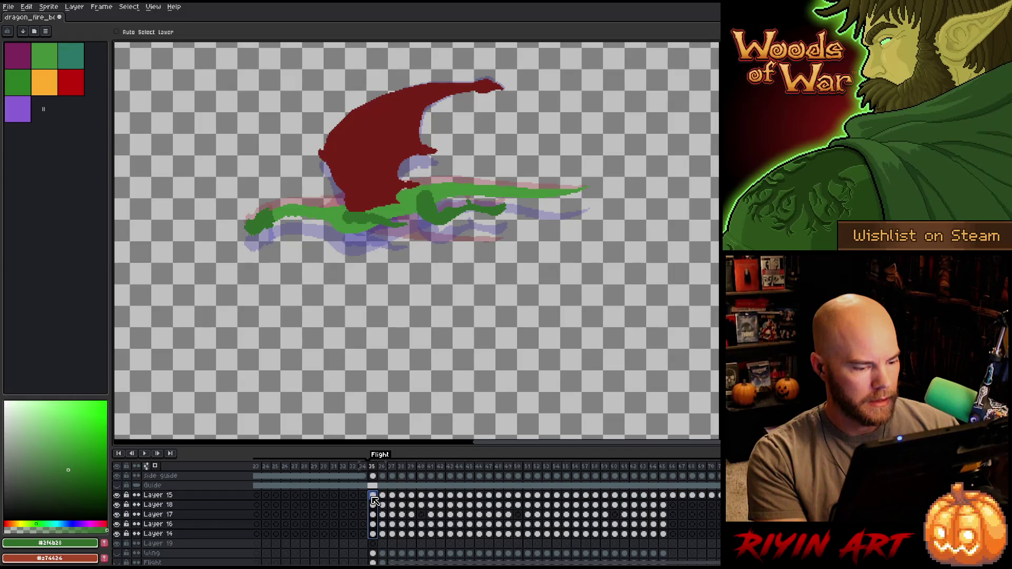
{"action": "key", "text": "Left"}
{"action": "key", "text": "Right"}
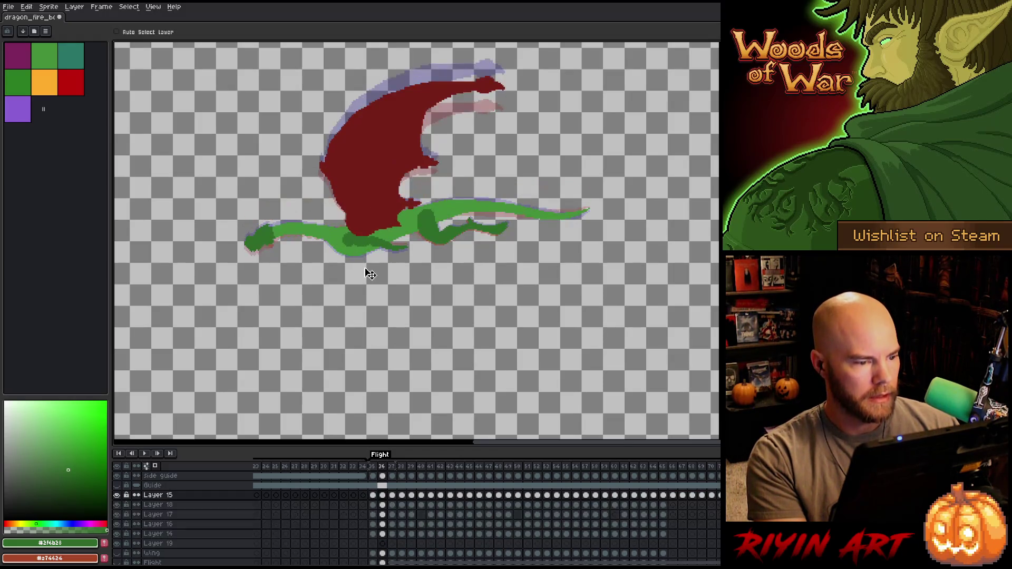
{"action": "key", "text": "Right"}
{"action": "left_click_drag", "start_coordinate": [158, 533], "coordinate": [158, 494]}
{"action": "left_click_drag", "start_coordinate": [358, 217], "coordinate": [359, 235]}
{"action": "key", "text": "Right"}
{"action": "key", "text": "Left"}
{"action": "key", "text": "Left"}
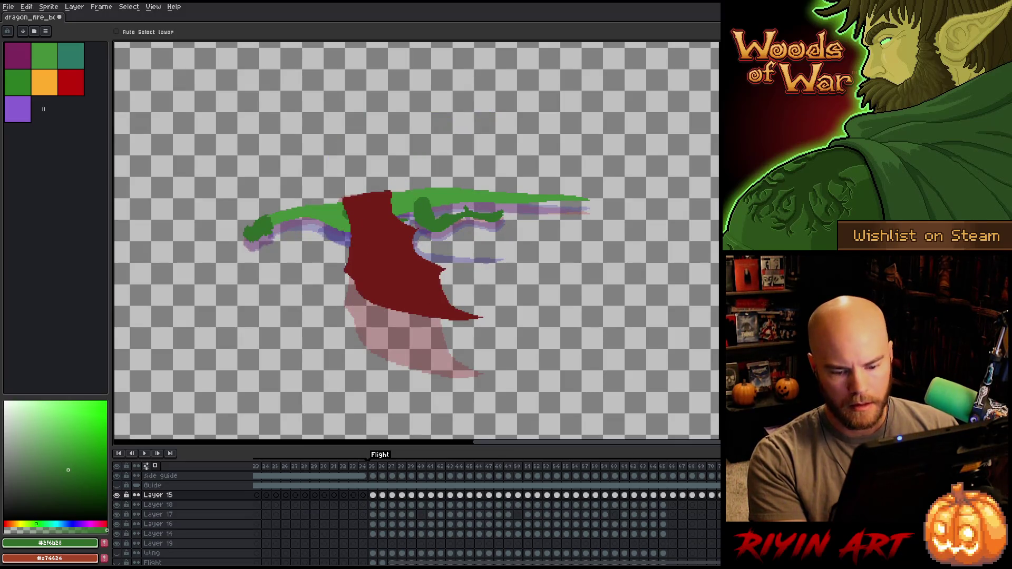
Nudge Layers 14–15 about 20 px further down, check neighbouring frames, and play the flight animation
{"action": "left_click_drag", "start_coordinate": [158, 495], "coordinate": [158, 533]}
{"action": "key", "text": "Down"}
{"action": "key", "text": "Down"}
{"action": "key", "text": "Down"}
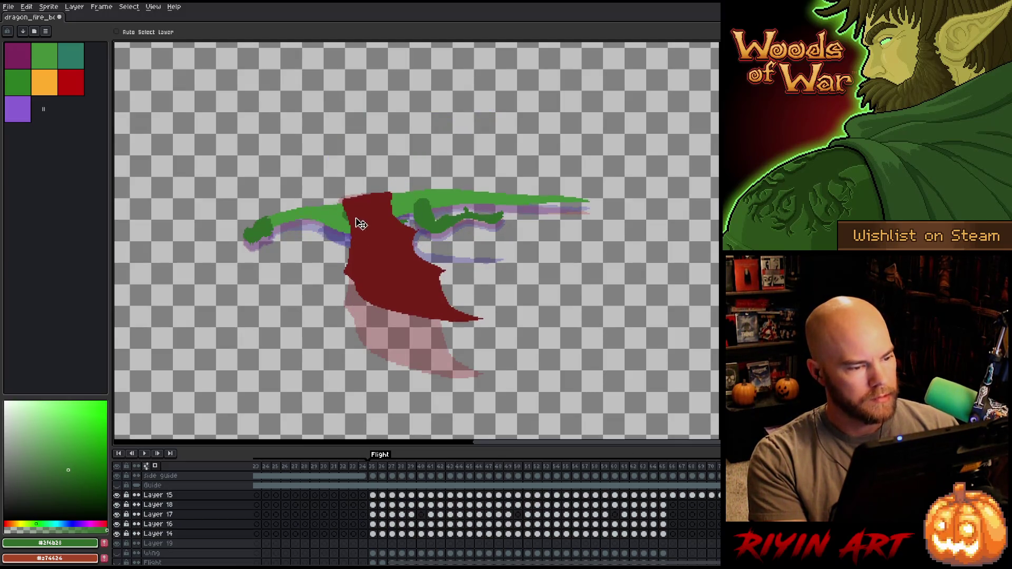
{"action": "key", "text": "Right"}
{"action": "key", "text": "Left"}
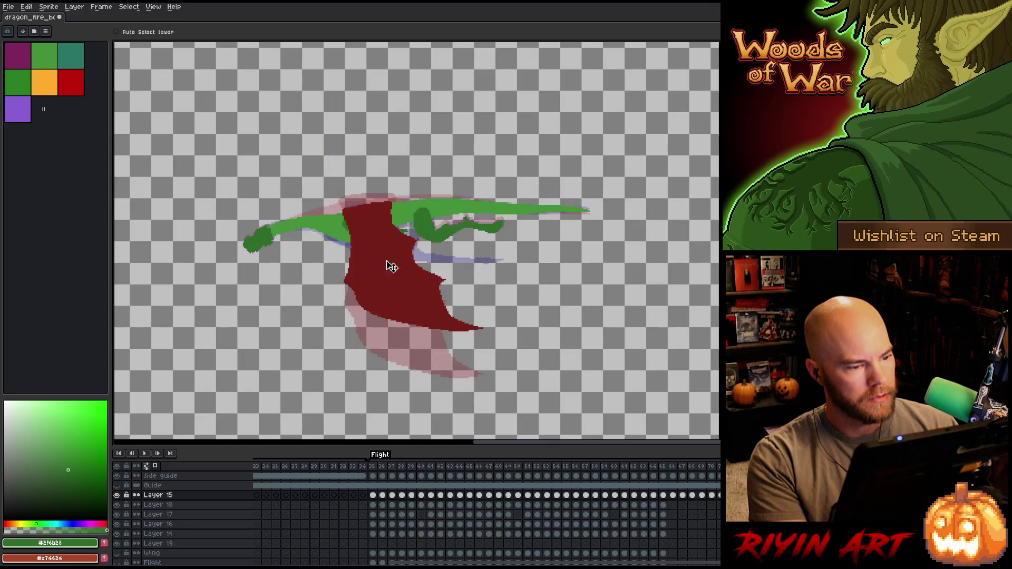
{"action": "key", "text": "Left"}
{"action": "key", "text": "Right"}
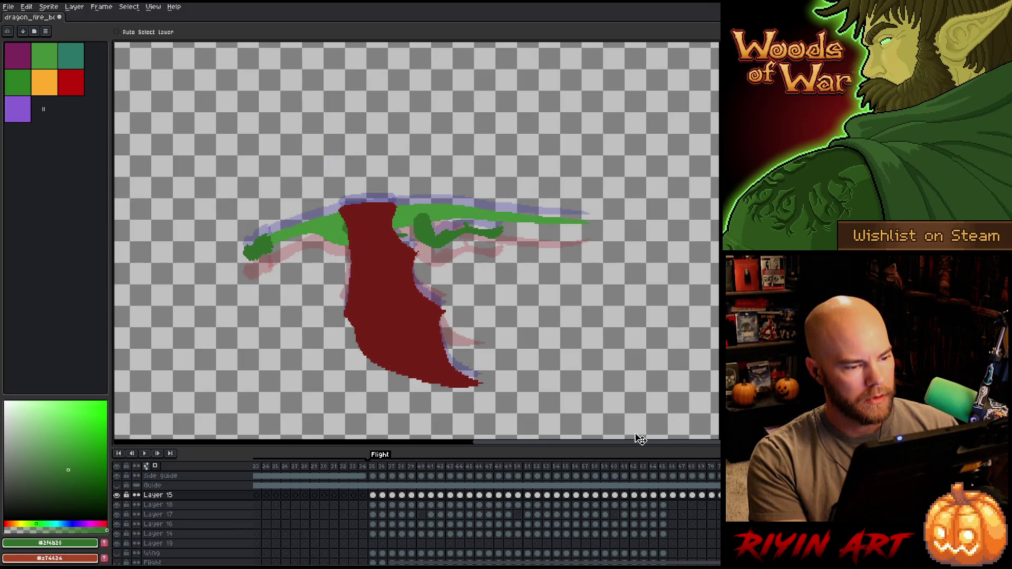
{"action": "key", "text": "Right"}
{"action": "key", "text": "Right"}
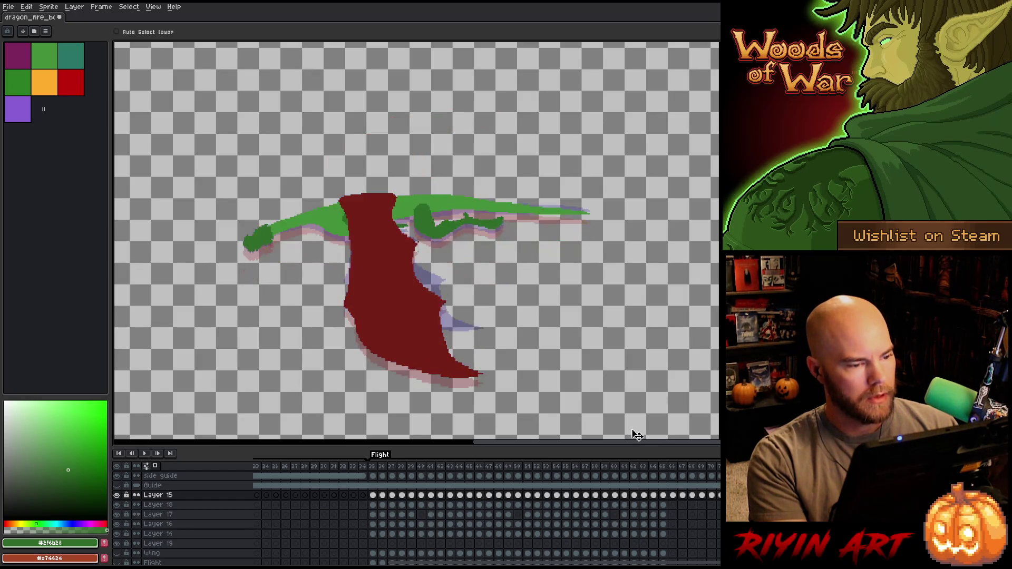
{"action": "key", "text": "Return"}
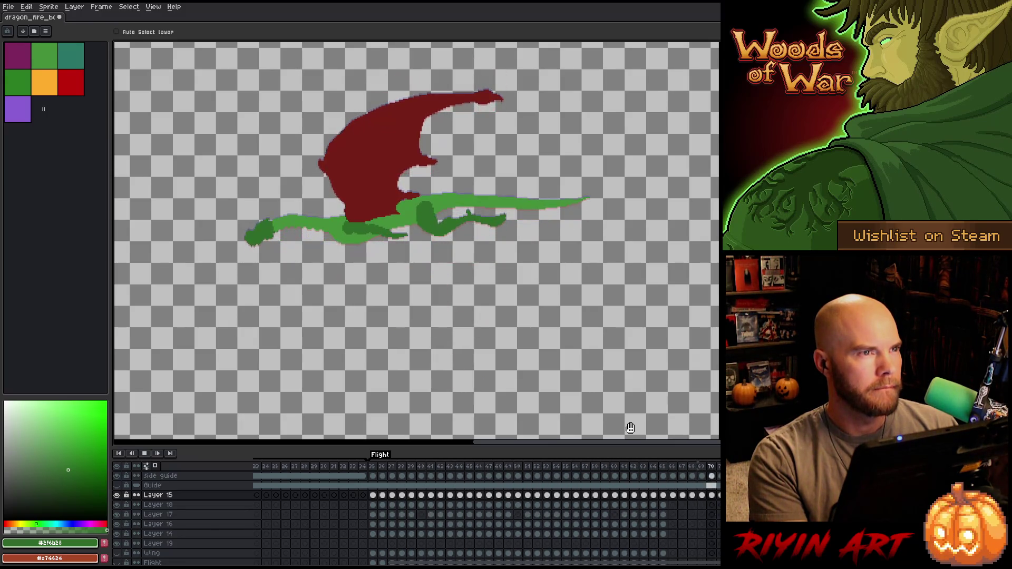
Stop playback around frame 59 and step back through frames 35–37
{"action": "left_click", "coordinate": [601, 467]}
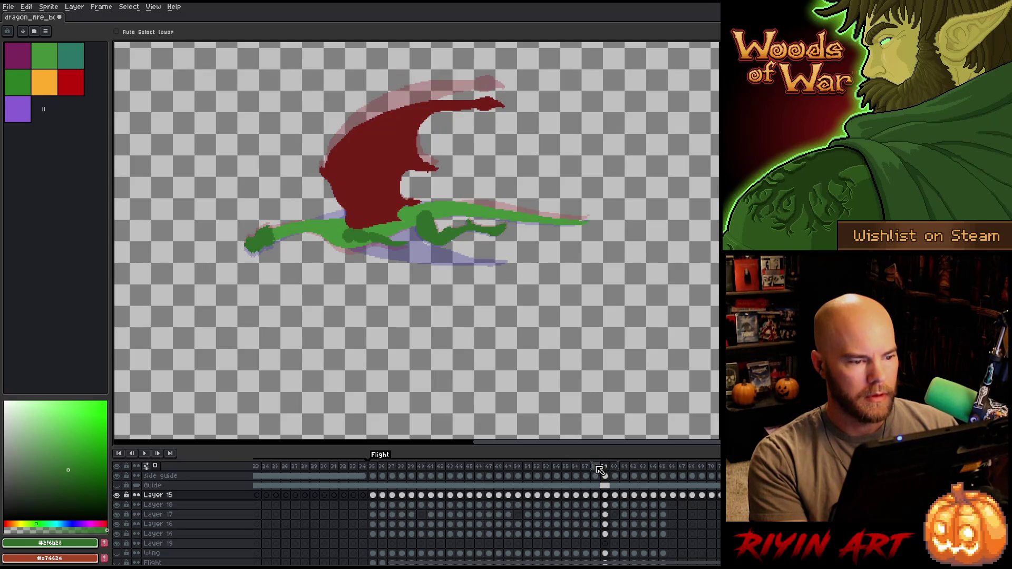
{"action": "key", "text": "Right"}
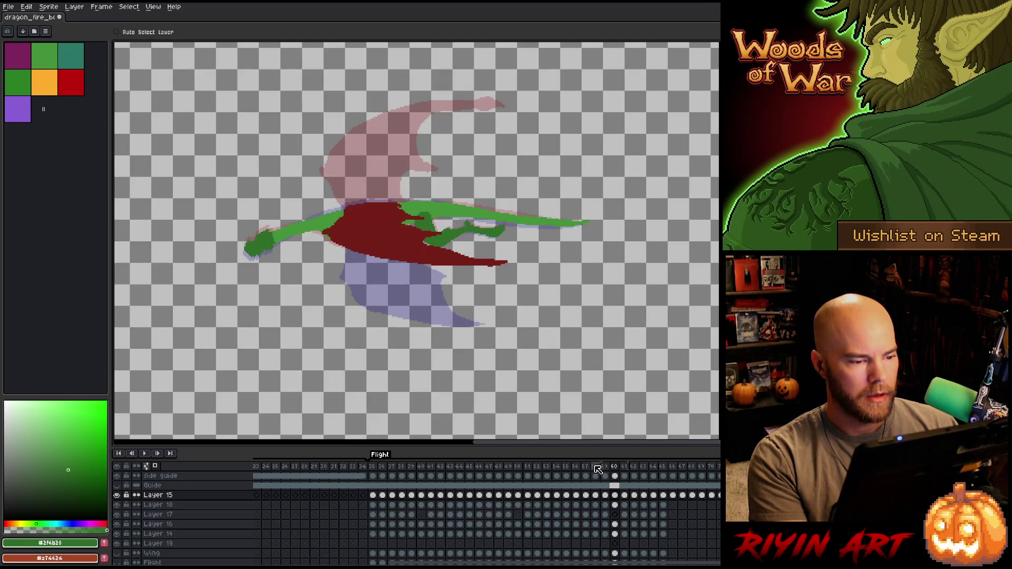
{"action": "left_click", "coordinate": [374, 467]}
{"action": "key", "text": "Right"}
{"action": "key", "text": "Right"}
{"action": "key", "text": "Right"}
{"action": "key", "text": "Right"}
{"action": "key", "text": "Right"}
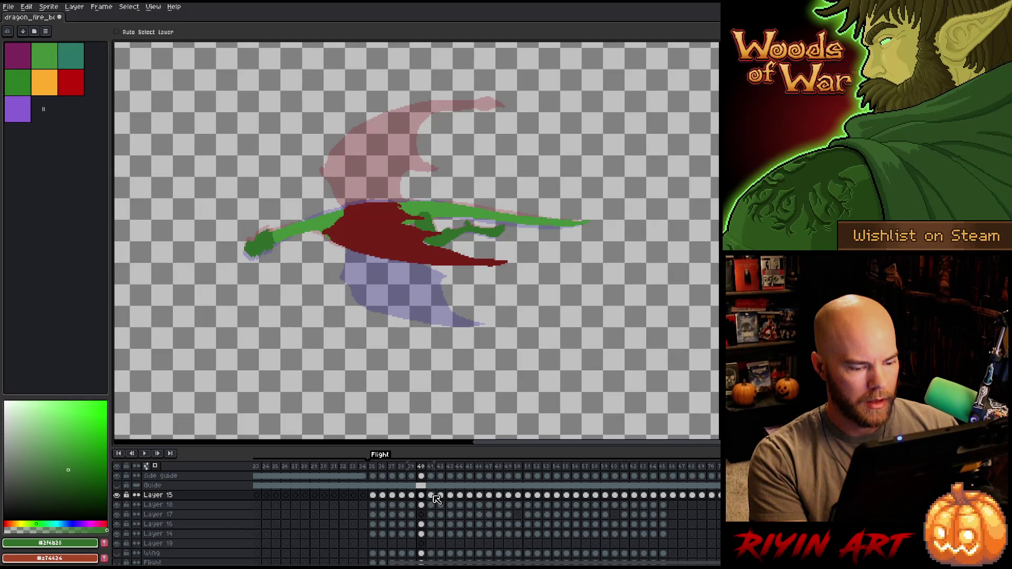
Raise the dragon cels from frame 41 to 65 about 12 px
{"action": "mouse_move", "coordinate": [437, 499]}
{"action": "left_mouse_down"}
{"action": "mouse_move", "coordinate": [495, 527]}
{"action": "mouse_move", "coordinate": [643, 548]}
{"action": "mouse_move", "coordinate": [673, 535]}
{"action": "left_mouse_up"}
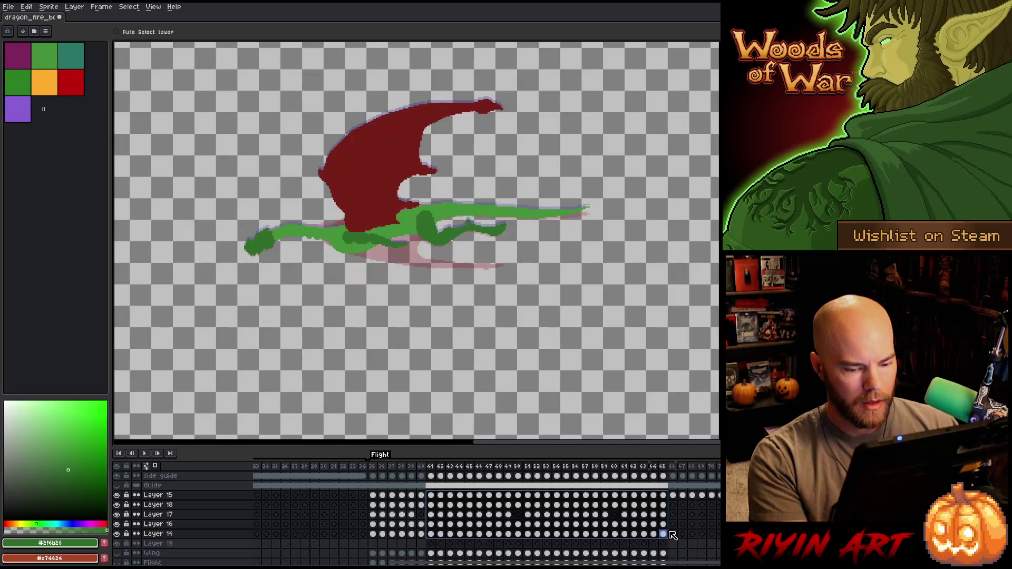
{"action": "left_click_drag", "start_coordinate": [362, 244], "coordinate": [362, 238]}
{"action": "left_click", "coordinate": [428, 468]}
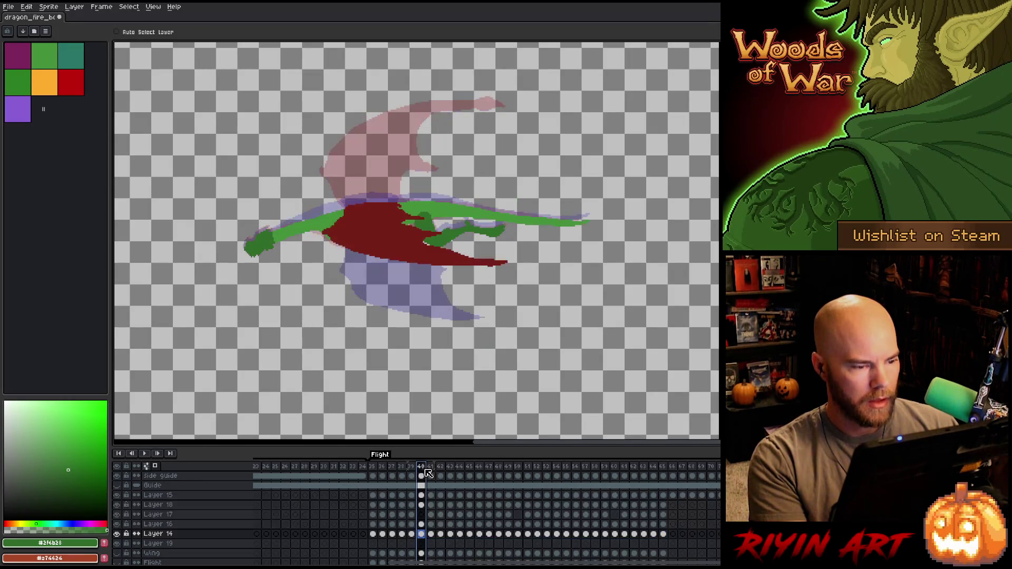
{"action": "key", "text": "Right"}
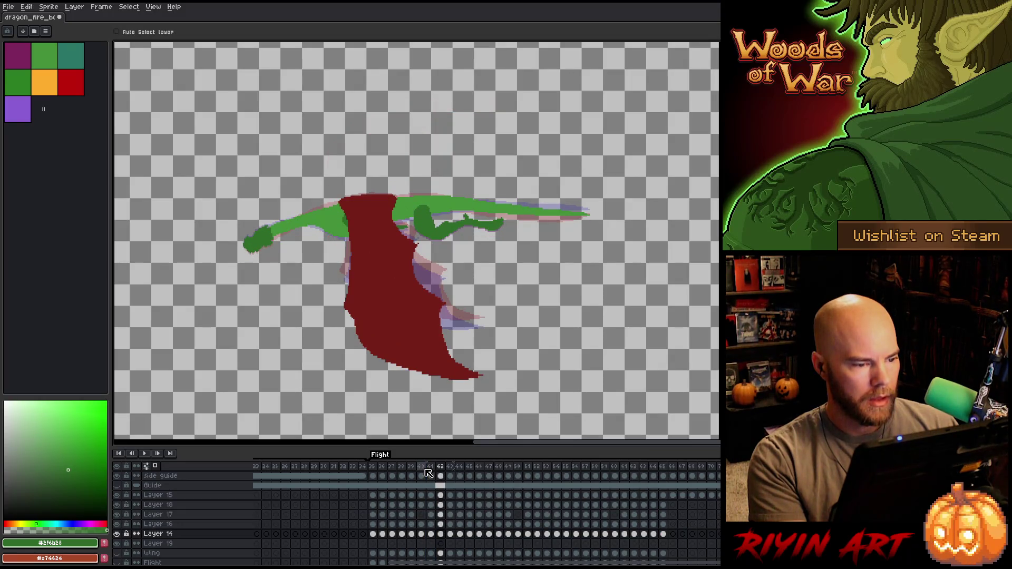
Nudge the dragon up about 8 px and then about 10 px across frames 42–65, and replay
{"action": "mouse_move", "coordinate": [441, 475]}
{"action": "left_mouse_down"}
{"action": "mouse_move", "coordinate": [469, 496]}
{"action": "mouse_move", "coordinate": [446, 498]}
{"action": "mouse_move", "coordinate": [665, 538]}
{"action": "left_mouse_up"}
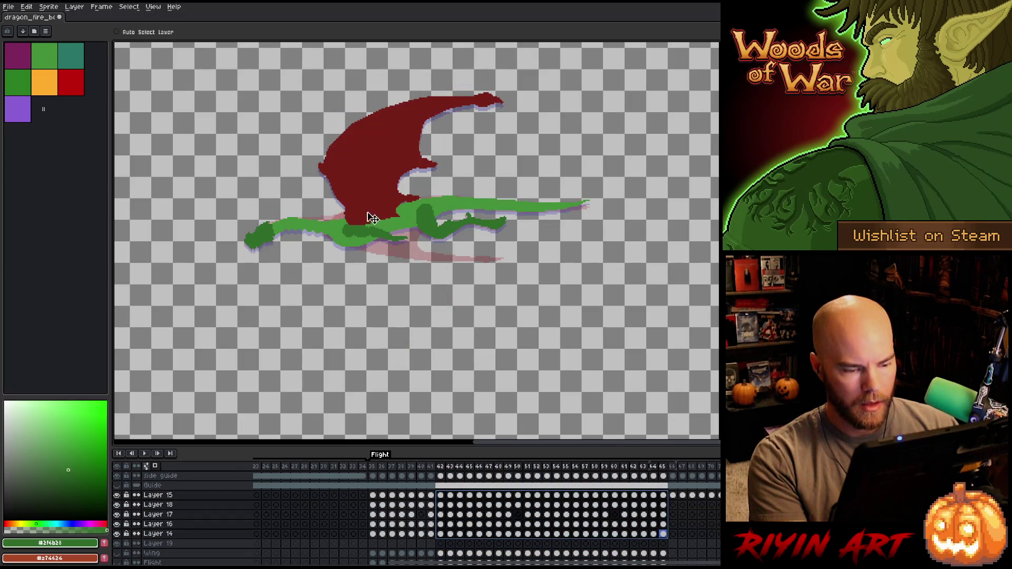
{"action": "key", "text": "Up"}
{"action": "key", "text": "Up"}
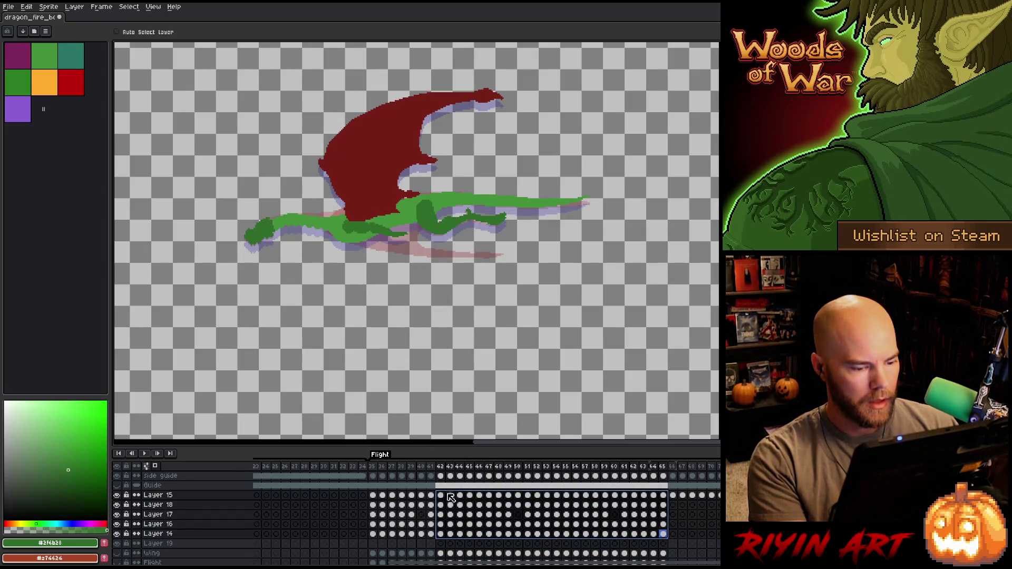
{"action": "left_click", "coordinate": [440, 466]}
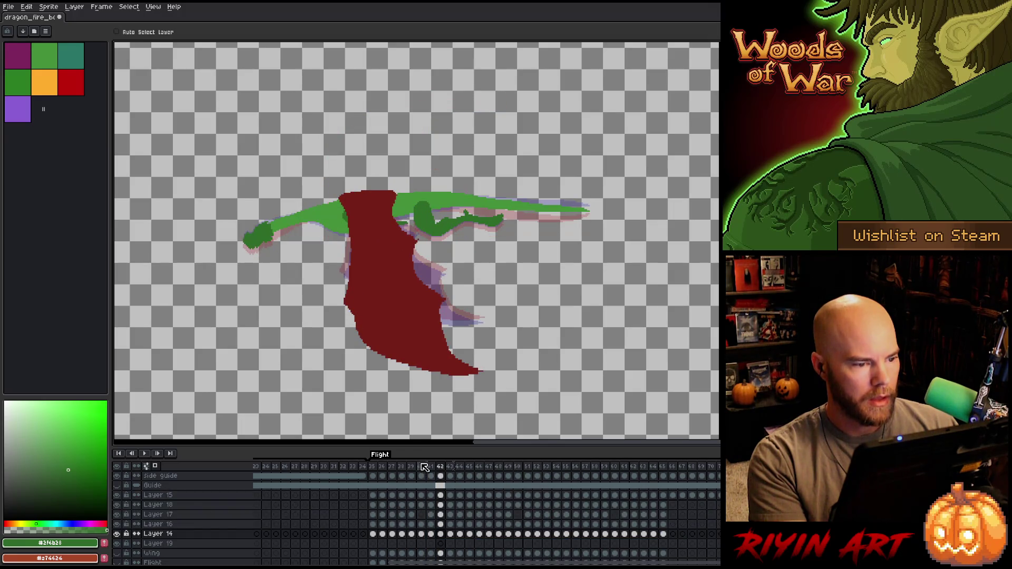
{"action": "mouse_move", "coordinate": [442, 500]}
{"action": "left_mouse_down"}
{"action": "mouse_move", "coordinate": [442, 534]}
{"action": "mouse_move", "coordinate": [664, 539]}
{"action": "left_mouse_up"}
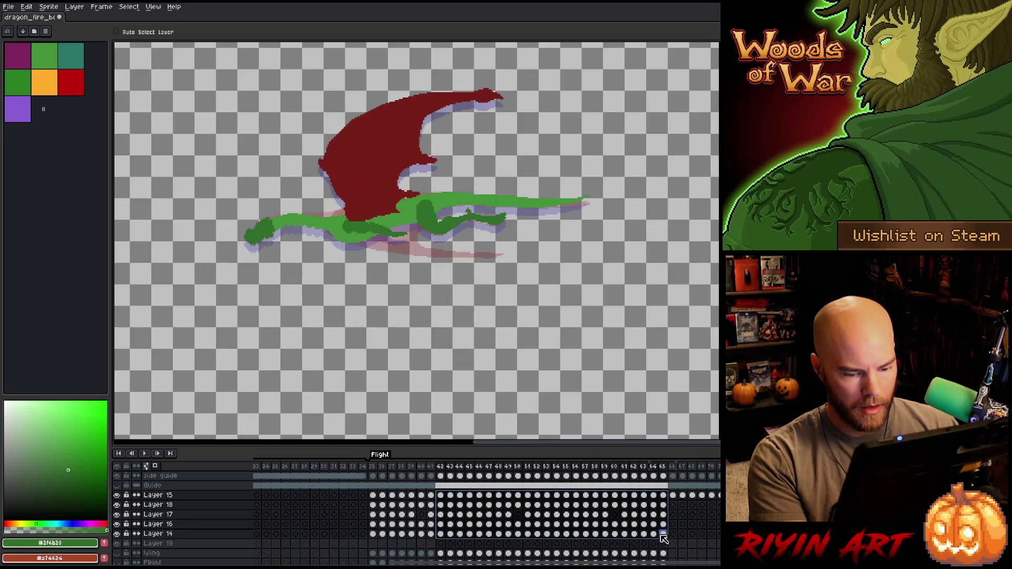
{"action": "key", "text": "Up"}
{"action": "key", "text": "Up"}
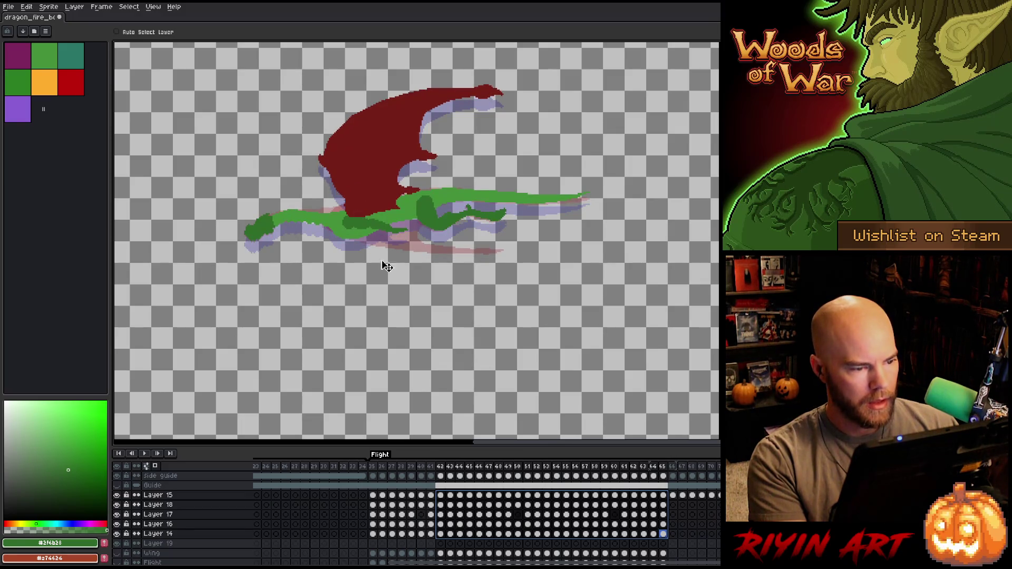
{"action": "left_click", "coordinate": [424, 467]}
{"action": "key", "text": "Return"}
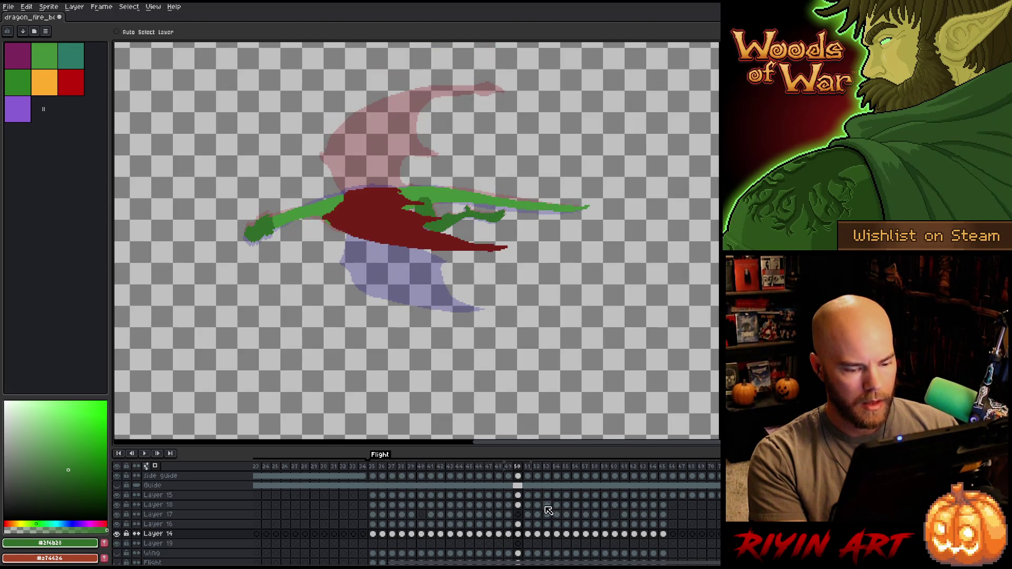
Shift the dragon up on frames 50–65 and compare frames 50 and 51
{"action": "mouse_move", "coordinate": [519, 495]}
{"action": "left_mouse_down"}
{"action": "mouse_move", "coordinate": [543, 514]}
{"action": "mouse_move", "coordinate": [663, 534]}
{"action": "left_mouse_up"}
{"action": "left_click_drag", "start_coordinate": [366, 229], "coordinate": [365, 227]}
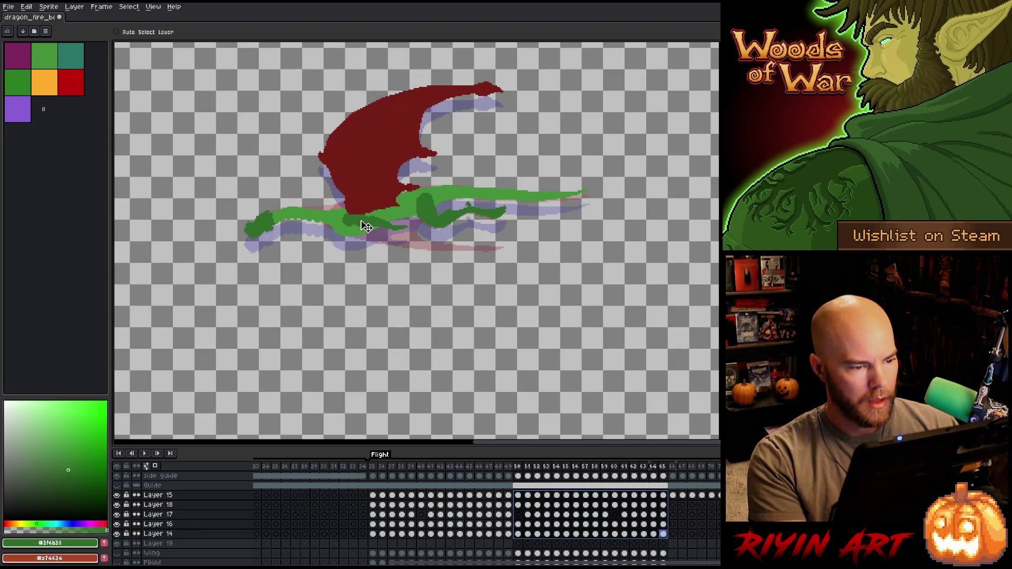
{"action": "left_click", "coordinate": [517, 466]}
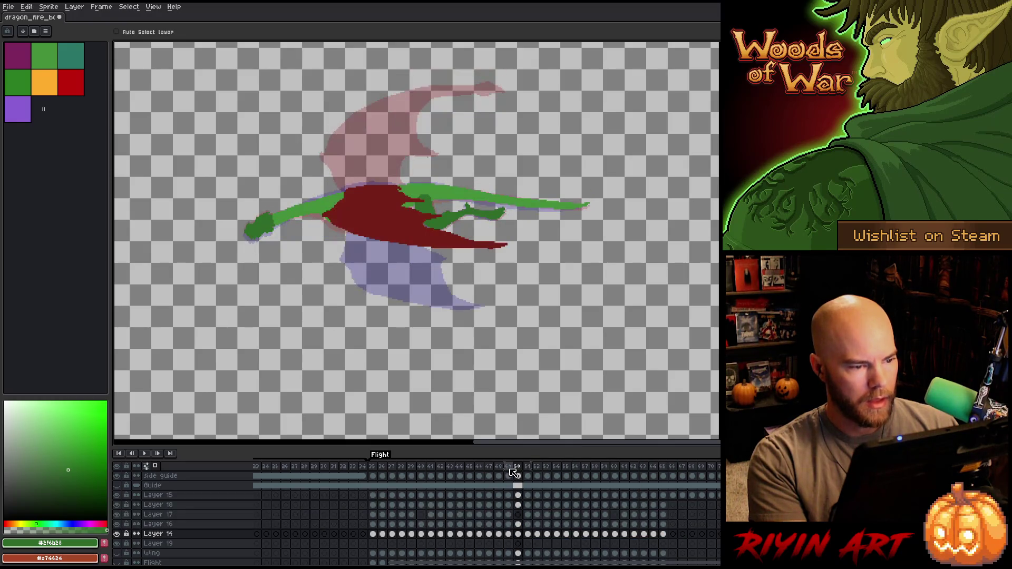
{"action": "left_click", "coordinate": [528, 466]}
{"action": "left_click", "coordinate": [520, 466]}
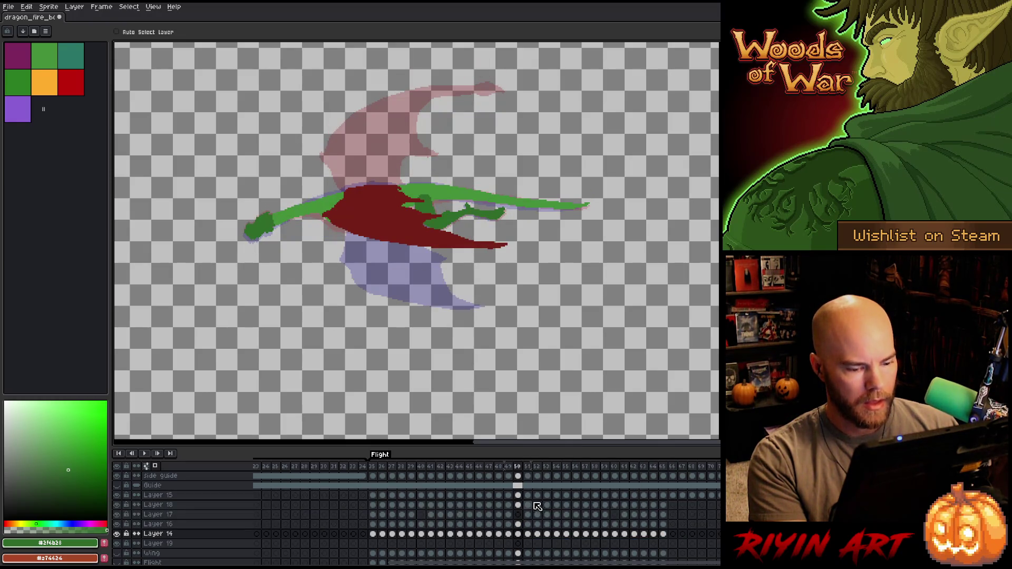
Raise the dragon about 9 px in frames 51–65 and compare poses around frame 52
{"action": "mouse_move", "coordinate": [530, 496]}
{"action": "left_mouse_down"}
{"action": "mouse_move", "coordinate": [585, 534]}
{"action": "mouse_move", "coordinate": [662, 534]}
{"action": "left_mouse_up"}
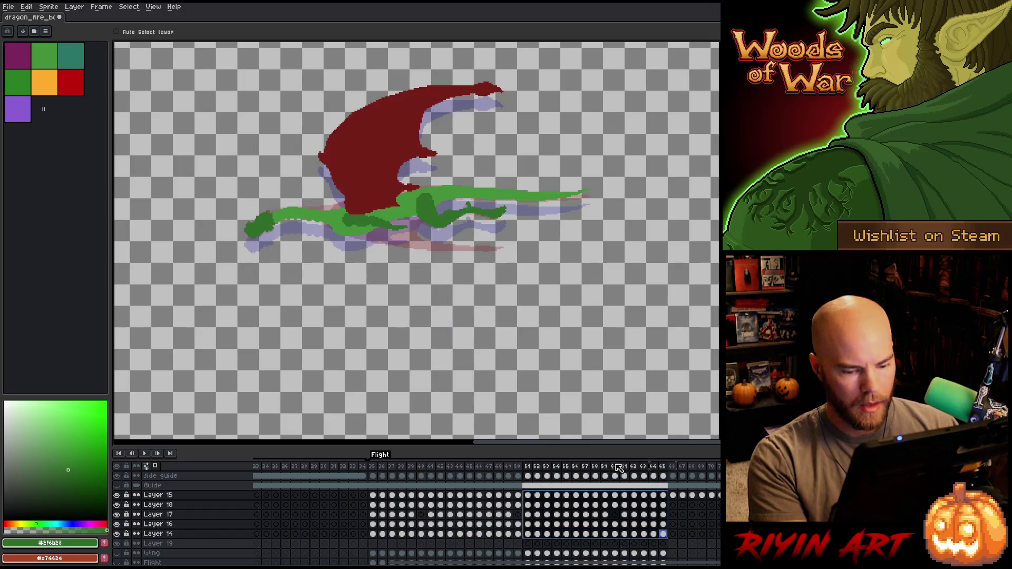
{"action": "left_click_drag", "start_coordinate": [362, 234], "coordinate": [361, 228]}
{"action": "left_click", "coordinate": [498, 466]}
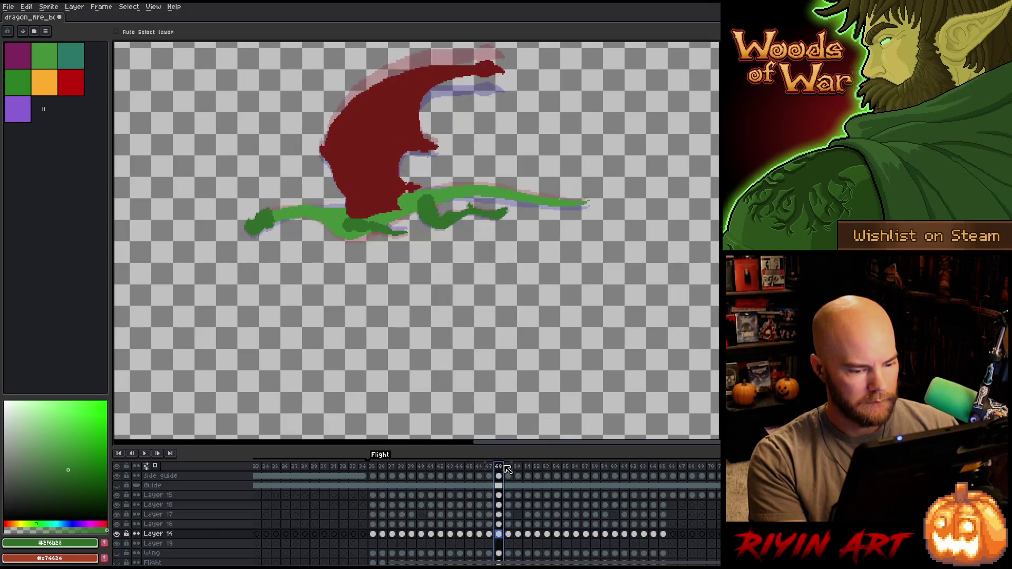
{"action": "key", "text": "Right"}
{"action": "key", "text": "Right"}
{"action": "key", "text": "Right"}
{"action": "key", "text": "Left"}
{"action": "key", "text": "Left"}
{"action": "key", "text": "Left"}
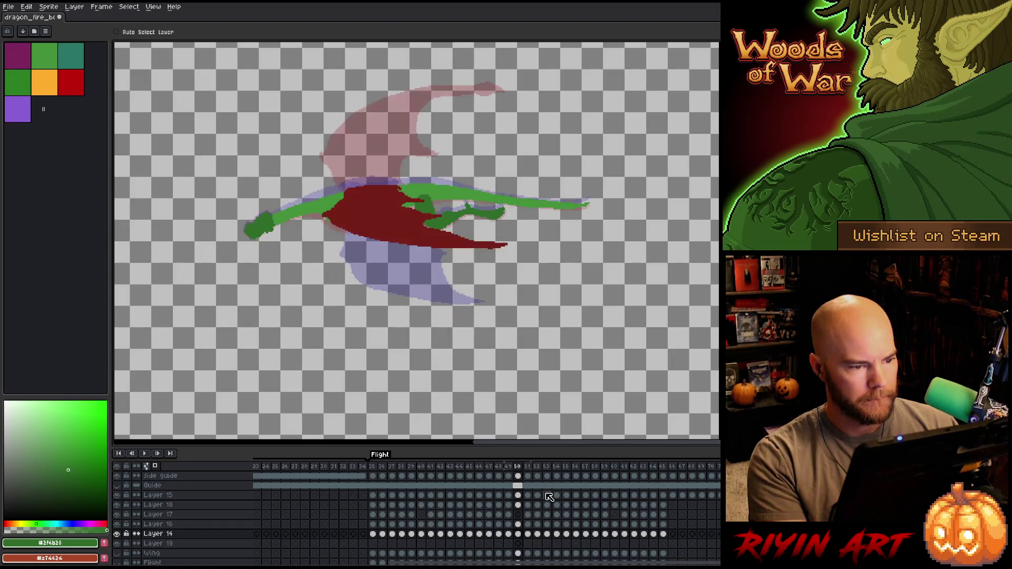
{"action": "key", "text": "Right"}
{"action": "key", "text": "Right"}
{"action": "key", "text": "Right"}
{"action": "key", "text": "Left"}
{"action": "key", "text": "Left"}
{"action": "key", "text": "Left"}
{"action": "key", "text": "Right"}
{"action": "key", "text": "Right"}
{"action": "key", "text": "Right"}
Nudge the dragon up a few pixels in frames 52–65 and compare frames 50–52
{"action": "left_click_drag", "start_coordinate": [543, 495], "coordinate": [663, 533]}
{"action": "key", "text": "Up"}
{"action": "key", "text": "Up"}
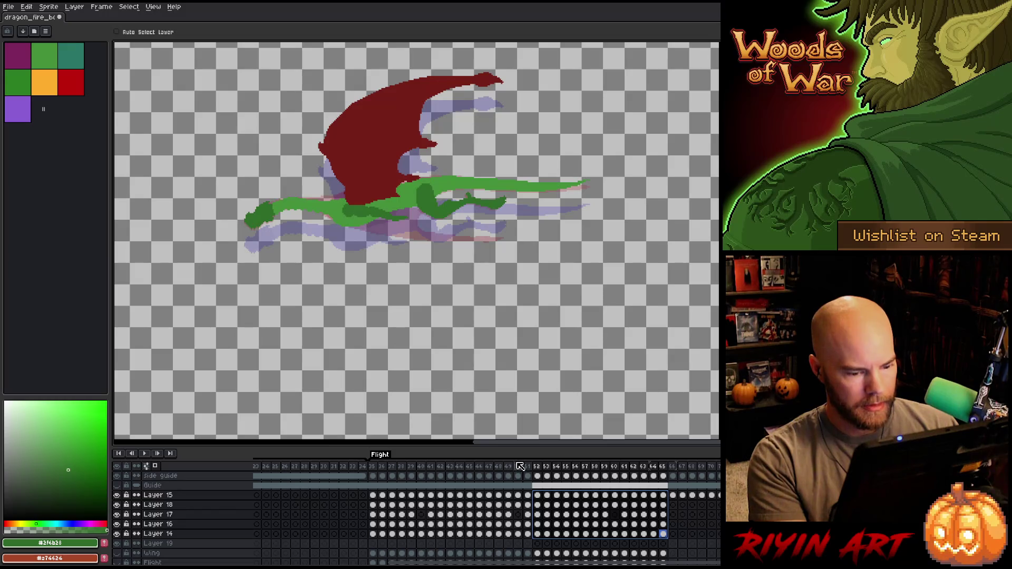
{"action": "left_click", "coordinate": [518, 466]}
{"action": "key", "text": "Right"}
{"action": "key", "text": "Right"}
{"action": "key", "text": "Left"}
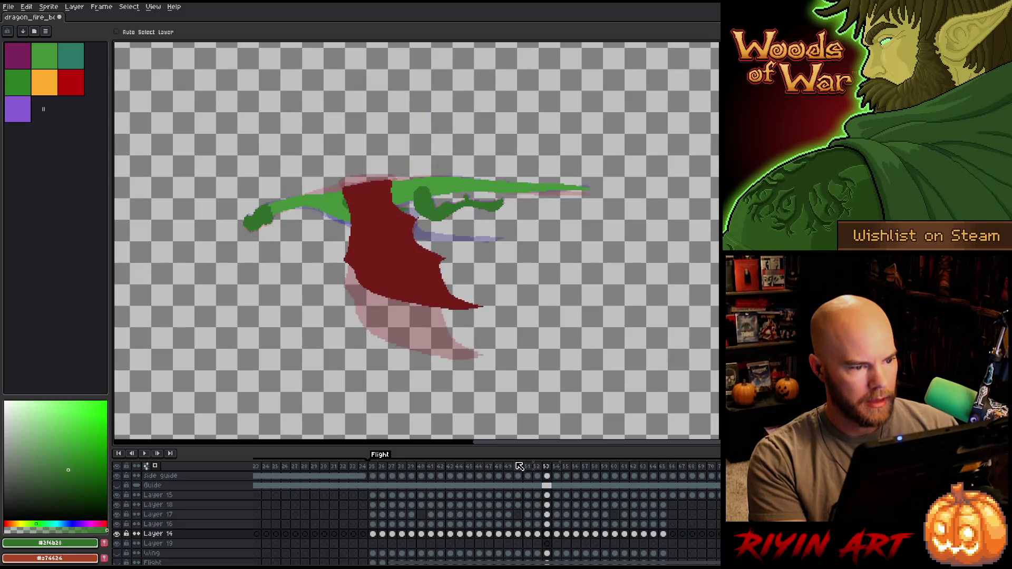
{"action": "key", "text": "Left"}
{"action": "key", "text": "Left"}
{"action": "key", "text": "Right"}
{"action": "key", "text": "Right"}
{"action": "key", "text": "Left"}
{"action": "key", "text": "Right"}
Nudge frames 52–65 up another pixel or two and check frames 53–54
{"action": "key", "text": "Right"}
{"action": "key", "text": "Left"}
{"action": "key", "text": "Right"}
{"action": "mouse_move", "coordinate": [539, 496]}
{"action": "left_mouse_down"}
{"action": "mouse_move", "coordinate": [680, 540]}
{"action": "mouse_move", "coordinate": [667, 536]}
{"action": "left_mouse_up"}
{"action": "key", "text": "Left"}
{"action": "key", "text": "Right"}
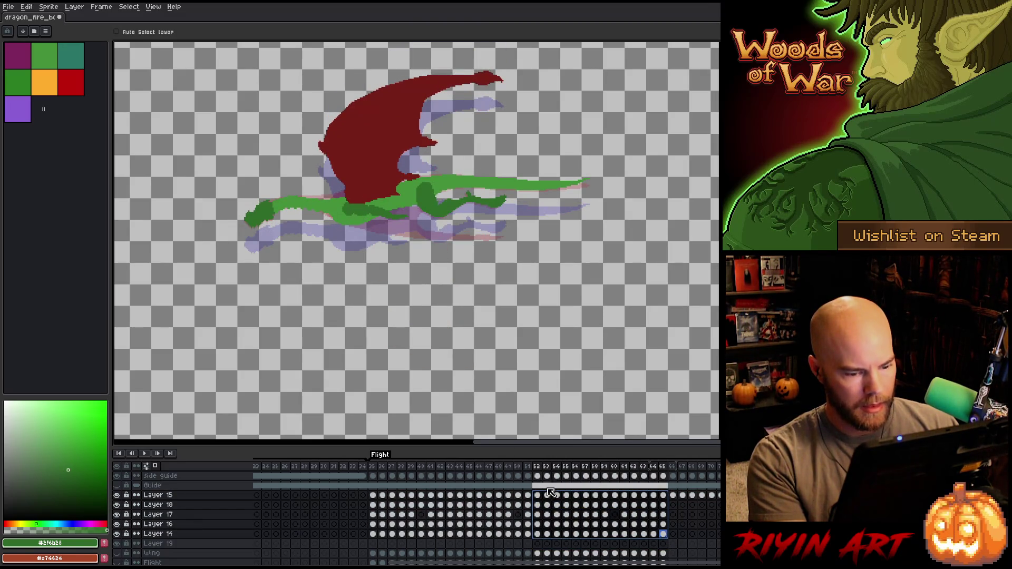
{"action": "key", "text": "Up"}
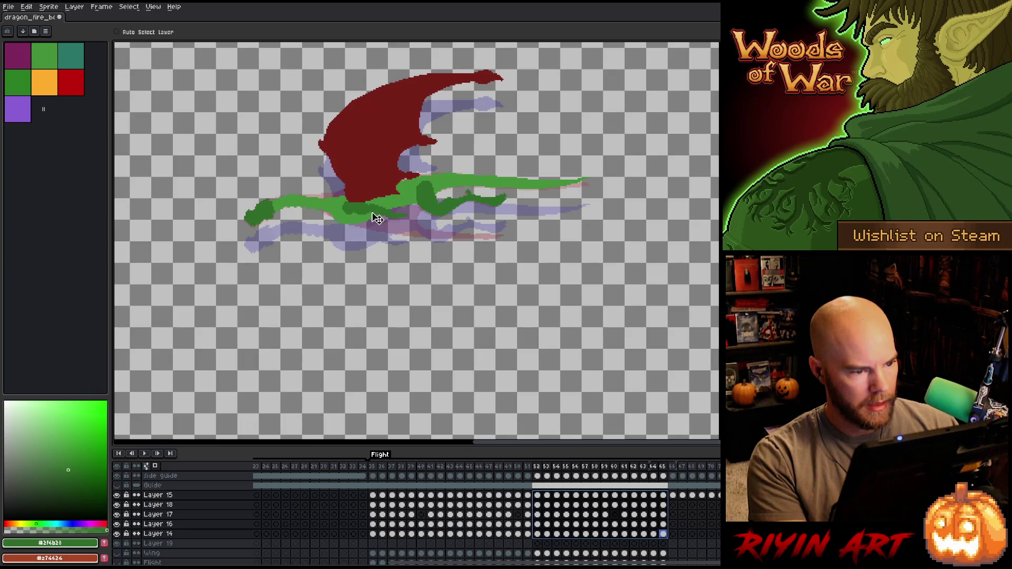
{"action": "key", "text": "Right"}
{"action": "key", "text": "Right"}
{"action": "key", "text": "Left"}
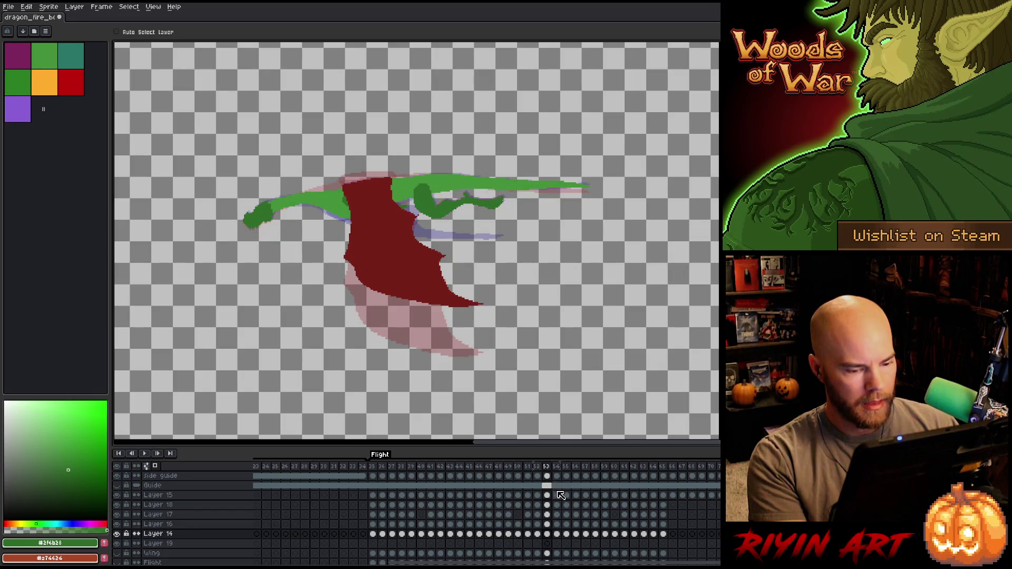
Raise the dragon a few pixels in frames 53–65 and play from frame 52
{"action": "left_click_drag", "start_coordinate": [549, 497], "coordinate": [664, 534]}
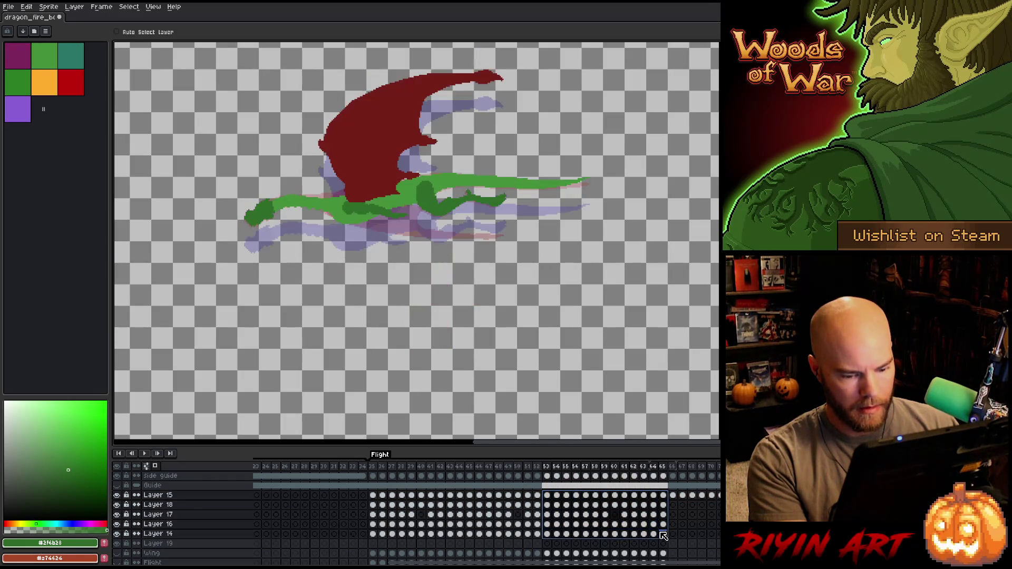
{"action": "left_click_drag", "start_coordinate": [386, 199], "coordinate": [385, 197]}
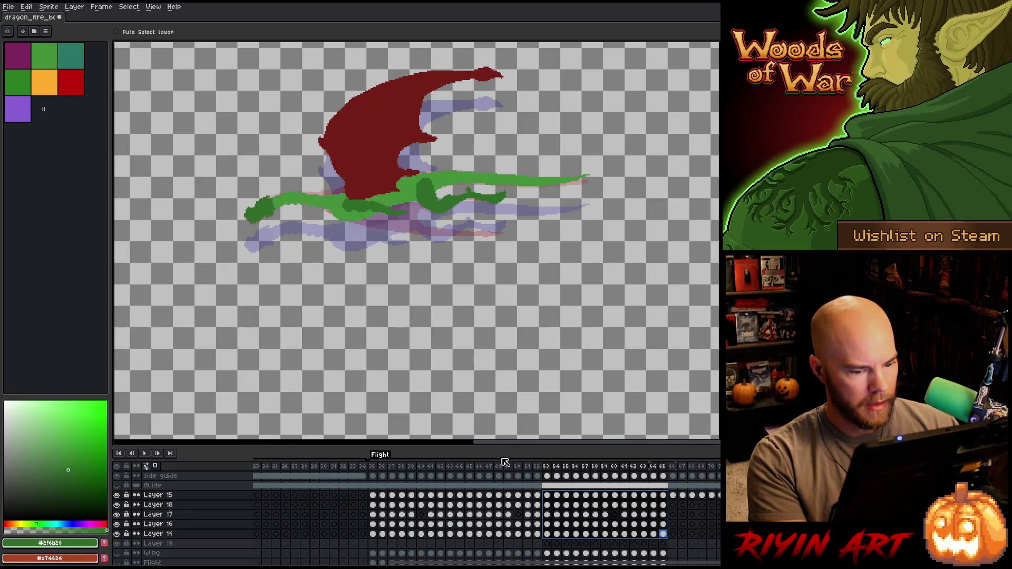
{"action": "left_click", "coordinate": [539, 470]}
{"action": "key", "text": "Return"}
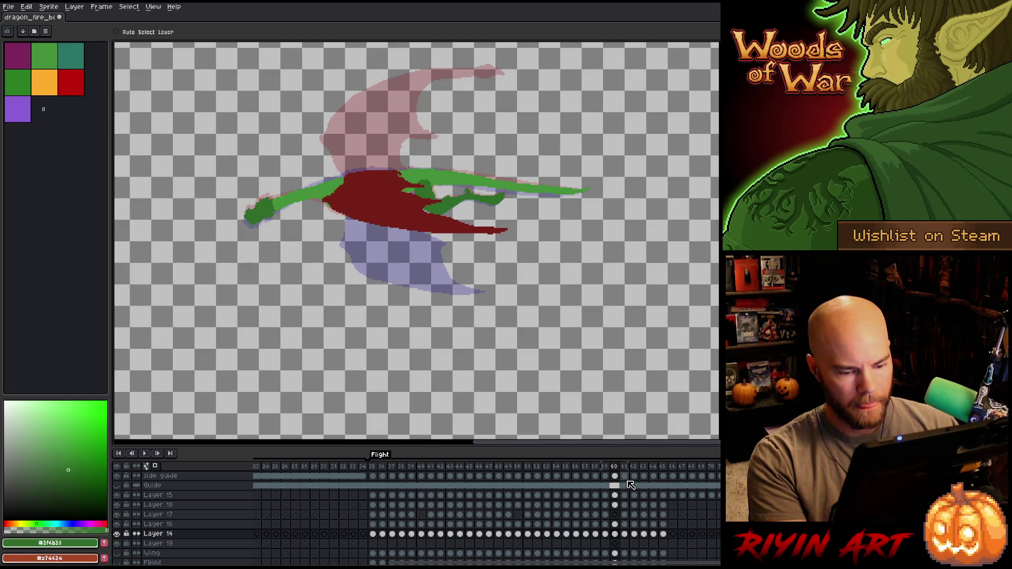
Nudge the wing and body up in frames 60–65, undoing an accidental layer shift
{"action": "left_click_drag", "start_coordinate": [614, 495], "coordinate": [663, 534]}
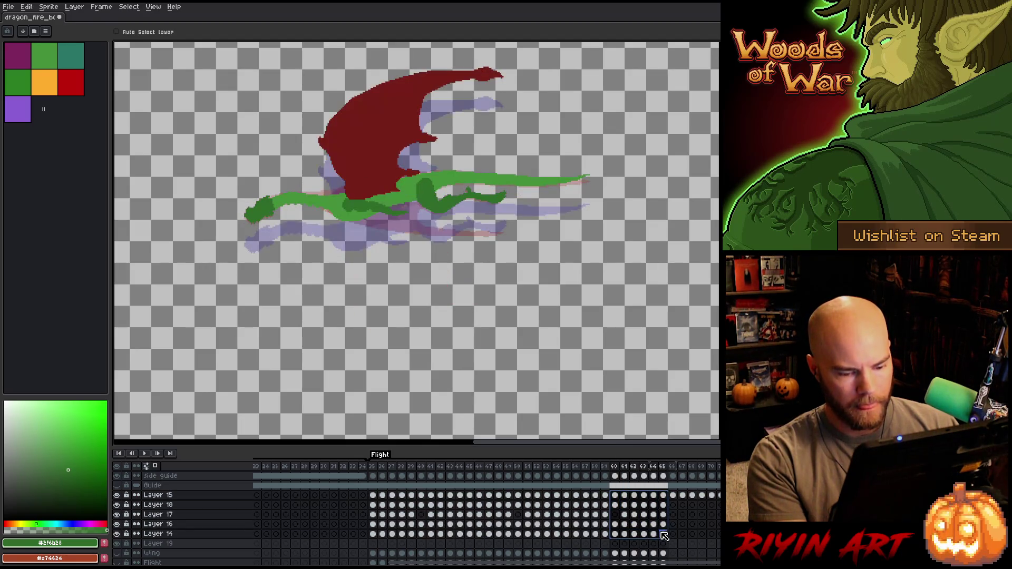
{"action": "key", "text": "Up"}
{"action": "key", "text": "Up"}
{"action": "left_click_drag", "start_coordinate": [626, 485], "coordinate": [626, 499]}
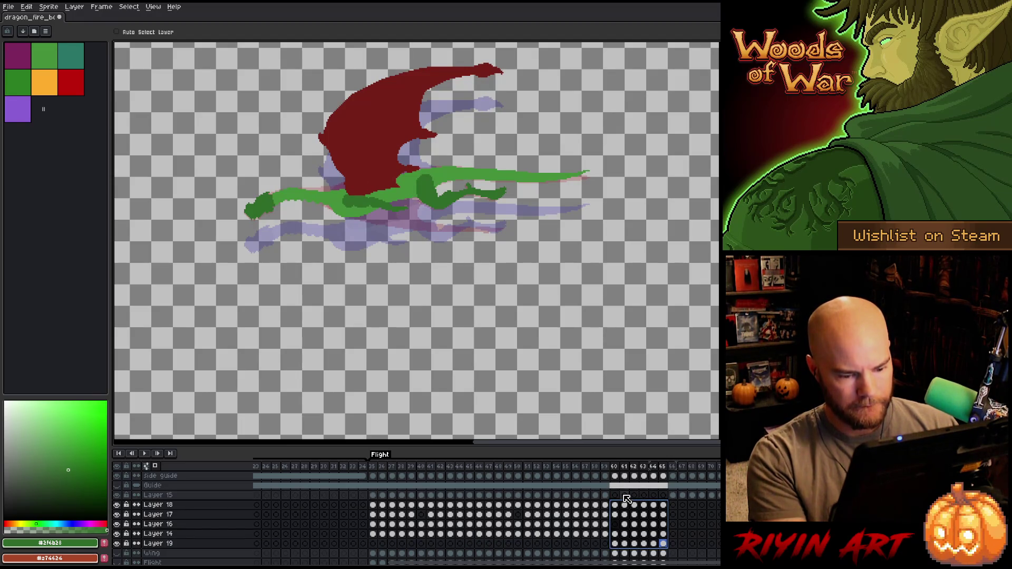
{"action": "key", "text": "ctrl+z"}
Raise the wing and body further in frames 61–65 in two small moves
{"action": "left_click_drag", "start_coordinate": [626, 497], "coordinate": [664, 536]}
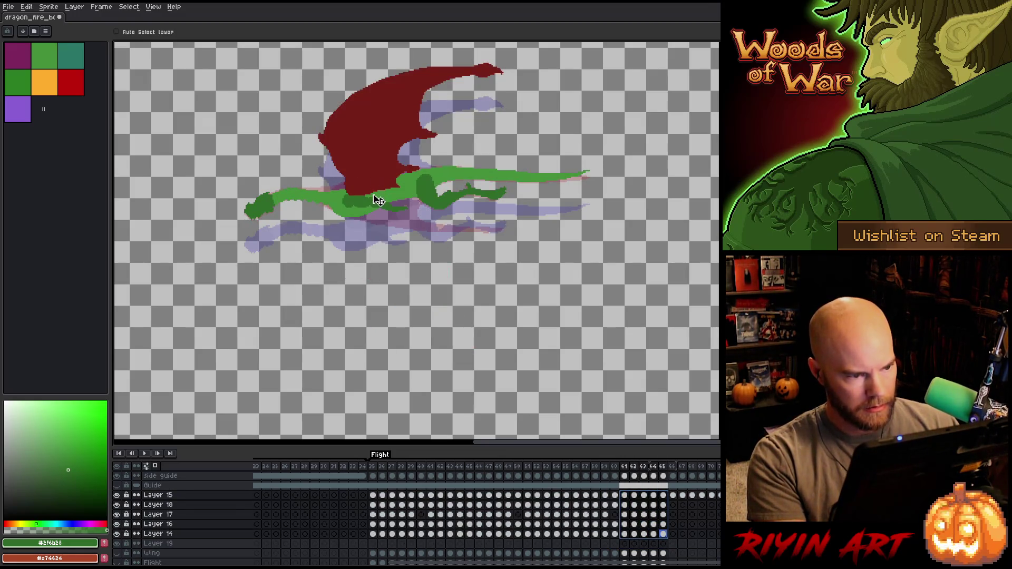
{"action": "left_click_drag", "start_coordinate": [373, 199], "coordinate": [378, 196]}
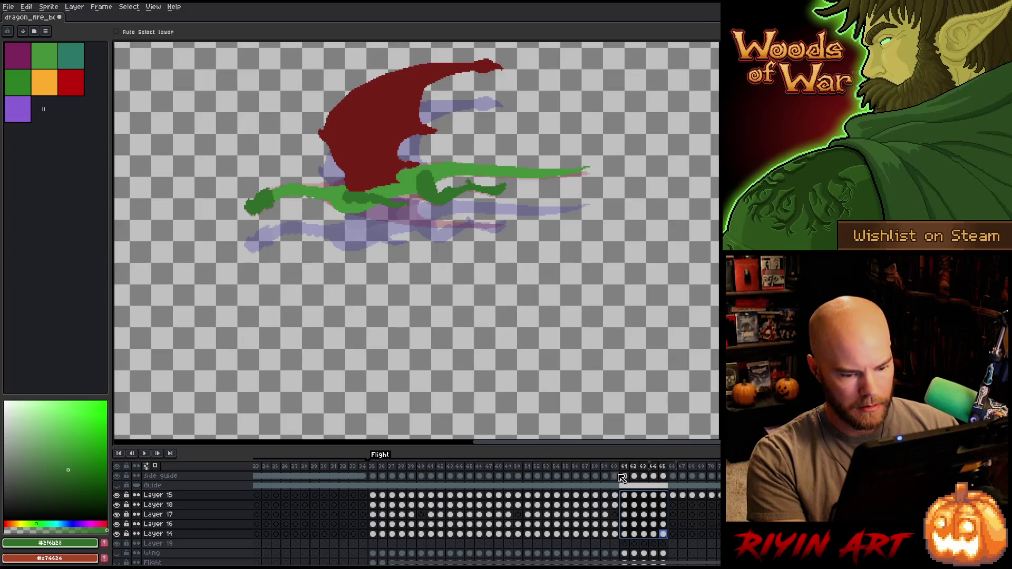
{"action": "left_click", "coordinate": [619, 477]}
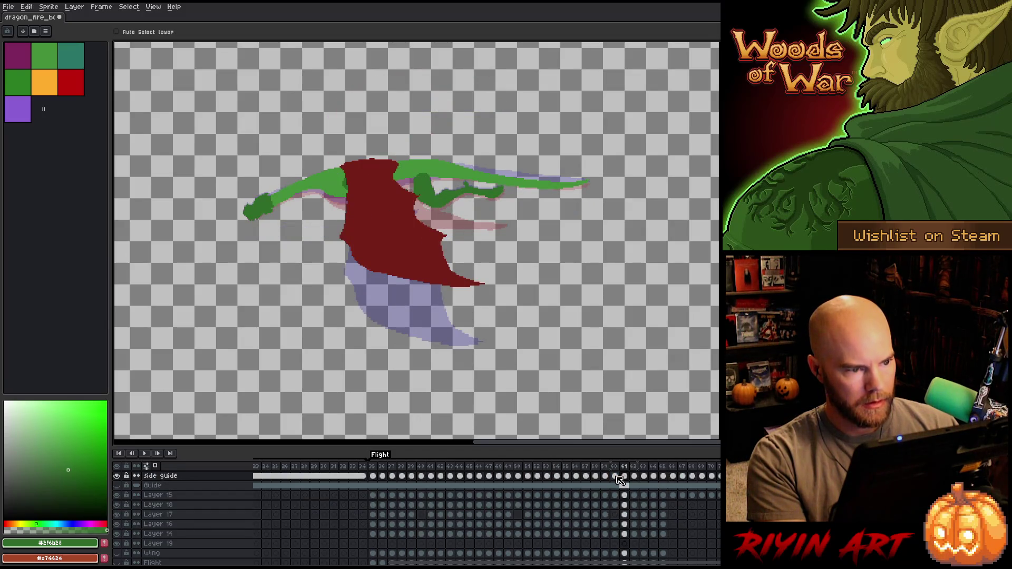
{"action": "left_click_drag", "start_coordinate": [624, 496], "coordinate": [667, 535]}
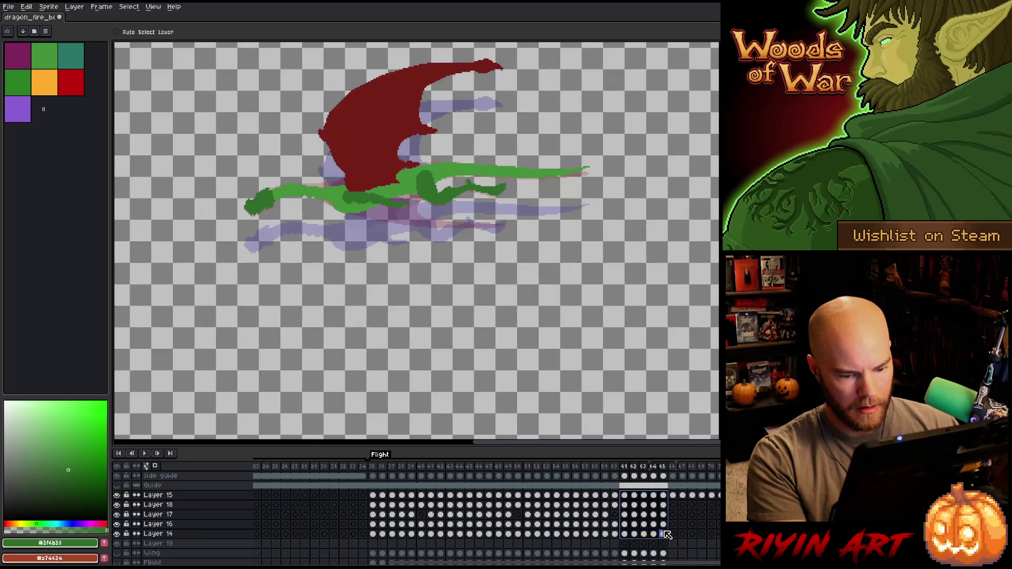
{"action": "left_click_drag", "start_coordinate": [385, 192], "coordinate": [388, 189]}
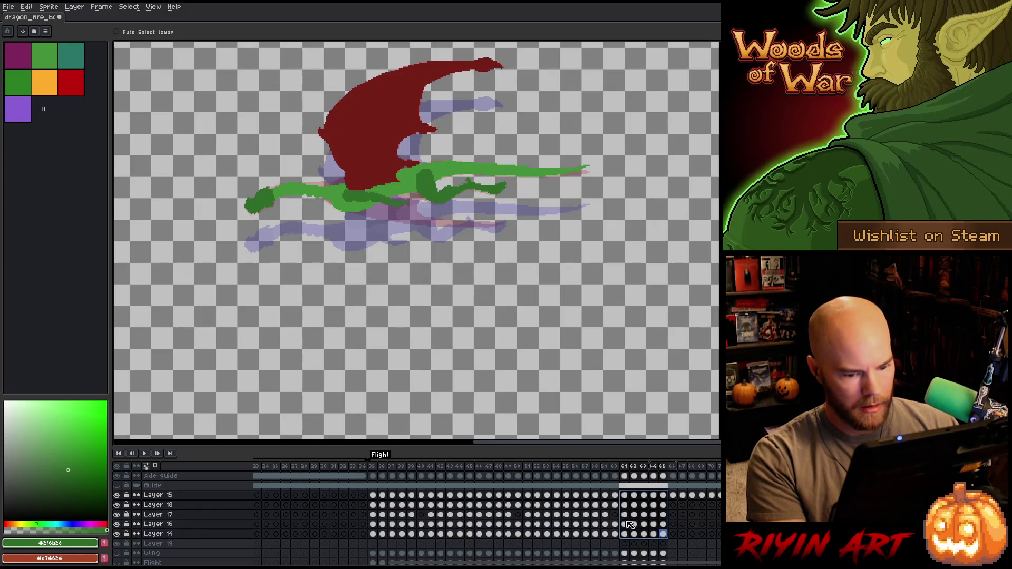
Select frames 62–65 and review the poses from frame 60 to 64
{"action": "left_click_drag", "start_coordinate": [635, 497], "coordinate": [663, 534]}
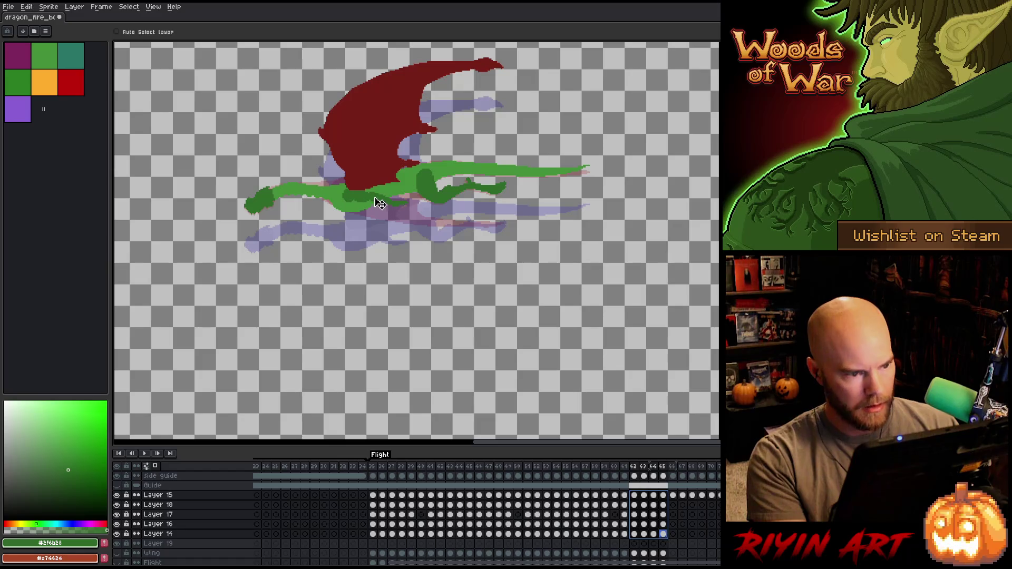
{"action": "left_click", "coordinate": [604, 468]}
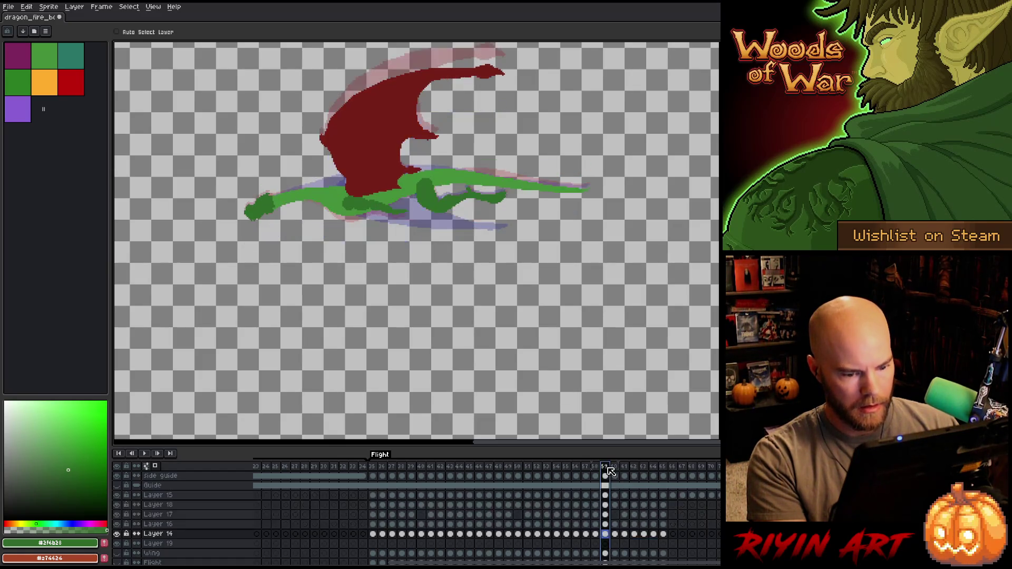
{"action": "left_click", "coordinate": [609, 468]}
{"action": "key", "text": "Right"}
{"action": "key", "text": "Right"}
{"action": "key", "text": "Right"}
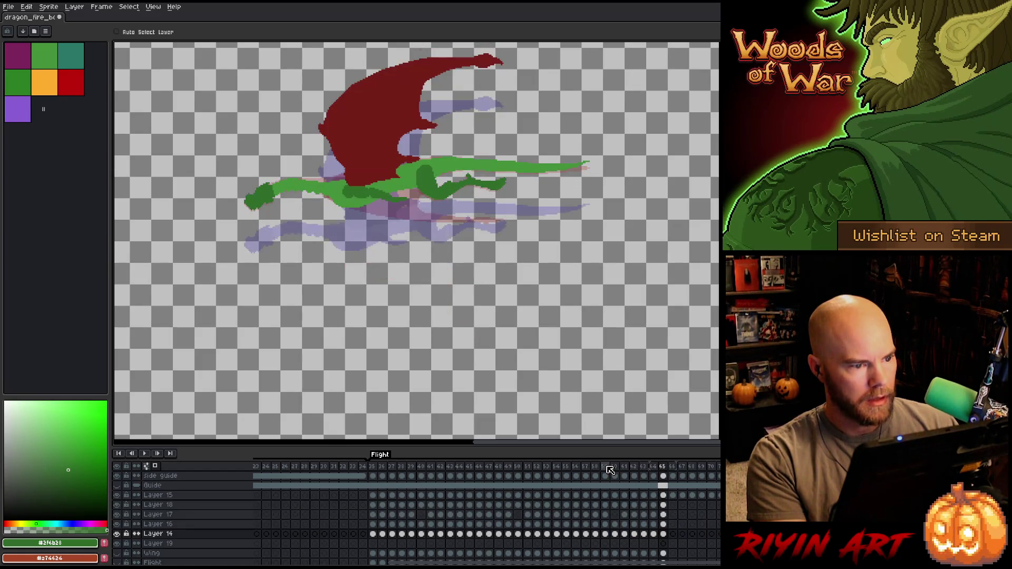
{"action": "key", "text": "Left"}
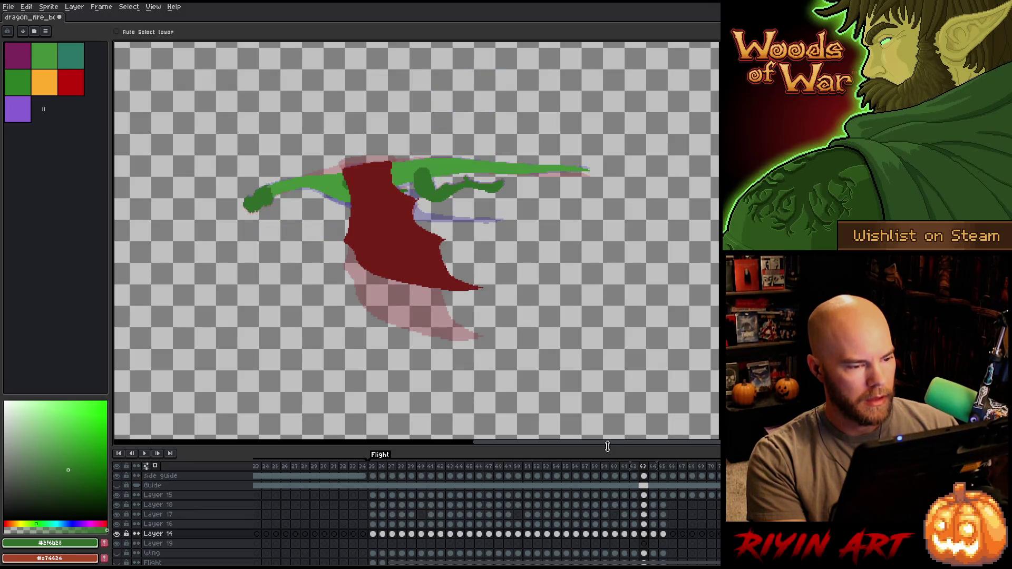
{"action": "key", "text": "Left"}
Raise the wing and body slightly in frames 63–64 and reselect them on the other dragon layers
{"action": "left_click", "coordinate": [643, 534]}
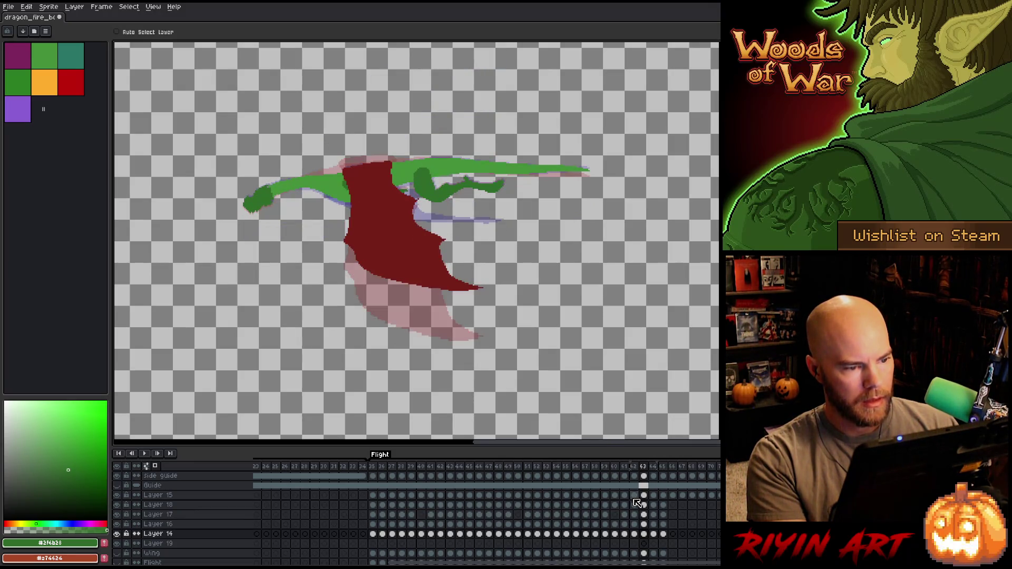
{"action": "mouse_move", "coordinate": [643, 495]}
{"action": "left_mouse_down"}
{"action": "mouse_move", "coordinate": [654, 495]}
{"action": "mouse_move", "coordinate": [665, 539]}
{"action": "left_mouse_up"}
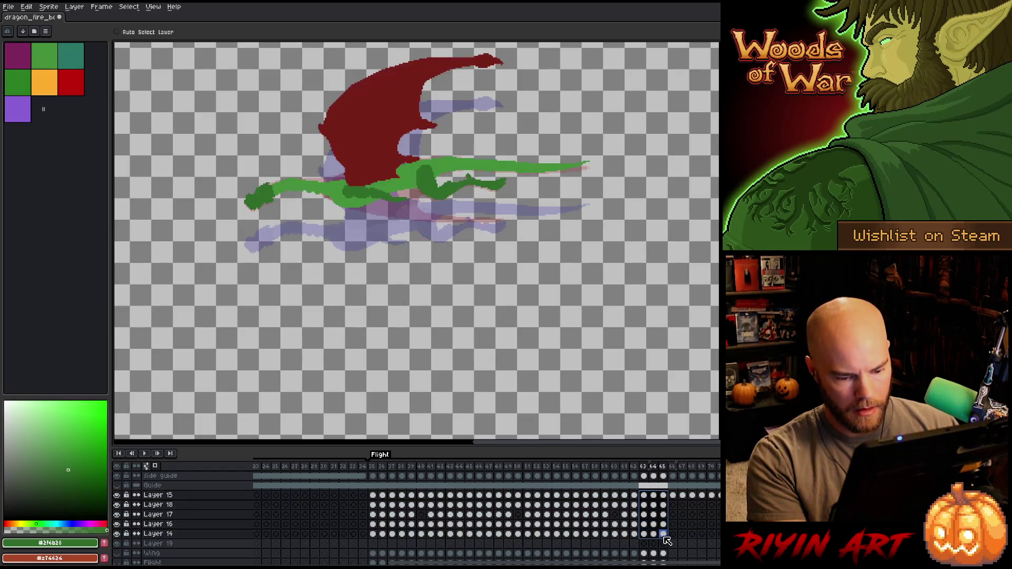
{"action": "left_click_drag", "start_coordinate": [343, 194], "coordinate": [352, 191]}
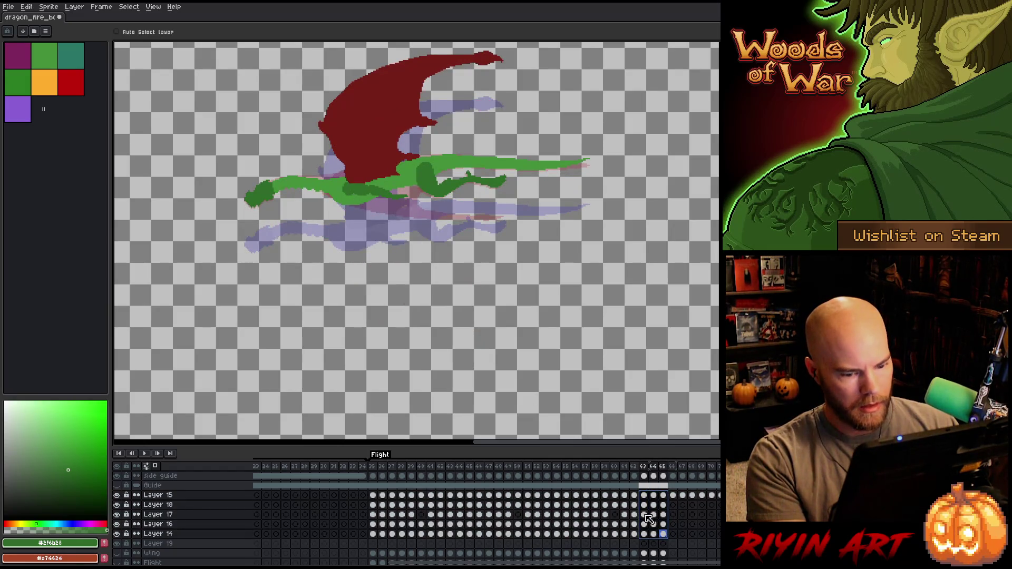
{"action": "left_click", "coordinate": [636, 468]}
{"action": "left_click", "coordinate": [644, 468]}
{"action": "mouse_move", "coordinate": [643, 515]}
{"action": "left_mouse_down"}
{"action": "mouse_move", "coordinate": [653, 534]}
{"action": "mouse_move", "coordinate": [663, 495]}
{"action": "left_mouse_up"}
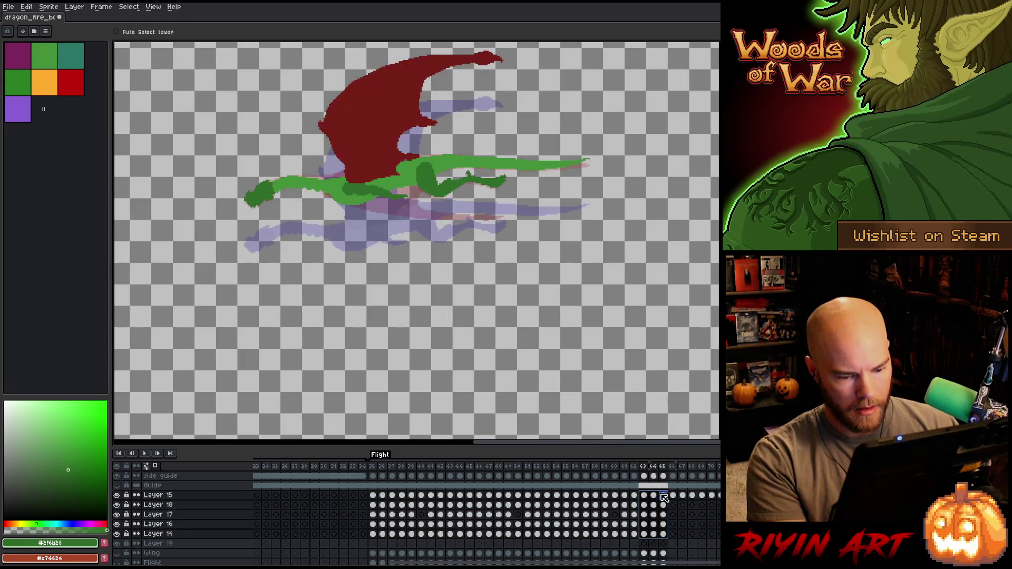
Compare the dragon poses on frames 62–64, with frames 64–65 selected on Layers 14–15
{"action": "key", "text": "Left"}
{"action": "key", "text": "Left"}
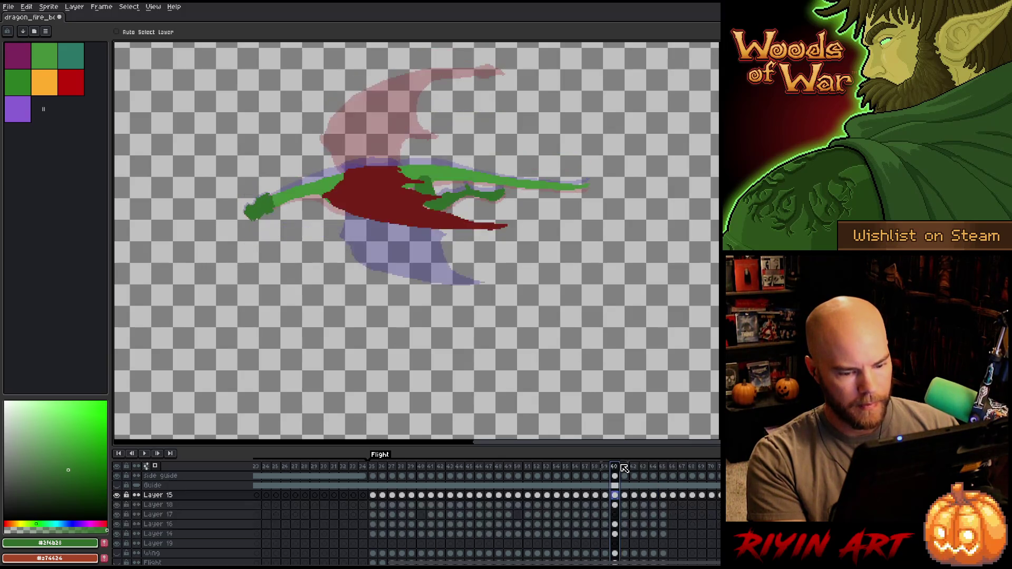
{"action": "key", "text": "Left"}
{"action": "key", "text": "Right"}
{"action": "key", "text": "Right"}
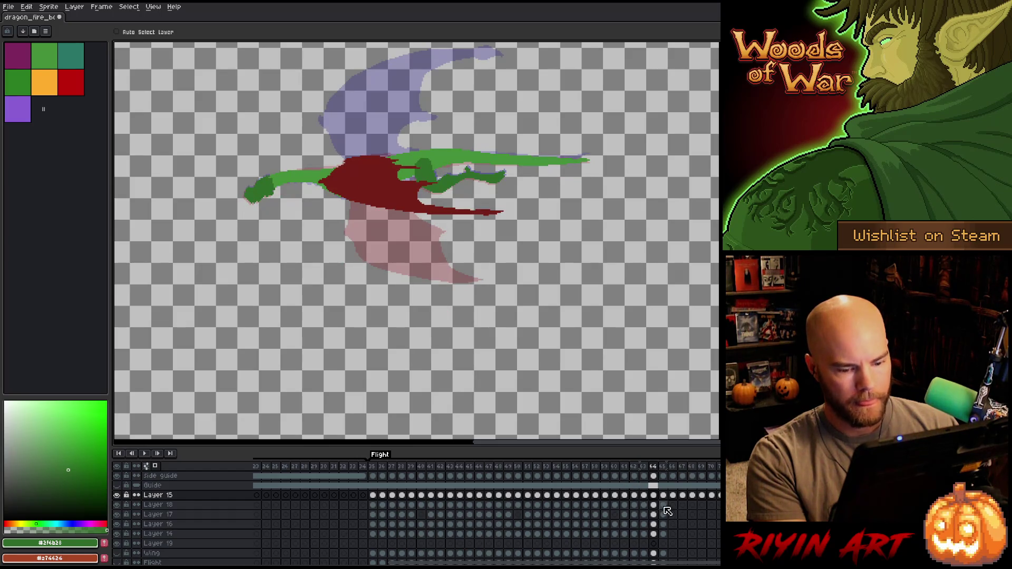
{"action": "left_click_drag", "start_coordinate": [654, 495], "coordinate": [663, 534]}
{"action": "key", "text": "Left"}
{"action": "key", "text": "Right"}
{"action": "key", "text": "Left"}
{"action": "key", "text": "Left"}
{"action": "key", "text": "Right"}
Raise the frame 66 dragon about 120 px to match frame 65's pose
{"action": "left_click", "coordinate": [647, 469]}
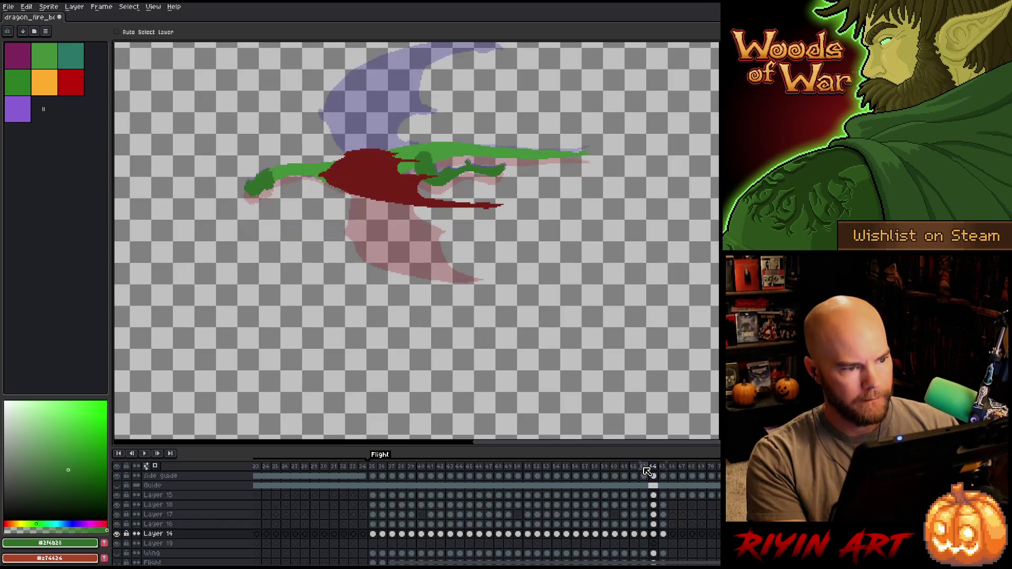
{"action": "key", "text": "Right"}
{"action": "key", "text": "Left"}
{"action": "key", "text": "Right"}
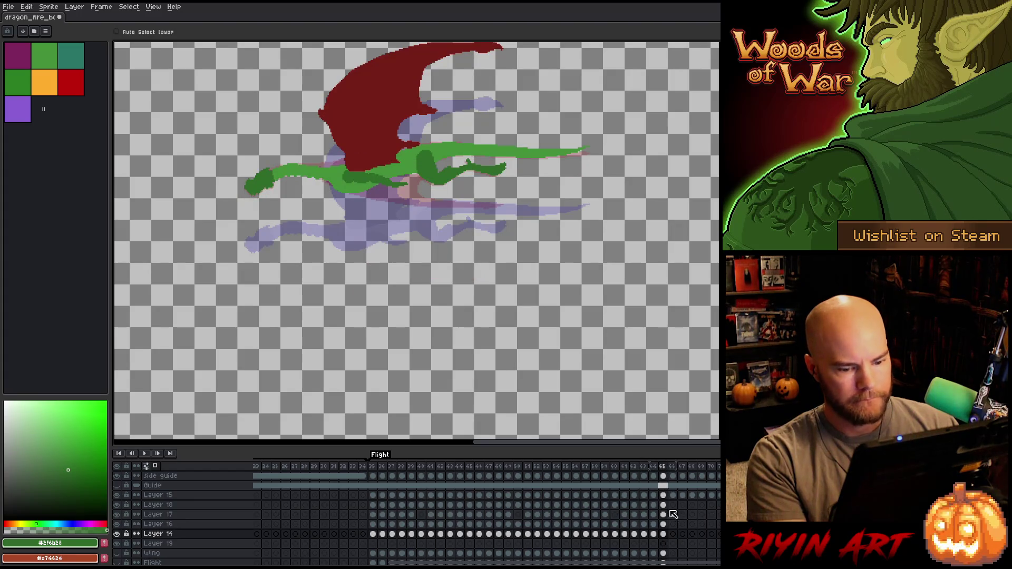
{"action": "left_click_drag", "start_coordinate": [666, 535], "coordinate": [663, 495]}
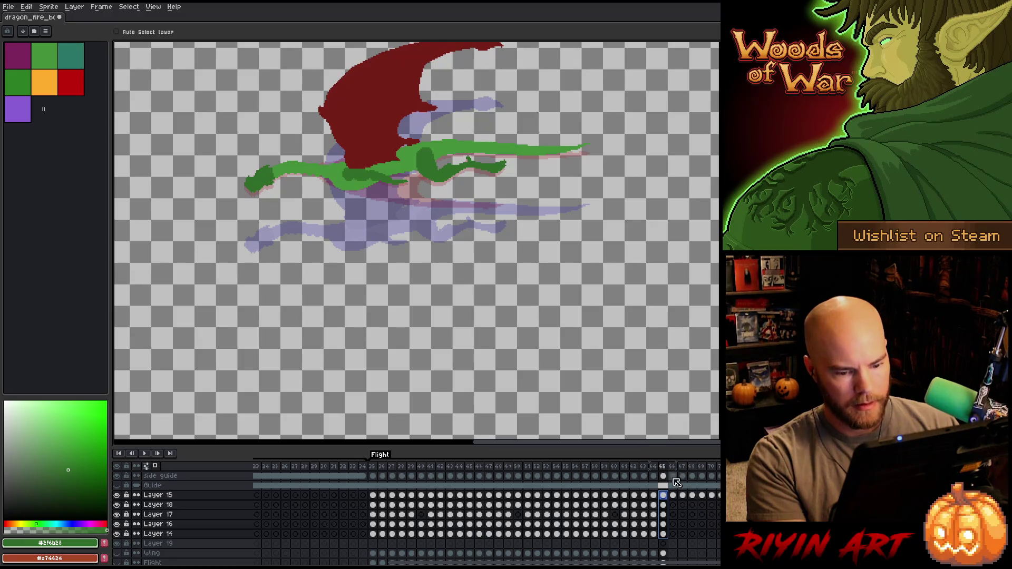
{"action": "left_click", "coordinate": [673, 496]}
{"action": "mouse_move", "coordinate": [390, 238]}
{"action": "left_mouse_down"}
{"action": "mouse_move", "coordinate": [384, 165]}
{"action": "mouse_move", "coordinate": [388, 176]}
{"action": "left_mouse_up"}
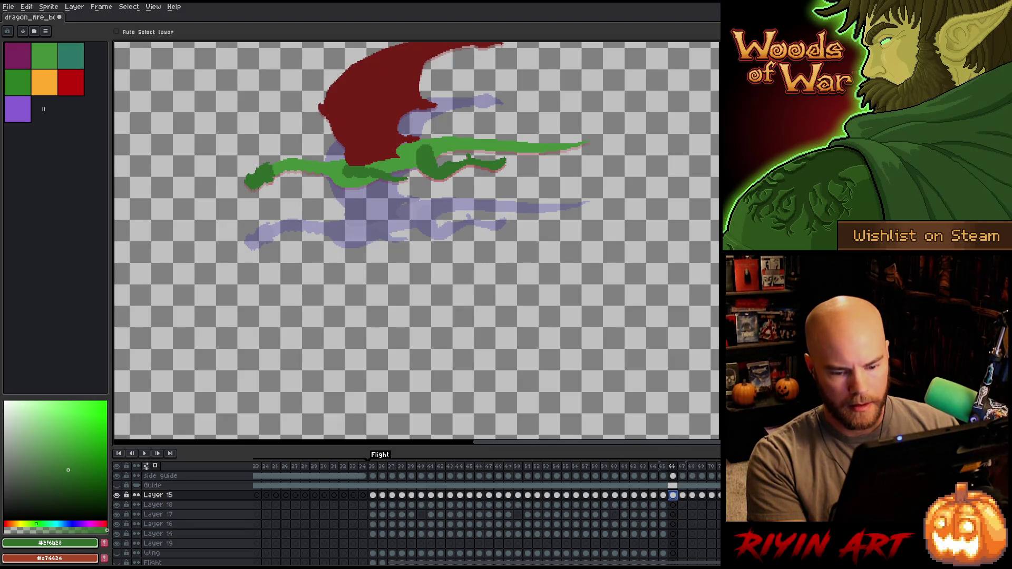
Check the wing motion across neighbouring frames, then raise the frame 67 dragon about 105 px
{"action": "left_click", "coordinate": [684, 496]}
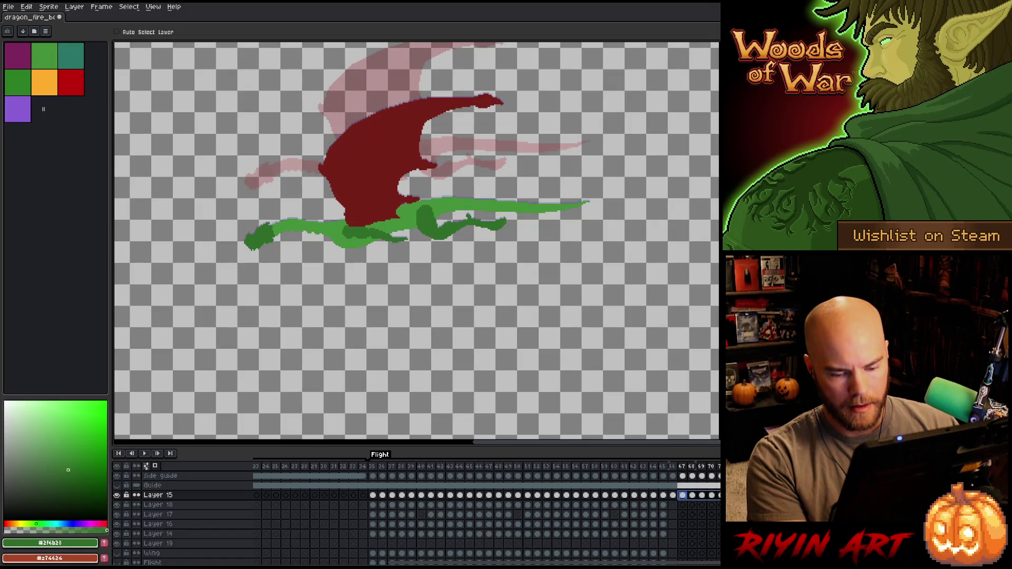
{"action": "key", "text": "Right"}
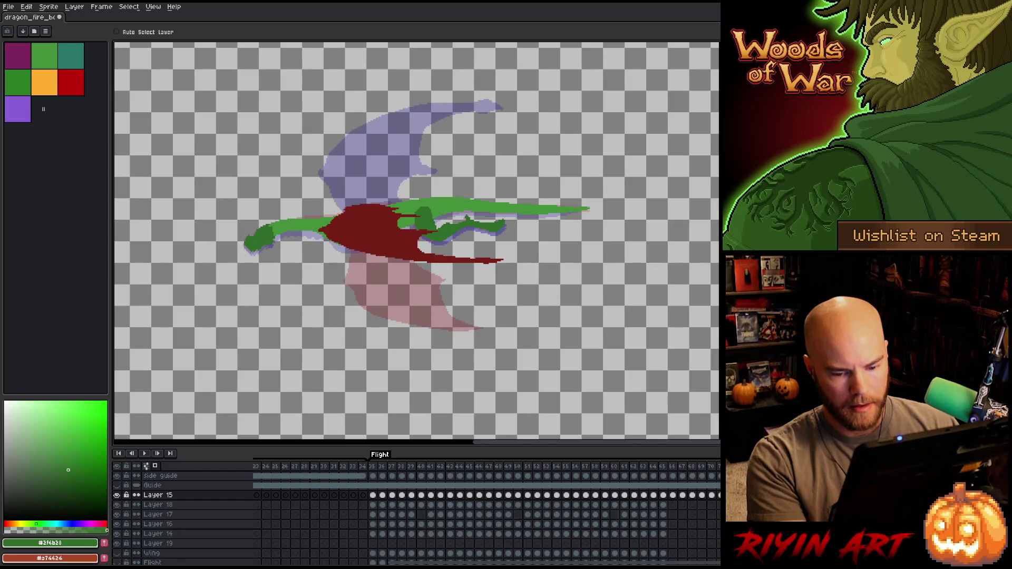
{"action": "key", "text": "Left"}
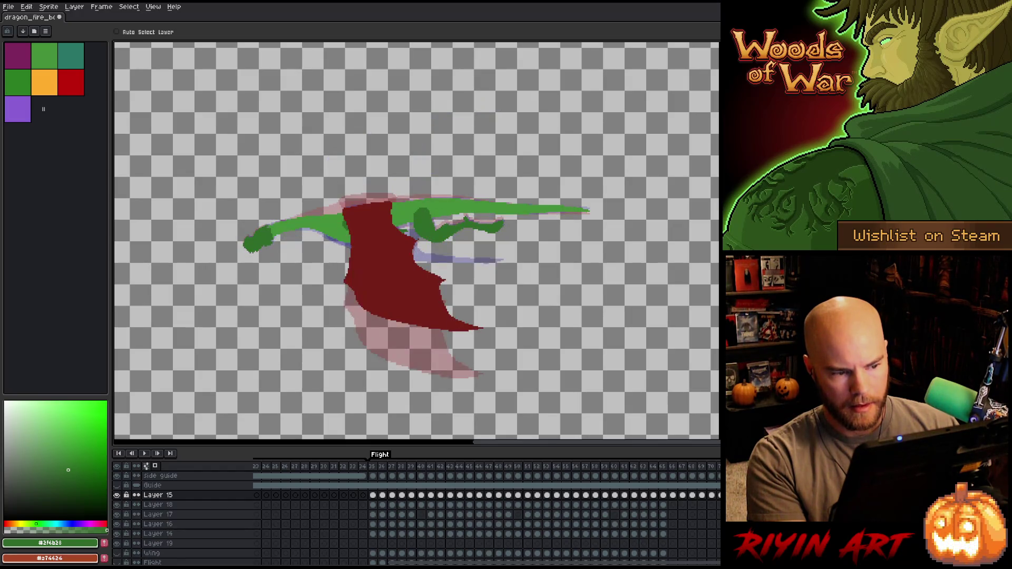
{"action": "key", "text": "Right"}
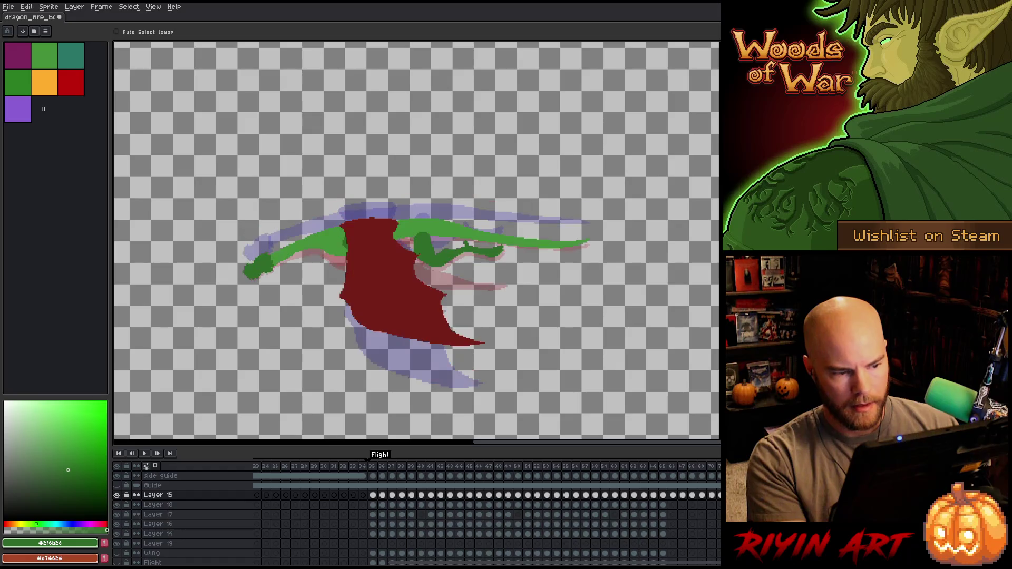
{"action": "key", "text": "Right"}
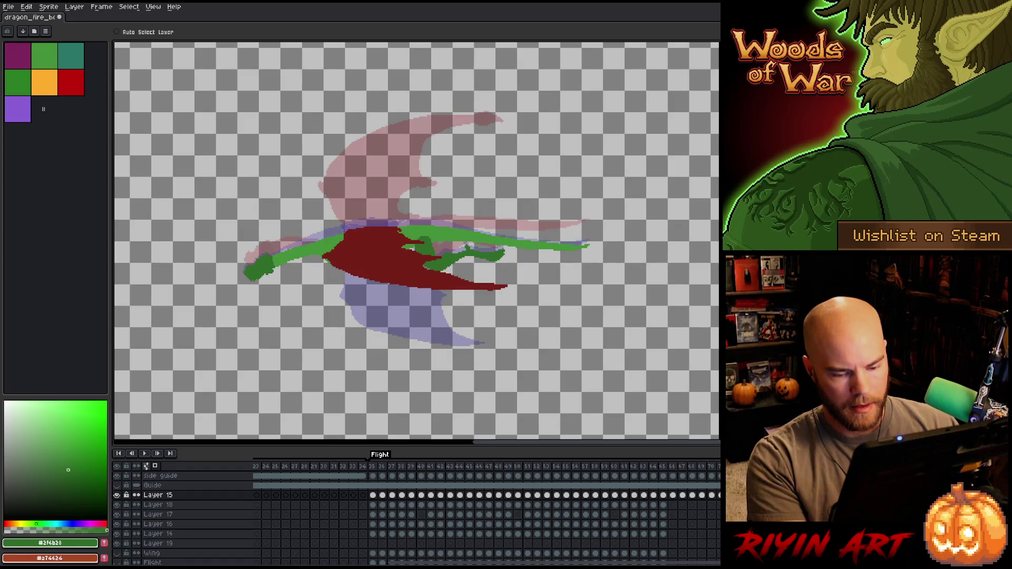
{"action": "key", "text": "Right"}
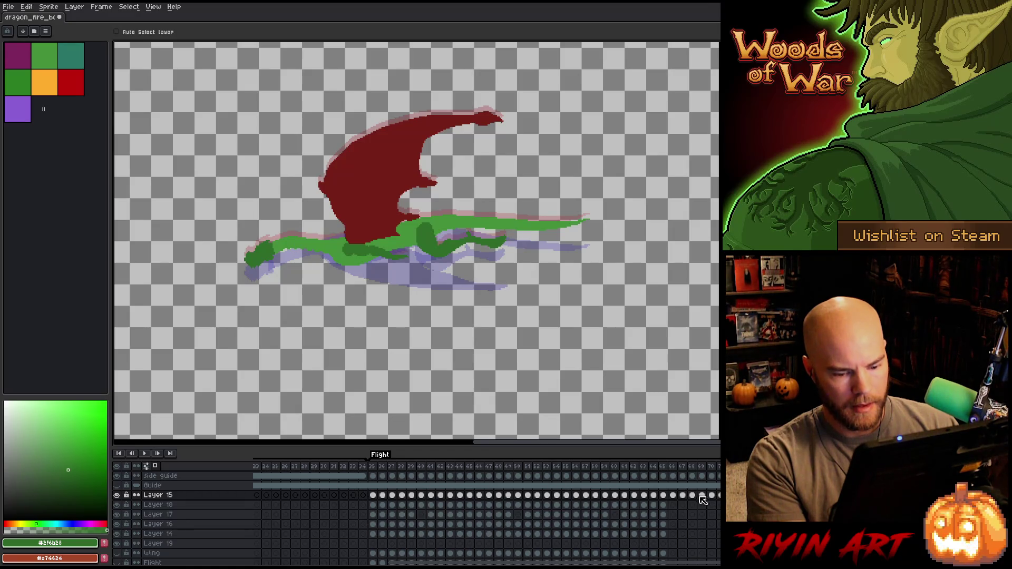
{"action": "left_click", "coordinate": [673, 496]}
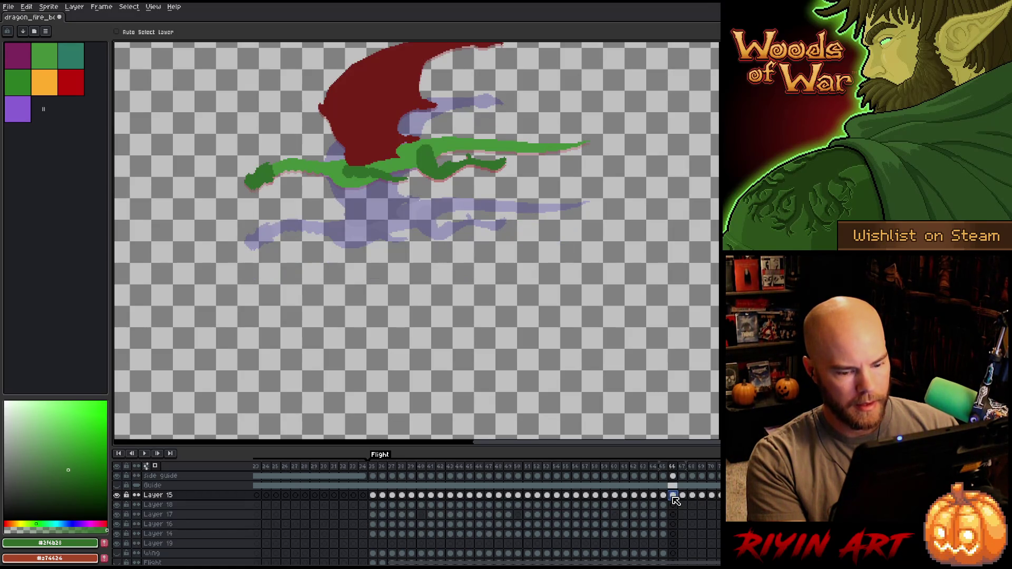
{"action": "key", "text": "Left"}
{"action": "left_click", "coordinate": [674, 496]}
{"action": "left_click", "coordinate": [684, 496]}
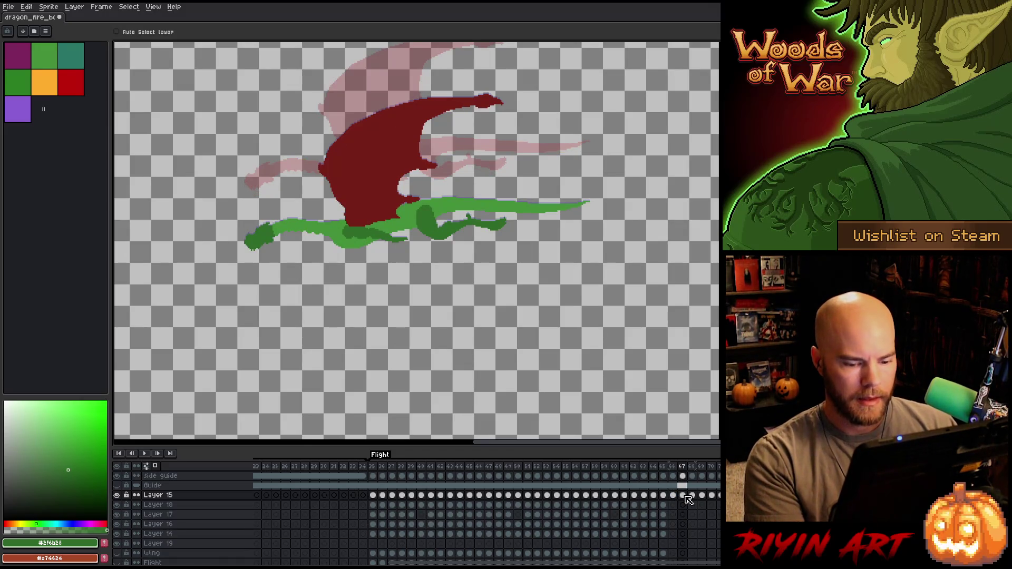
{"action": "mouse_move", "coordinate": [352, 225]}
{"action": "left_mouse_down"}
{"action": "mouse_move", "coordinate": [361, 219]}
{"action": "mouse_move", "coordinate": [351, 168]}
{"action": "left_mouse_up"}
Raise the dragon about 115 px in each of frames 68, 69 and 70
{"action": "key", "text": "period"}
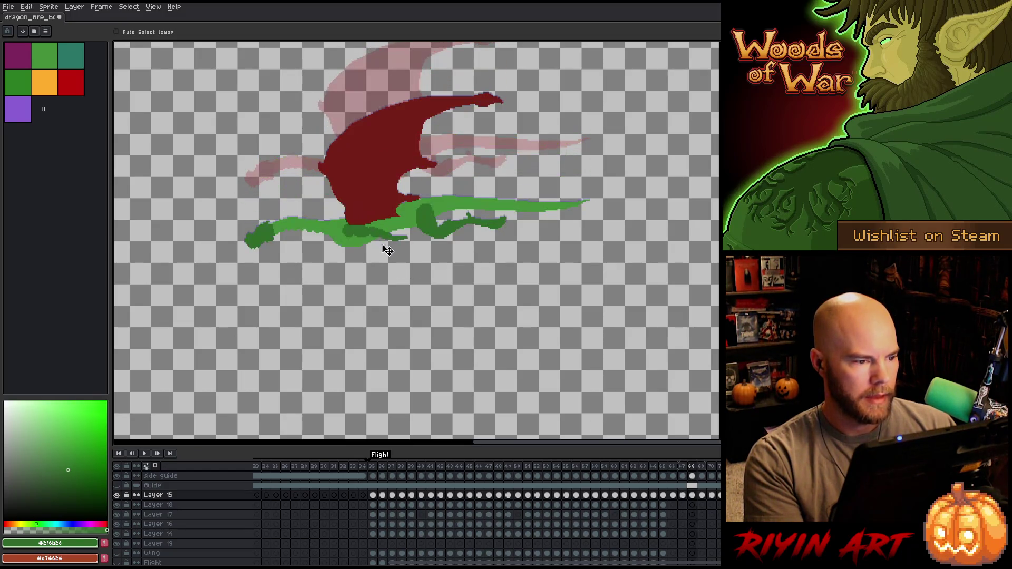
{"action": "left_click_drag", "start_coordinate": [371, 224], "coordinate": [356, 164]}
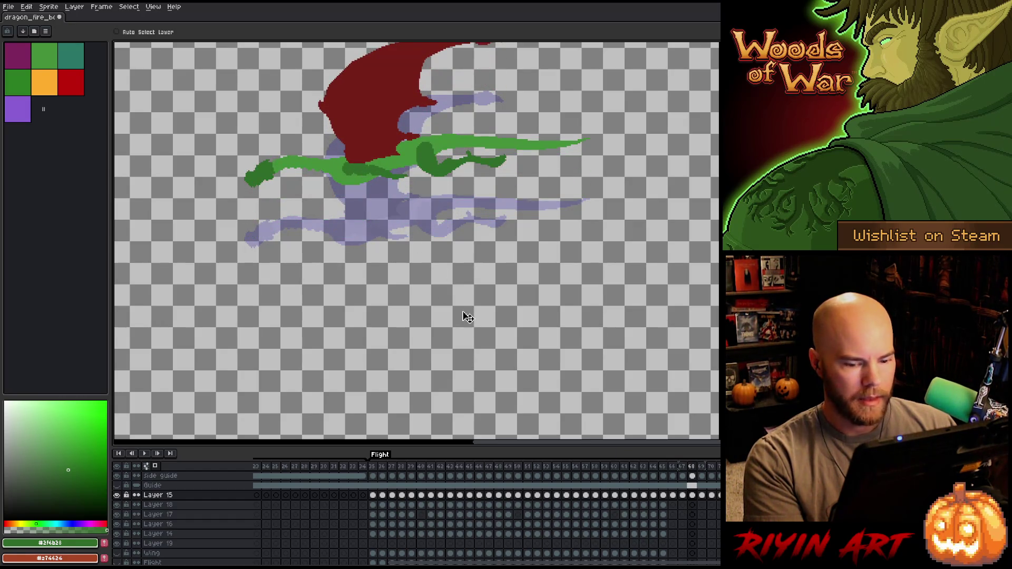
{"action": "key", "text": "Right"}
{"action": "left_click_drag", "start_coordinate": [373, 238], "coordinate": [362, 177]}
{"action": "key", "text": "Right"}
{"action": "left_click_drag", "start_coordinate": [377, 238], "coordinate": [363, 174]}
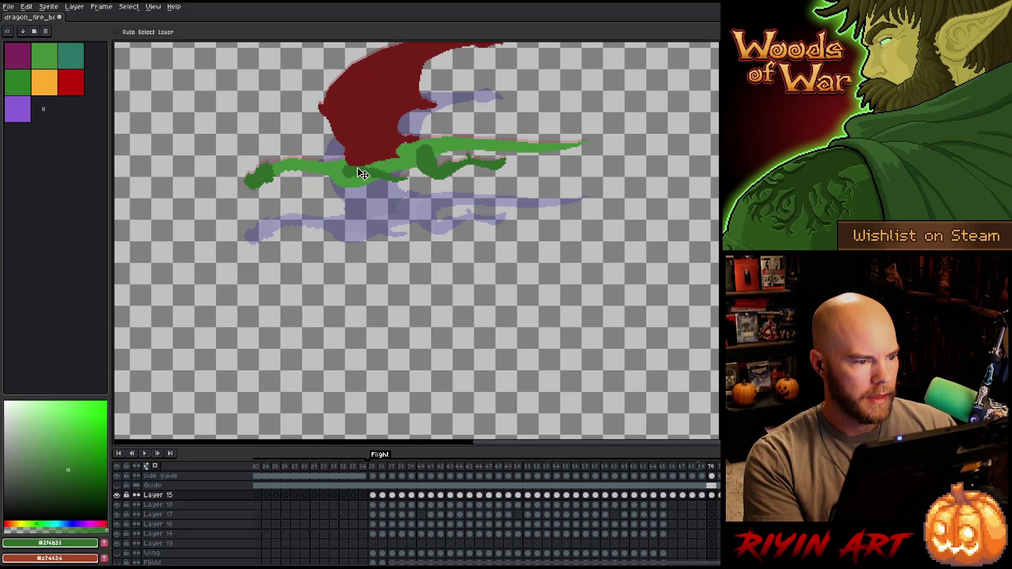
Compare neighbouring frame heights, then lower the current dragon pose about 34 px plus a few pixels
{"action": "key", "text": "Right"}
{"action": "key", "text": "Left"}
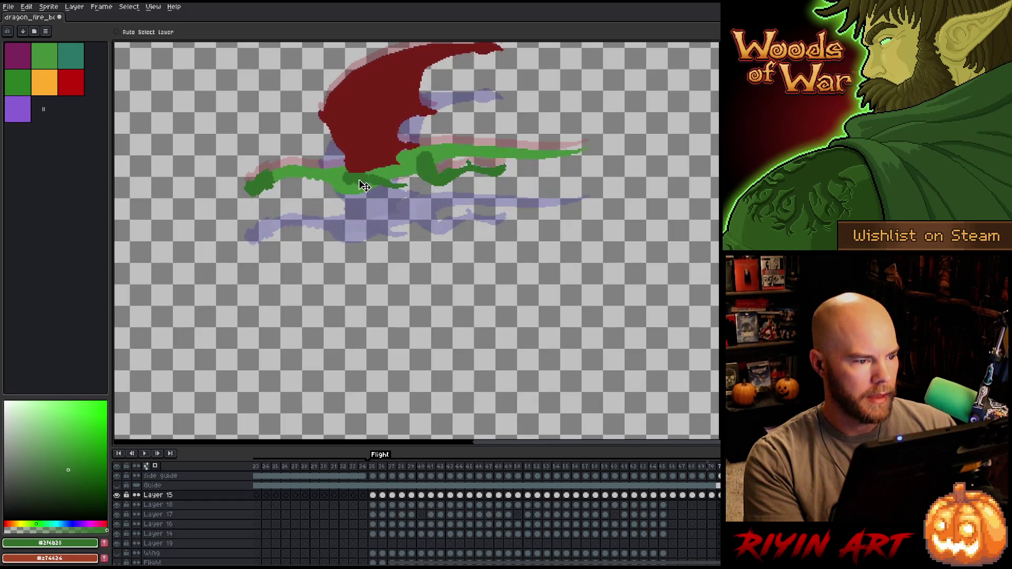
{"action": "key", "text": "Right"}
{"action": "key", "text": "Left"}
{"action": "key", "text": "Right"}
{"action": "key", "text": "Left"}
{"action": "key", "text": "Left"}
{"action": "key", "text": "Right"}
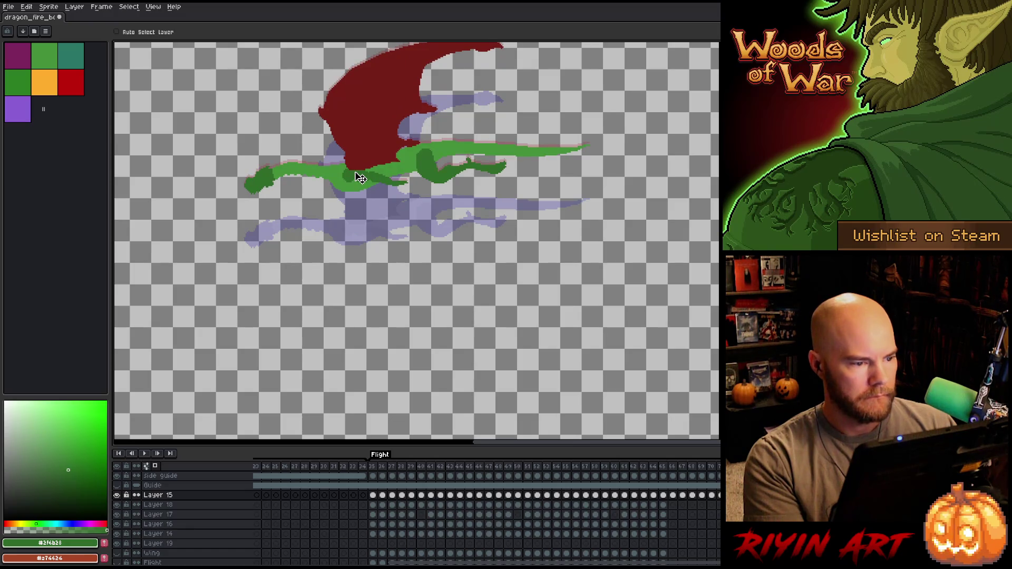
{"action": "mouse_move", "coordinate": [360, 177]}
{"action": "left_mouse_down"}
{"action": "mouse_move", "coordinate": [360, 196]}
{"action": "mouse_move", "coordinate": [358, 186]}
{"action": "left_mouse_up"}
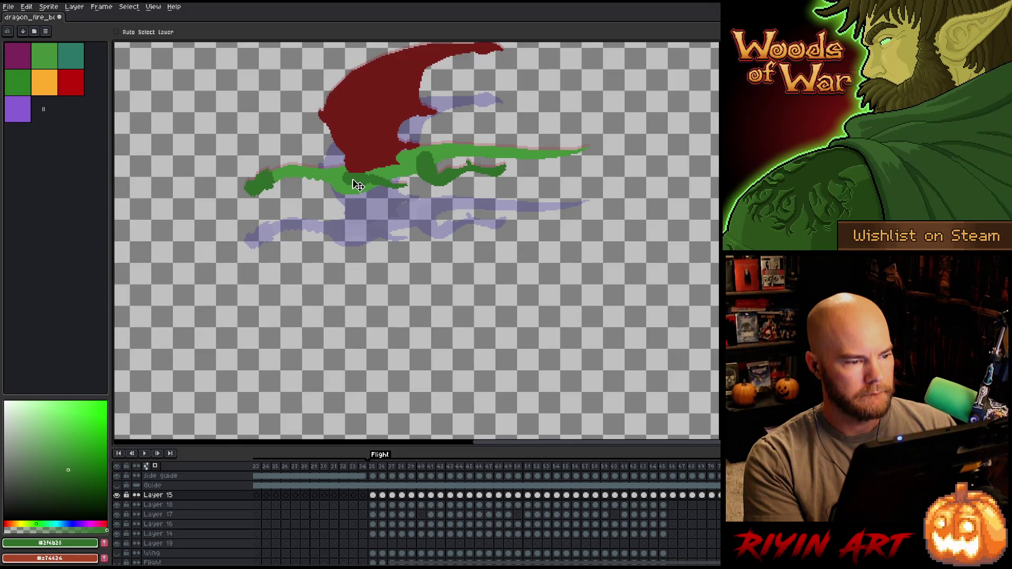
{"action": "key", "text": "Right"}
{"action": "key", "text": "Left"}
{"action": "left_click_drag", "start_coordinate": [360, 178], "coordinate": [360, 179]}
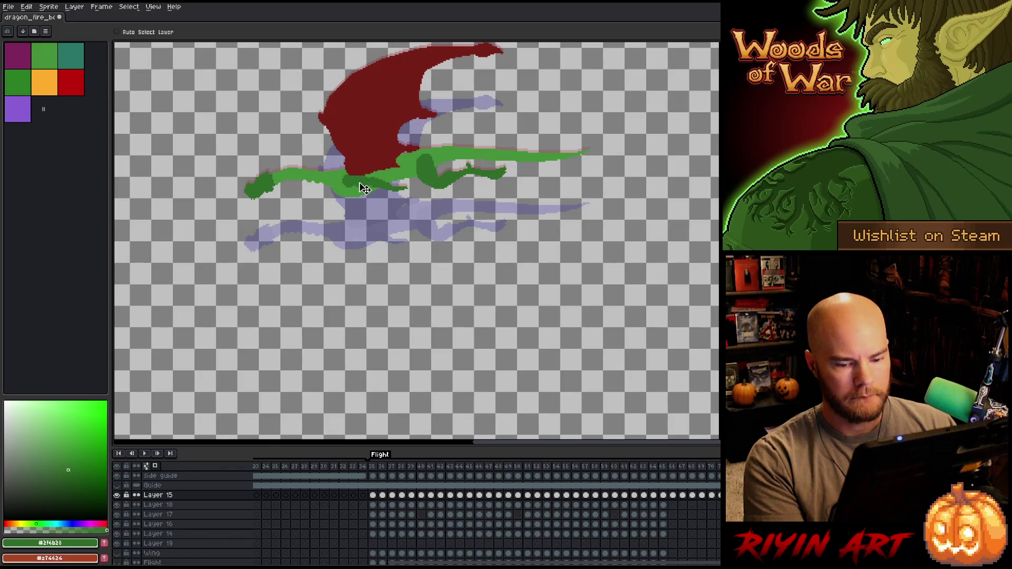
Check the motion across neighbouring frames, raise one dragon about 95 px, and play the animation
{"action": "key", "text": "Right"}
{"action": "key", "text": "Left"}
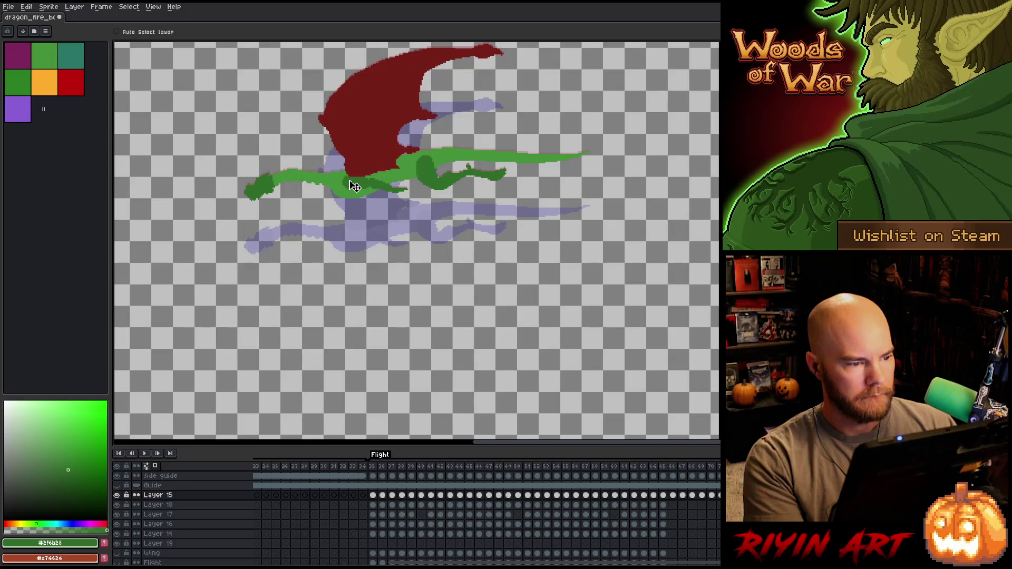
{"action": "key", "text": "Right"}
{"action": "key", "text": "Left"}
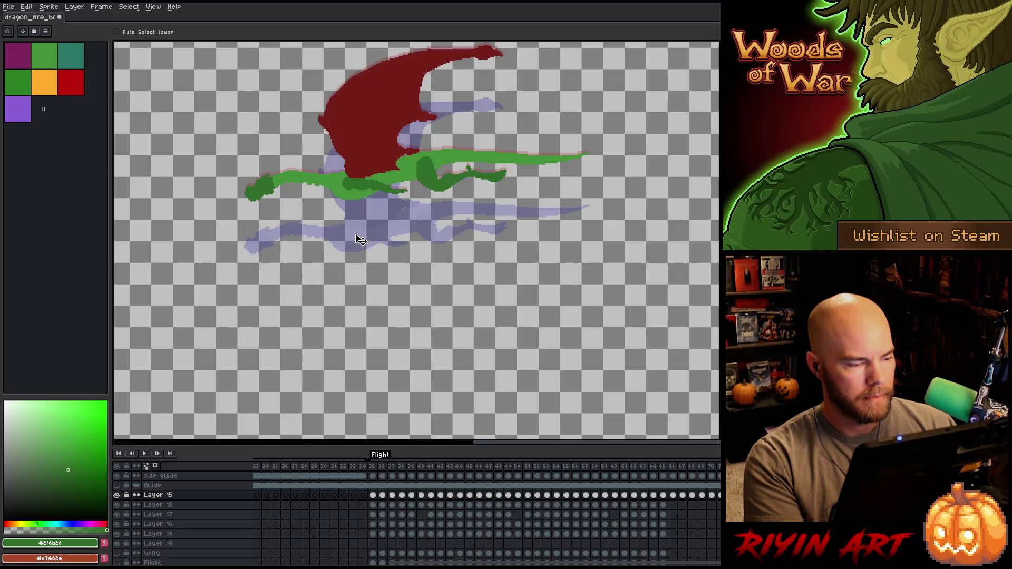
{"action": "key", "text": "Left"}
{"action": "key", "text": "Right"}
{"action": "key", "text": "Left"}
{"action": "key", "text": "Right"}
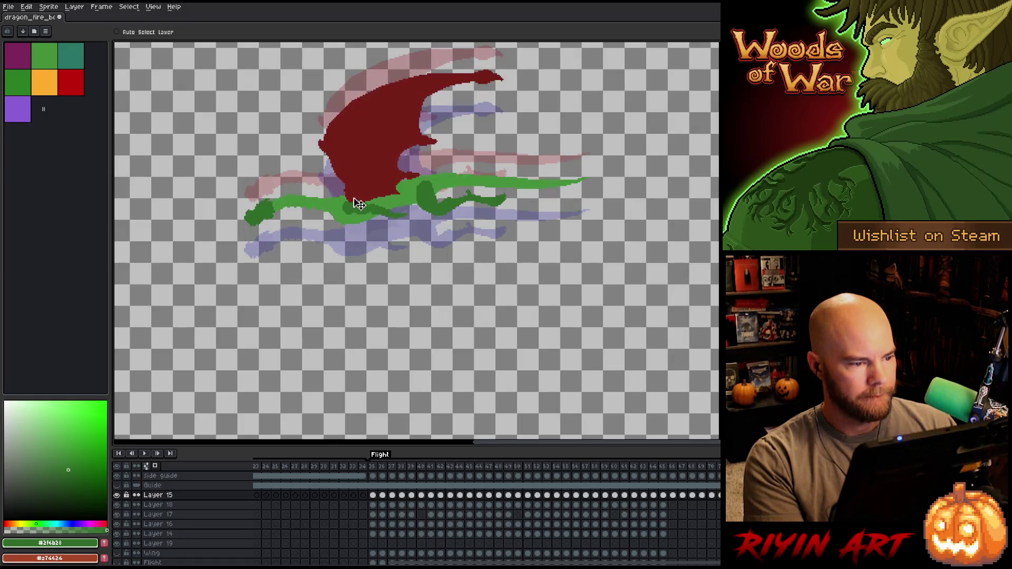
{"action": "key", "text": "Right"}
{"action": "key", "text": "Left"}
{"action": "key", "text": "Right"}
{"action": "key", "text": "Right"}
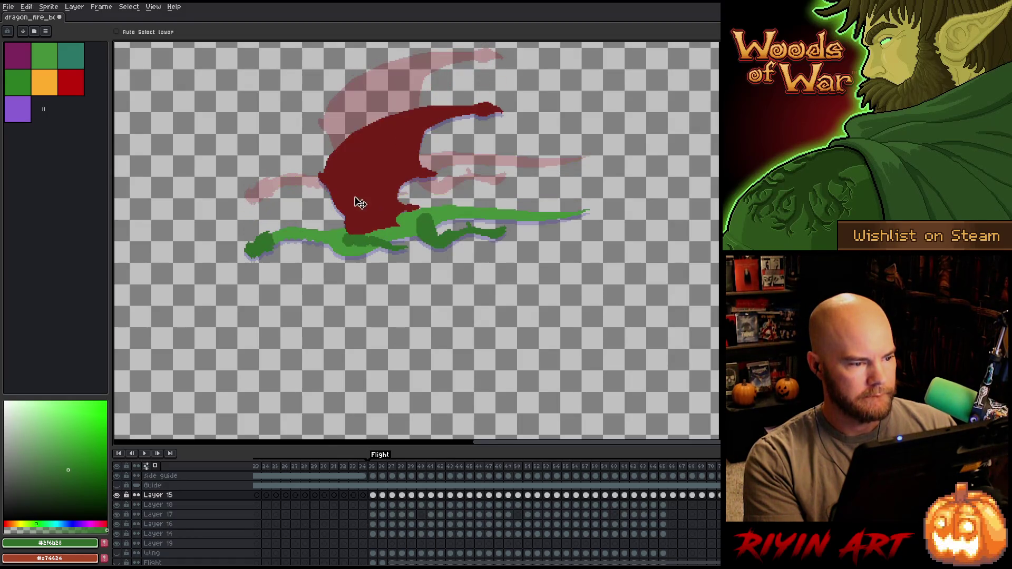
{"action": "left_click_drag", "start_coordinate": [359, 238], "coordinate": [351, 186]}
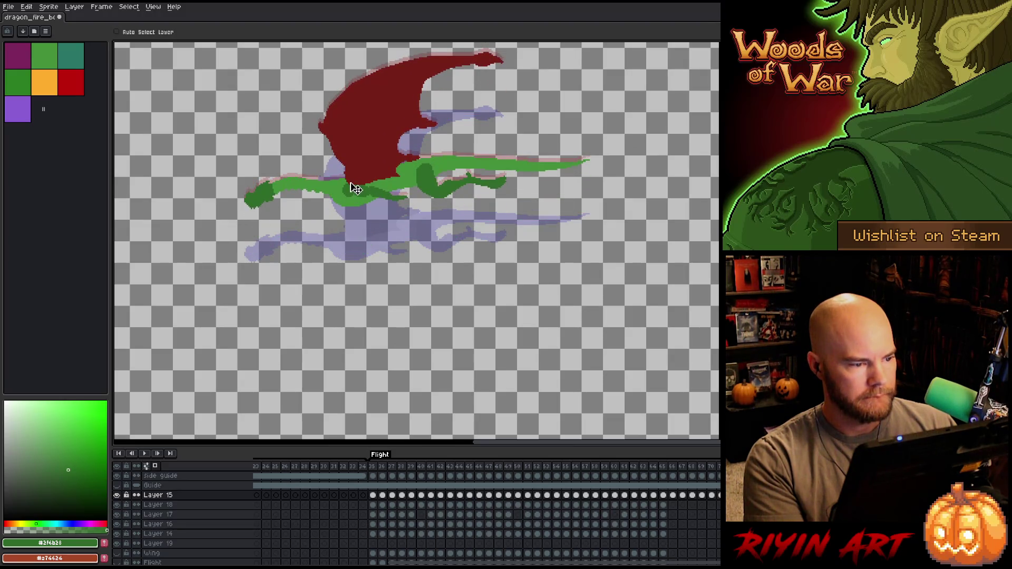
{"action": "key", "text": "Return"}
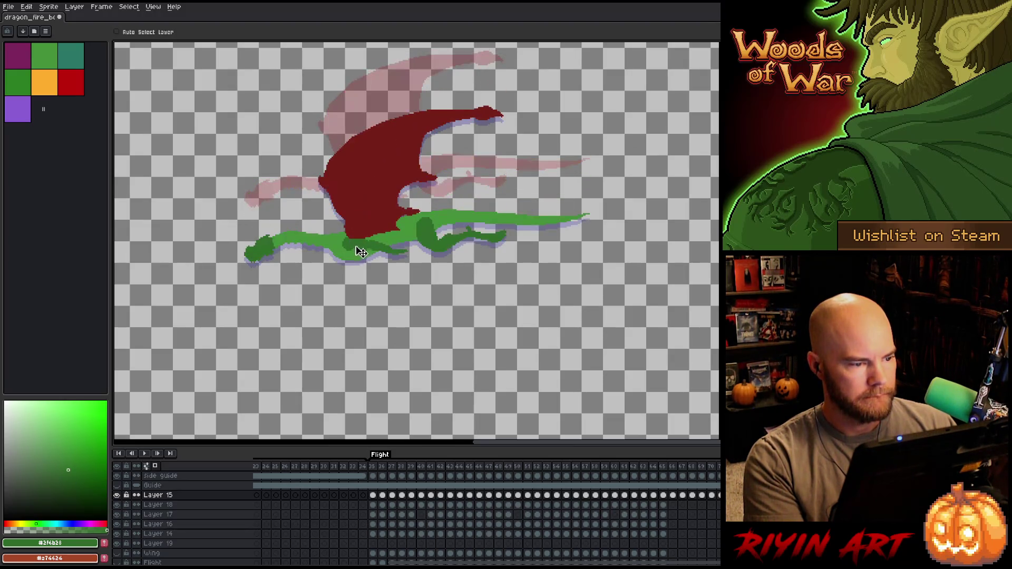
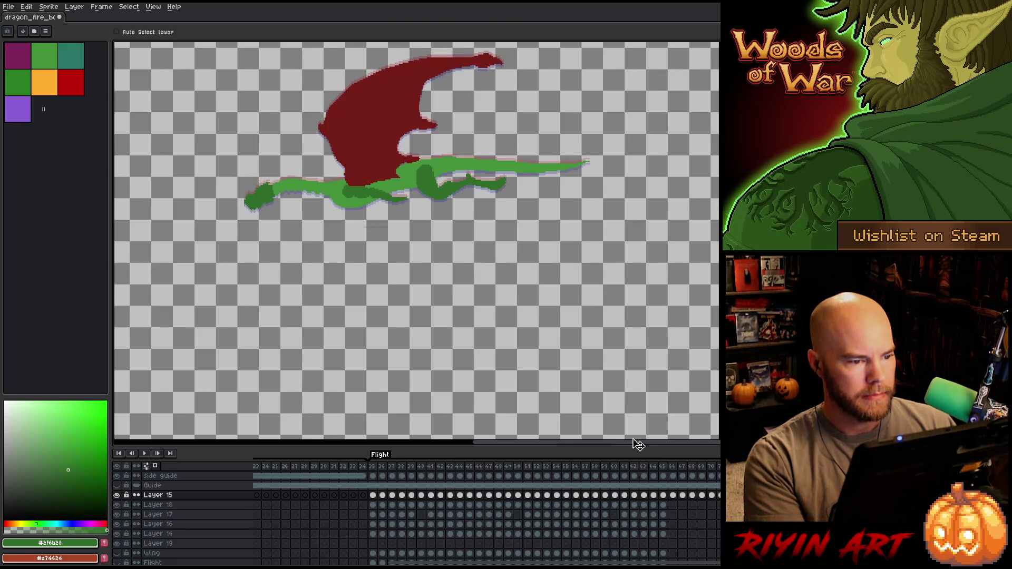
Play the flight animation from frame 66, then flip between neighbouring frames to compare poses
{"action": "left_click", "coordinate": [673, 468]}
{"action": "key", "text": "Return"}
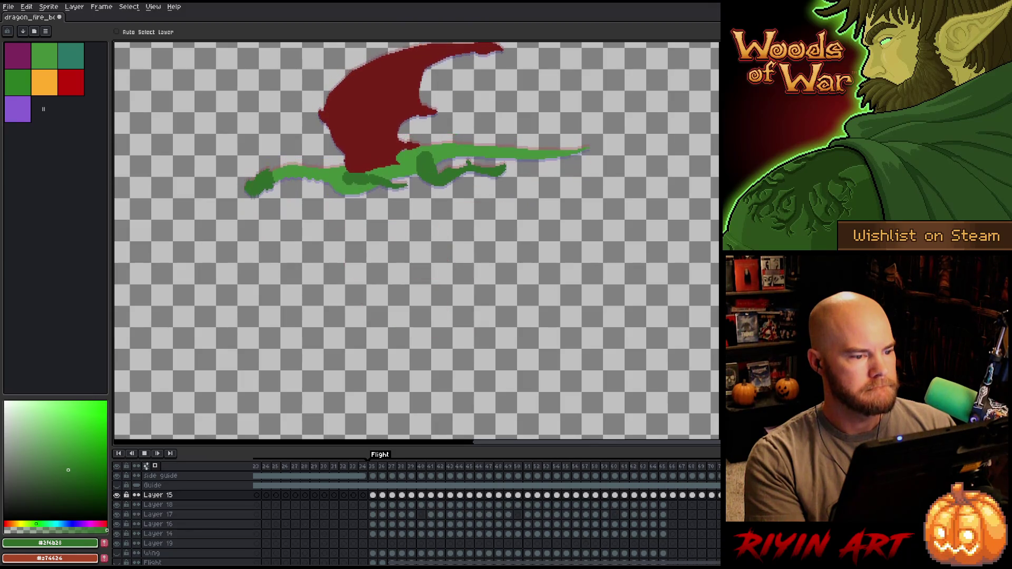
{"action": "left_click", "coordinate": [677, 468]}
{"action": "key", "text": "Right"}
{"action": "key", "text": "Right"}
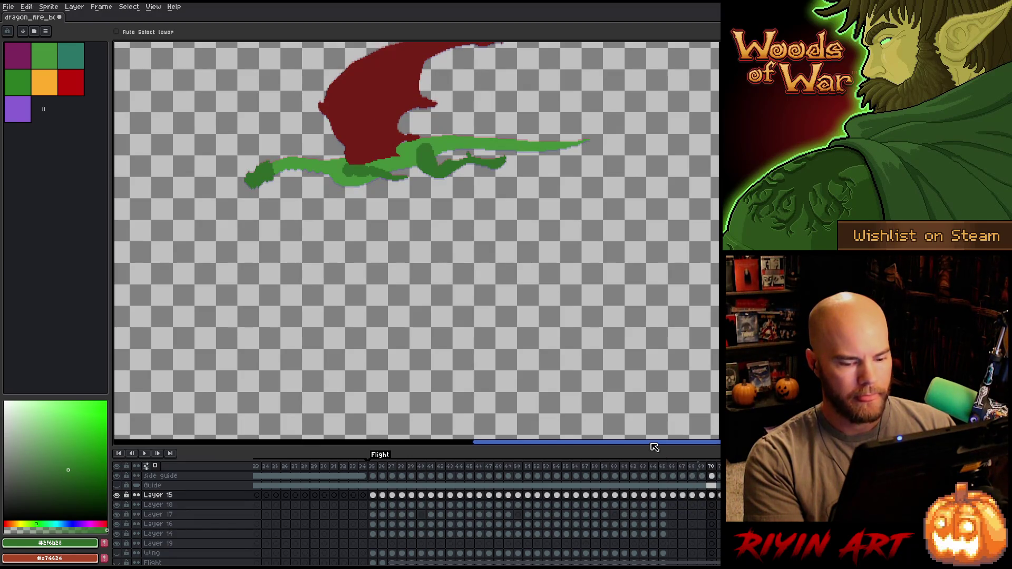
{"action": "key", "text": "Right"}
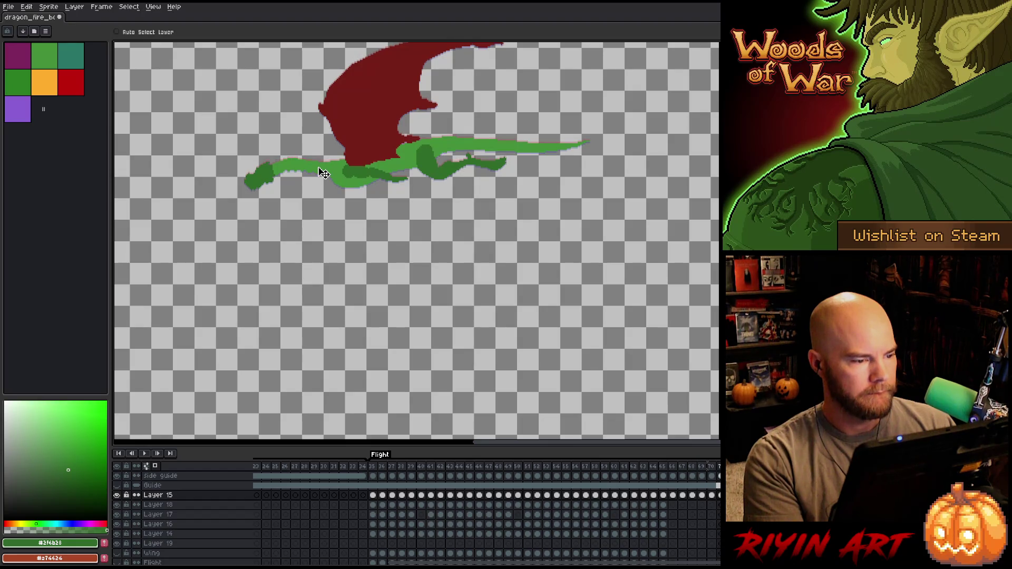
{"action": "key", "text": "Right"}
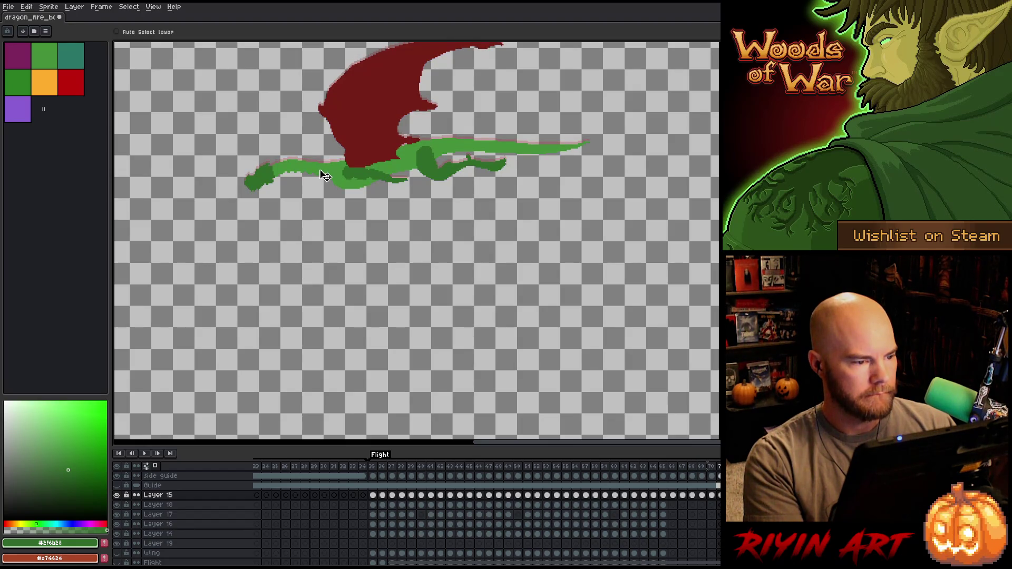
{"action": "key", "text": "Right"}
{"action": "key", "text": "Right"}
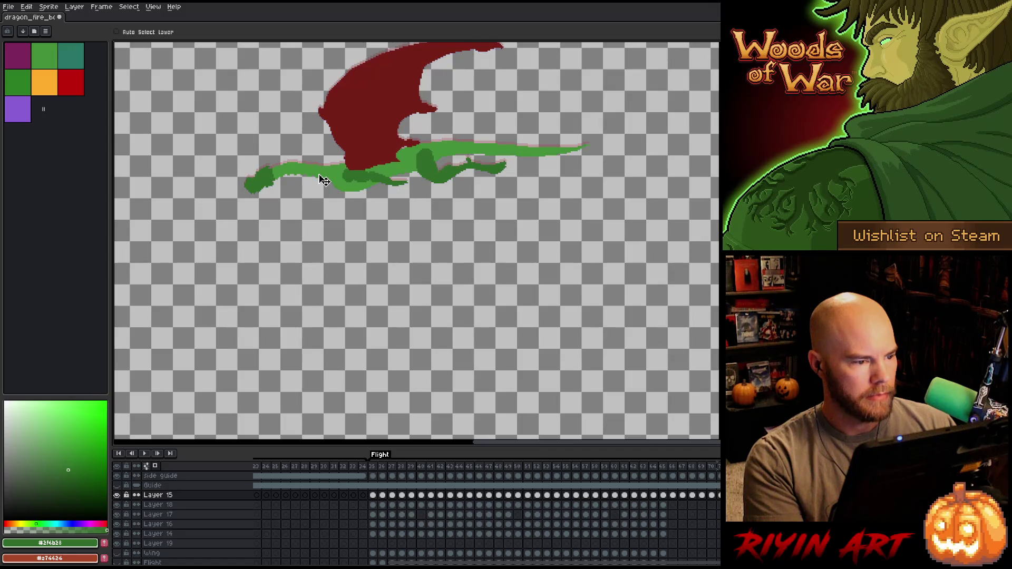
{"action": "key", "text": "Right"}
{"action": "key", "text": "Left"}
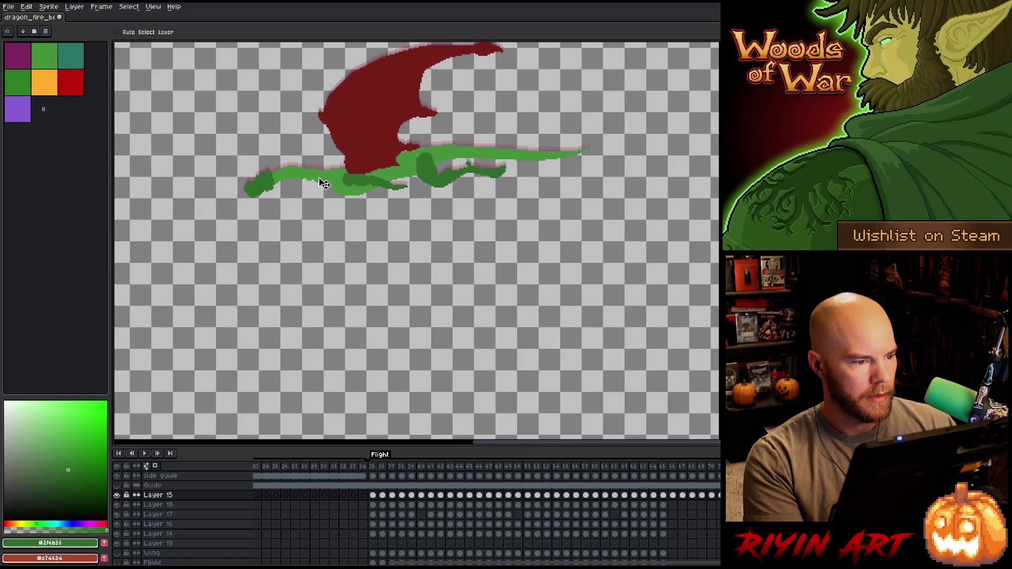
{"action": "key", "text": "Right"}
{"action": "key", "text": "Left"}
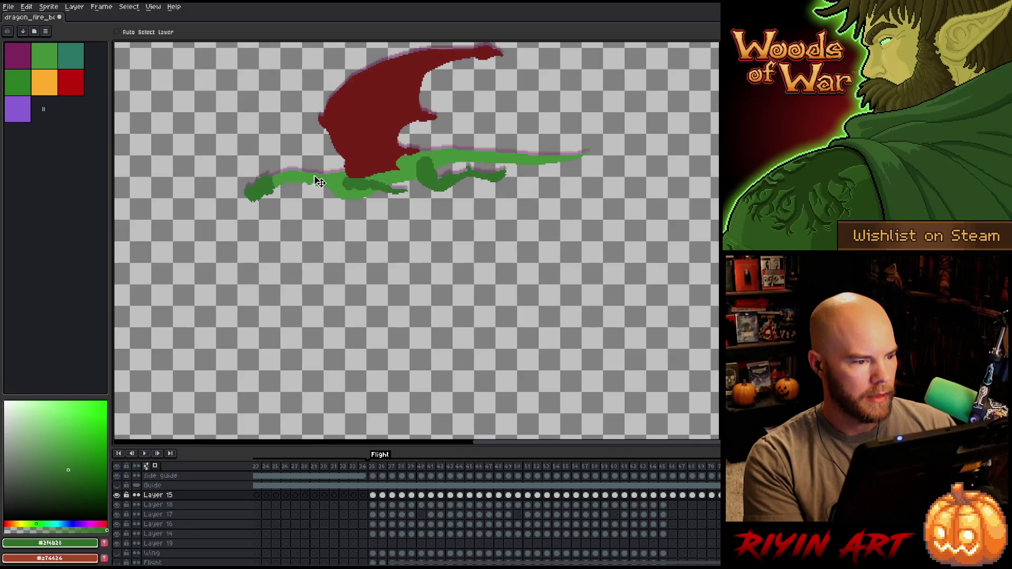
{"action": "key", "text": "Right"}
{"action": "key", "text": "Left"}
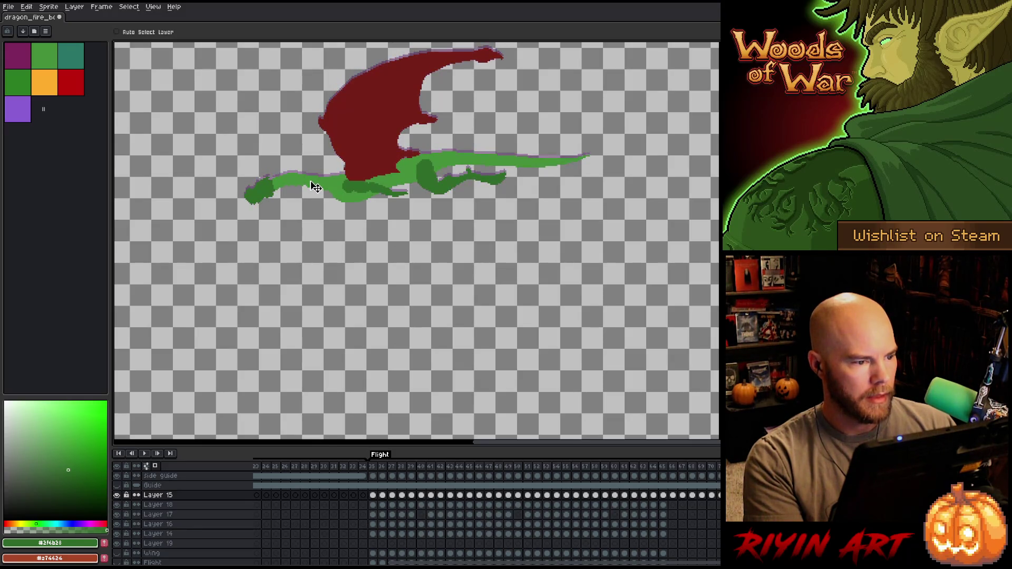
{"action": "key", "text": "Right"}
{"action": "key", "text": "Left"}
{"action": "key", "text": "Right"}
{"action": "key", "text": "Left"}
{"action": "key", "text": "Right"}
{"action": "key", "text": "Left"}
{"action": "key", "text": "Right"}
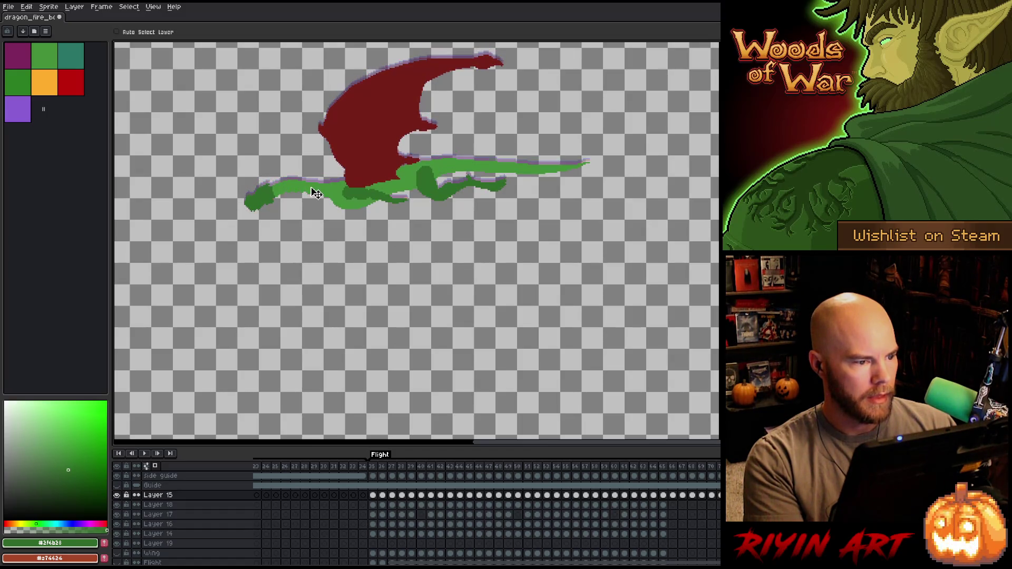
{"action": "key", "text": "Left"}
{"action": "key", "text": "Right"}
{"action": "key", "text": "Left"}
{"action": "key", "text": "Right"}
{"action": "key", "text": "Left"}
{"action": "key", "text": "Right"}
{"action": "key", "text": "Left"}
{"action": "key", "text": "Right"}
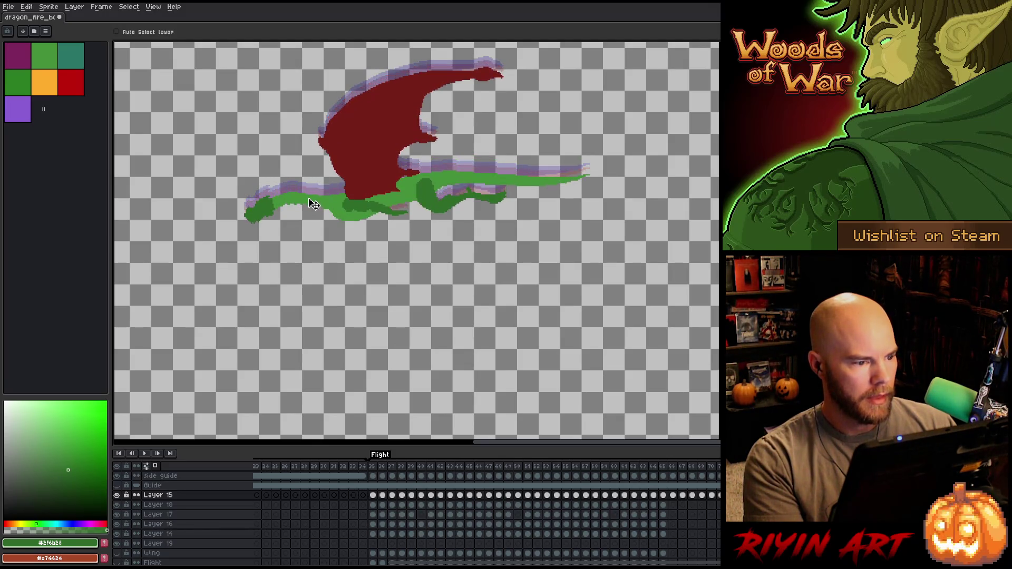
{"action": "key", "text": "Left"}
{"action": "key", "text": "Right"}
{"action": "key", "text": "Right"}
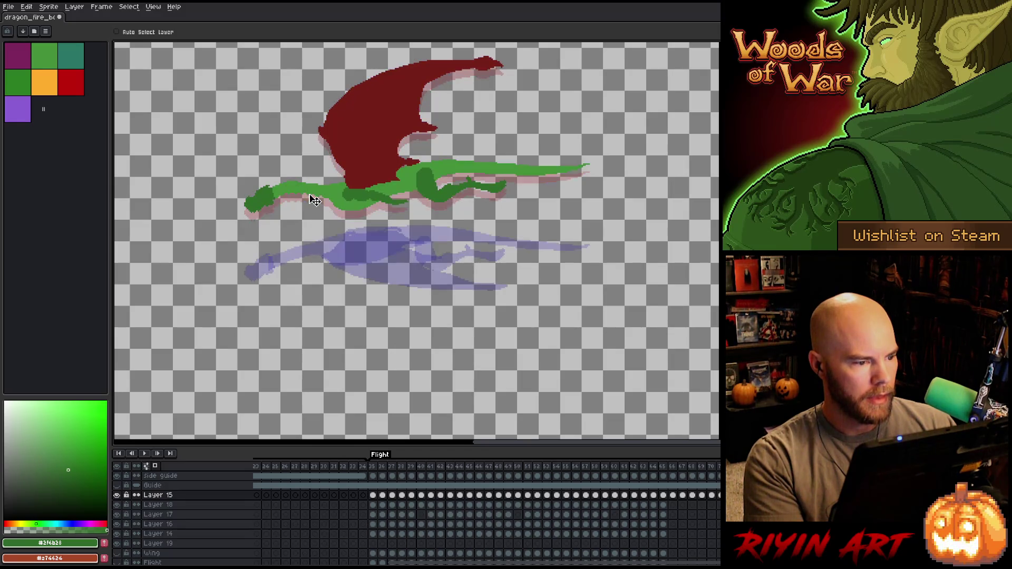
Drag this frame's dragon lower, nudge it up slightly, and replay the animation
{"action": "mouse_move", "coordinate": [317, 194]}
{"action": "left_mouse_down"}
{"action": "mouse_move", "coordinate": [316, 244]}
{"action": "mouse_move", "coordinate": [327, 219]}
{"action": "mouse_move", "coordinate": [338, 237]}
{"action": "mouse_move", "coordinate": [341, 196]}
{"action": "left_mouse_up"}
{"action": "key", "text": "Up"}
{"action": "key", "text": "Up"}
{"action": "key", "text": "Up"}
{"action": "key", "text": "Return"}
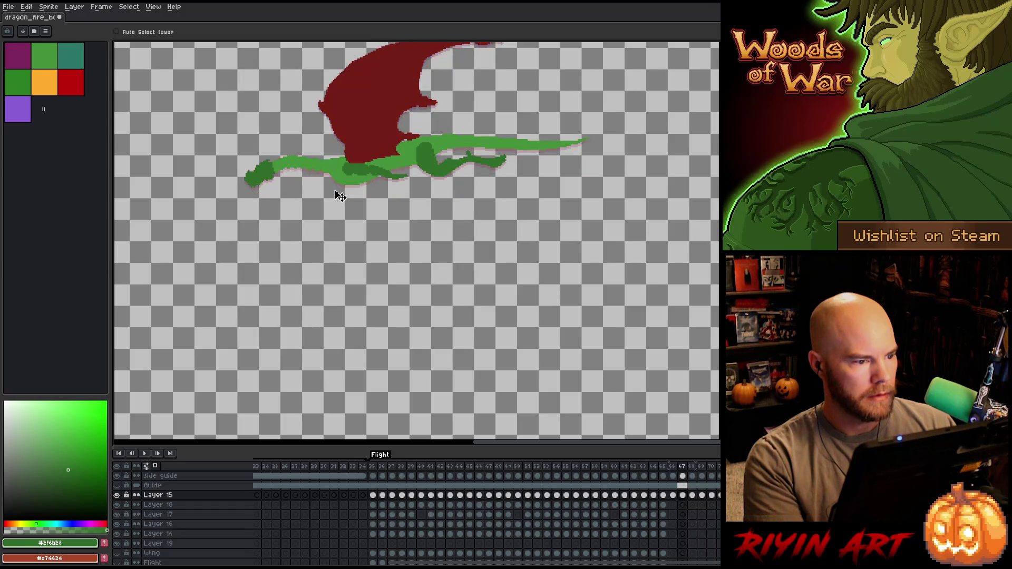
{"action": "key", "text": "Return"}
{"action": "key", "text": "Right"}
{"action": "key", "text": "Right"}
{"action": "key", "text": "Left"}
Step and flip through neighbouring frames to check the adjusted dragon pose
{"action": "key", "text": "Right"}
{"action": "key", "text": "Right"}
{"action": "key", "text": "Right"}
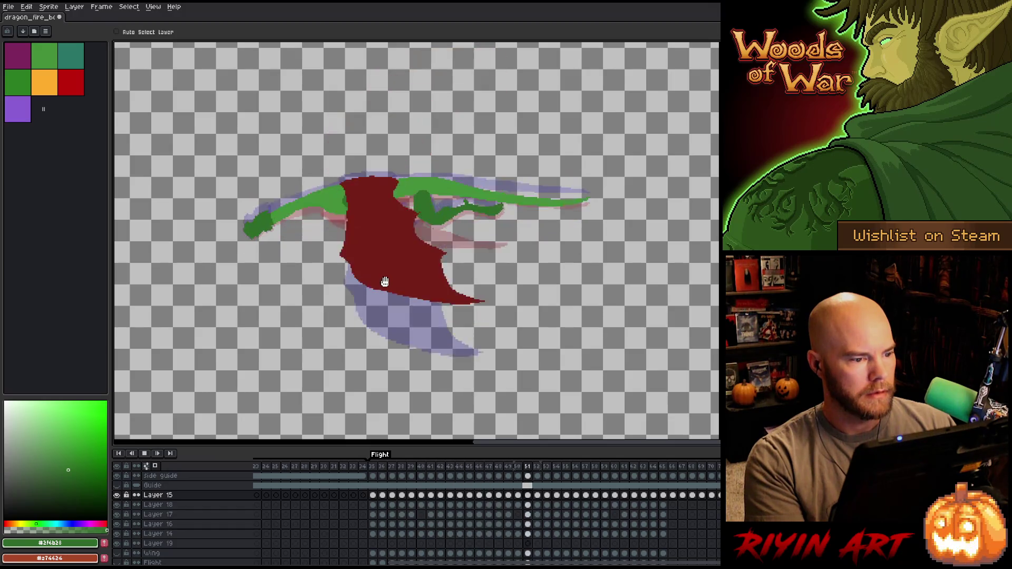
{"action": "key", "text": "Right"}
{"action": "key", "text": "Right"}
{"action": "key", "text": "Right"}
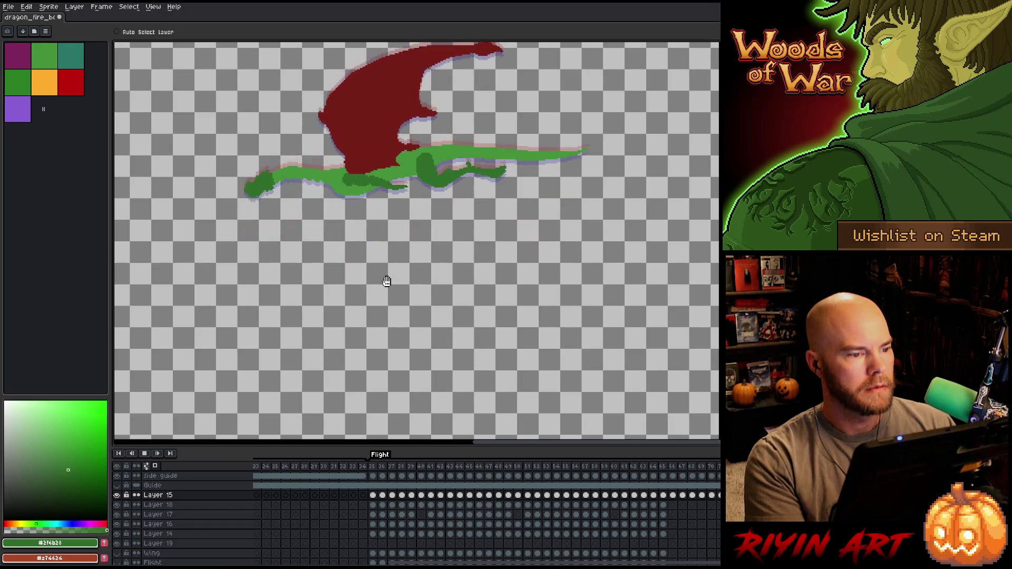
{"action": "key", "text": "Right"}
{"action": "key", "text": "Right"}
{"action": "key", "text": "Right"}
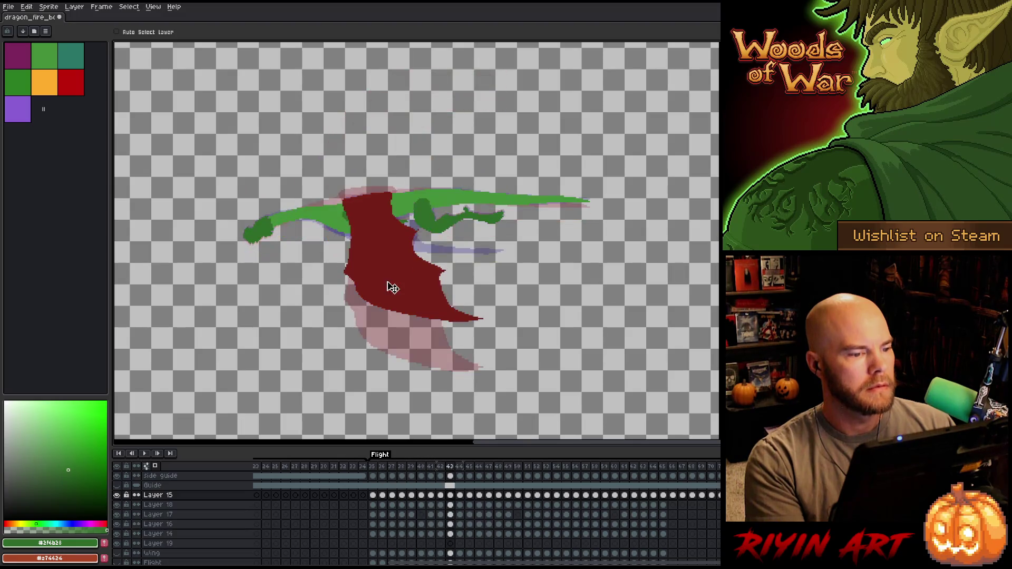
{"action": "key", "text": "Right"}
{"action": "key", "text": "Right"}
{"action": "key", "text": "Right"}
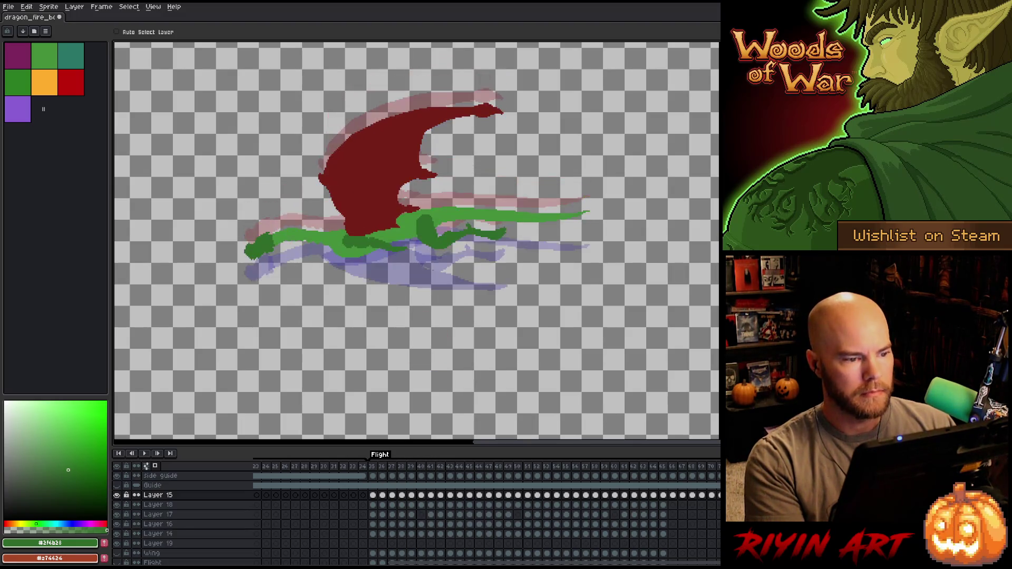
{"action": "key", "text": "Right"}
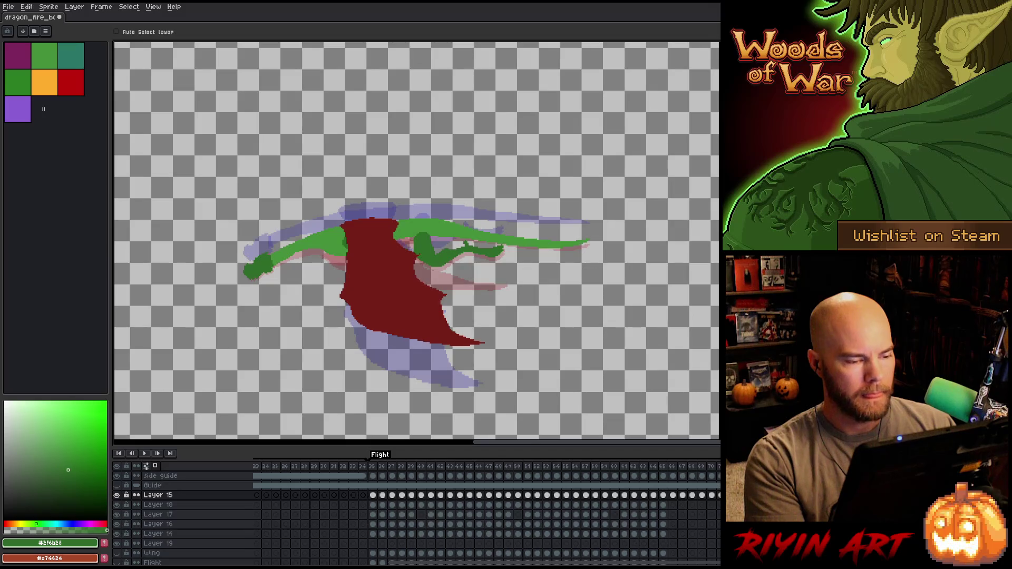
{"action": "key", "text": "Right"}
{"action": "key", "text": "Right"}
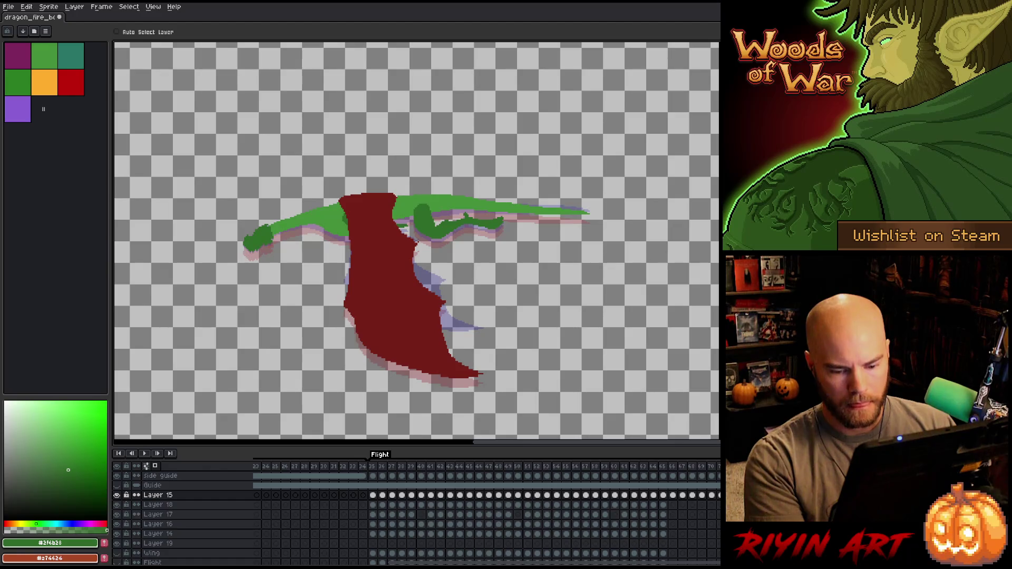
{"action": "key", "text": "Left"}
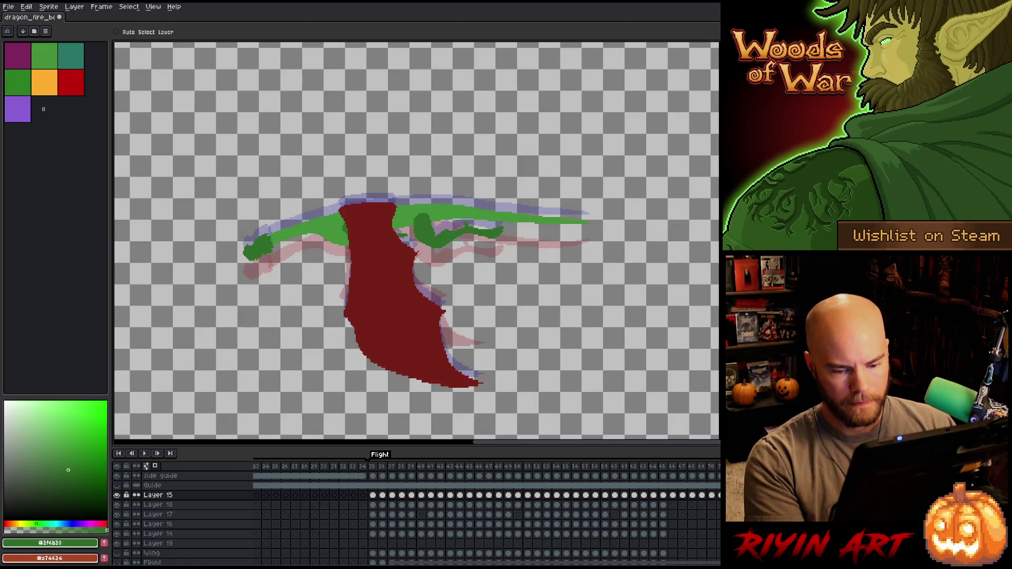
{"action": "key", "text": "Right"}
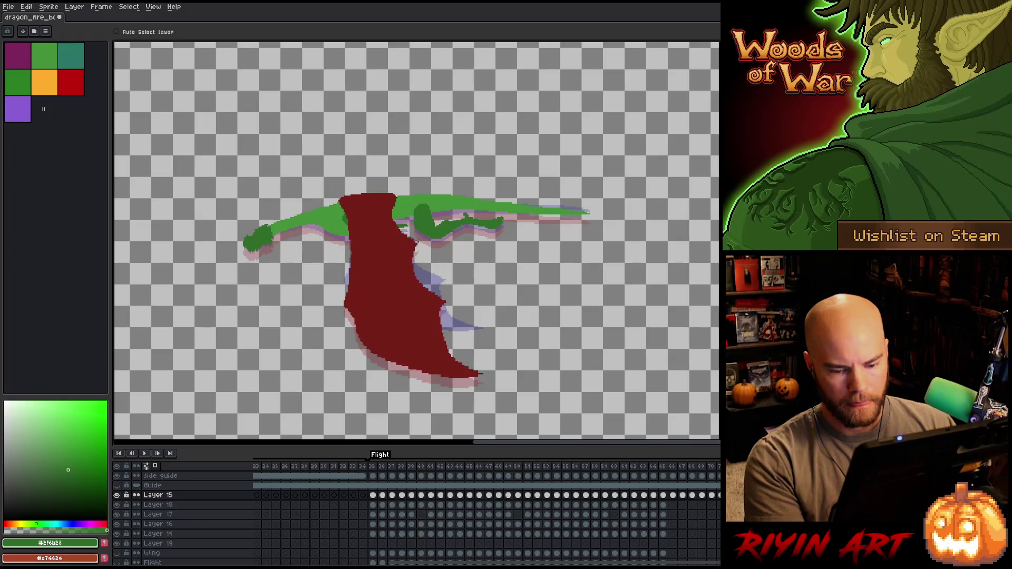
{"action": "key", "text": "Right"}
{"action": "key", "text": "Left"}
{"action": "key", "text": "Left"}
{"action": "key", "text": "Right"}
{"action": "key", "text": "Right"}
{"action": "key", "text": "Right"}
{"action": "key", "text": "Left"}
{"action": "key", "text": "Left"}
{"action": "key", "text": "Right"}
{"action": "key", "text": "Left"}
{"action": "key", "text": "Right"}
{"action": "key", "text": "Left"}
{"action": "key", "text": "Right"}
{"action": "key", "text": "Left"}
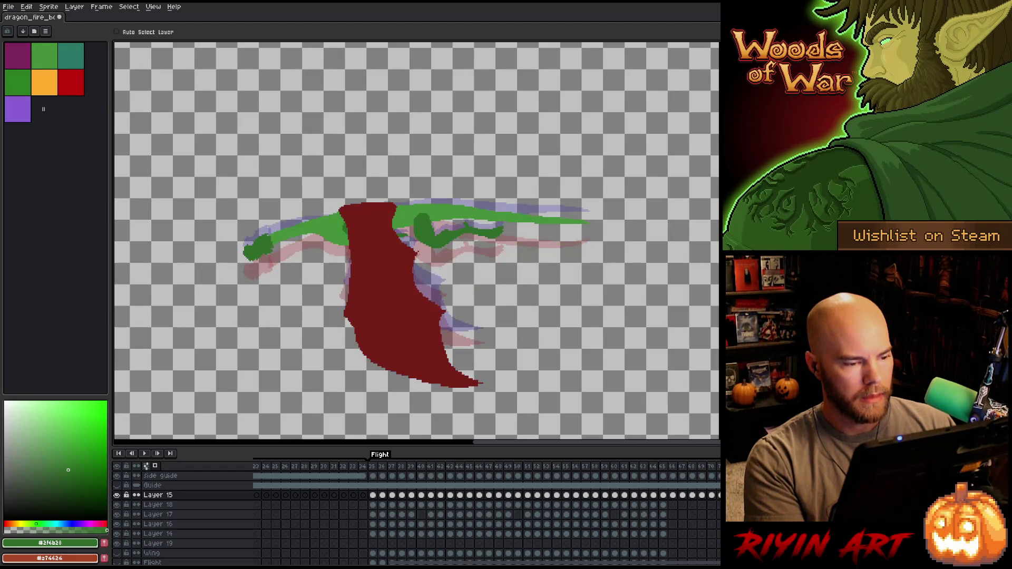
Select dragon Layers 15 through 14 and shift the whole dragon down on two frames
{"action": "left_click", "coordinate": [157, 533], "text": "shift"}
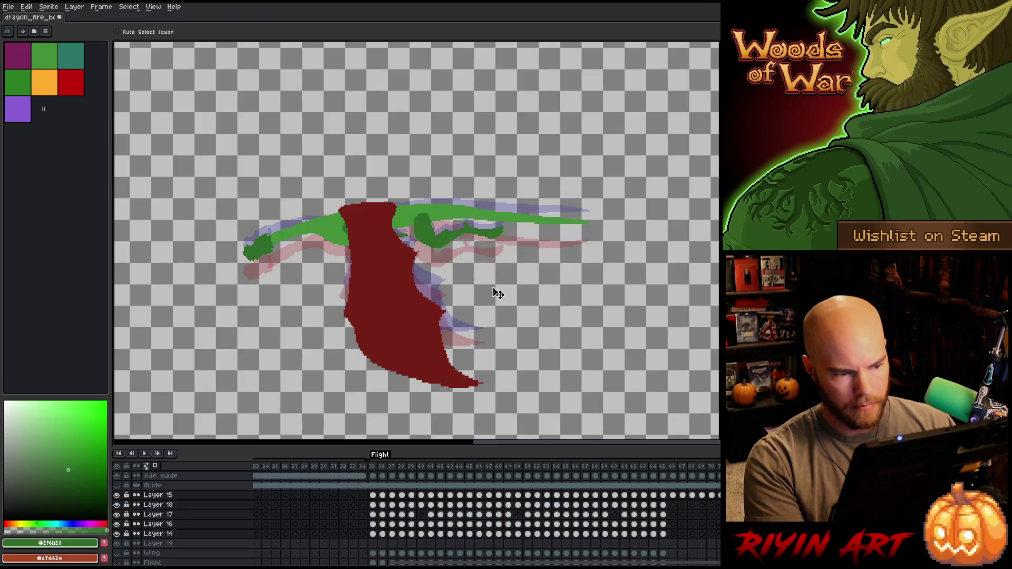
{"action": "left_click_drag", "start_coordinate": [397, 231], "coordinate": [393, 236]}
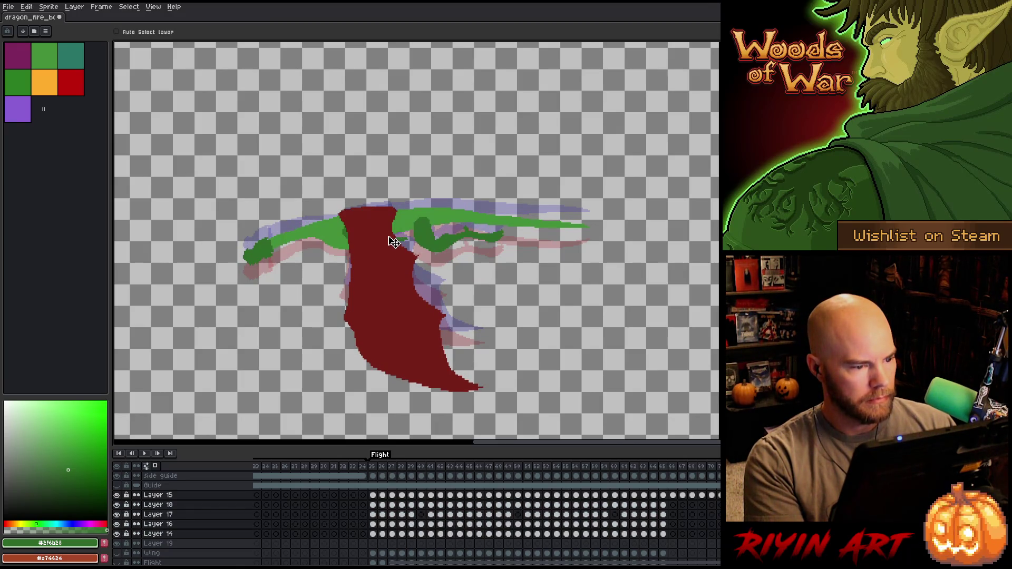
{"action": "key", "text": "Right"}
{"action": "key", "text": "Right"}
{"action": "key", "text": "Right"}
{"action": "key", "text": "Right"}
{"action": "key", "text": "Left"}
{"action": "key", "text": "Right"}
{"action": "key", "text": "Right"}
{"action": "key", "text": "Right"}
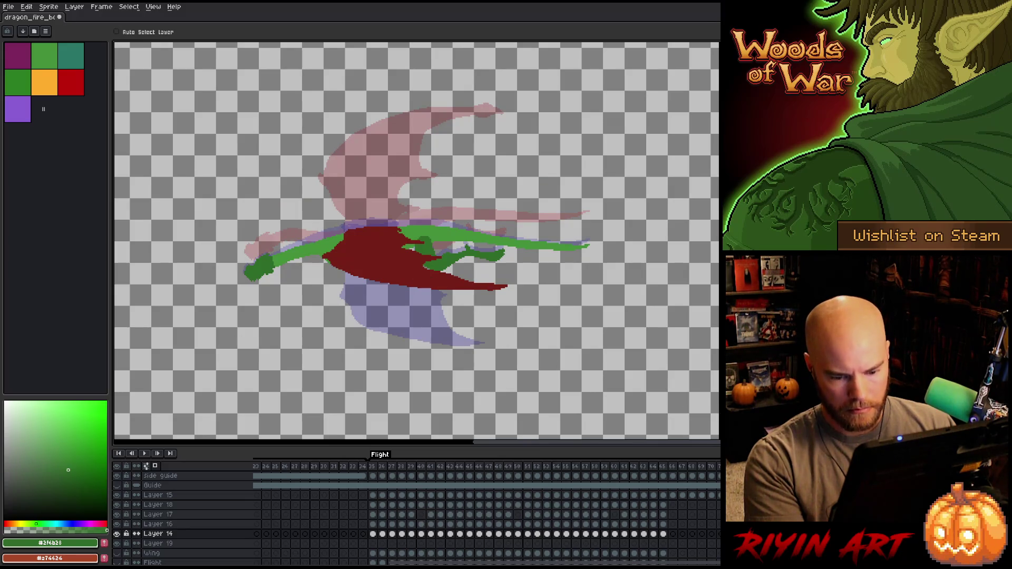
{"action": "left_click", "coordinate": [157, 494], "text": "shift"}
{"action": "left_click_drag", "start_coordinate": [374, 240], "coordinate": [377, 249]}
{"action": "key", "text": "Right"}
{"action": "key", "text": "Right"}
{"action": "key", "text": "Right"}
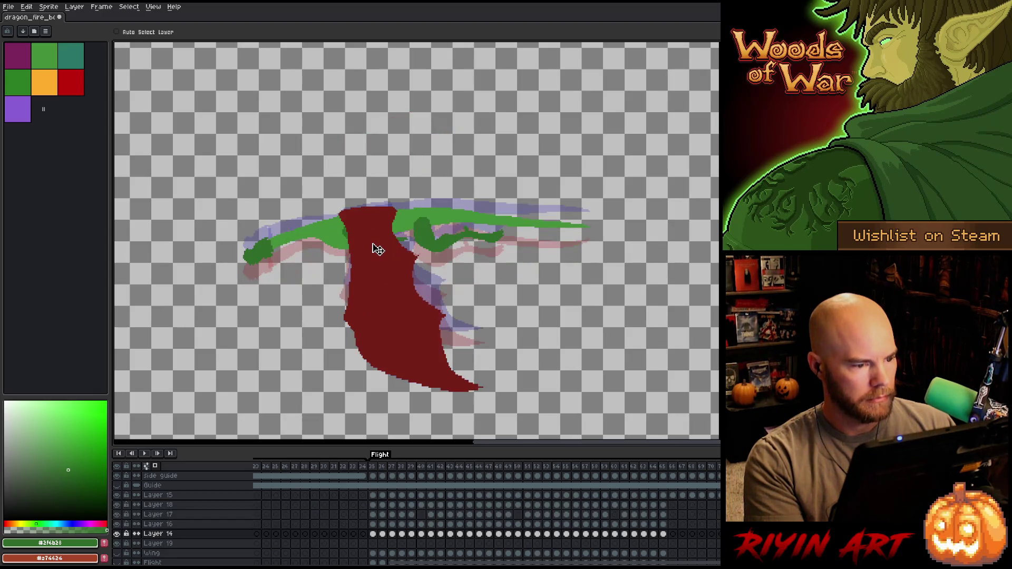
{"action": "key", "text": "Right"}
{"action": "key", "text": "Right"}
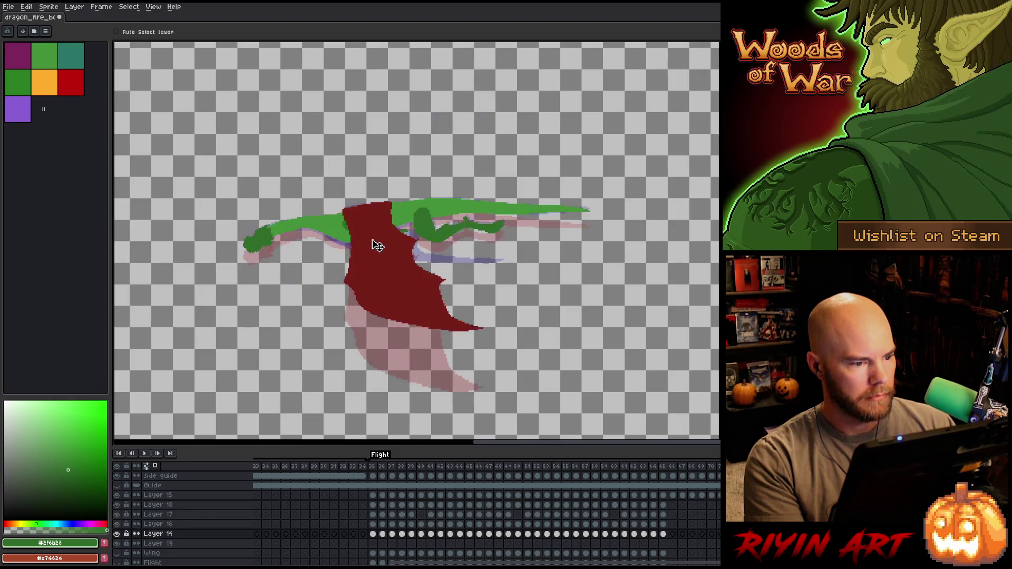
Reselect Layers 14 to 15 and shift the dragon up slightly, comparing frames 35 and 36
{"action": "left_click_drag", "start_coordinate": [158, 533], "coordinate": [158, 495]}
{"action": "key", "text": "Right"}
{"action": "key", "text": "Right"}
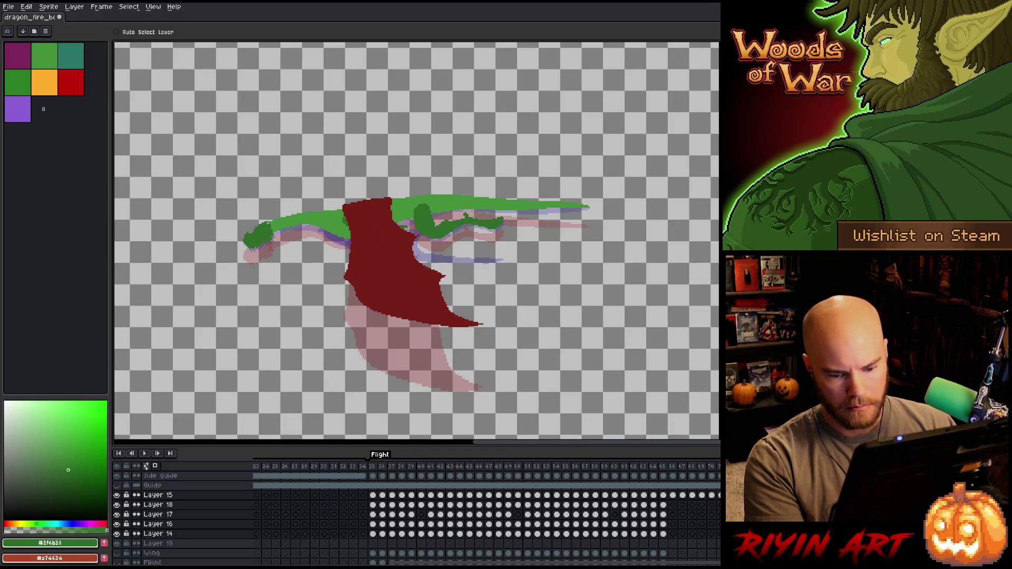
{"action": "key", "text": "Right"}
{"action": "key", "text": "Left"}
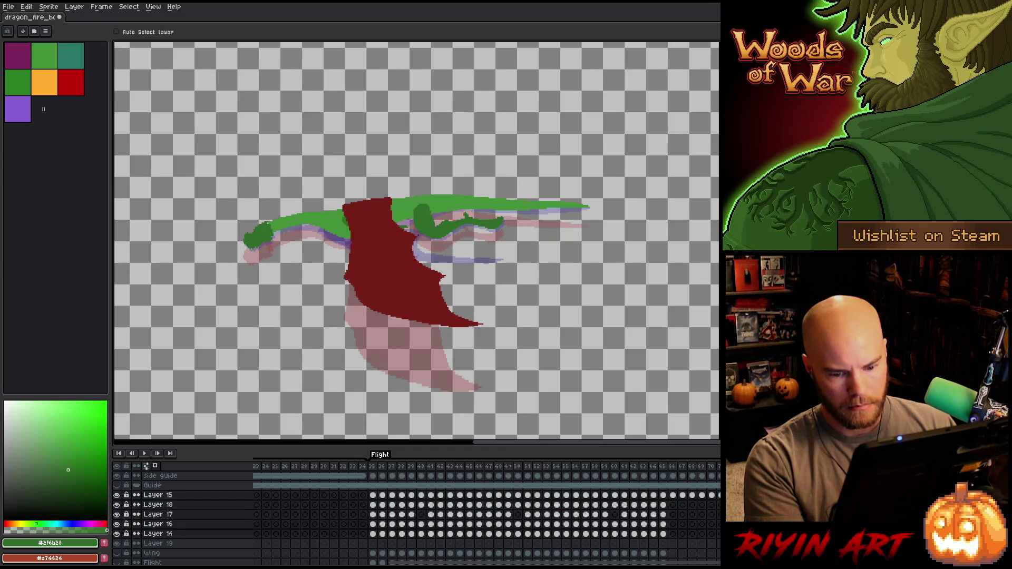
{"action": "key", "text": "Right"}
{"action": "left_click_drag", "start_coordinate": [373, 236], "coordinate": [372, 231]}
{"action": "key", "text": "Left"}
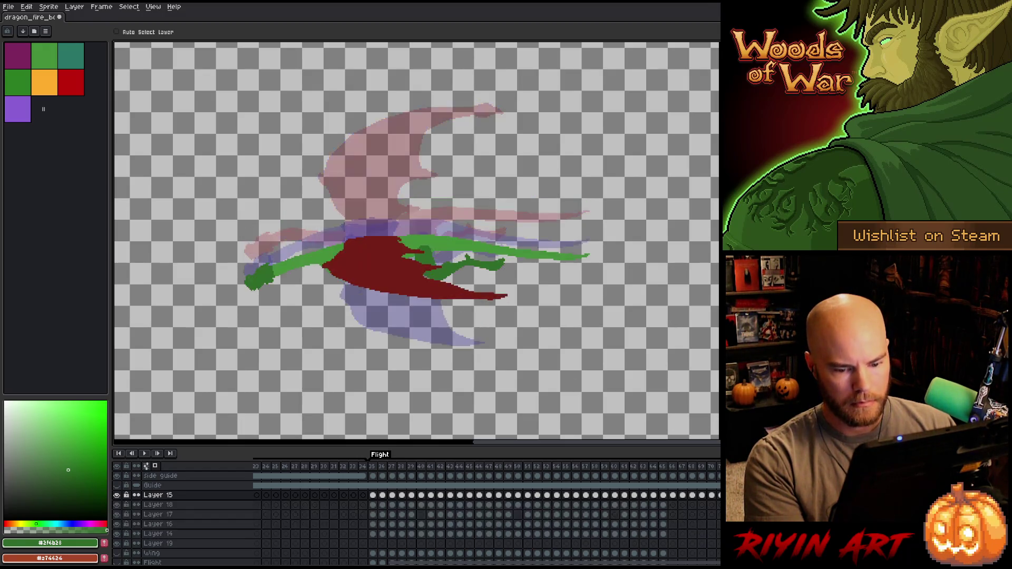
{"action": "key", "text": "Right"}
{"action": "key", "text": "Right"}
{"action": "key", "text": "Right"}
{"action": "key", "text": "Right"}
{"action": "key", "text": "Right"}
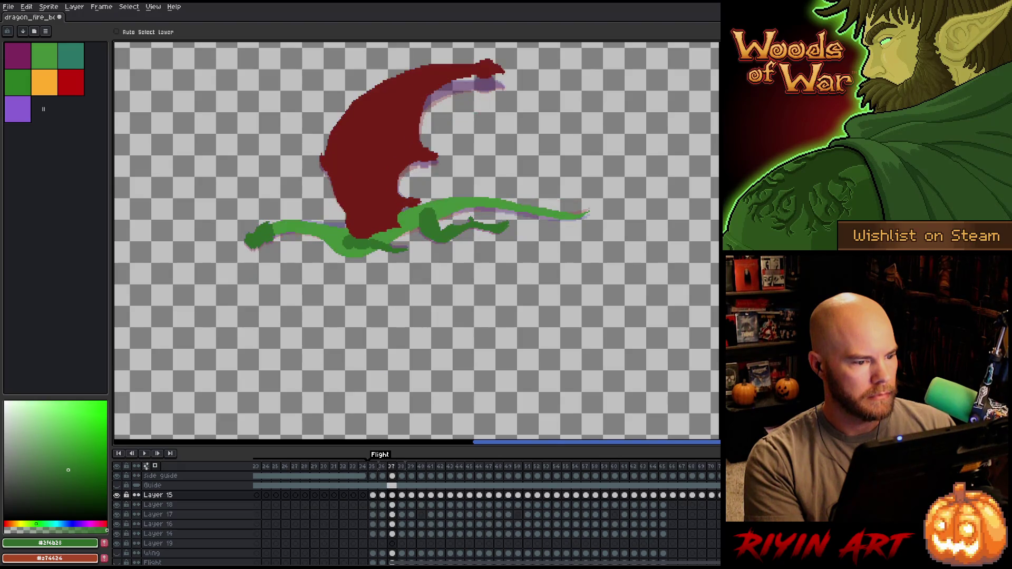
{"action": "key", "text": "Right"}
{"action": "key", "text": "Right"}
{"action": "key", "text": "Right"}
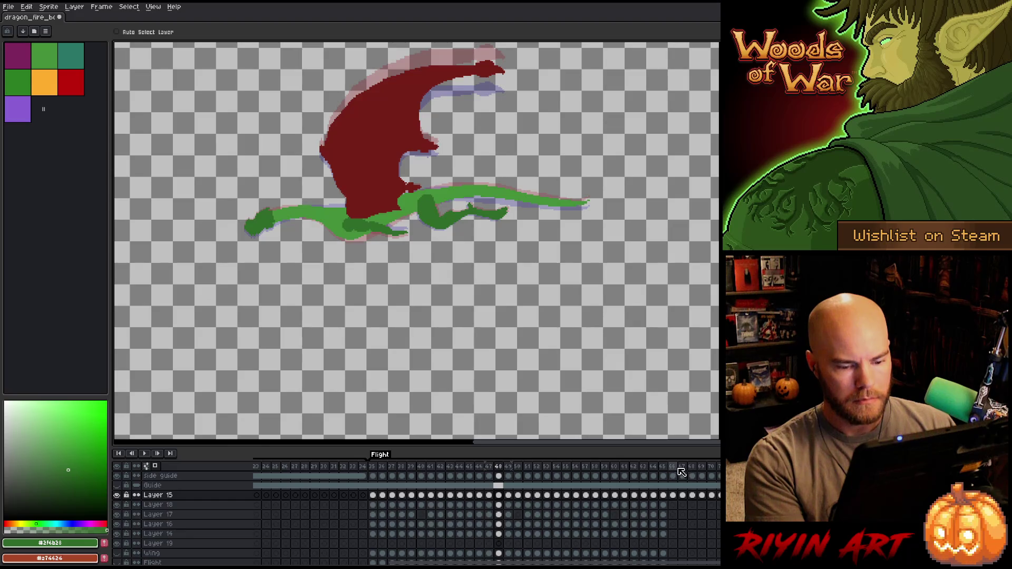
Play the animation and turn off onion skinning
{"action": "key", "text": "Return"}
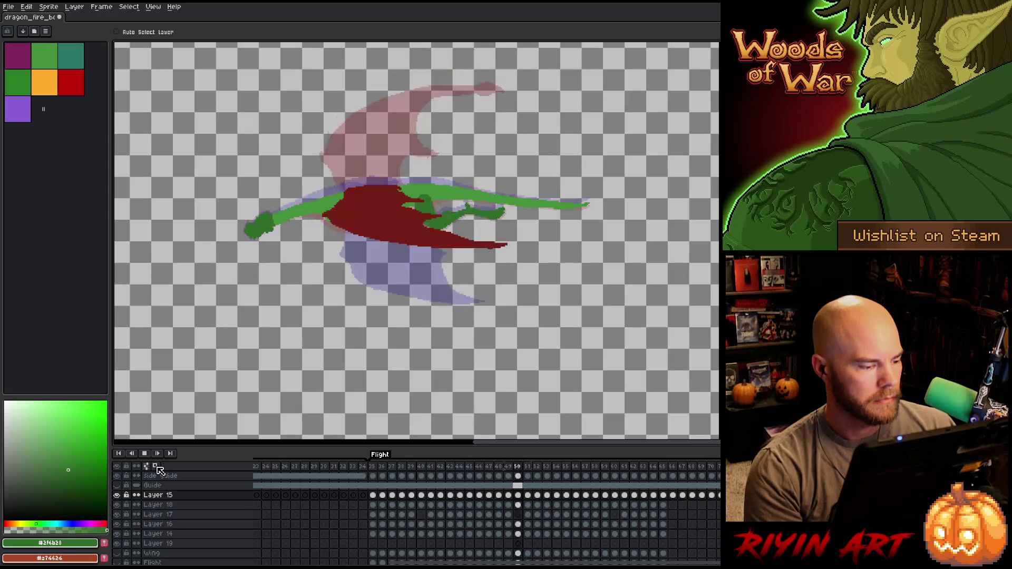
{"action": "left_click", "coordinate": [156, 466]}
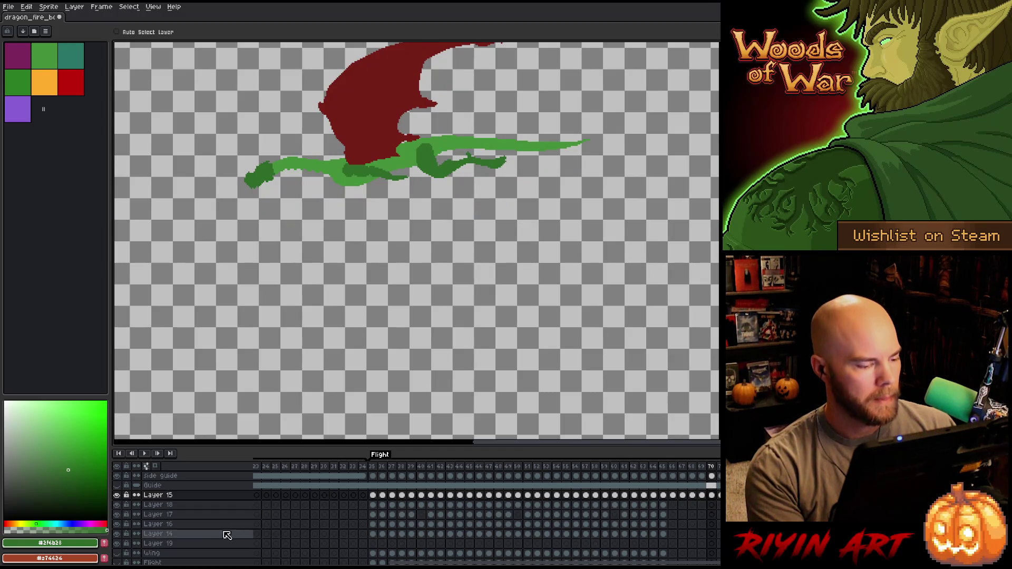
{"action": "scroll", "coordinate": [176, 532], "scroll_direction": "down", "scroll_amount": 5}
Show the lava background layers behind the dragon and stop playback
{"action": "scroll", "coordinate": [176, 537], "scroll_direction": "down", "scroll_amount": 5}
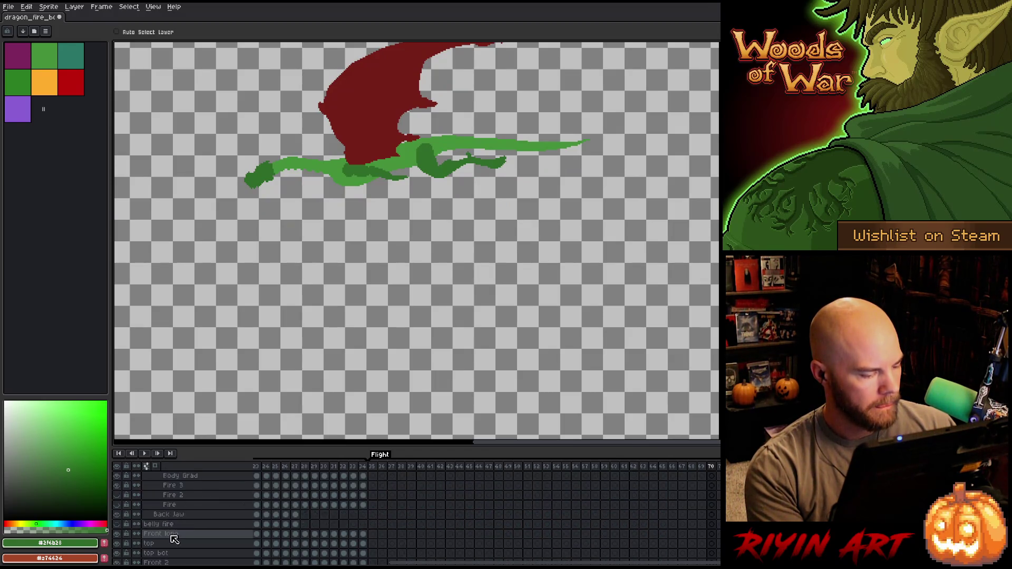
{"action": "left_click", "coordinate": [117, 549]}
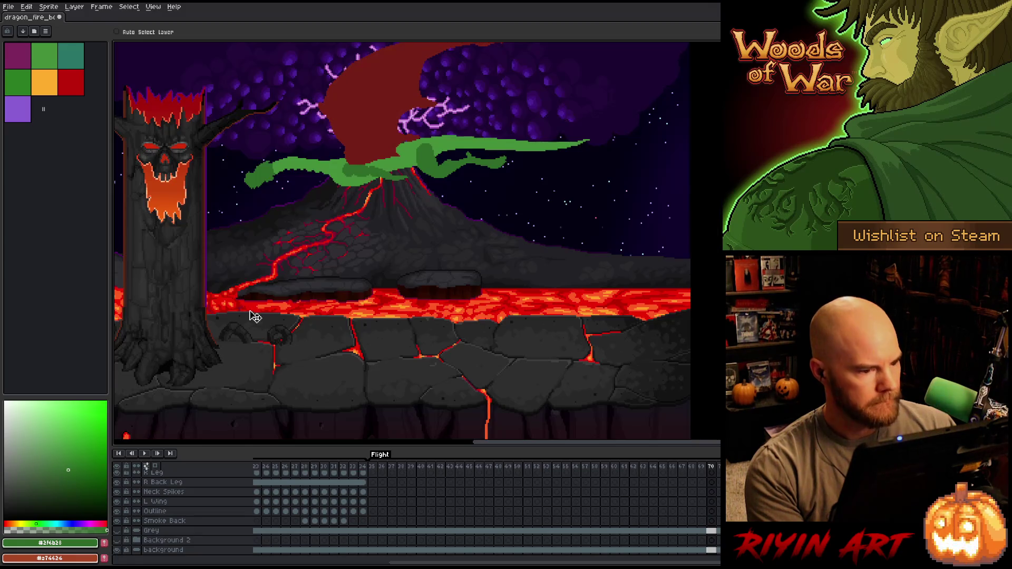
{"action": "scroll", "coordinate": [249, 289], "scroll_direction": "down", "scroll_amount": 2}
{"action": "scroll", "coordinate": [249, 289], "scroll_direction": "up", "scroll_amount": 1}
{"action": "scroll", "coordinate": [249, 289], "scroll_direction": "down", "scroll_amount": 1}
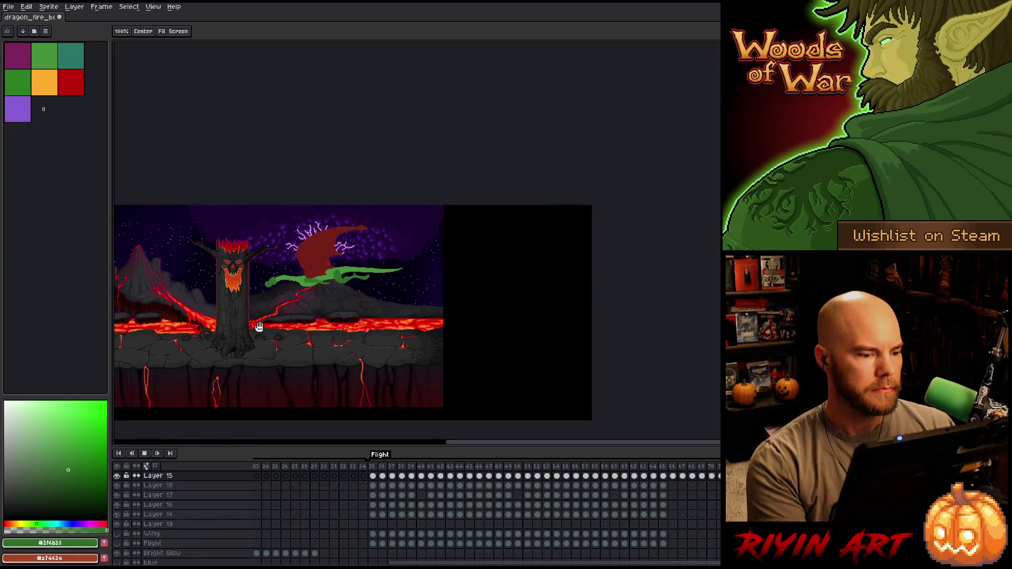
{"action": "scroll", "coordinate": [249, 289], "scroll_direction": "up", "scroll_amount": 1}
{"action": "key", "text": "Return"}
Go to frame 51 on Grey and select the background cels from frame 55 to the end
{"action": "scroll", "coordinate": [474, 519], "scroll_direction": "down", "scroll_amount": 5}
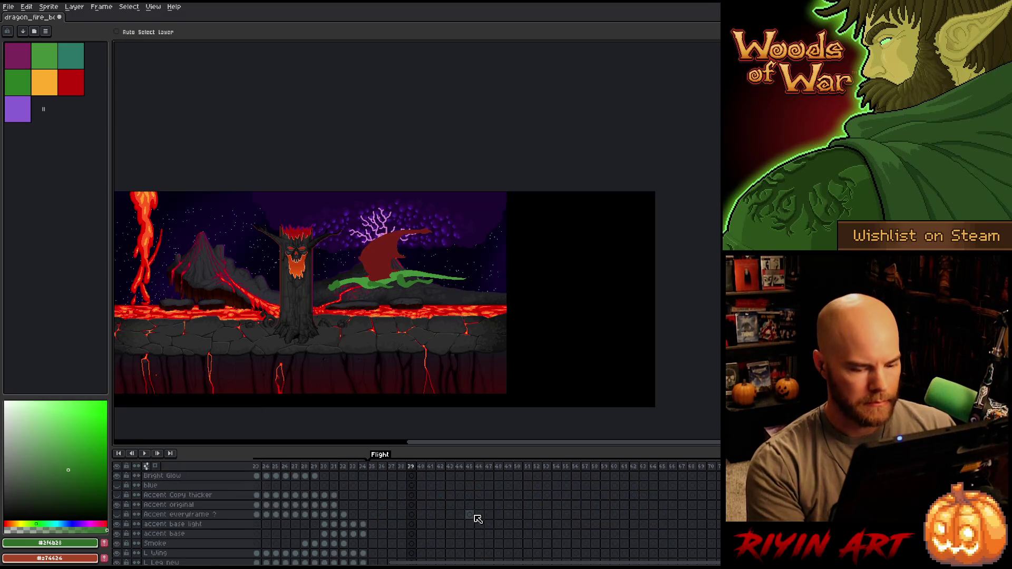
{"action": "scroll", "coordinate": [473, 519], "scroll_direction": "down", "scroll_amount": 3}
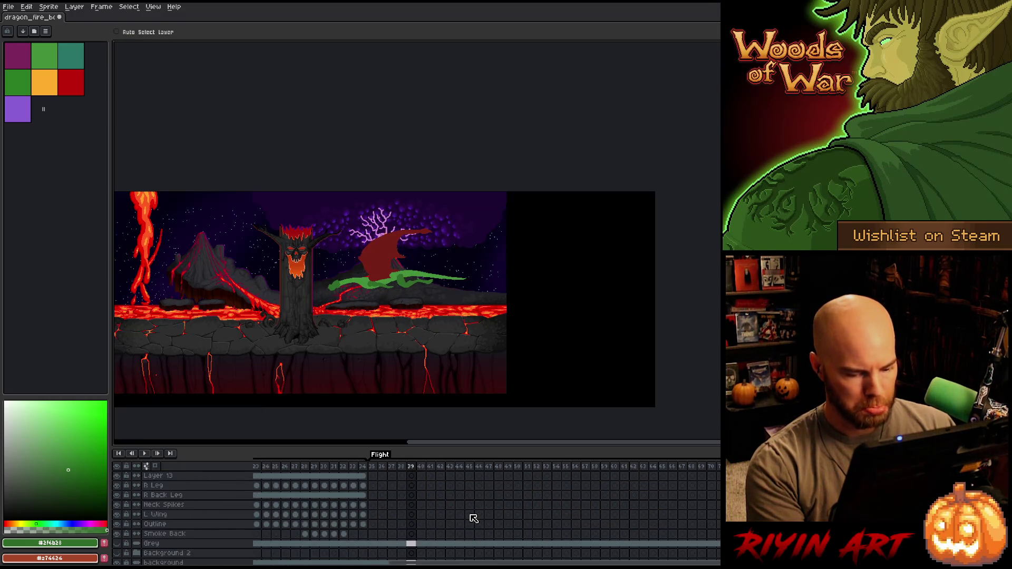
{"action": "left_click", "coordinate": [532, 532]}
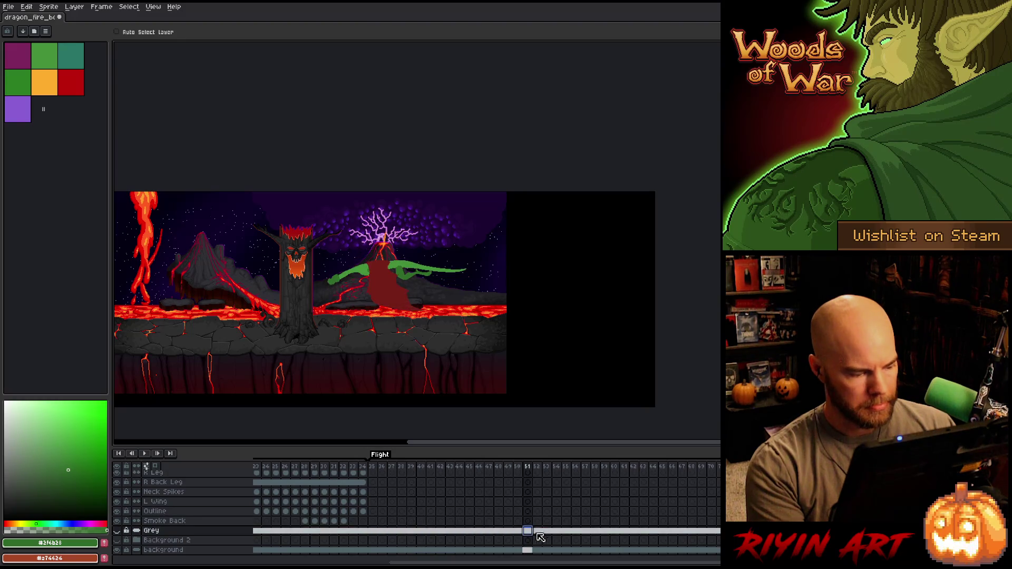
{"action": "left_click_drag", "start_coordinate": [567, 550], "coordinate": [718, 550]}
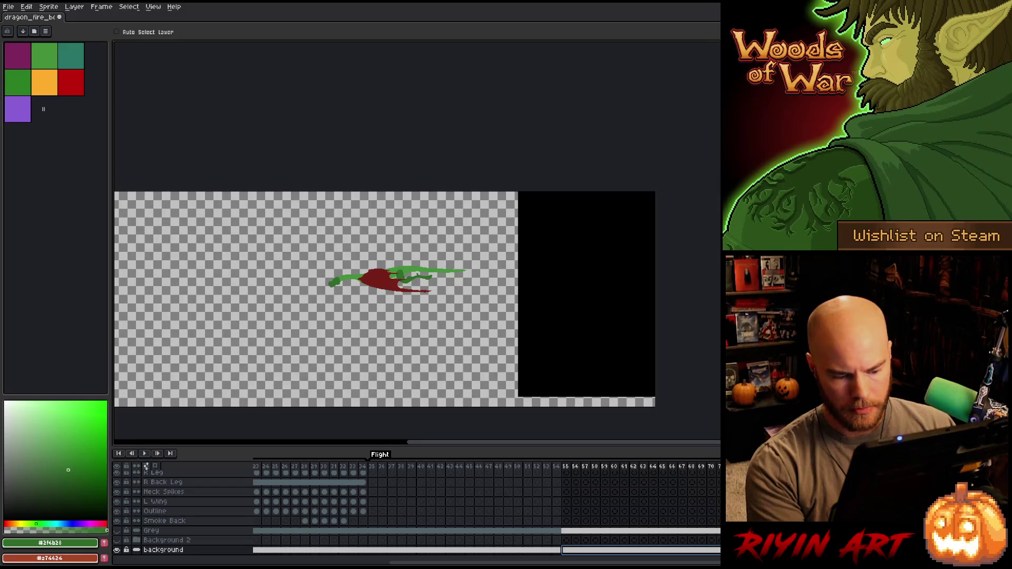
Paste the lava and volcano scene into the selected later cels and play the animation
{"action": "key", "text": "ctrl+v"}
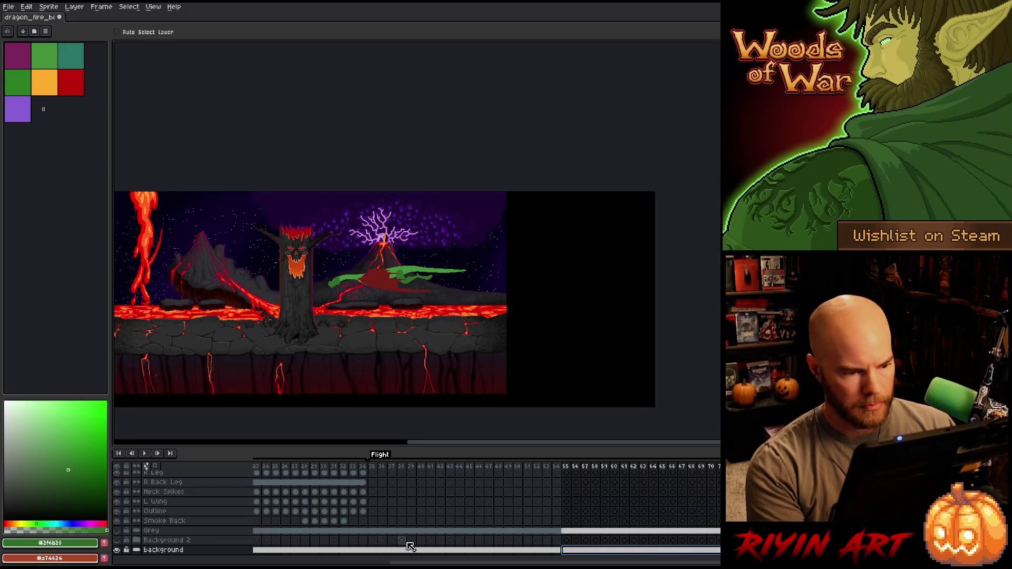
{"action": "key", "text": "Return"}
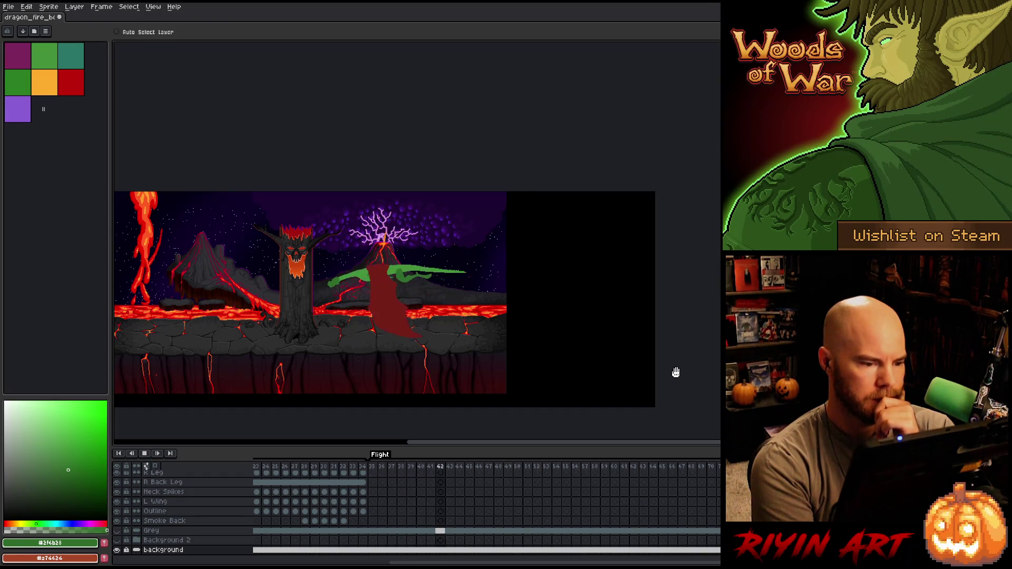
{"action": "scroll", "coordinate": [146, 466], "scroll_direction": "up", "scroll_amount": 5}
{"action": "scroll", "coordinate": [146, 465], "scroll_direction": "up", "scroll_amount": 5}
{"action": "scroll", "coordinate": [146, 465], "scroll_direction": "down", "scroll_amount": 10}
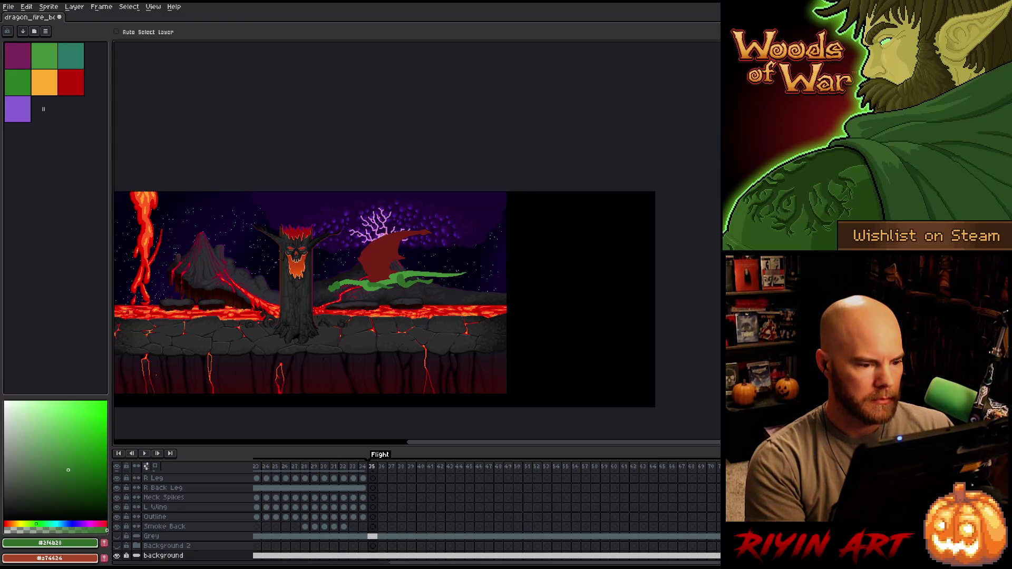
{"action": "scroll", "coordinate": [424, 525], "scroll_direction": "up", "scroll_amount": 8}
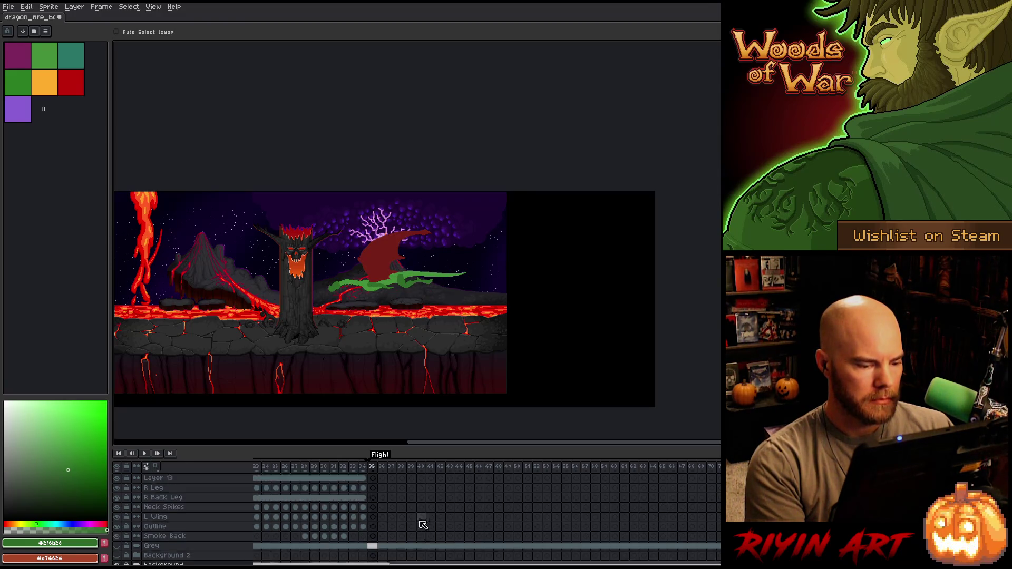
{"action": "scroll", "coordinate": [406, 522], "scroll_direction": "down", "scroll_amount": 8}
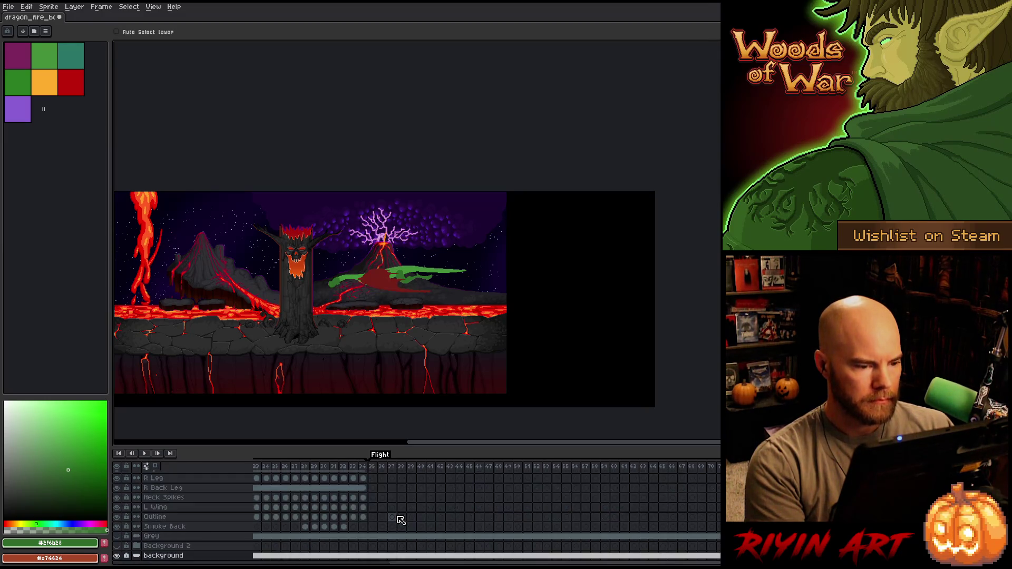
{"action": "scroll", "coordinate": [389, 521], "scroll_direction": "down", "scroll_amount": 1}
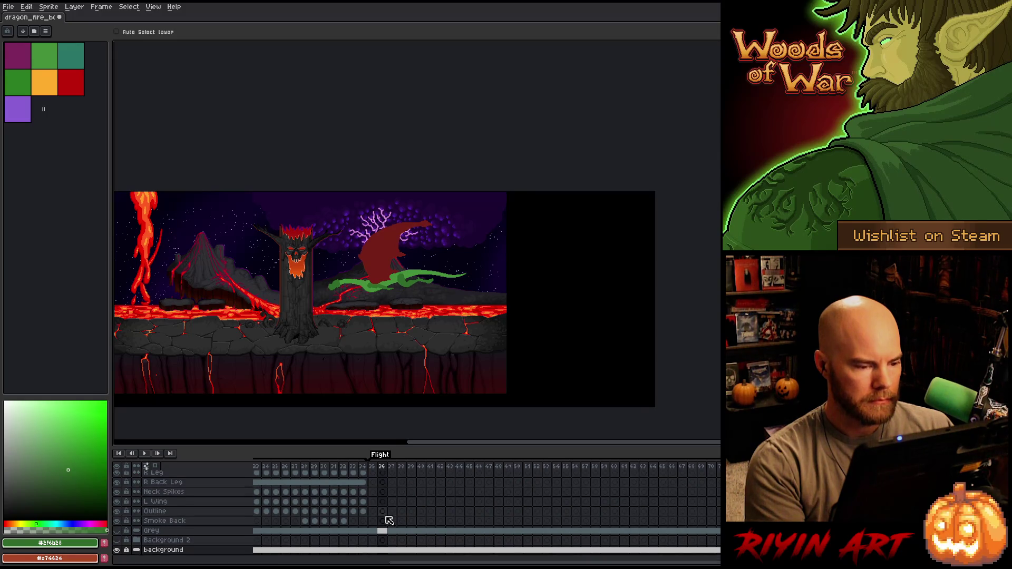
{"action": "scroll", "coordinate": [389, 517], "scroll_direction": "up", "scroll_amount": 1}
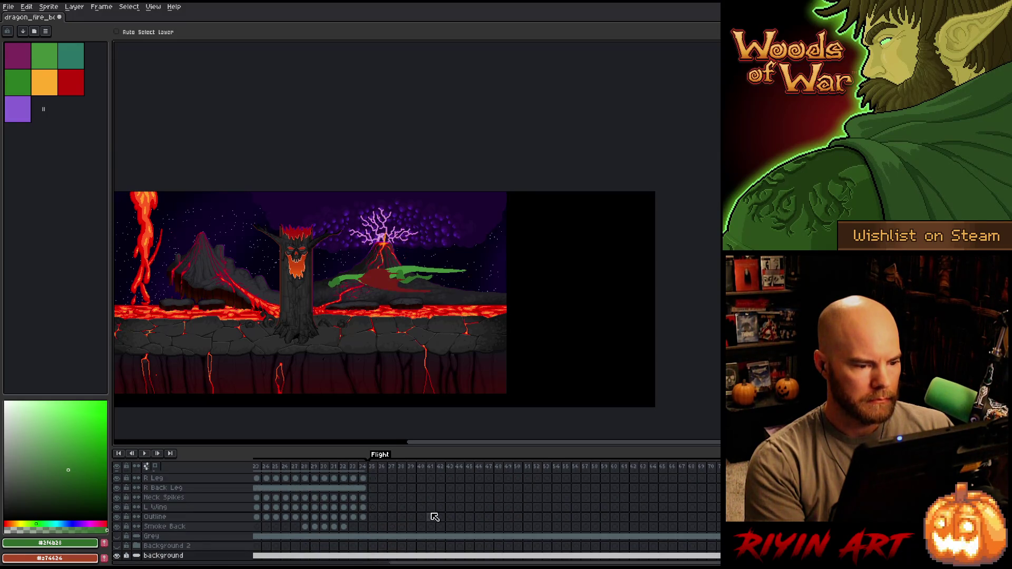
{"action": "scroll", "coordinate": [417, 517], "scroll_direction": "up", "scroll_amount": 10}
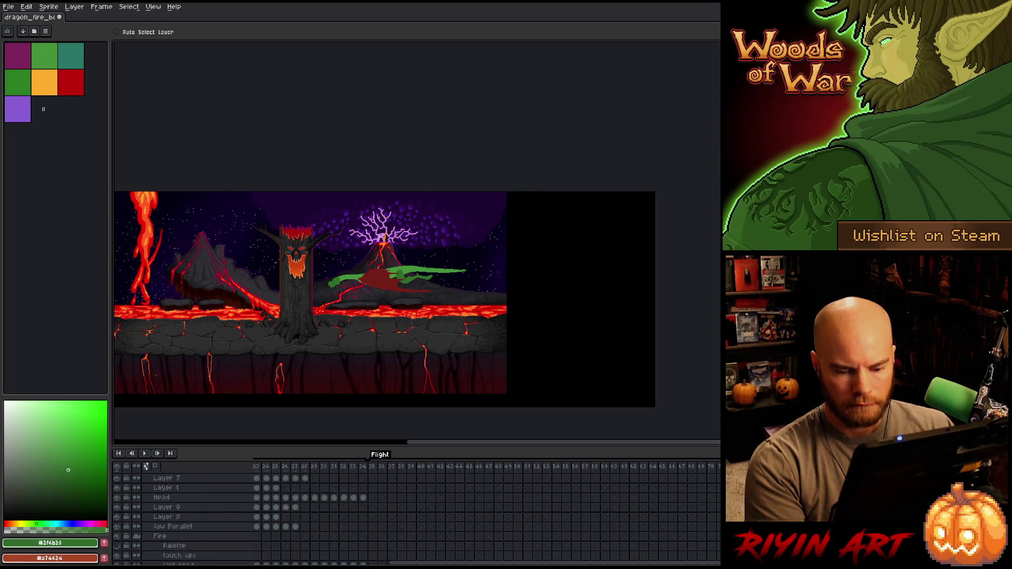
{"action": "scroll", "coordinate": [417, 517], "scroll_direction": "up", "scroll_amount": 8}
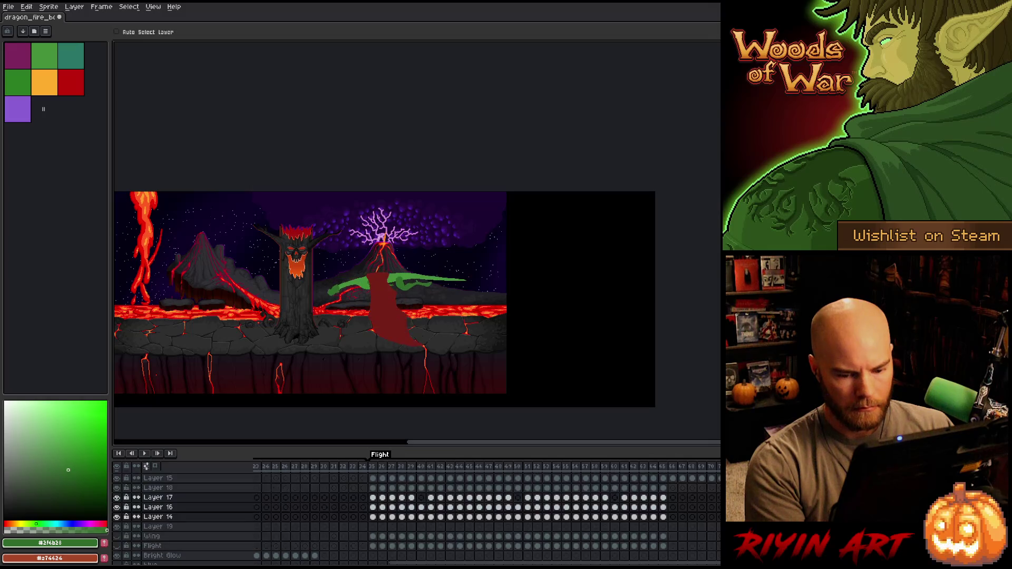
Move the dragon's red and green shapes down 8 px and play the animation
{"action": "left_click_drag", "start_coordinate": [385, 290], "coordinate": [385, 294]}
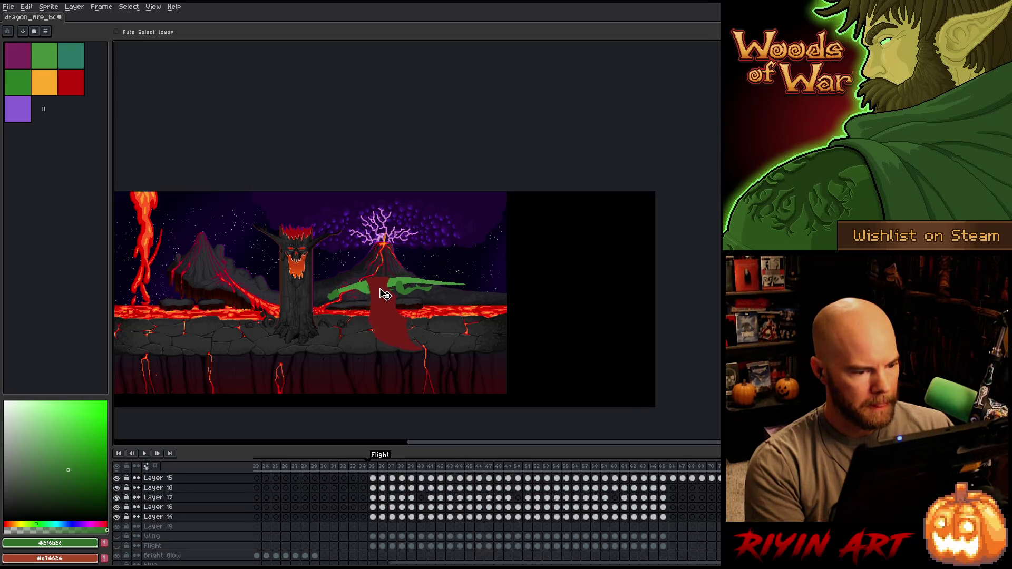
{"action": "key", "text": "Return"}
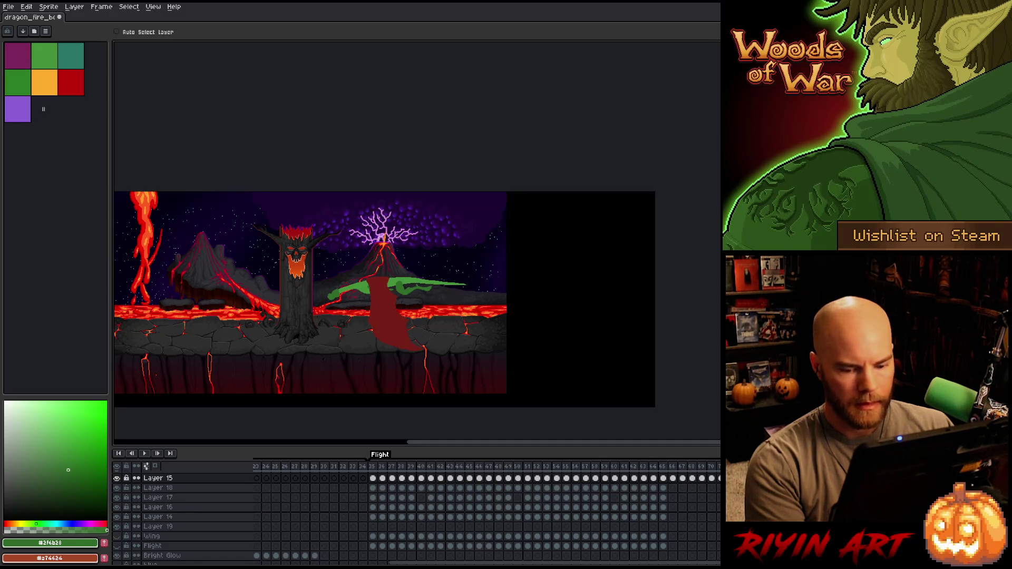
Select Layers 14–18, raise the dragon about 11 px, then step frames and replay to check
{"action": "left_click_drag", "start_coordinate": [158, 516], "coordinate": [158, 478]}
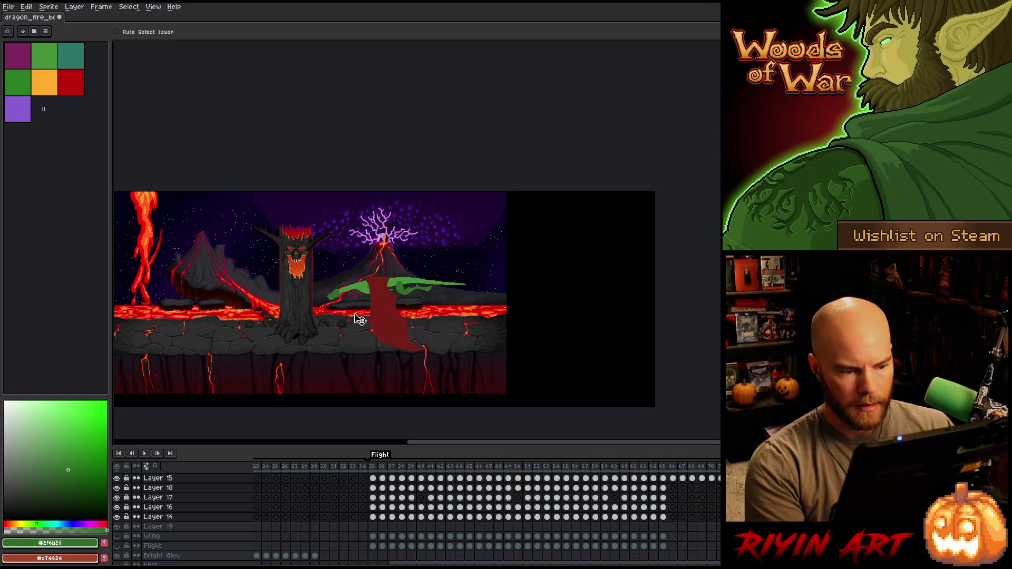
{"action": "left_click_drag", "start_coordinate": [388, 293], "coordinate": [388, 287]}
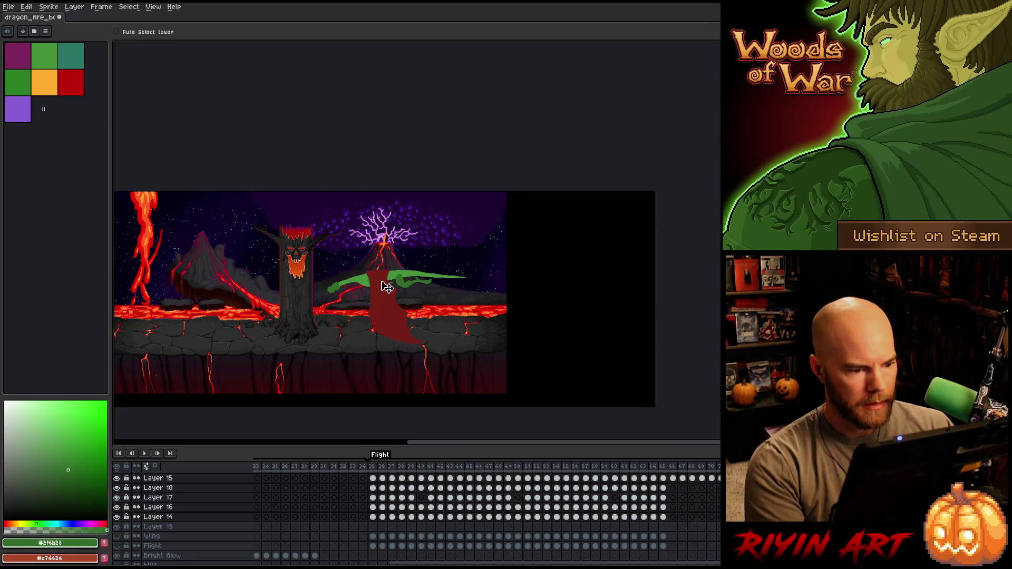
{"action": "key", "text": "Escape"}
{"action": "key", "text": "Right"}
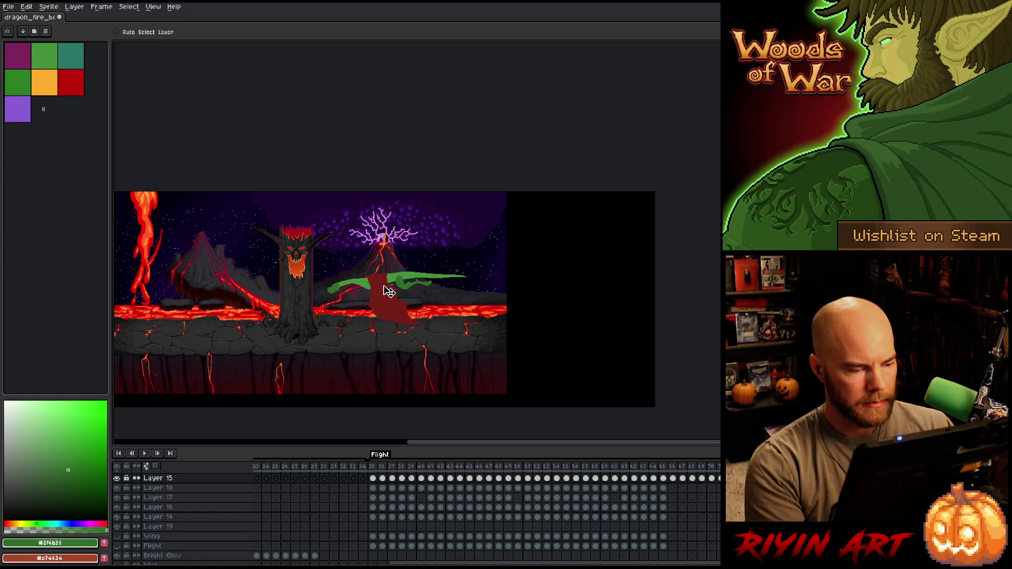
{"action": "key", "text": "Right"}
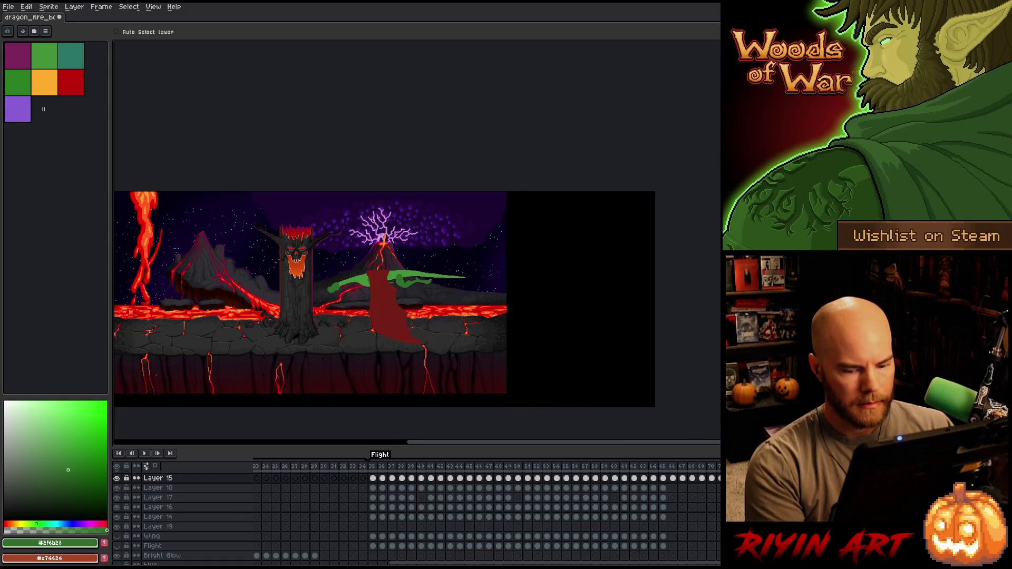
{"action": "left_click", "coordinate": [158, 517], "text": "shift"}
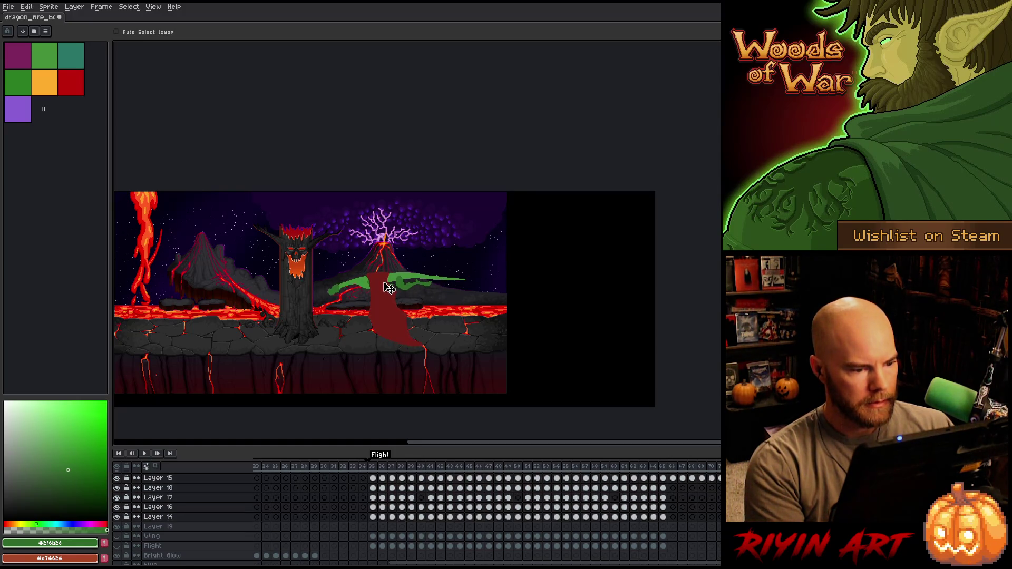
{"action": "key", "text": "Return"}
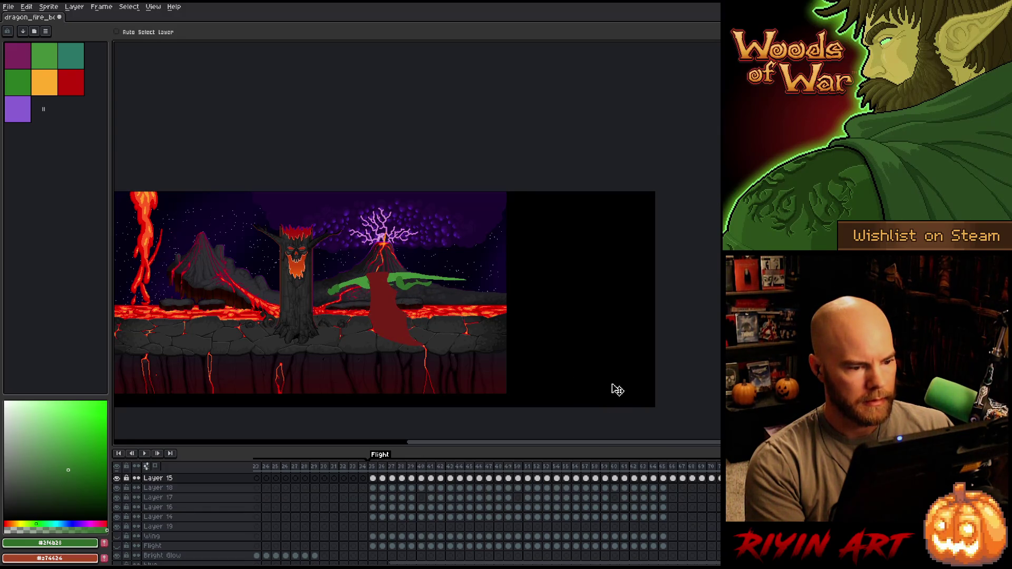
{"action": "left_click", "coordinate": [157, 517], "text": "shift"}
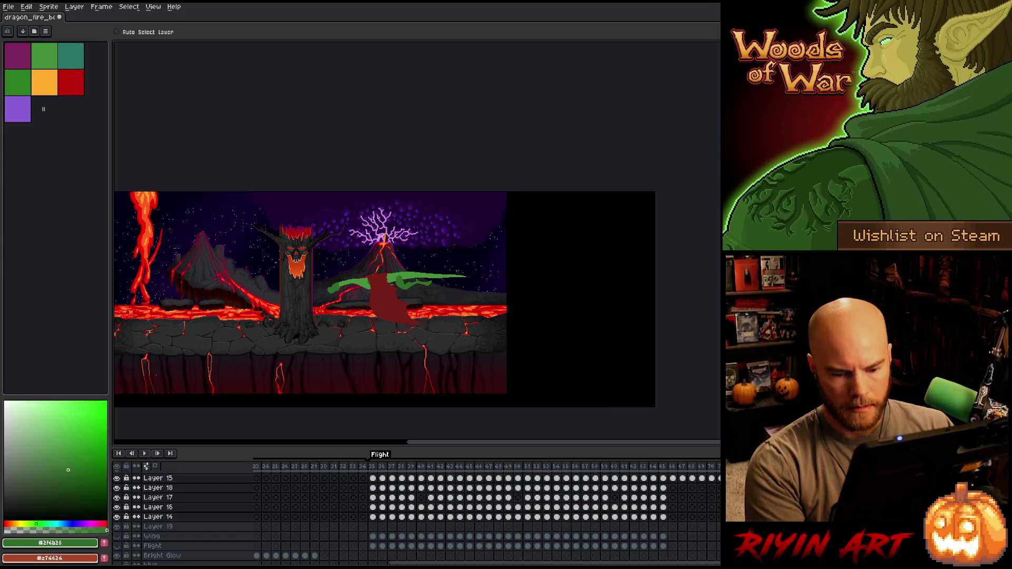
{"action": "left_click", "coordinate": [391, 290]}
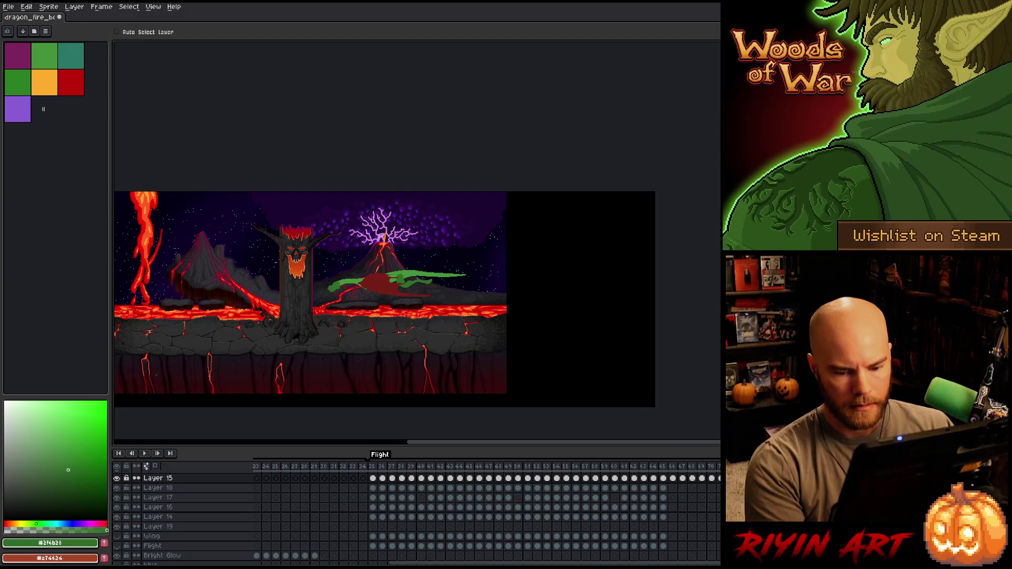
{"action": "left_click", "coordinate": [158, 516], "text": "shift"}
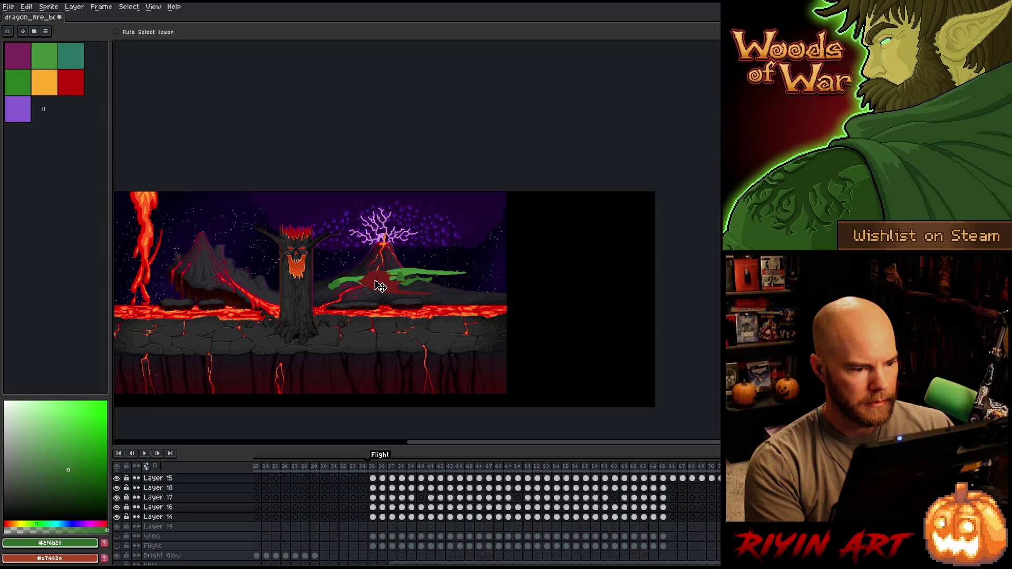
{"action": "left_click", "coordinate": [380, 287]}
Play the dragon animation and stop it on frame 66
{"action": "key", "text": "Return"}
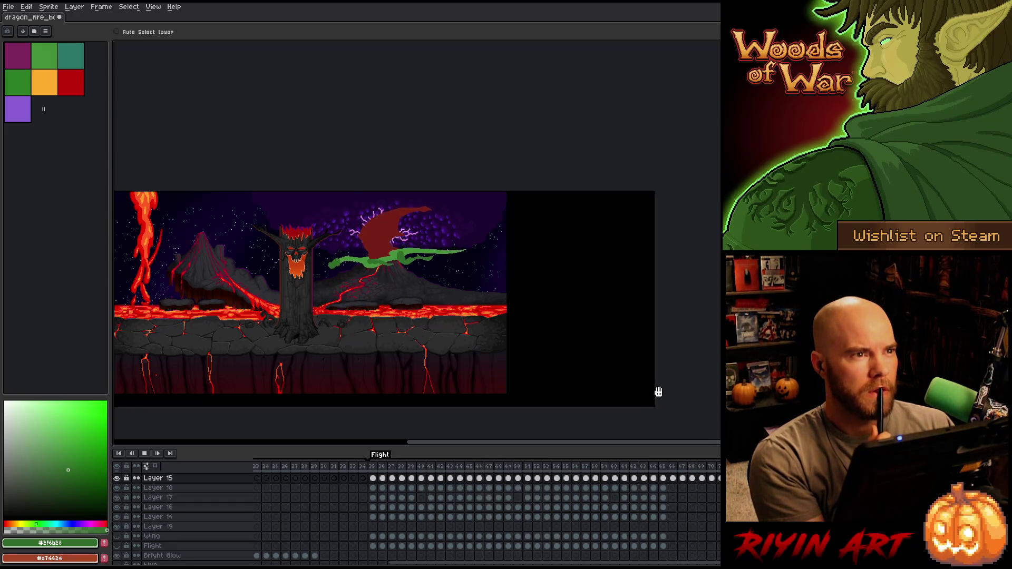
{"action": "left_click", "coordinate": [676, 468]}
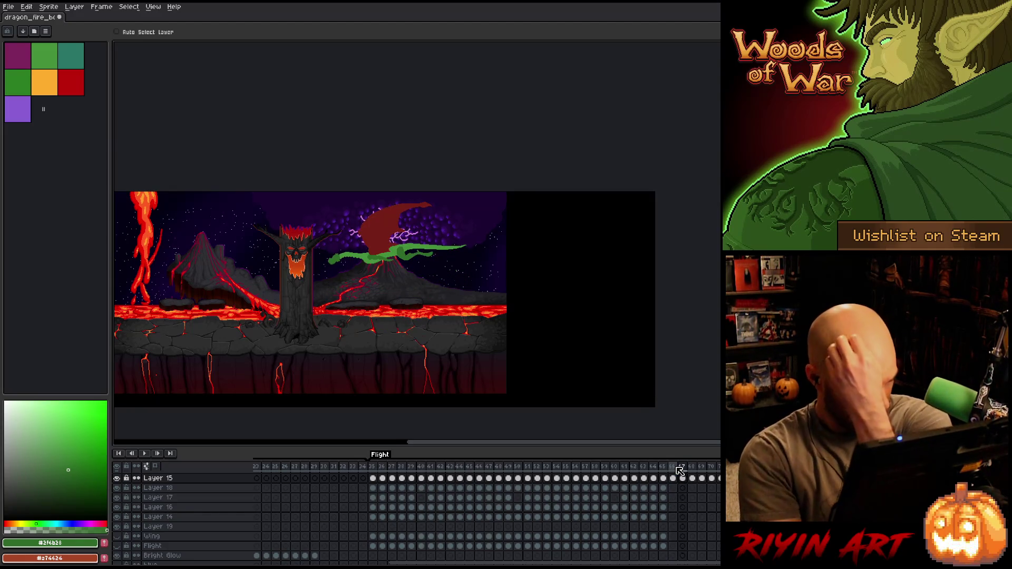